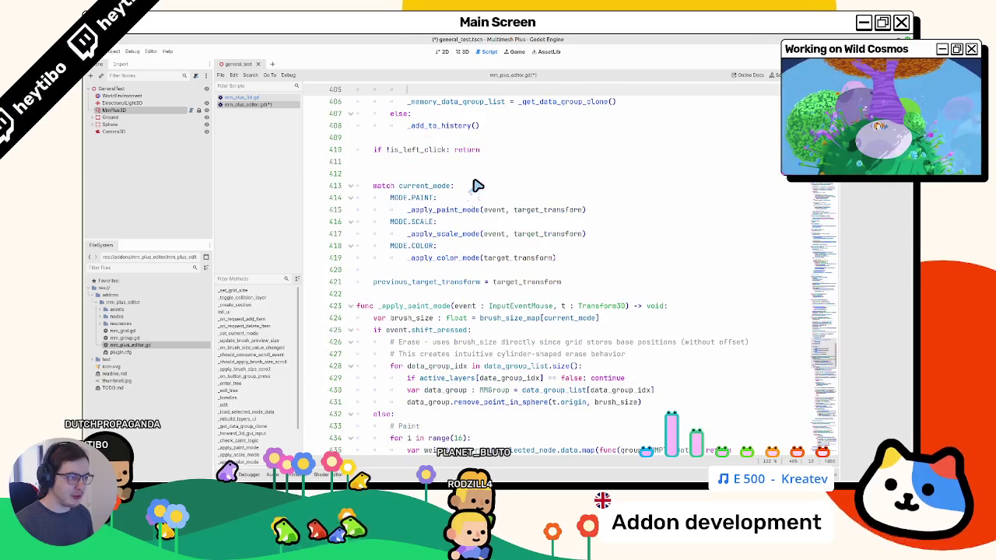
# Return to _on_request_add_item and delete the empty line 207
pyautogui.scroll(3, 373, 163)
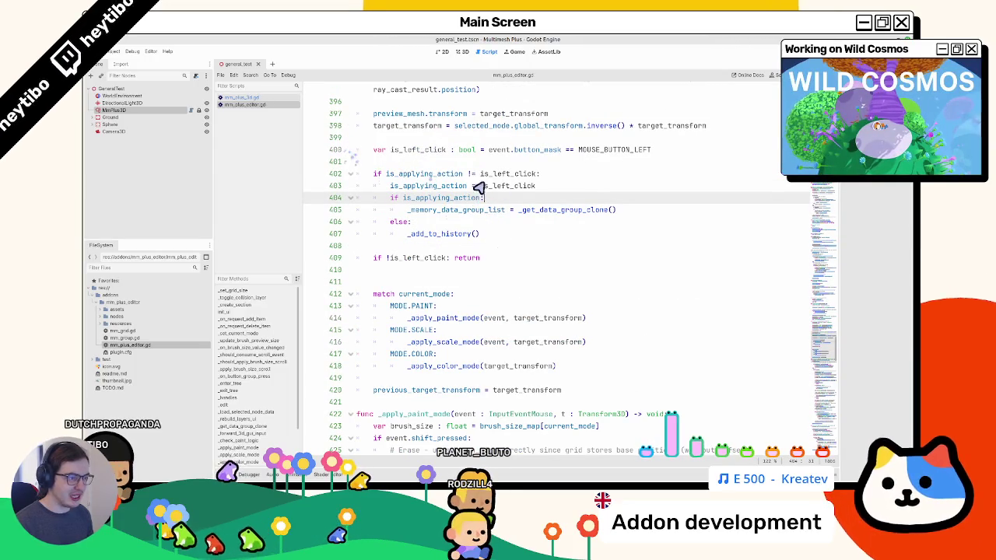
pyautogui.hotkey('alt', 'Left')
pyautogui.hotkey('alt', 'Left')
pyautogui.press('Escape')
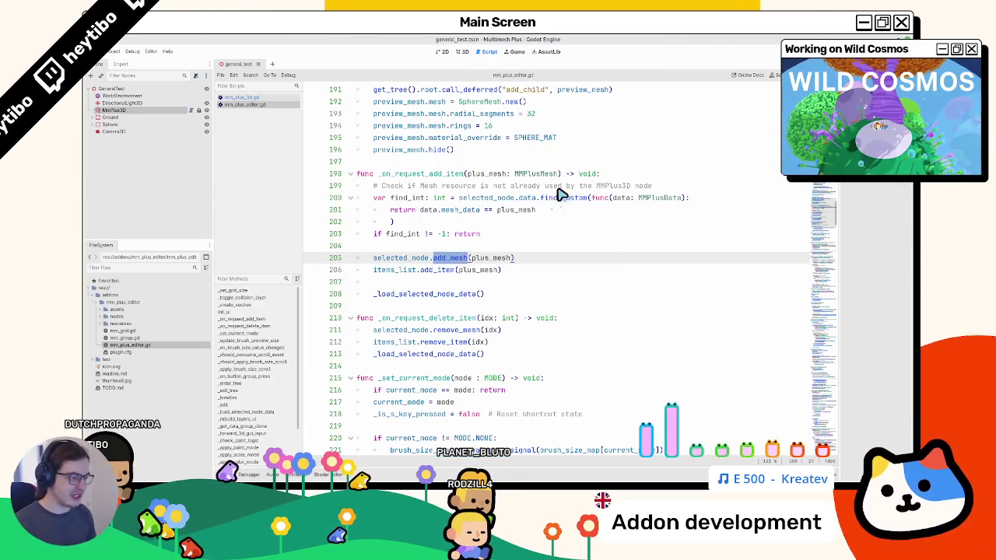
pyautogui.press('End')
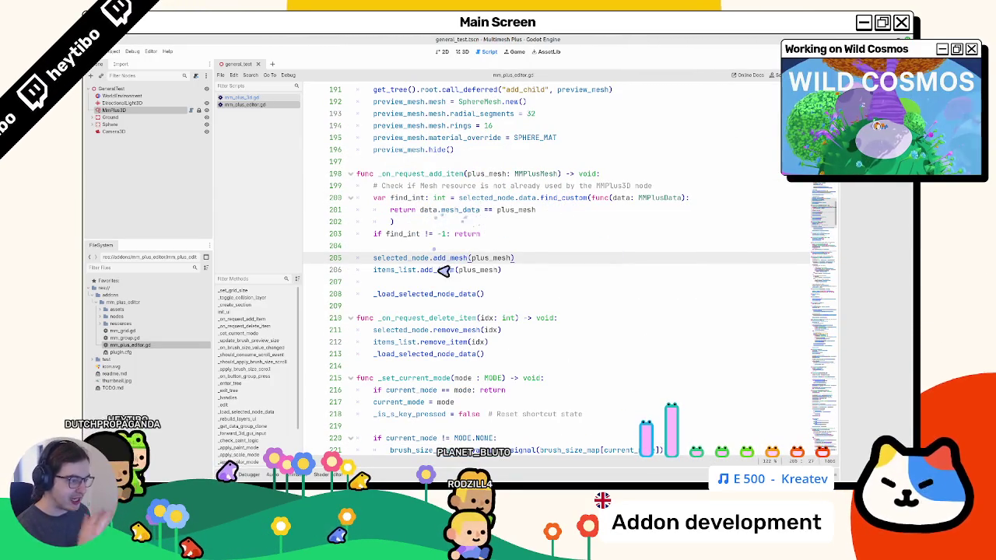
pyautogui.click(496, 274)
pyautogui.click(492, 283)
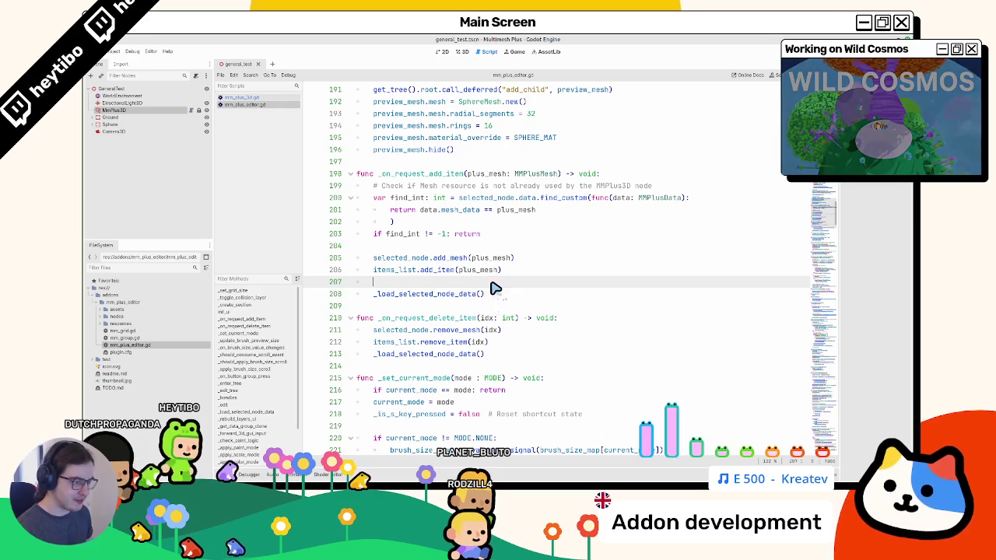
pyautogui.click(428, 247)
pyautogui.doubleClick(456, 294)
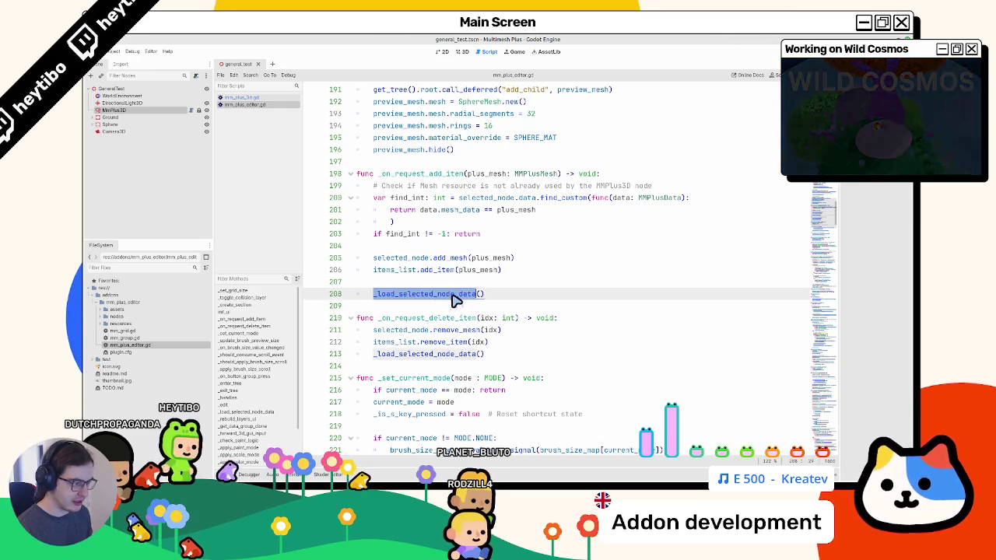
pyautogui.click(453, 284)
pyautogui.press('BackSpace')
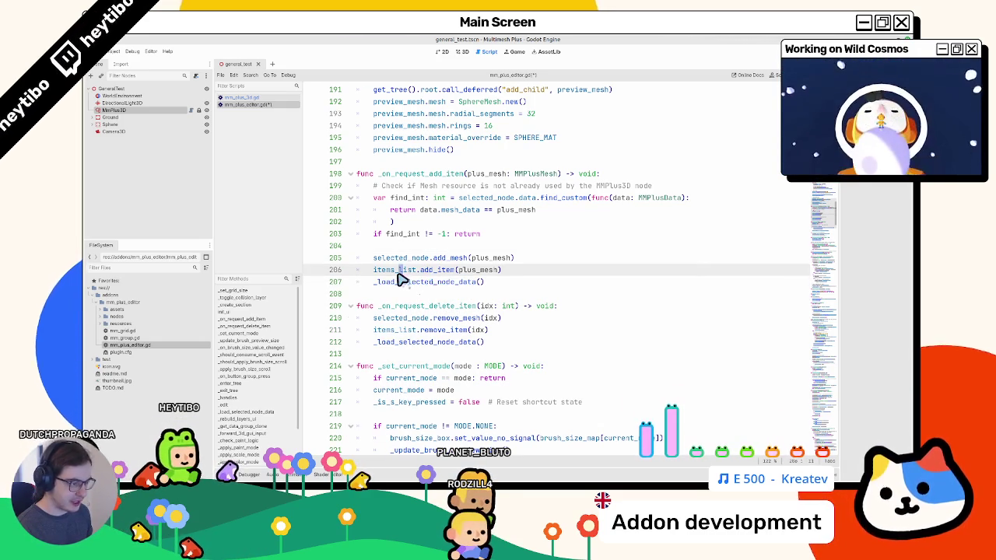
# Delete the items_list.add_item(plus_mesh) call from the add-item handler
pyautogui.doubleClick(396, 270)
pyautogui.hotkey('shift', 'End')
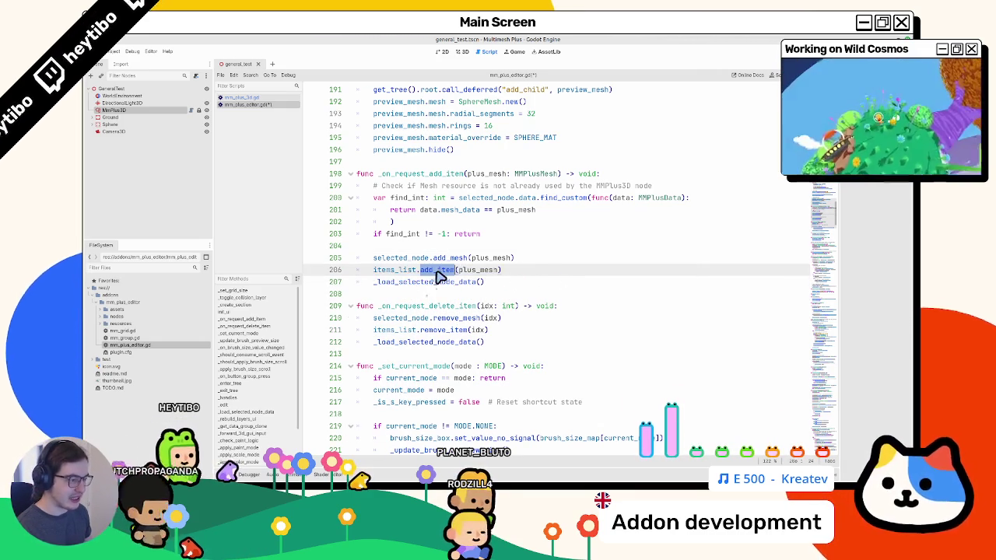
pyautogui.doubleClick(428, 270)
pyautogui.doubleClick(401, 270)
pyautogui.hotkey('shift', 'End')
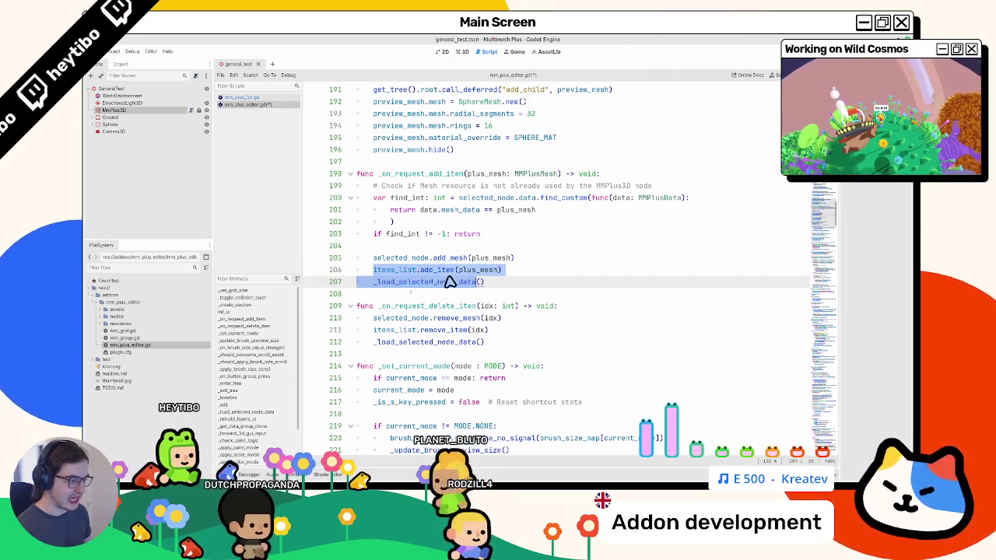
pyautogui.press('BackSpace')
# Delete the items_list.remove_item(idx) line and the leftover blank line 206
pyautogui.tripleClick(455, 331)
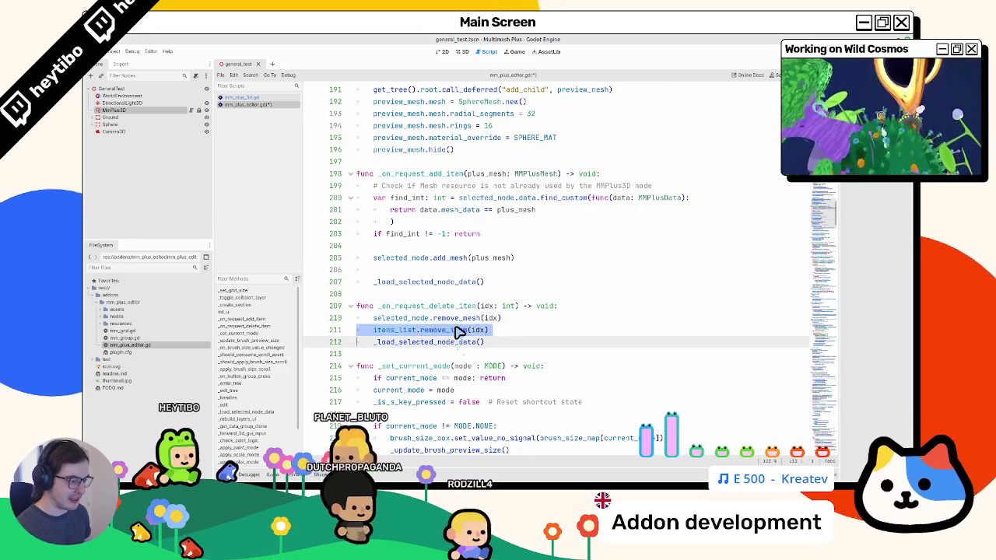
pyautogui.press('BackSpace')
pyautogui.click(414, 270)
pyautogui.press('Delete')
pyautogui.doubleClick(410, 275)
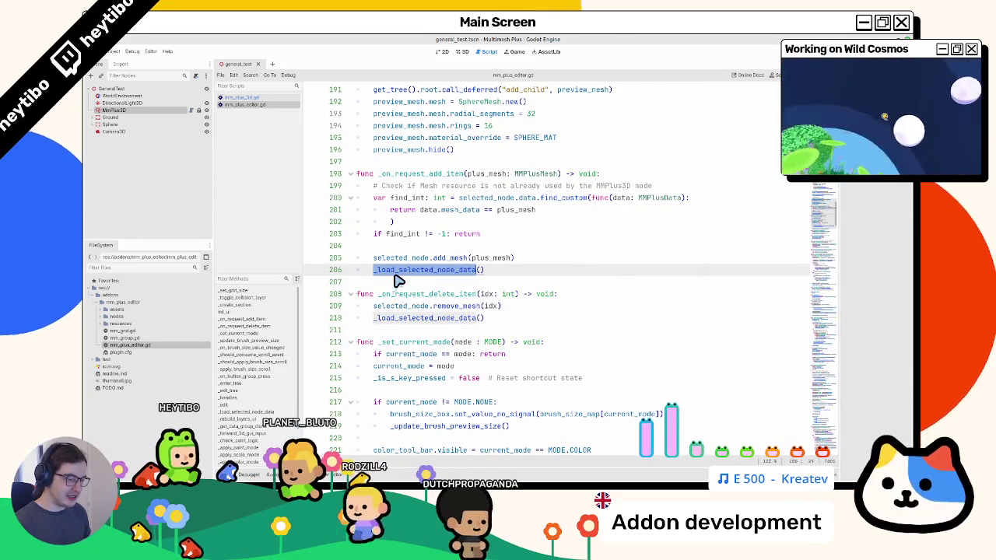
pyautogui.click(486, 274)
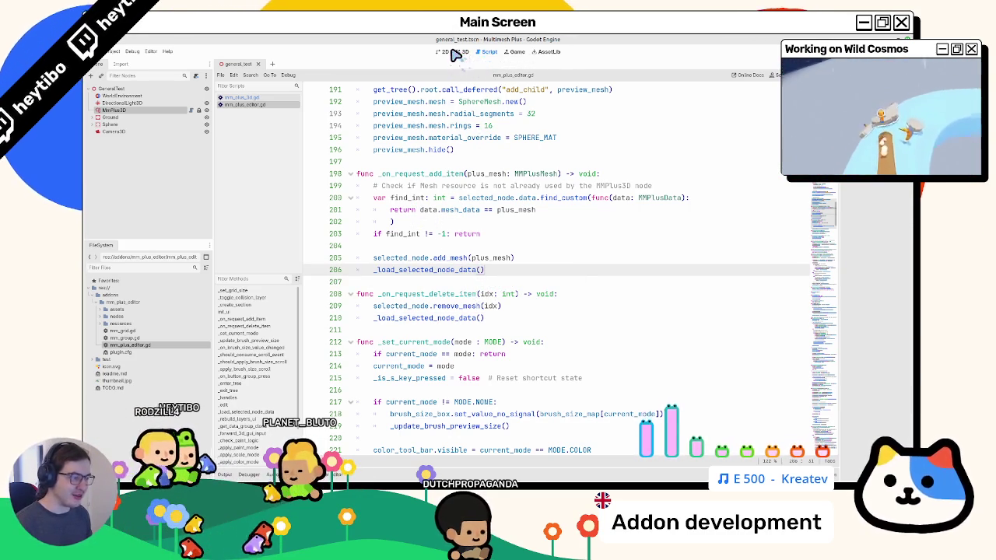
pyautogui.click(462, 52)
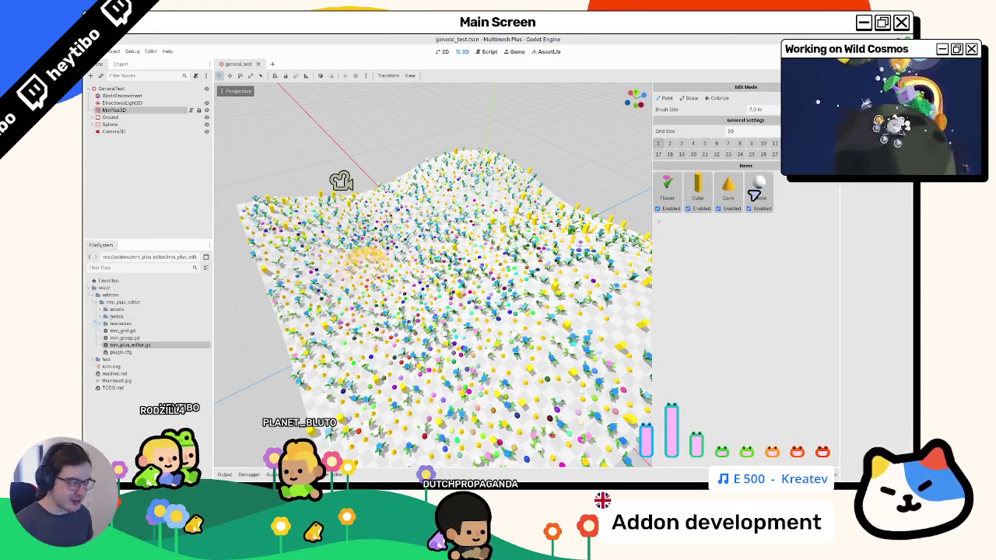
# Delete the Sphere item from the mesh Items, check the output log, and save general_test
pyautogui.click(773, 192)
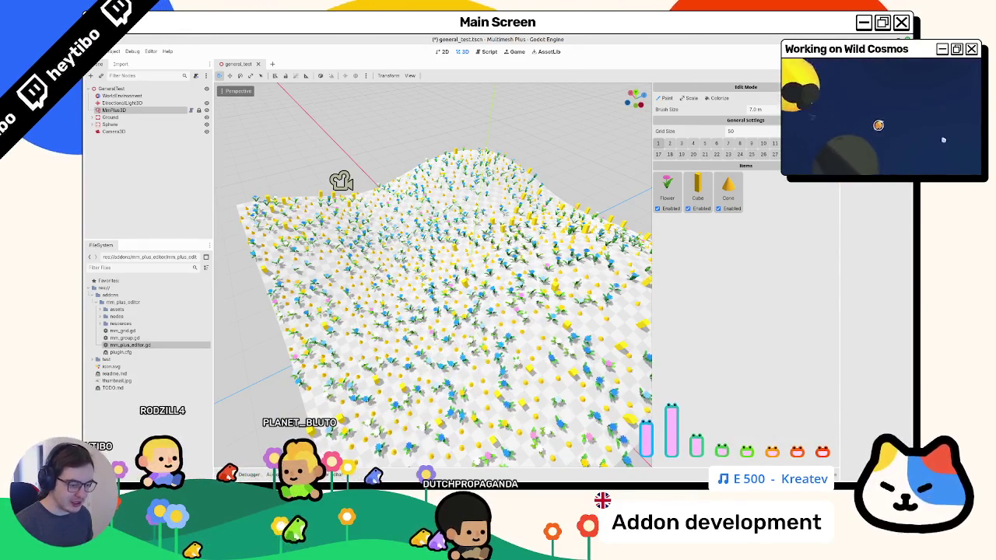
pyautogui.hotkey('alt', 'o')
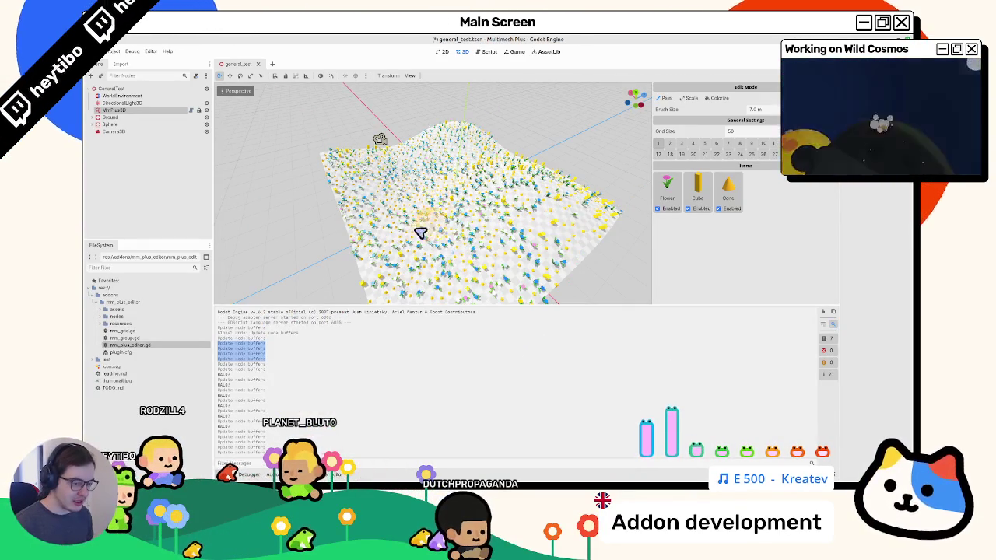
pyautogui.hotkey('alt', 'o')
pyautogui.scroll(4, 444, 296)
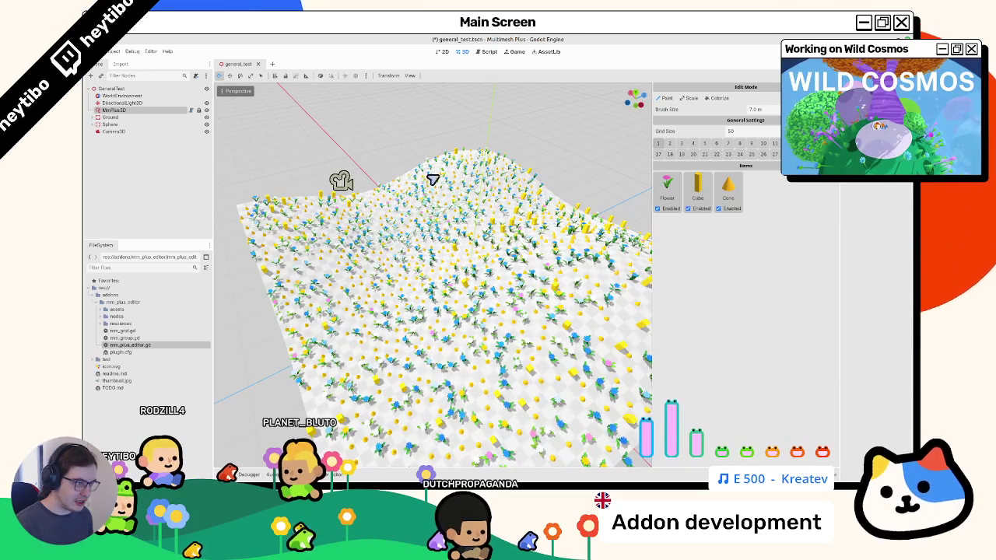
pyautogui.hotkey('ctrl', 's')
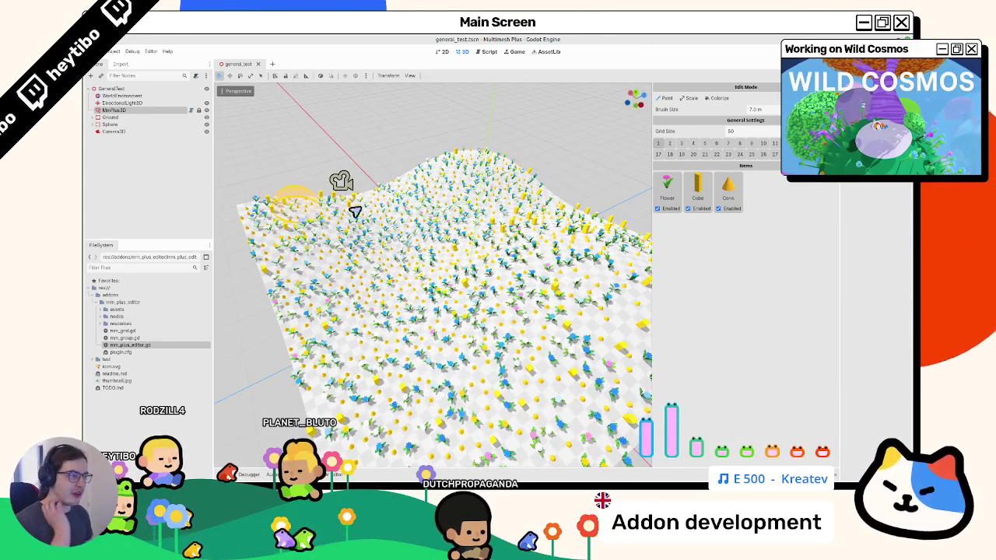
pyautogui.click(487, 53)
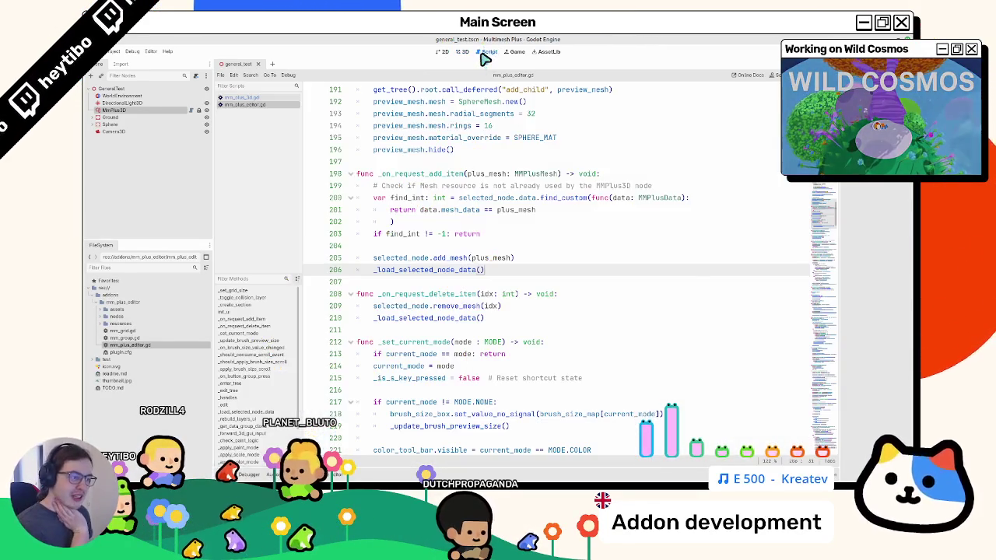
# Insert blank lines above the selected_node.add_mesh call in _on_request_add_item
pyautogui.click(440, 249)
pyautogui.press('Down')
pyautogui.press('End')
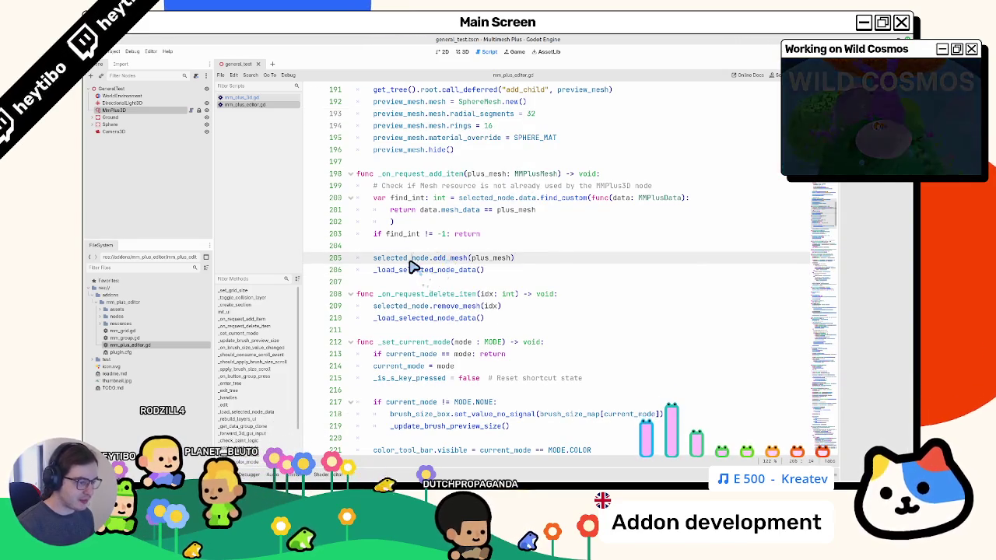
pyautogui.doubleClick(424, 260)
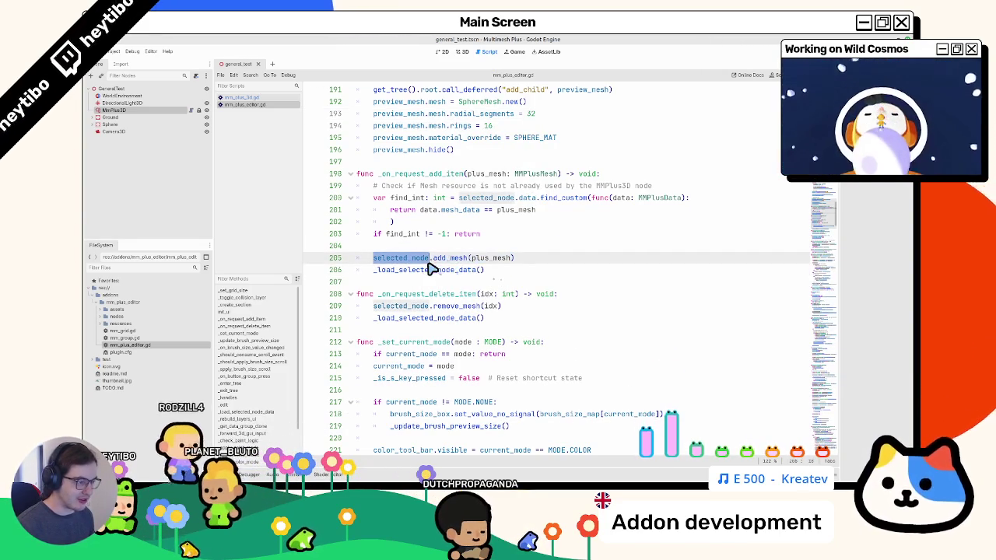
pyautogui.click(438, 251)
pyautogui.press('Return')
pyautogui.press('Return')
pyautogui.press('Up')
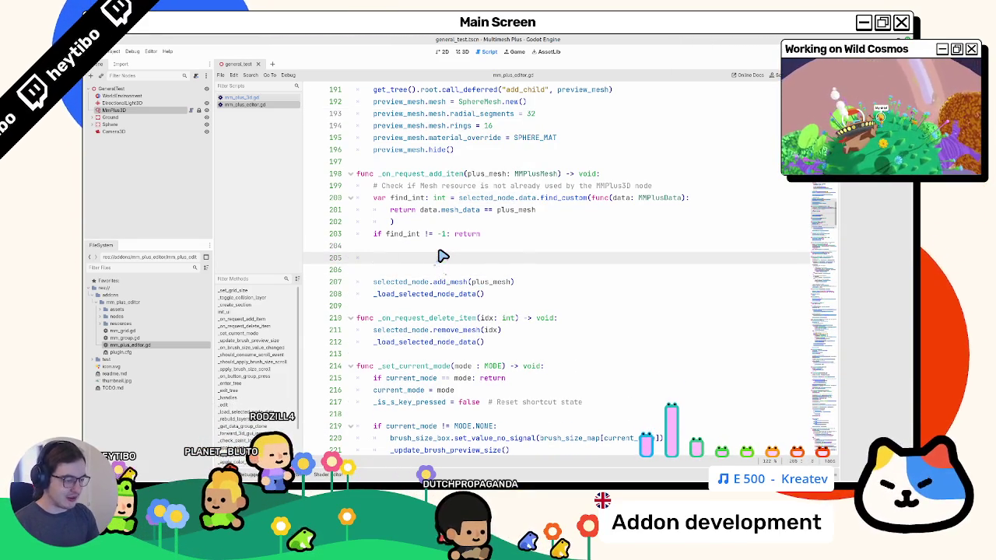
# Search for 'undo' to review _add_to_history, then return to the new blank lines
pyautogui.hotkey('ctrl', 'f')
pyautogui.write('var undo')
pyautogui.press('Escape')
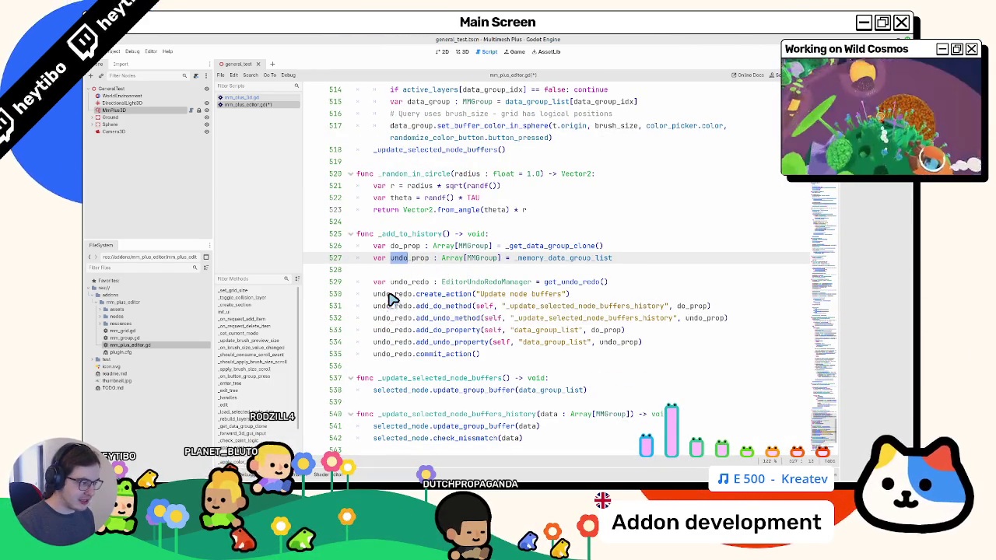
pyautogui.doubleClick(430, 235)
pyautogui.moveTo(431, 235); pyautogui.dragTo(438, 371)
pyautogui.moveTo(423, 251); pyautogui.dragTo(385, 235)
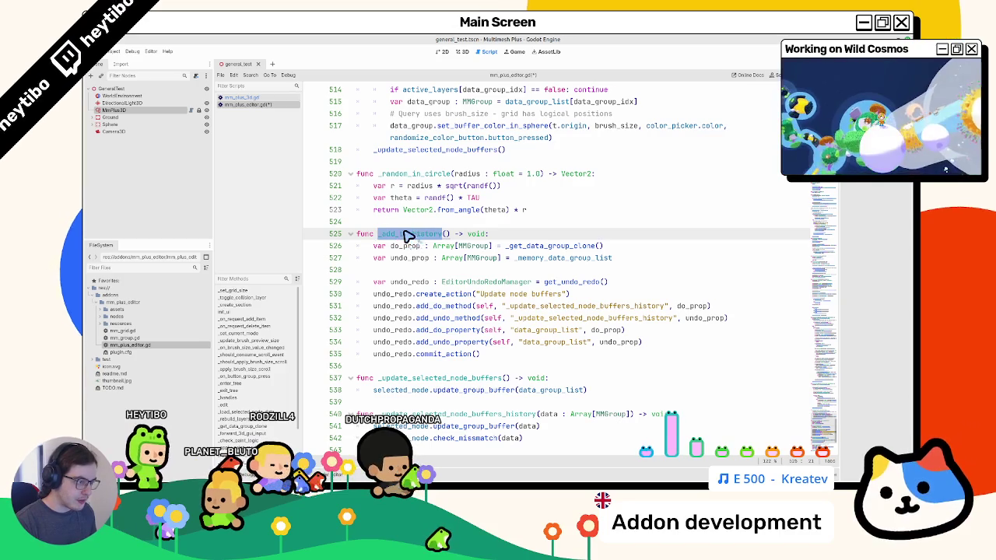
pyautogui.hotkey('ctrl', 'z')
pyautogui.hotkey('ctrl', 'z')
pyautogui.hotkey('ctrl', 'z')
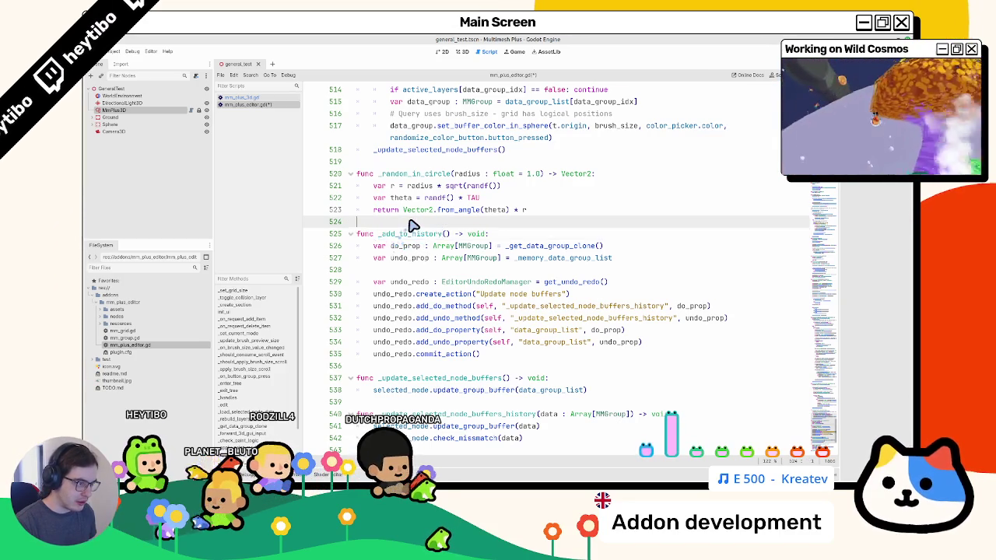
pyautogui.hotkey('ctrl', 'z')
pyautogui.hotkey('ctrl', 'z')
pyautogui.hotkey('ctrl', 'z')
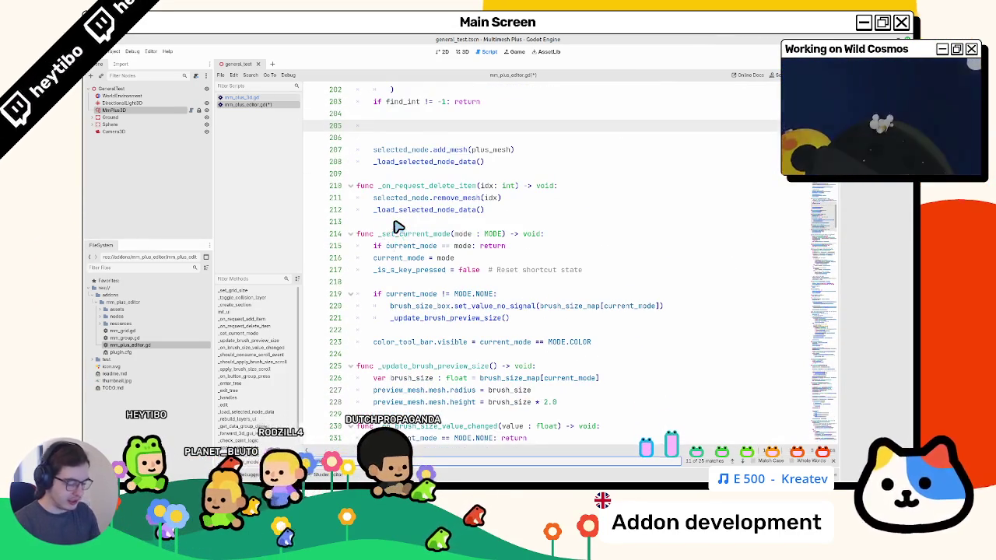
# Copy the _memory_data_group_list assignment line and paste it above add_mesh
pyautogui.hotkey('ctrl', 'f')
pyautogui.write('_to')
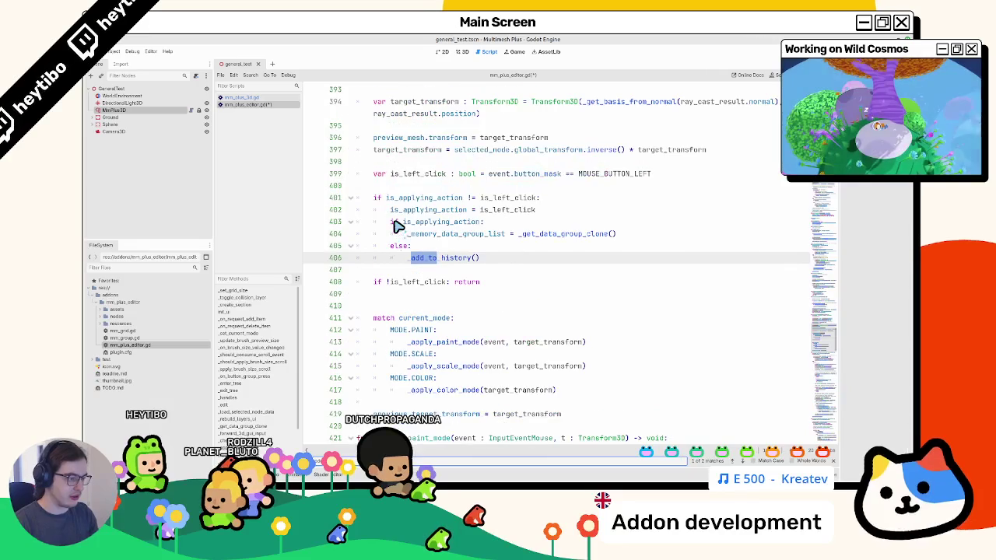
pyautogui.moveTo(407, 234); pyautogui.dragTo(695, 237)
pyautogui.hotkey('ctrl', 'c')
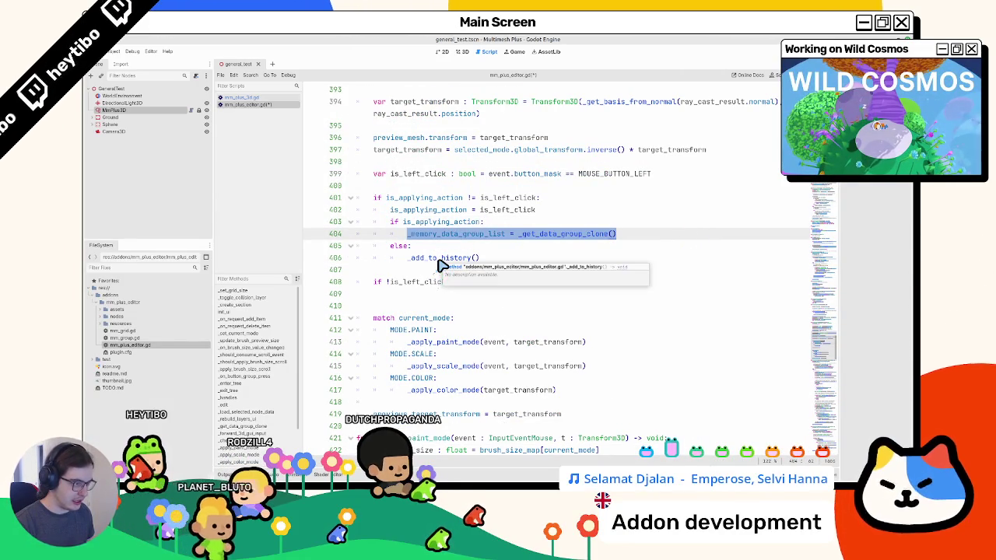
pyautogui.press('pageup')
pyautogui.press('pageup')
pyautogui.press('pageup')
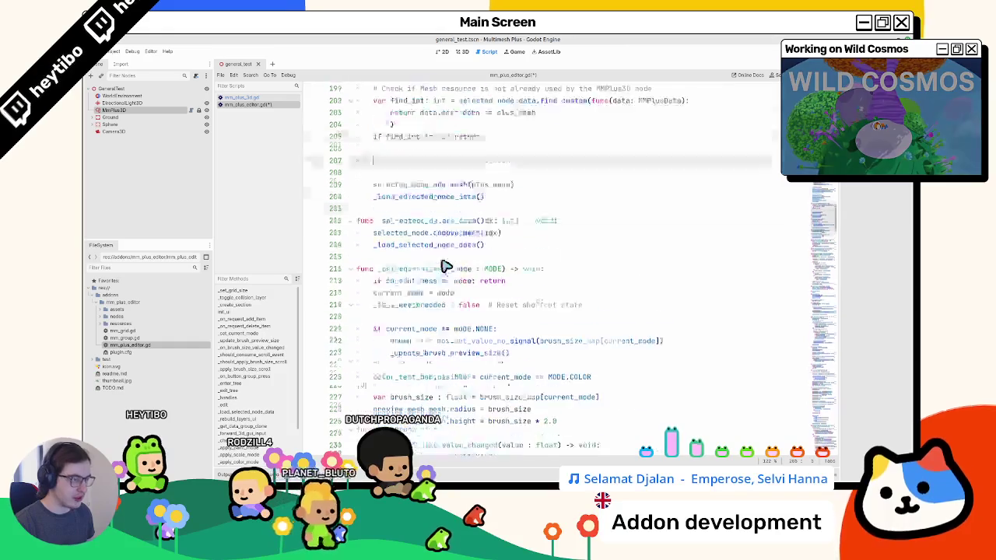
pyautogui.press('Delete')
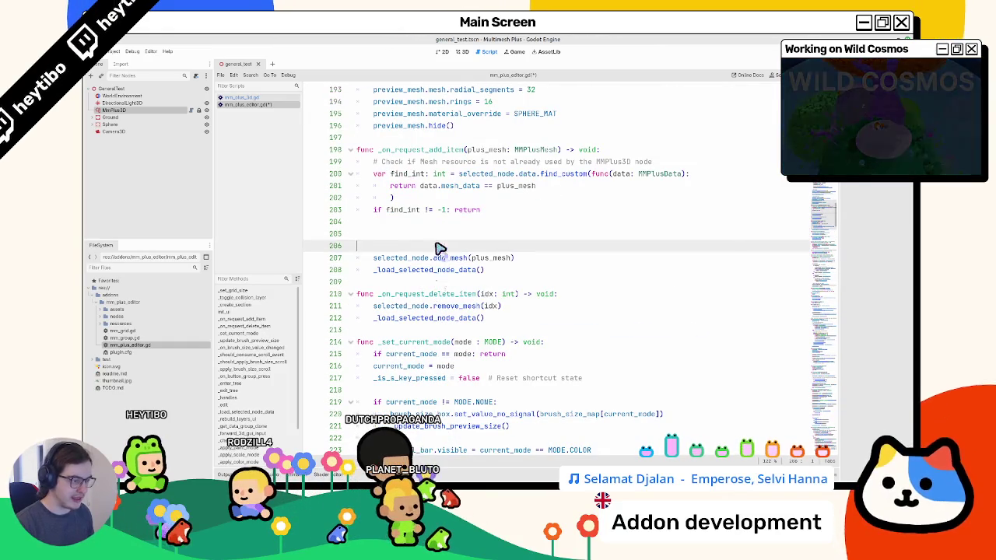
pyautogui.press('BackSpace')
pyautogui.press('Delete')
pyautogui.hotkey('ctrl', 'v')
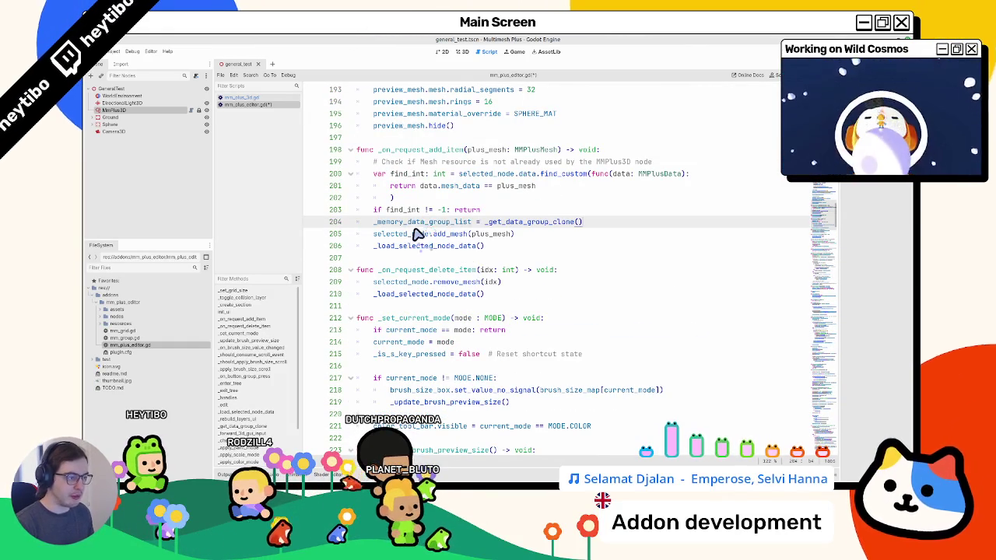
# Space out the add-item code with blank lines between the clone line and add_mesh
pyautogui.press('Up')
pyautogui.press('End')
pyautogui.press('Return')
pyautogui.click(611, 243)
pyautogui.press('Return')
pyautogui.click(608, 233)
pyautogui.press('Return')
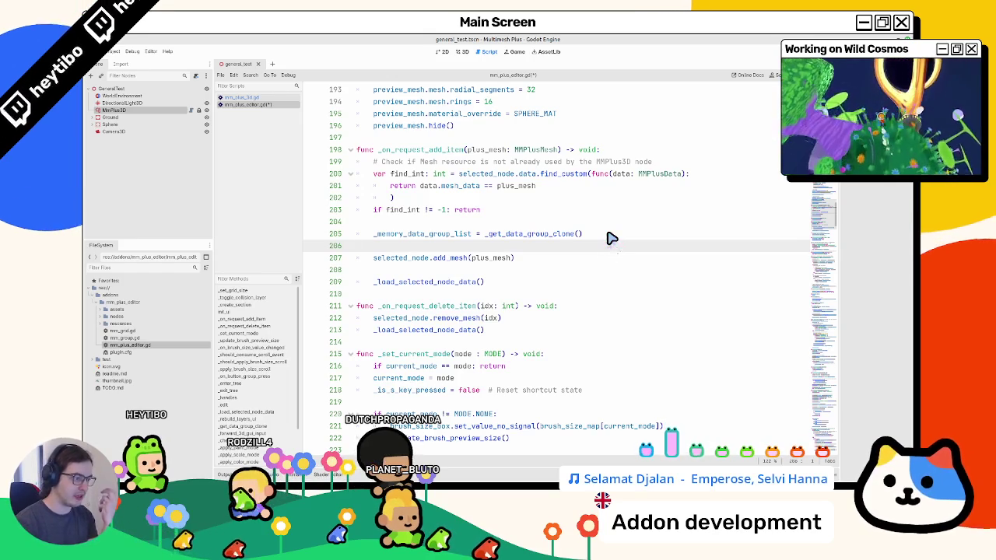
pyautogui.moveTo(373, 258); pyautogui.dragTo(561, 269)
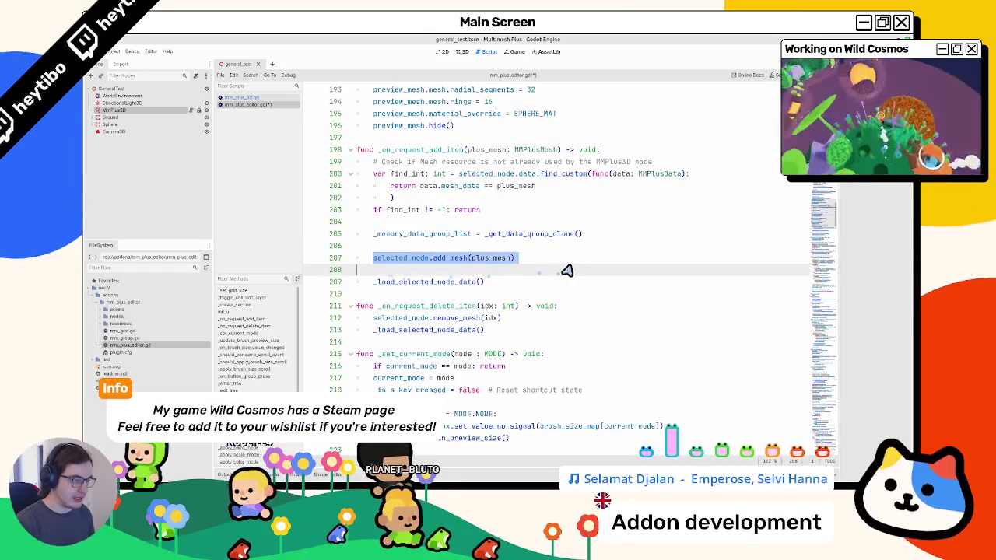
pyautogui.click(545, 271)
# Add an _add_to_history() call after _load_selected_node_data()
pyautogui.doubleClick(456, 282)
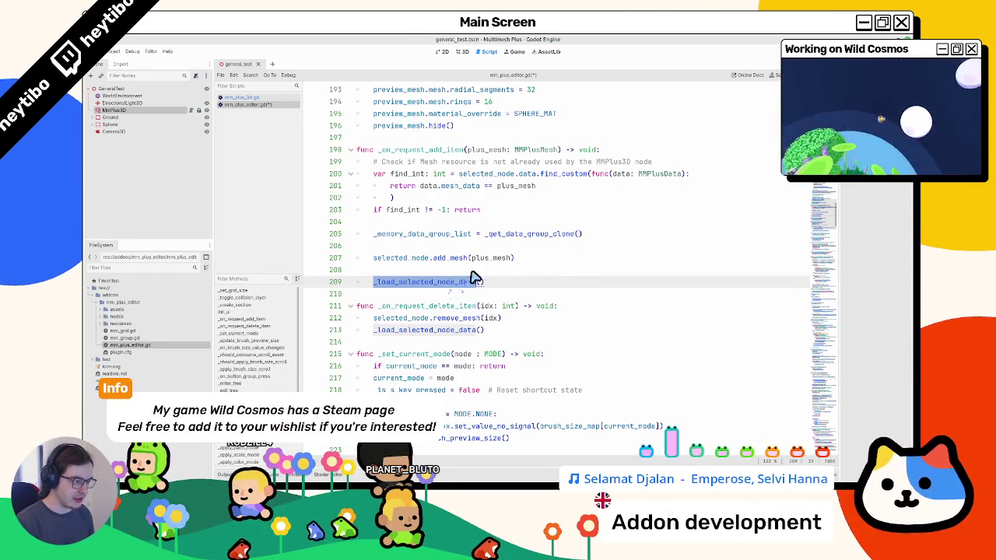
pyautogui.click(482, 269)
pyautogui.hotkey('ctrl', 'z')
pyautogui.press('Return')
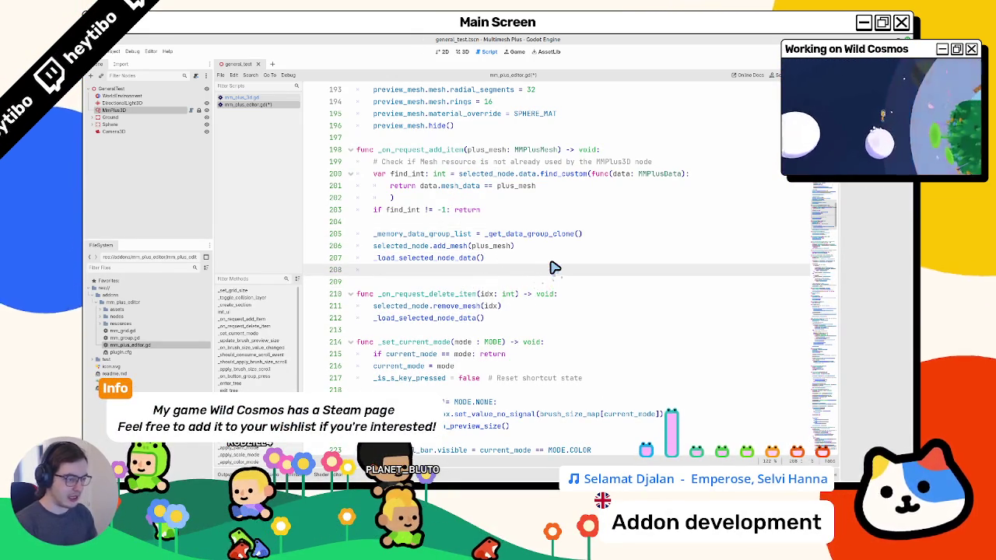
pyautogui.write('_add_to')
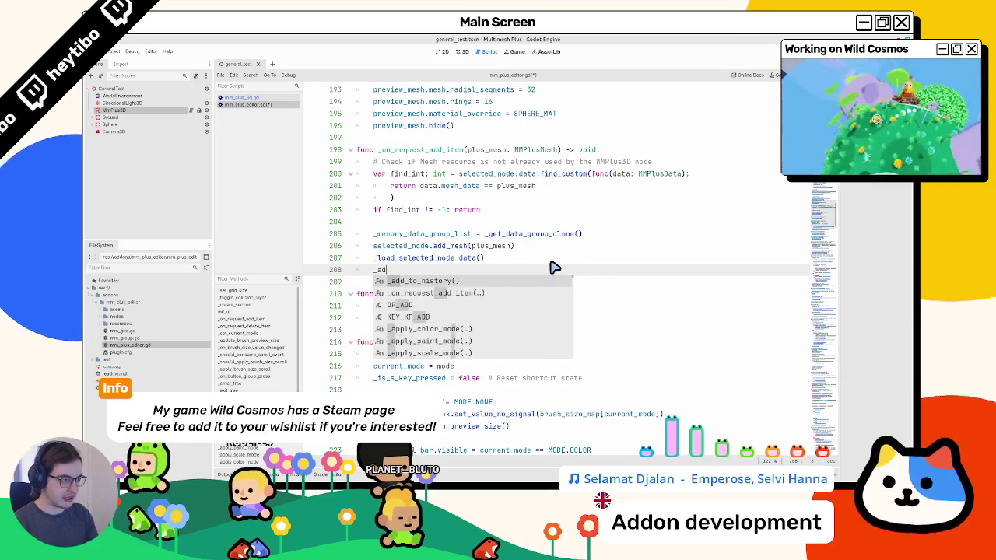
pyautogui.press('Return')
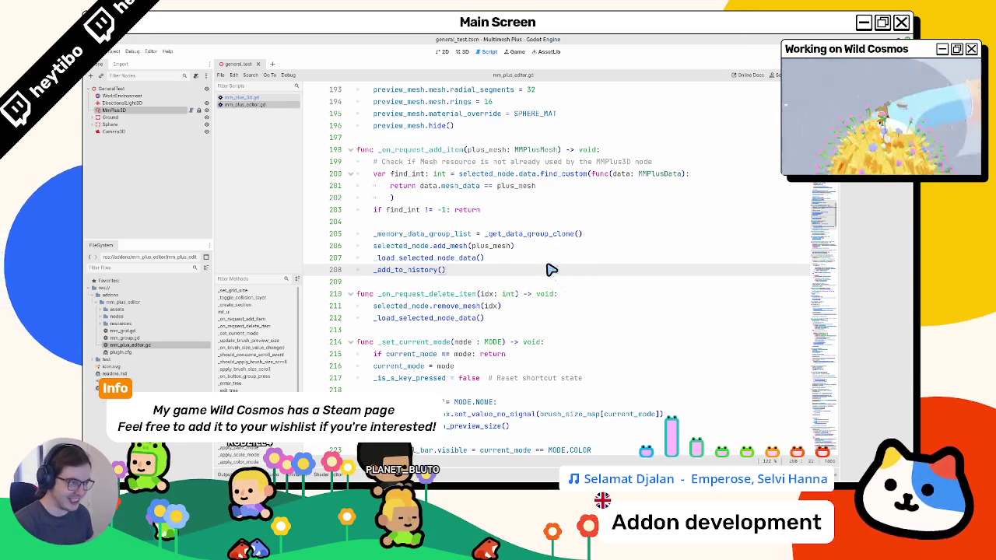
pyautogui.click(462, 52)
pyautogui.click(108, 51)
# Reload the project and select the MmPlus3D node
pyautogui.click(141, 135)
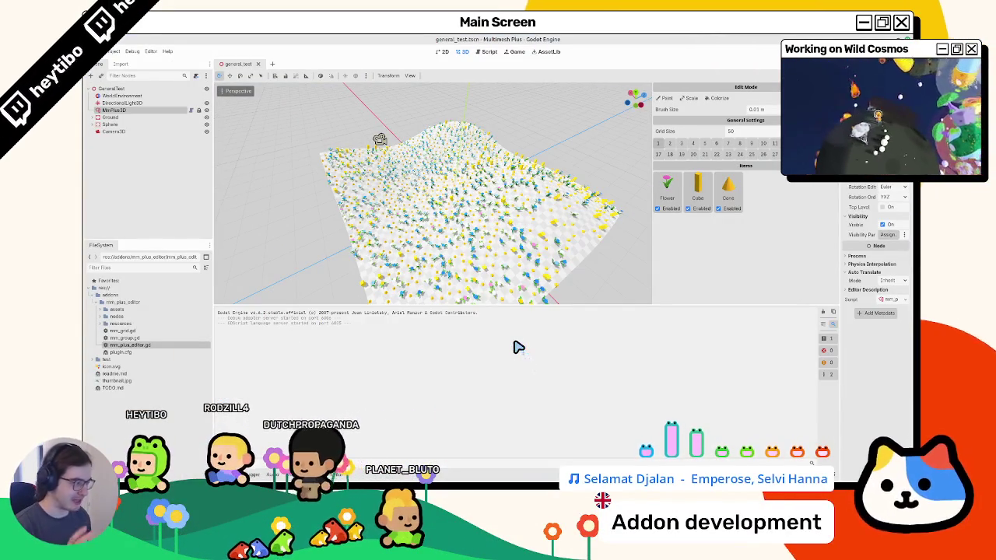
pyautogui.click(446, 214)
pyautogui.scroll(2, 445, 214)
pyautogui.click(112, 117)
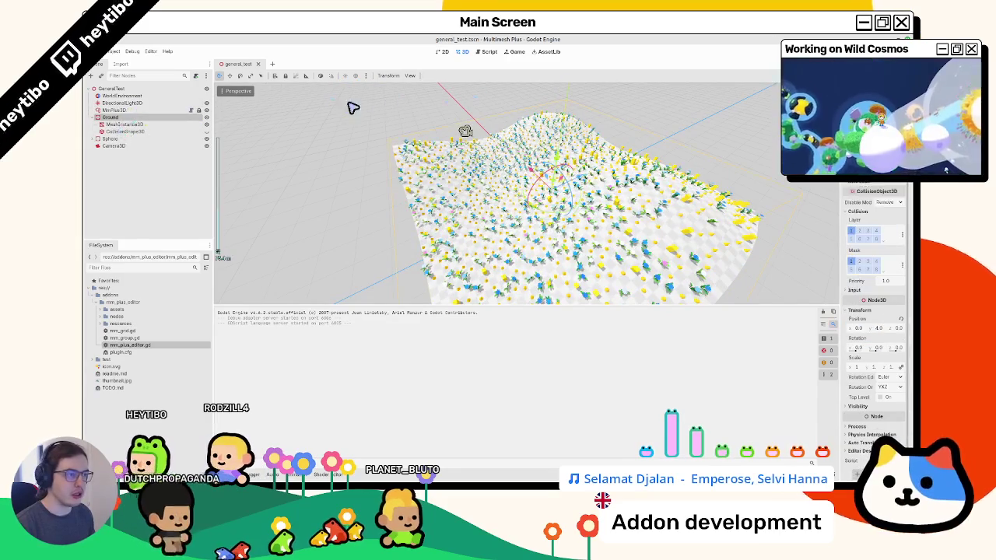
pyautogui.click(114, 110)
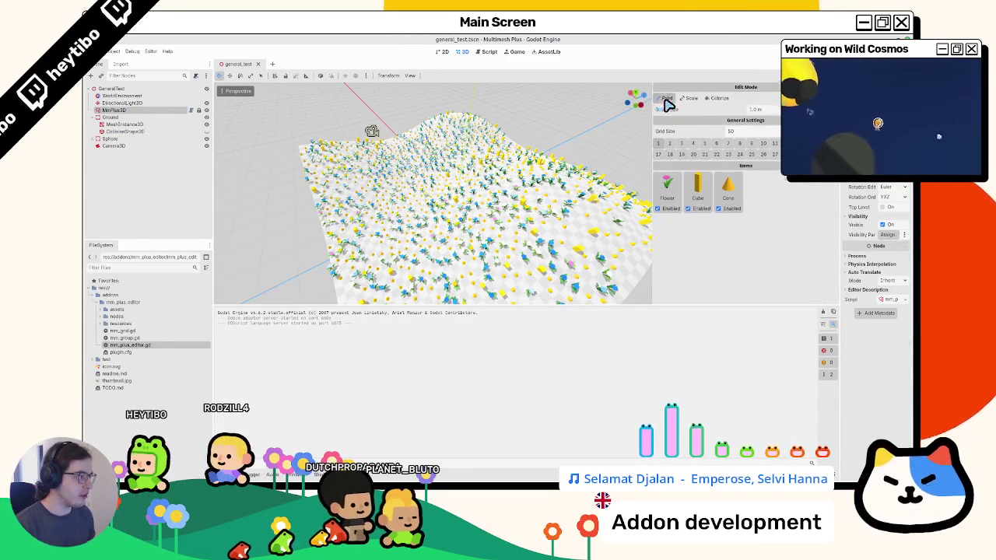
# Erase the painted flowers across the terrain with a large brush
pyautogui.moveTo(454, 240)
pyautogui.mouseDown()
pyautogui.moveTo(429, 160)
pyautogui.moveTo(373, 189)
pyautogui.moveTo(363, 148)
pyautogui.moveTo(565, 214)
pyautogui.moveTo(422, 300)
pyautogui.moveTo(442, 120)
pyautogui.mouseUp()
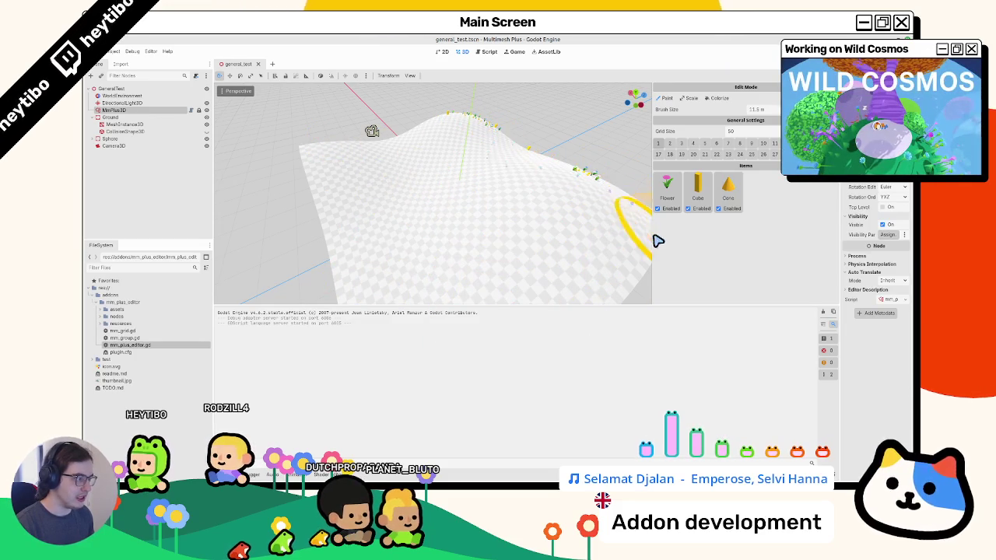
pyautogui.moveTo(493, 134)
pyautogui.mouseDown()
pyautogui.moveTo(473, 238)
pyautogui.moveTo(480, 194)
pyautogui.moveTo(433, 190)
pyautogui.moveTo(409, 225)
pyautogui.moveTo(463, 257)
pyautogui.moveTo(471, 195)
pyautogui.moveTo(441, 230)
pyautogui.mouseUp()
pyautogui.scroll(-5, 441, 230)
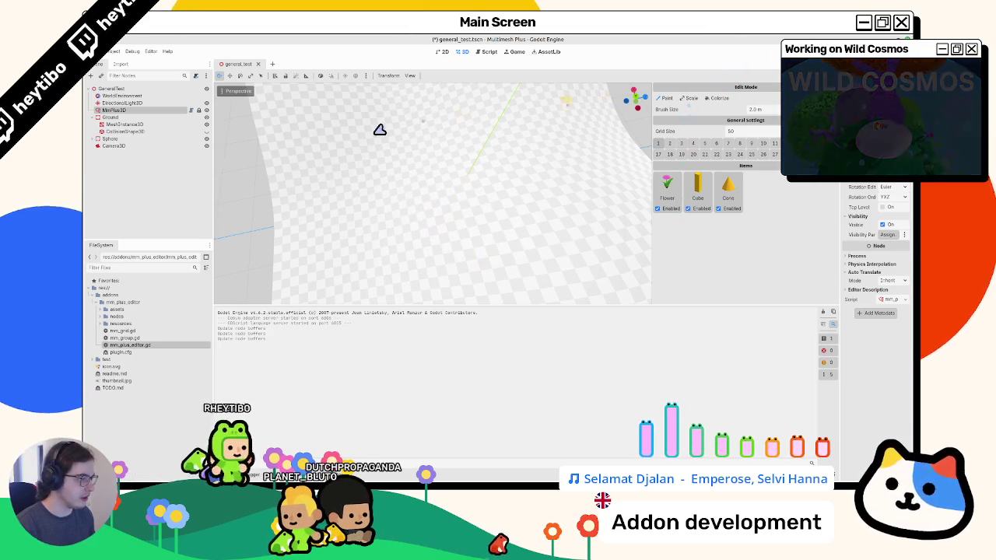
# Paint a long curved trail of flowers with a 2.0 m brush
pyautogui.moveTo(424, 165)
pyautogui.mouseDown()
pyautogui.moveTo(460, 161)
pyautogui.moveTo(500, 184)
pyautogui.mouseUp()
pyautogui.moveTo(369, 202)
pyautogui.mouseDown()
pyautogui.moveTo(494, 218)
pyautogui.moveTo(572, 192)
pyautogui.mouseUp()
pyautogui.scroll(-3, 547, 240)
pyautogui.moveTo(547, 241); pyautogui.dragTo(532, 238)
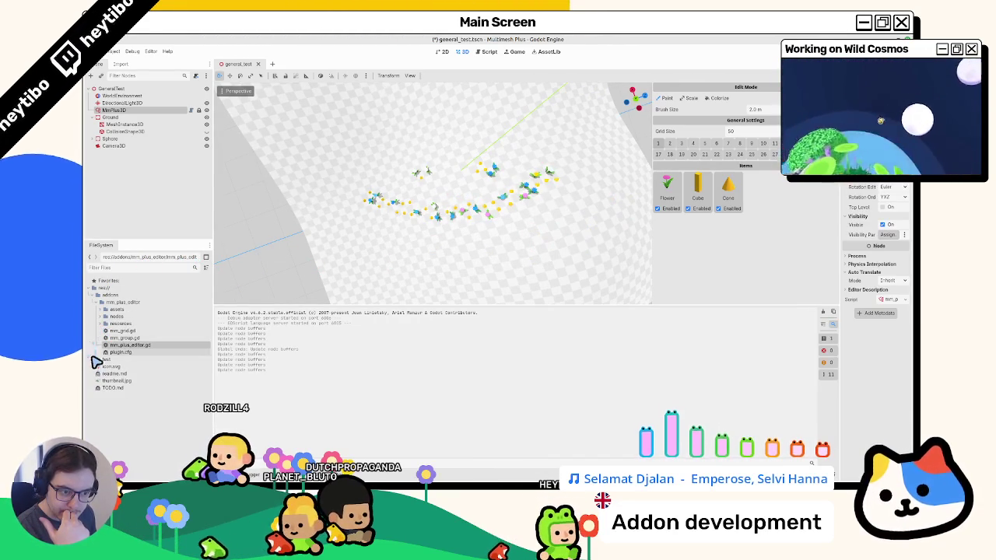
# Add test/assets/mesh/mm_plus_mesh_list/sphere_mesh.tres as a new Sphere paint item
pyautogui.click(97, 359)
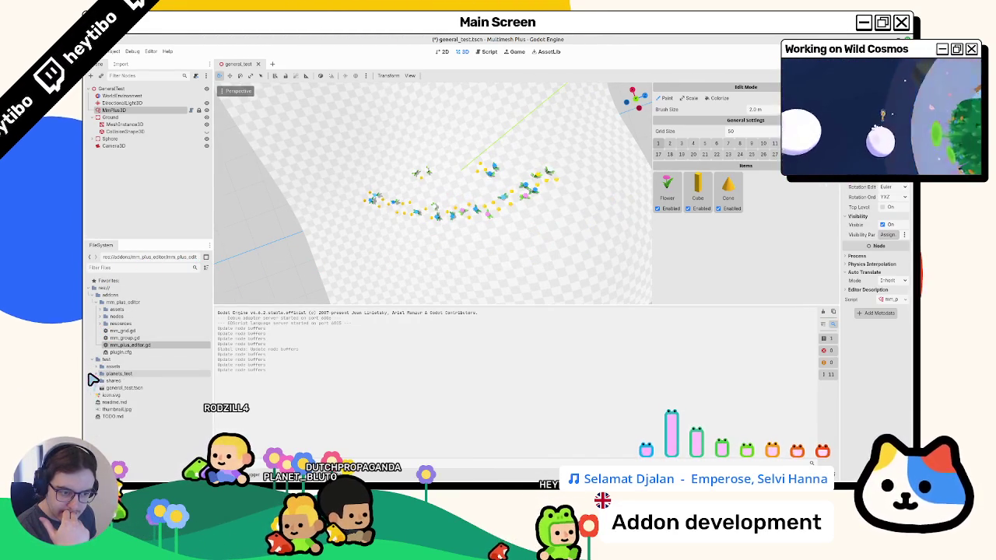
pyautogui.click(97, 366)
pyautogui.click(98, 380)
pyautogui.click(98, 387)
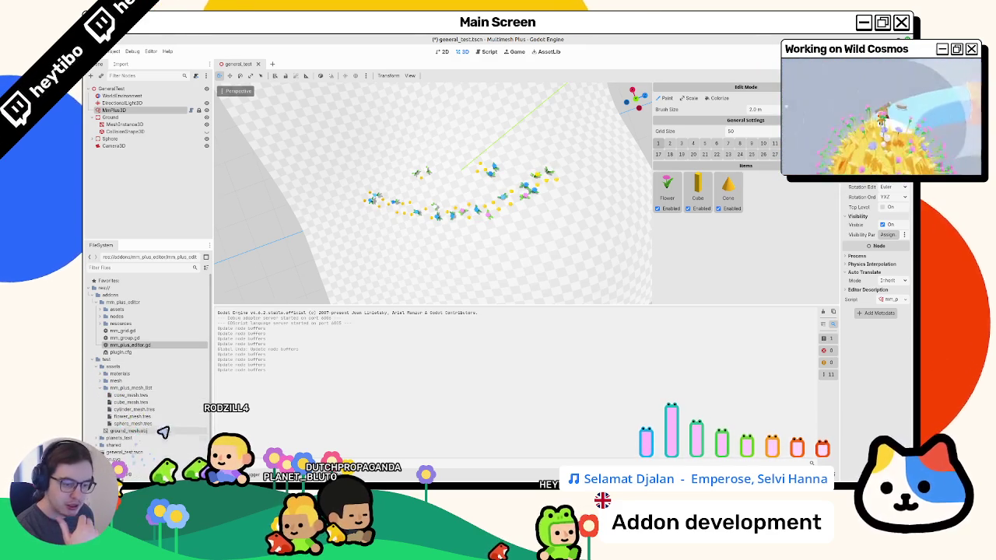
pyautogui.moveTo(163, 424); pyautogui.dragTo(772, 257)
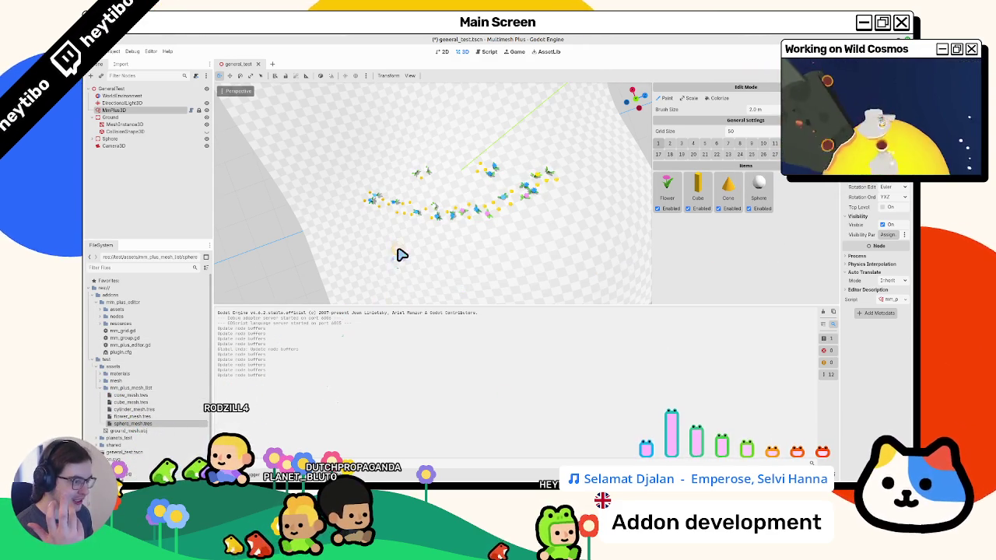
# Paint spheres beside the flower trail, then check undo and redo of the strokes
pyautogui.moveTo(405, 249)
pyautogui.mouseDown()
pyautogui.moveTo(583, 238)
pyautogui.moveTo(612, 269)
pyautogui.moveTo(601, 266)
pyautogui.mouseUp()
pyautogui.hotkey('ctrl', 'z')
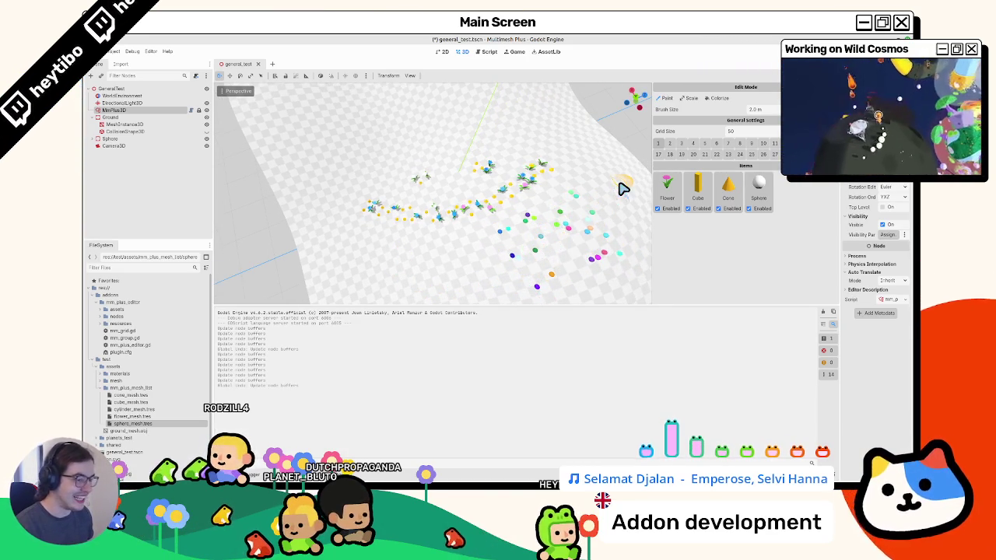
pyautogui.moveTo(566, 226); pyautogui.dragTo(549, 234)
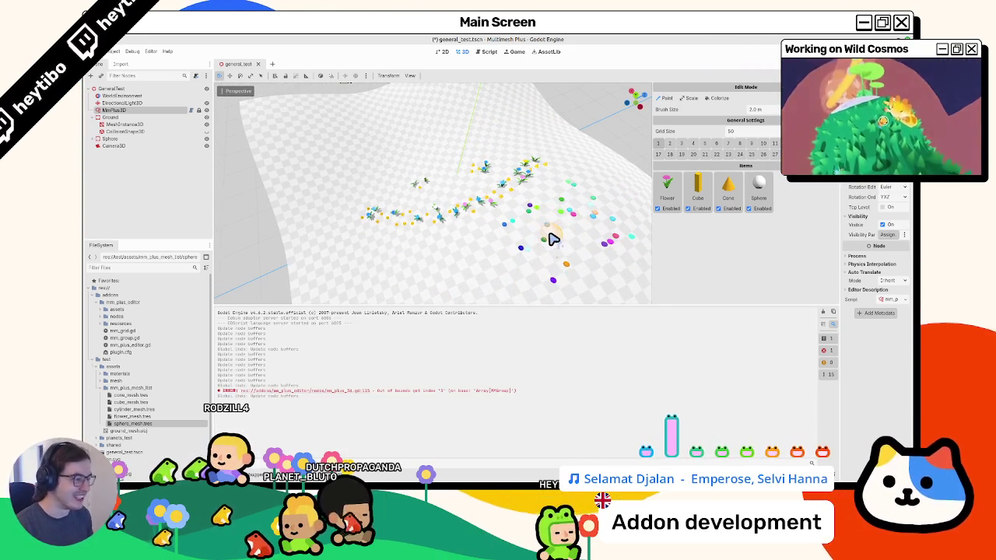
pyautogui.hotkey('ctrl', 'z')
pyautogui.hotkey('ctrl', 'shift', 'z')
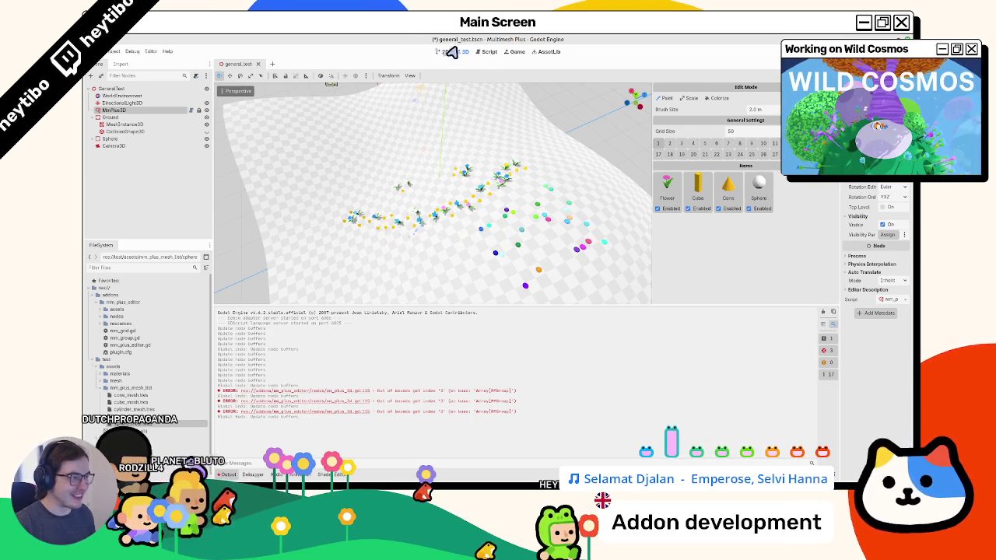
pyautogui.click(484, 52)
# Jump to the _add_to_history definition and inspect its commit_action line
pyautogui.scroll(4, 439, 163)
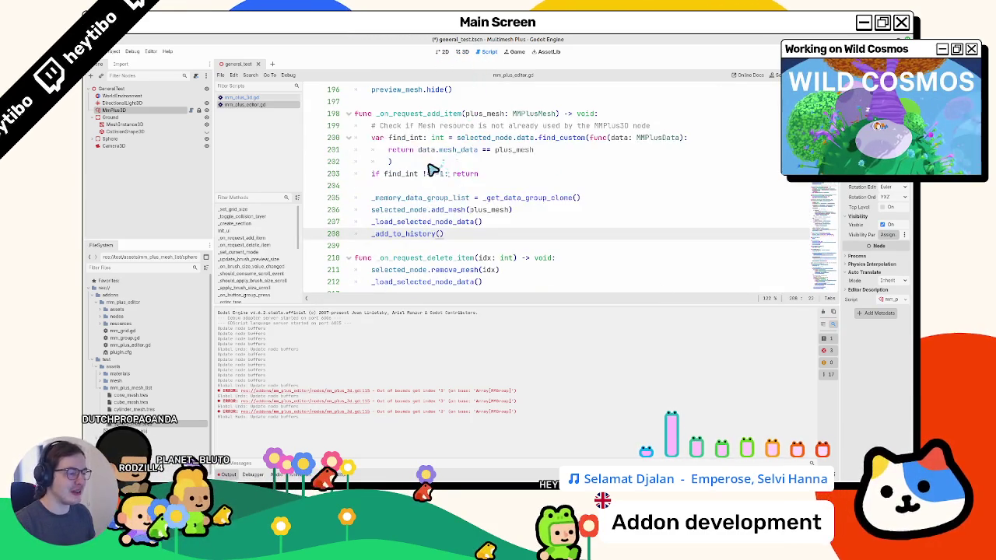
pyautogui.keyDown('ctrl'); pyautogui.click(406, 233); pyautogui.keyUp('ctrl')
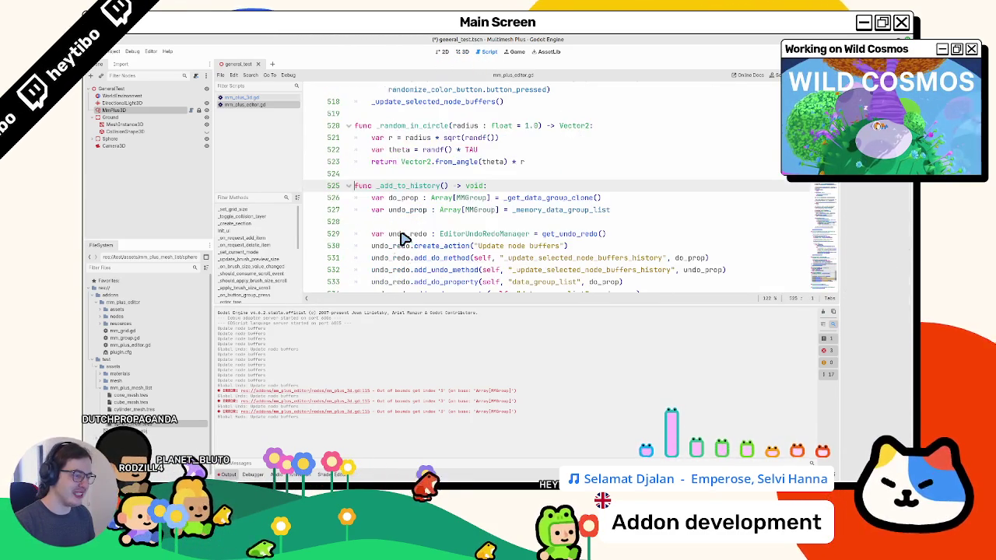
pyautogui.scroll(-2, 401, 233)
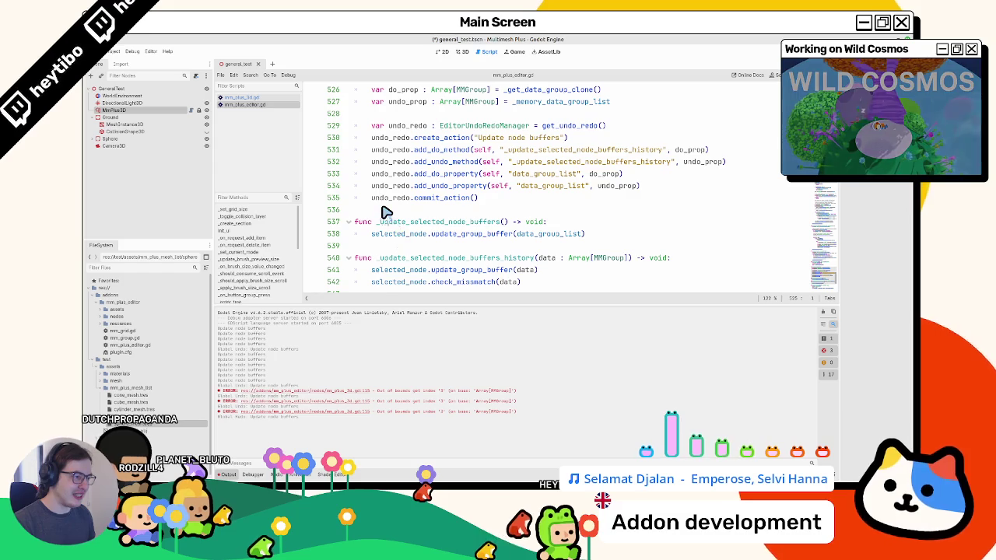
pyautogui.scroll(2, 386, 212)
pyautogui.rightClick(386, 212)
pyautogui.press('Escape')
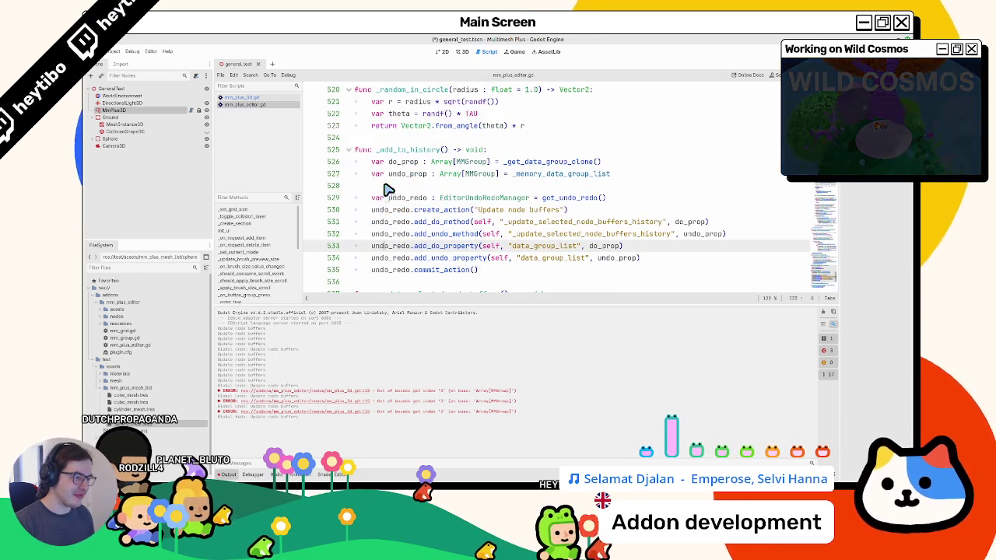
pyautogui.tripleClick(406, 270)
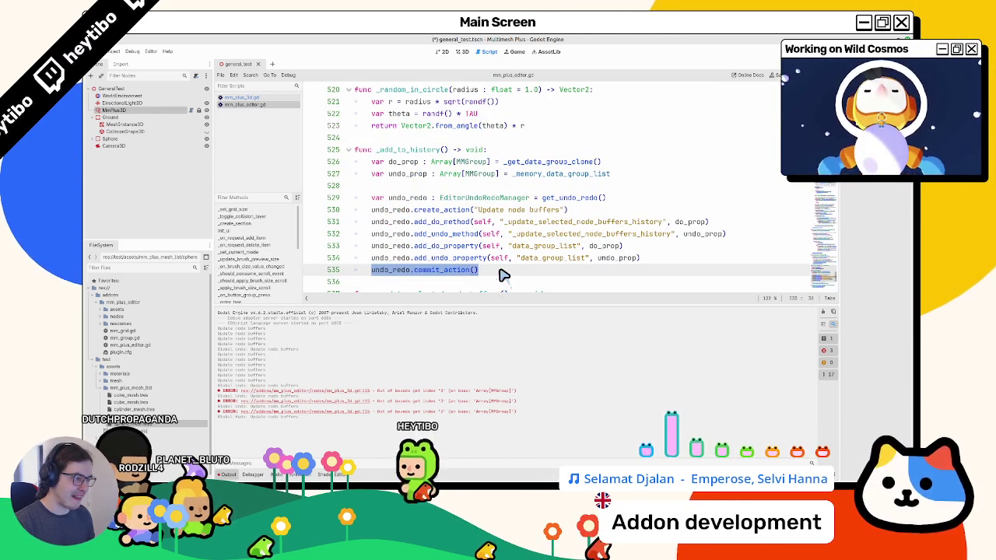
# Review the do/undo registrations that swap data_group_list snapshots via _update_selected_node_buffers_history
pyautogui.tripleClick(513, 210)
pyautogui.moveTo(521, 209); pyautogui.dragTo(523, 262)
pyautogui.doubleClick(534, 259)
pyautogui.doubleClick(545, 245)
pyautogui.doubleClick(534, 234)
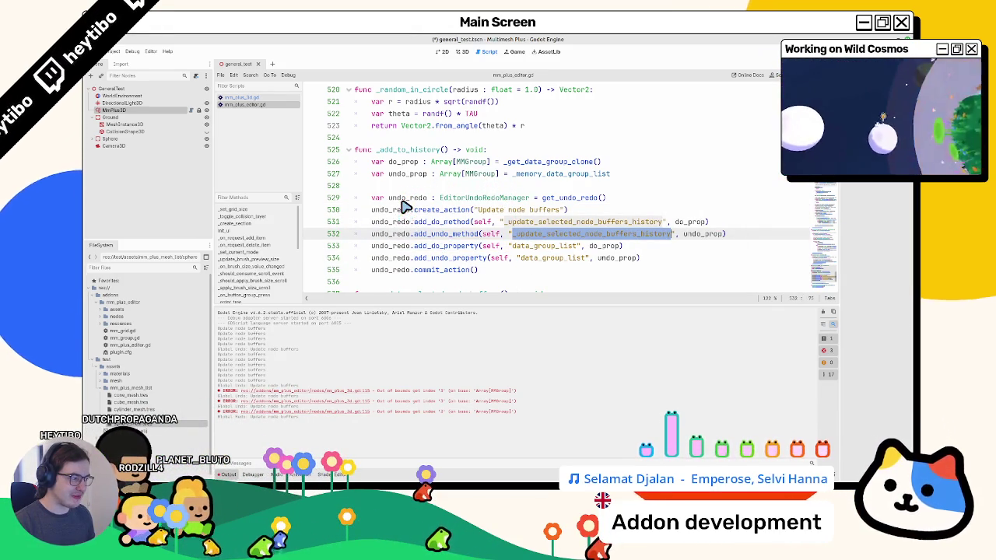
pyautogui.doubleClick(406, 175)
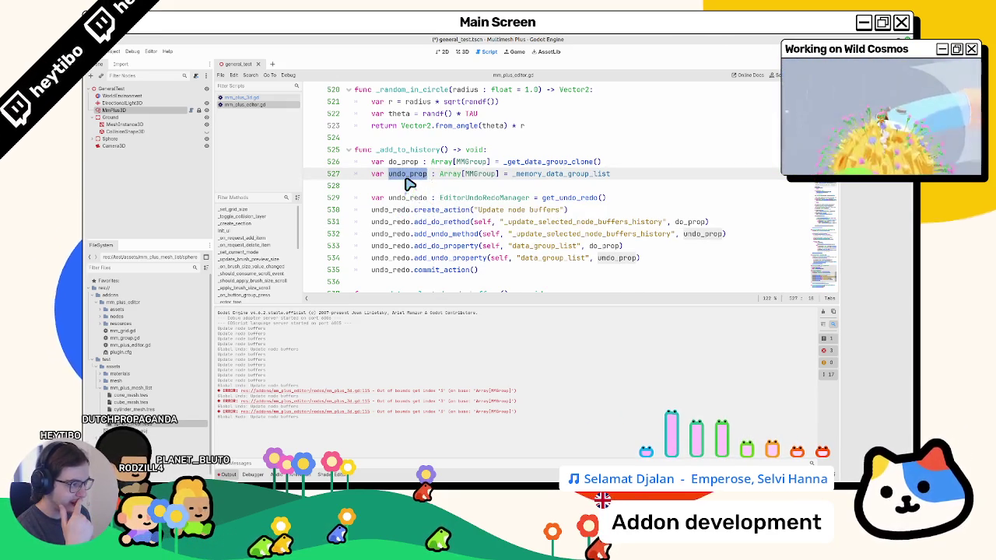
pyautogui.click(414, 144)
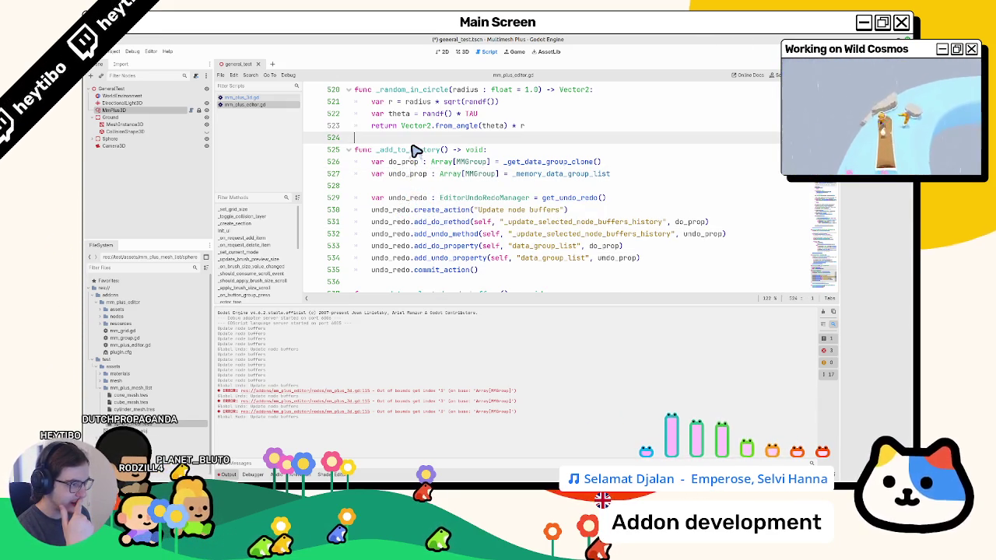
# Select lines 526–535 of the _add_to_history body, from do_prop onward
pyautogui.moveTo(355, 161)
pyautogui.mouseDown()
pyautogui.moveTo(410, 175)
pyautogui.moveTo(469, 272)
pyautogui.mouseUp()
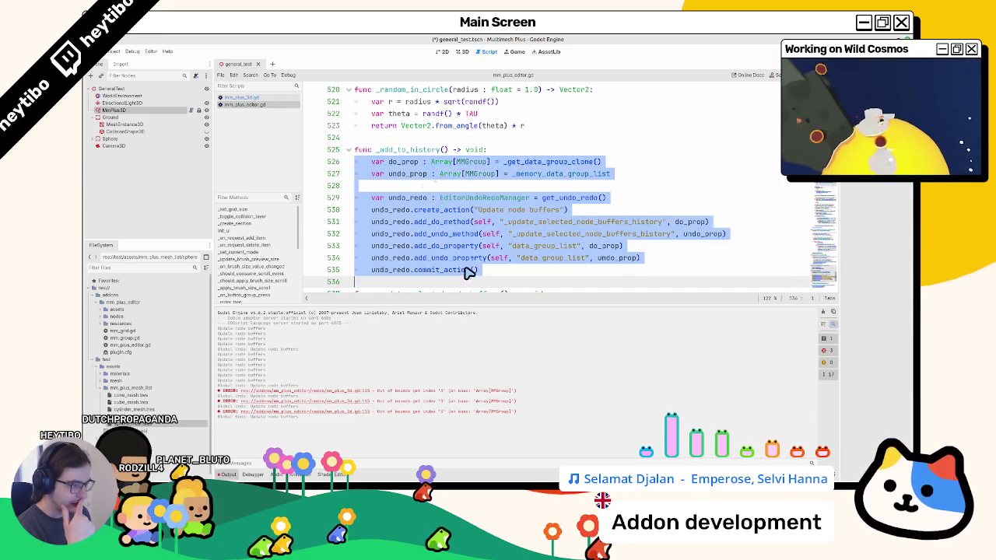
pyautogui.scroll(3, 401, 175)
pyautogui.scroll(-4, 401, 175)
pyautogui.doubleClick(398, 126)
pyautogui.moveTo(396, 128); pyautogui.dragTo(450, 239)
pyautogui.hotkey('ctrl', 'c')
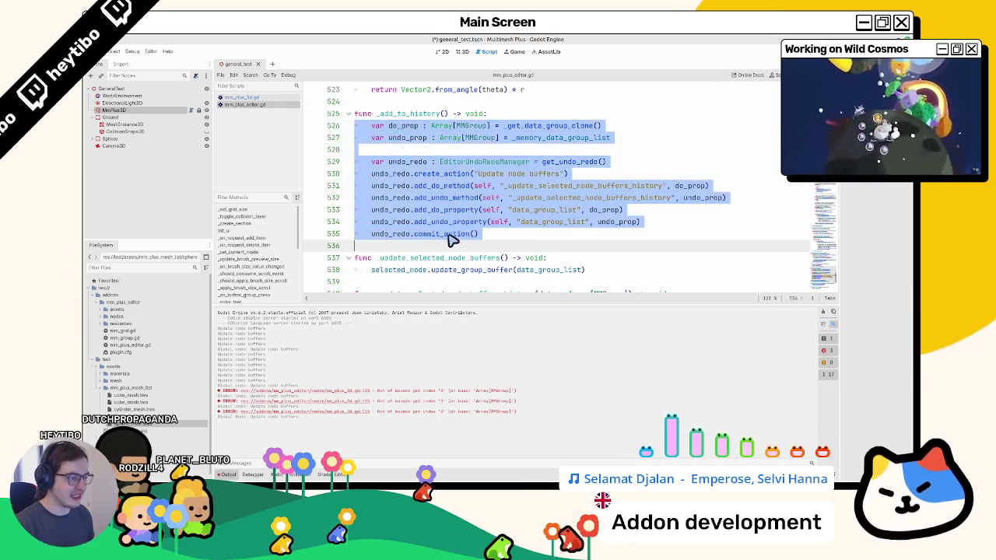
pyautogui.click(429, 213)
# Replace the _add_to_history() call near add_mesh with the pasted undo/redo block
pyautogui.hotkey('ctrl', 'f')
pyautogui.scroll(5, 432, 210)
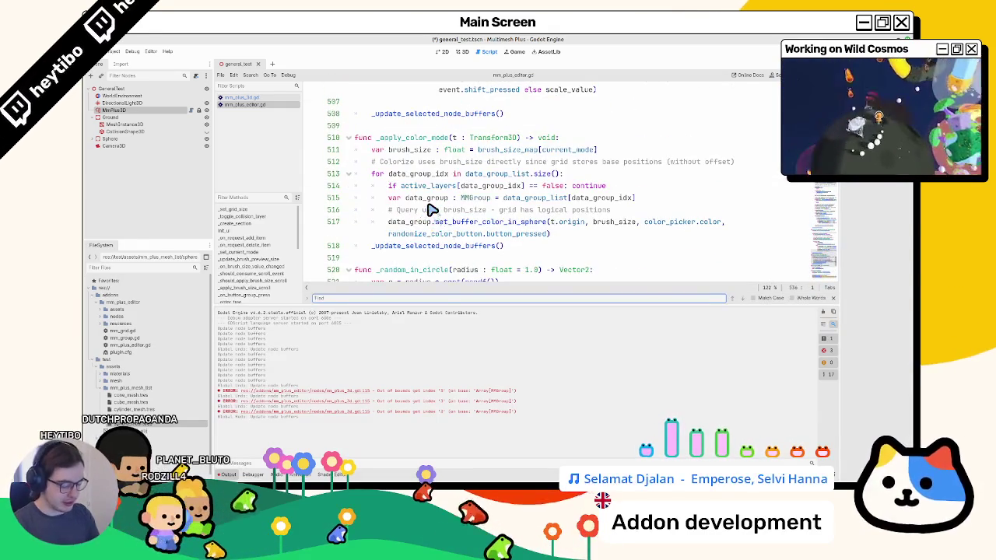
pyautogui.write('add_mesh')
pyautogui.press('Escape')
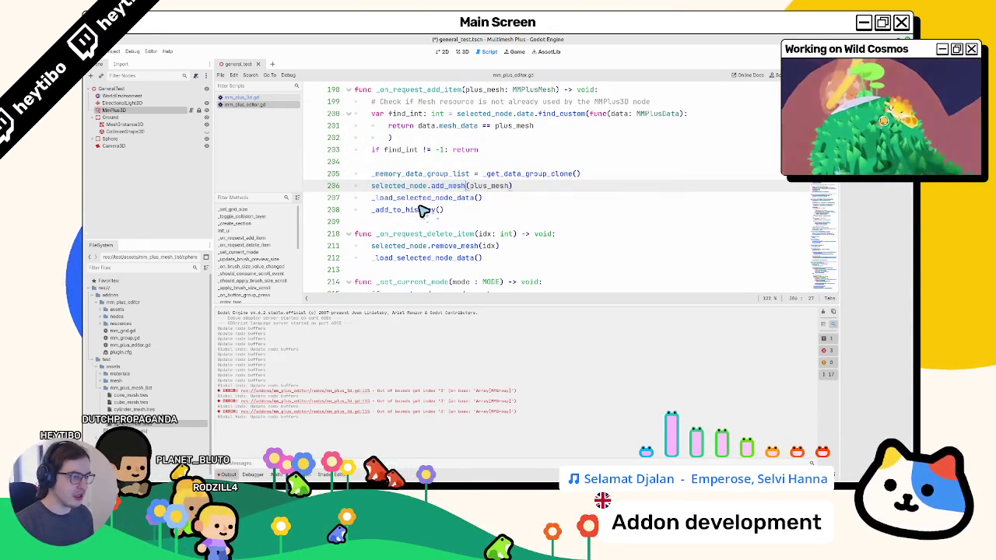
pyautogui.tripleClick(414, 210)
pyautogui.press('Return')
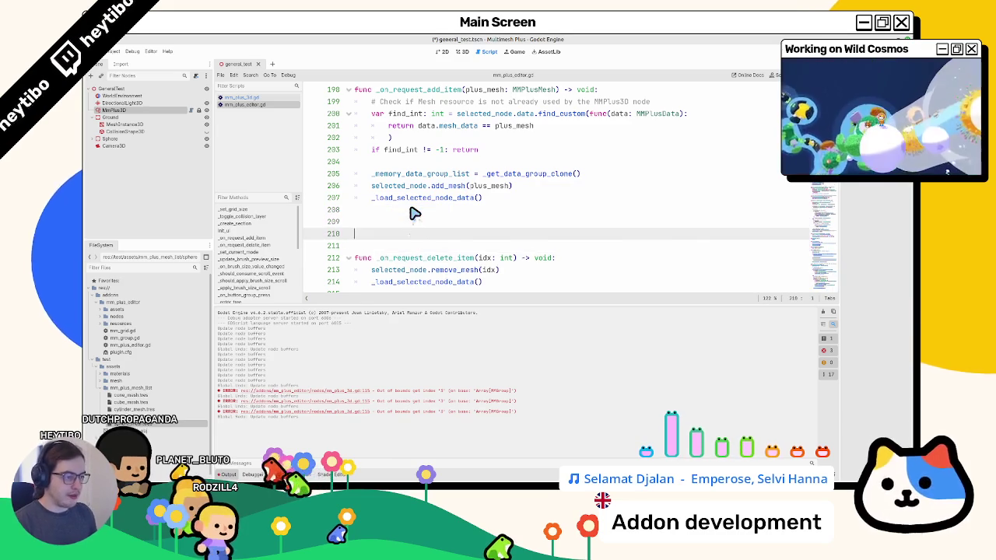
pyautogui.hotkey('ctrl', 'v')
# Check the do_prop, undo_prop and data_group_list uses in the pasted block
pyautogui.scroll(2, 506, 203)
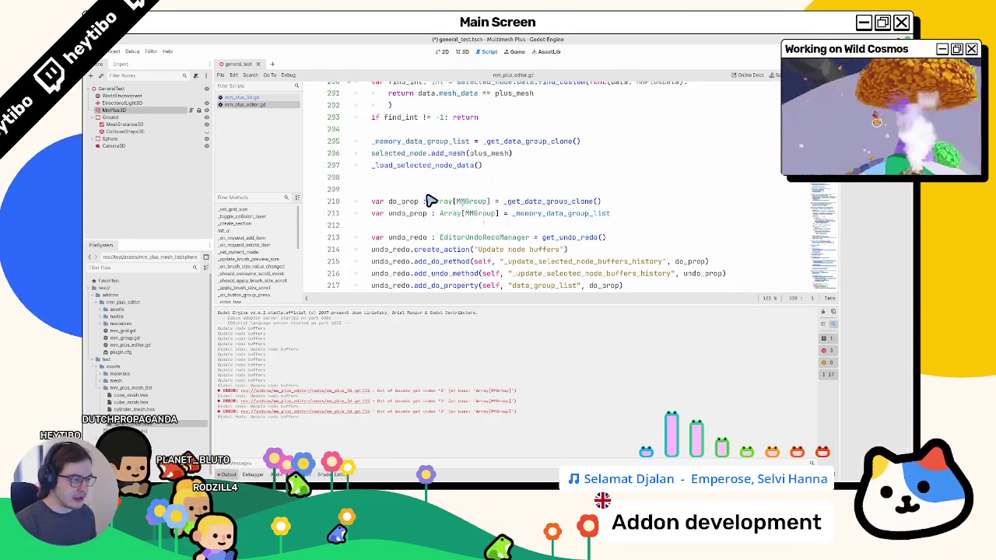
pyautogui.click(493, 195)
pyautogui.click(457, 220)
pyautogui.doubleClick(394, 238)
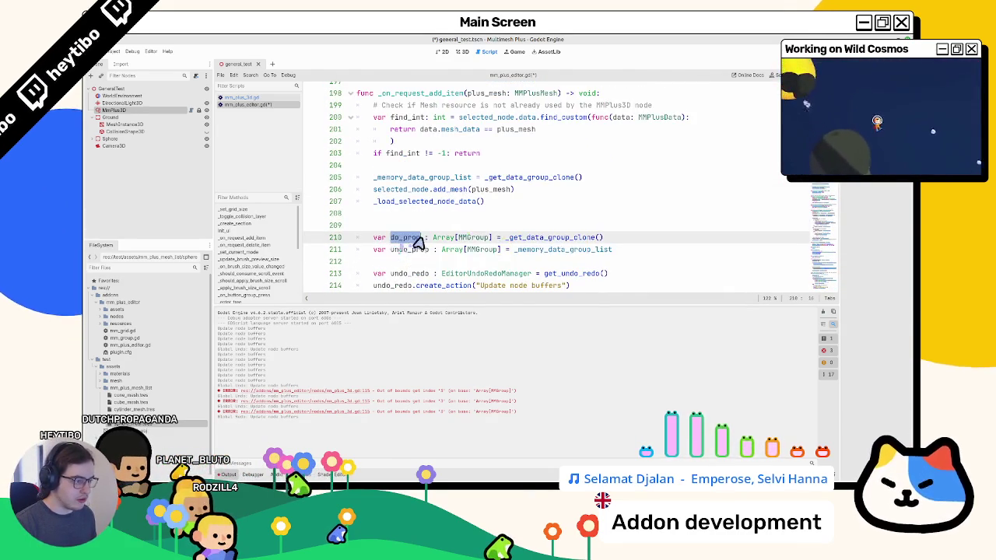
pyautogui.scroll(-1, 397, 234)
pyautogui.doubleClick(412, 214)
pyautogui.scroll(-1, 418, 218)
pyautogui.doubleClick(545, 250)
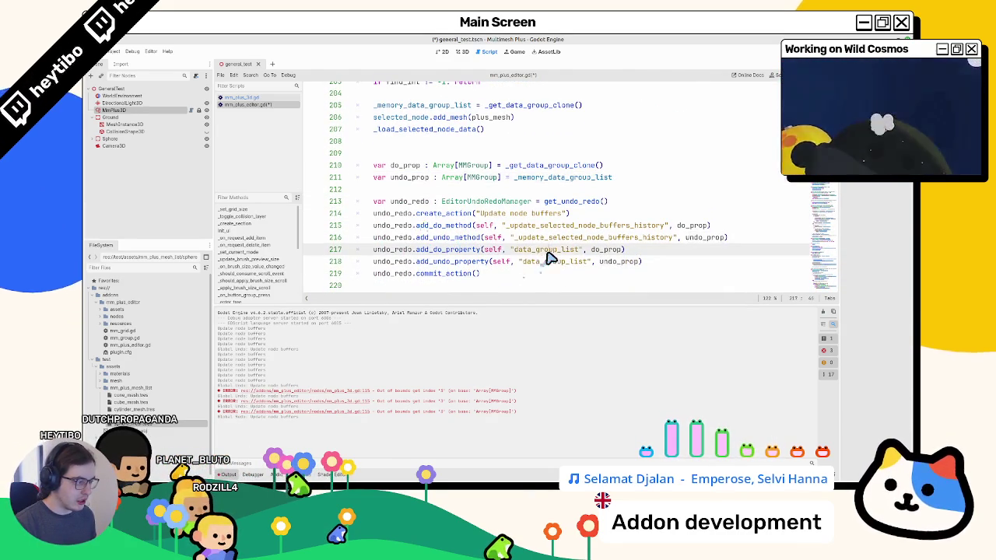
# Rename the create_action label from "Update node buffers" to "Add mesh"
pyautogui.doubleClick(492, 213)
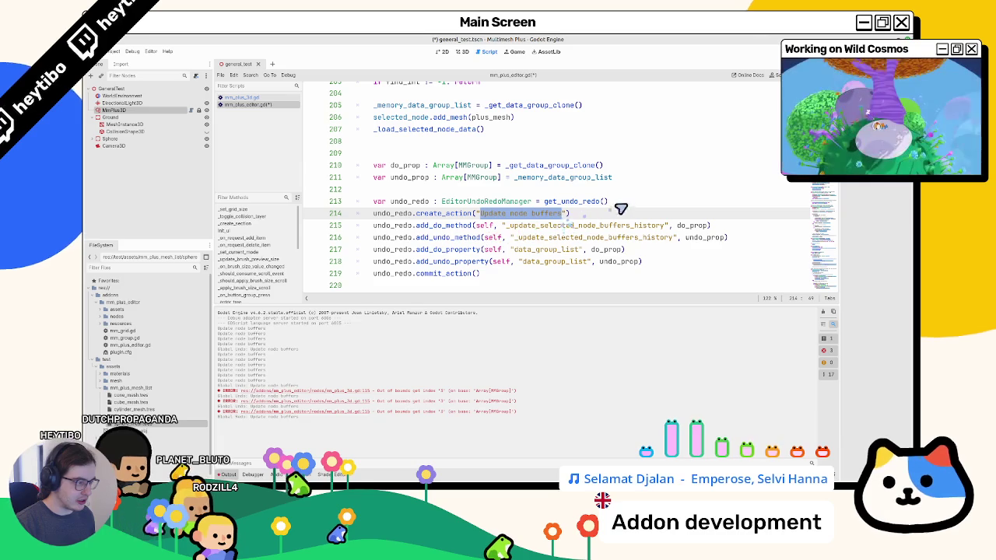
pyautogui.write('Add mesh')
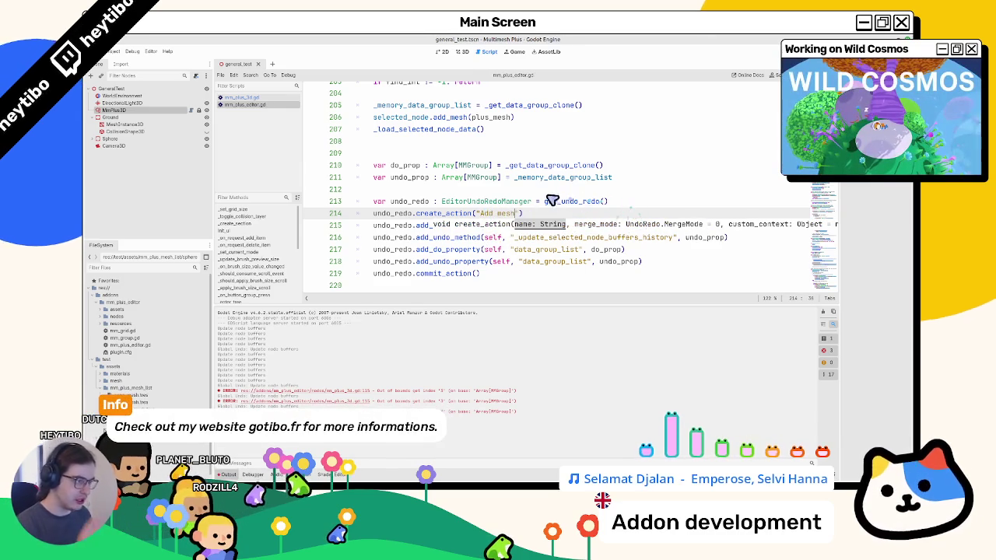
pyautogui.moveTo(470, 178); pyautogui.dragTo(418, 284)
pyautogui.scroll(3, 468, 249)
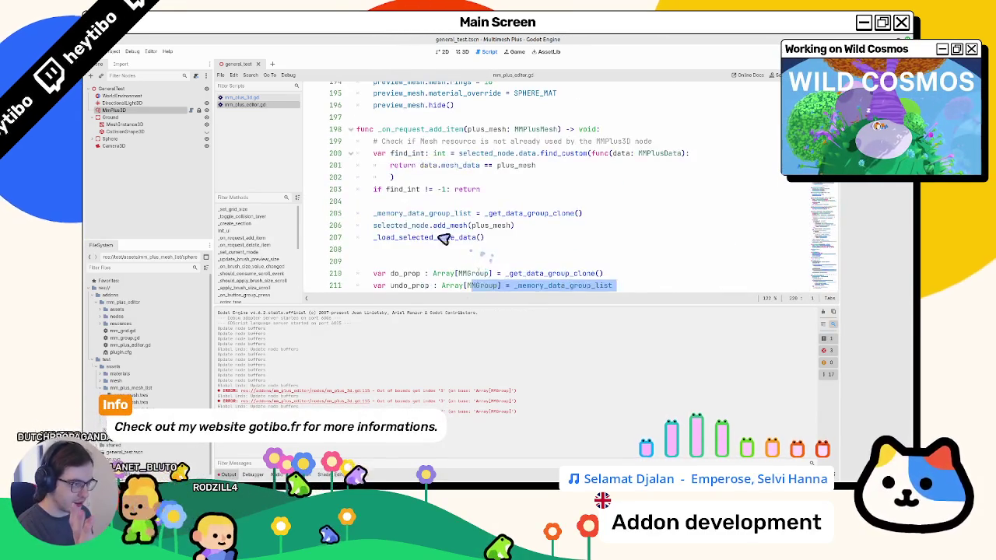
pyautogui.click(400, 261)
# Remove the extra blank line before var do_prop and clear the Output log
pyautogui.press('BackSpace')
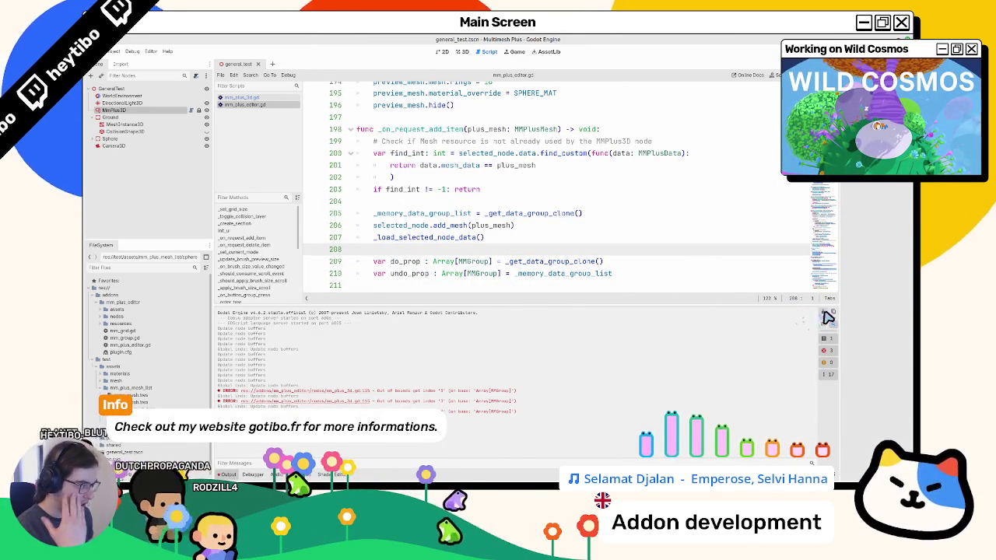
pyautogui.click(827, 317)
pyautogui.scroll(-1, 493, 222)
# Check the _get_data_group_clone definition, return to the undo/redo code, and save the script
pyautogui.tripleClick(438, 178)
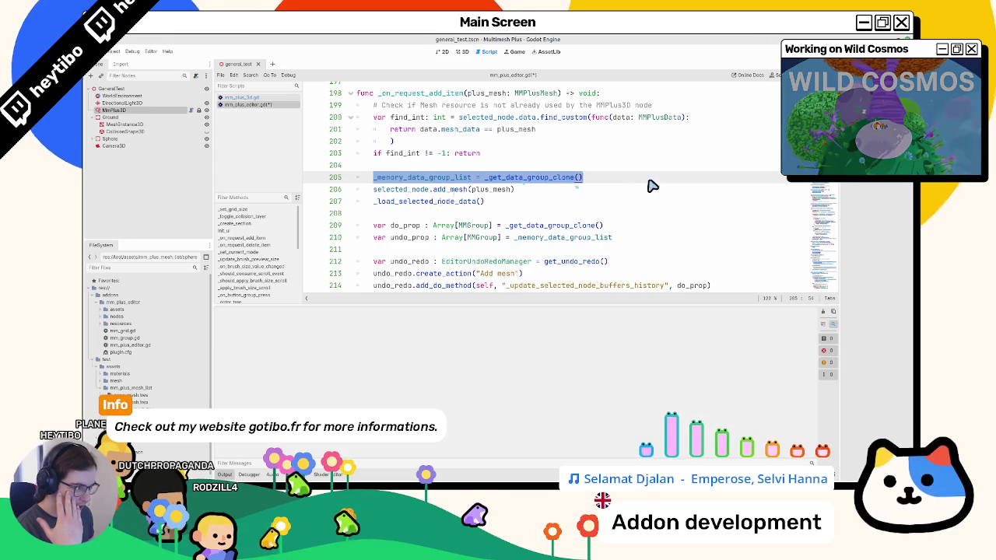
pyautogui.doubleClick(416, 179)
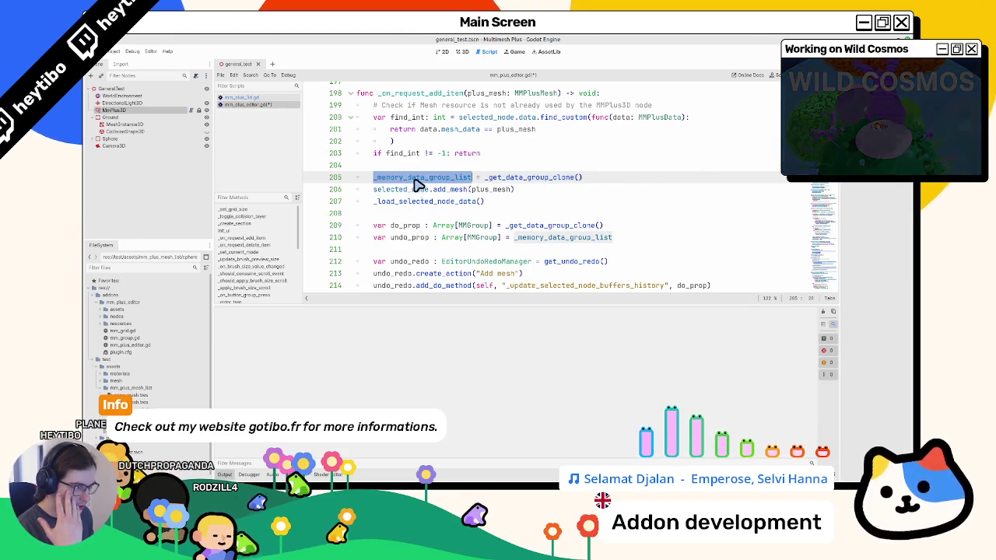
pyautogui.moveTo(418, 185); pyautogui.dragTo(557, 180)
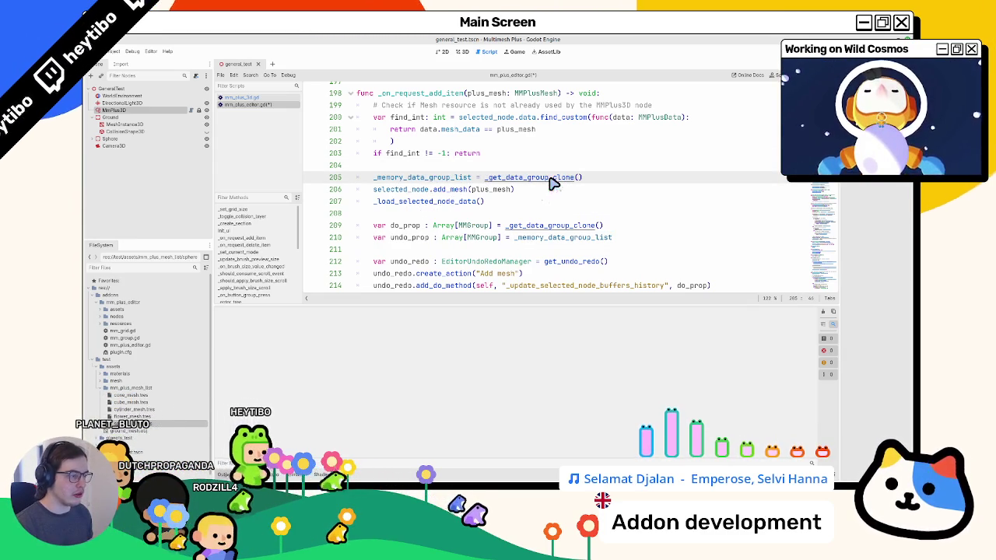
pyautogui.keyDown('ctrl'); pyautogui.click(553, 184); pyautogui.keyUp('ctrl')
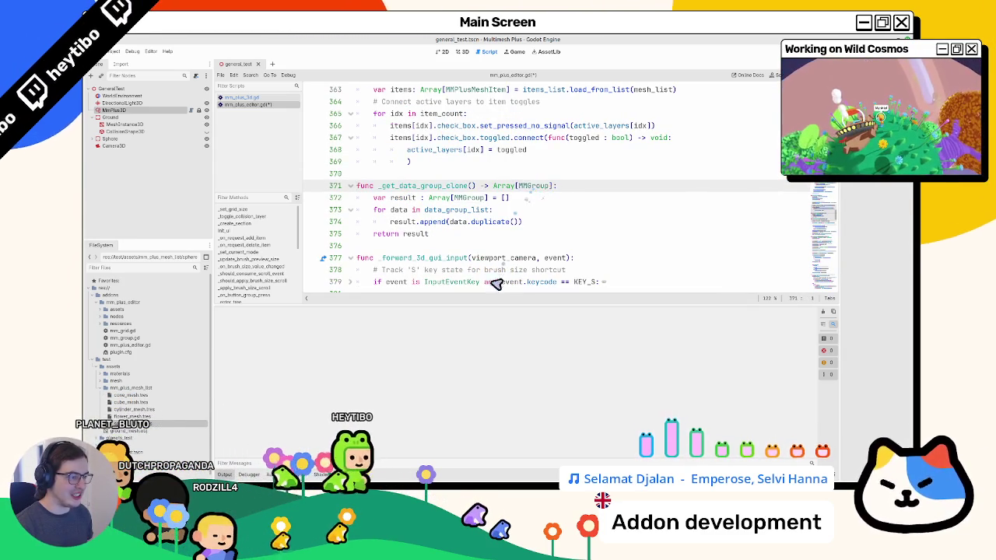
pyautogui.hotkey('alt', 'Left')
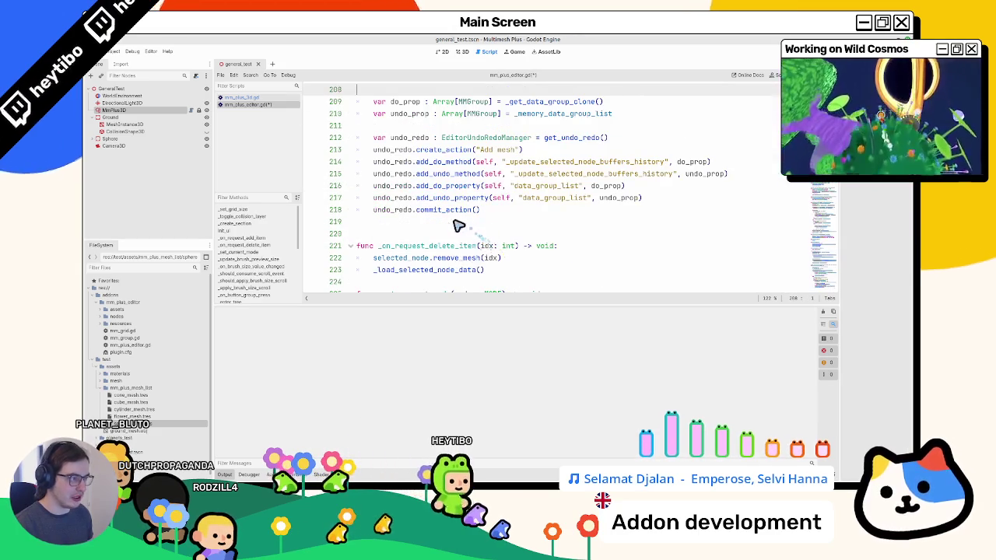
pyautogui.scroll(2, 458, 225)
pyautogui.hotkey('ctrl', 's')
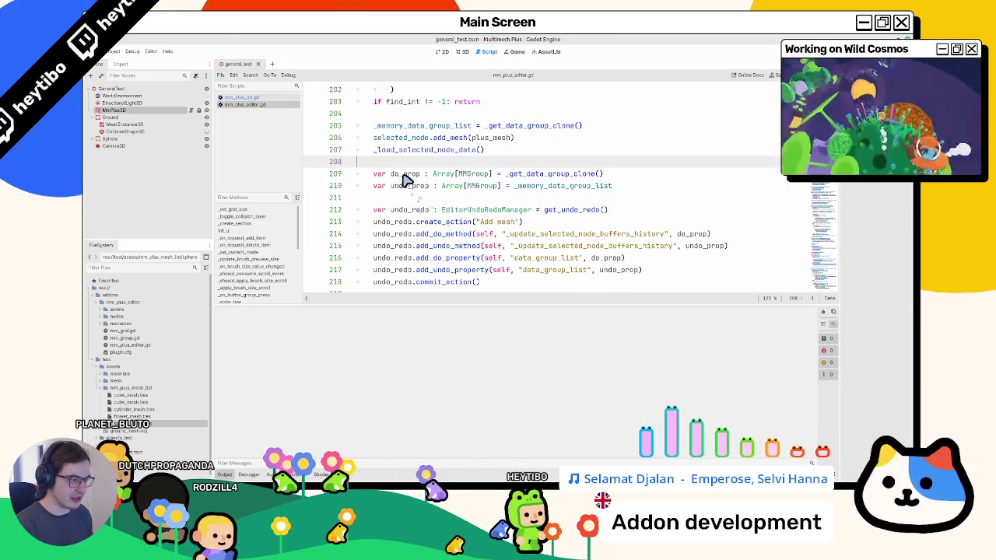
# Review the do_prop and undo_prop lines that hold _memory_data_group_list
pyautogui.doubleClick(405, 176)
pyautogui.doubleClick(407, 186)
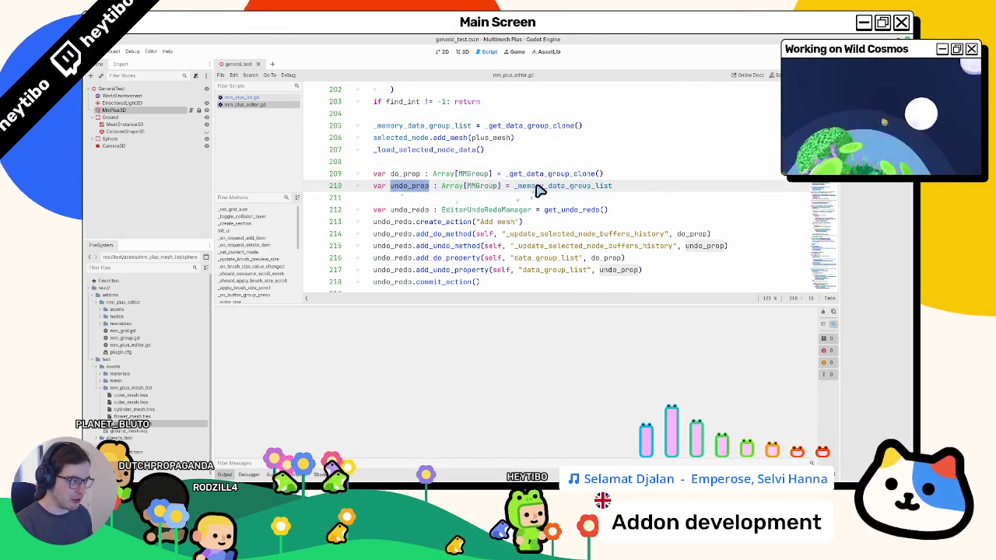
pyautogui.doubleClick(535, 187)
pyautogui.doubleClick(406, 187)
pyautogui.scroll(-1, 410, 196)
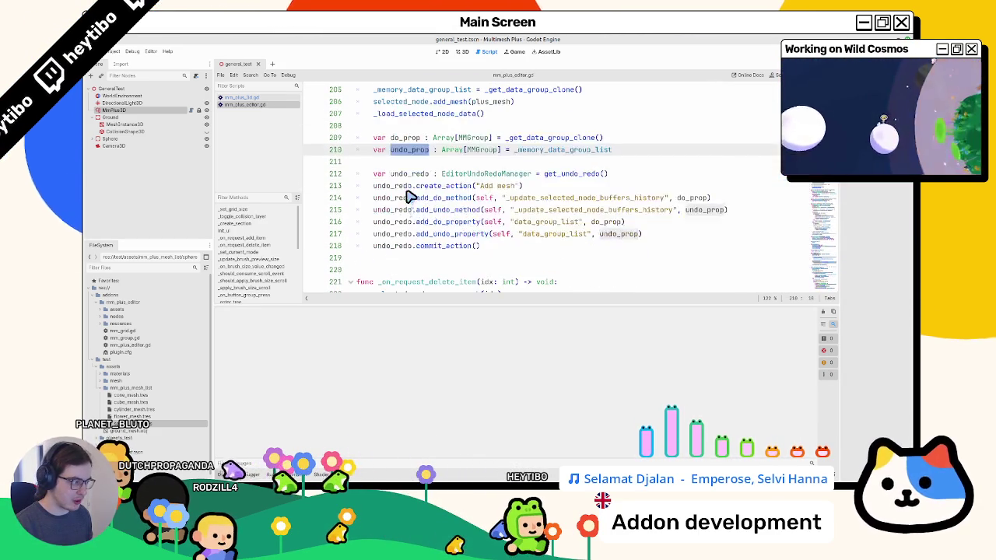
pyautogui.scroll(1, 410, 196)
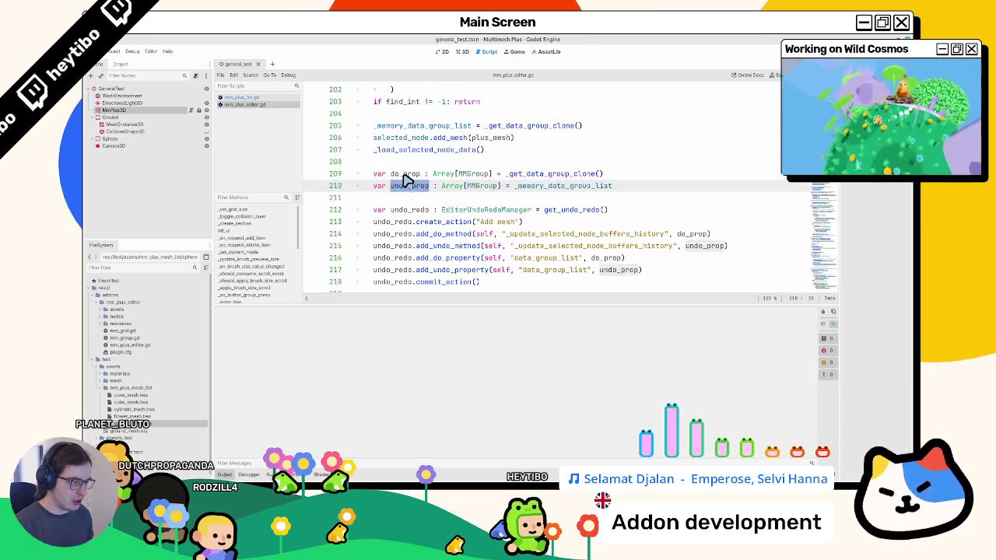
pyautogui.doubleClick(405, 175)
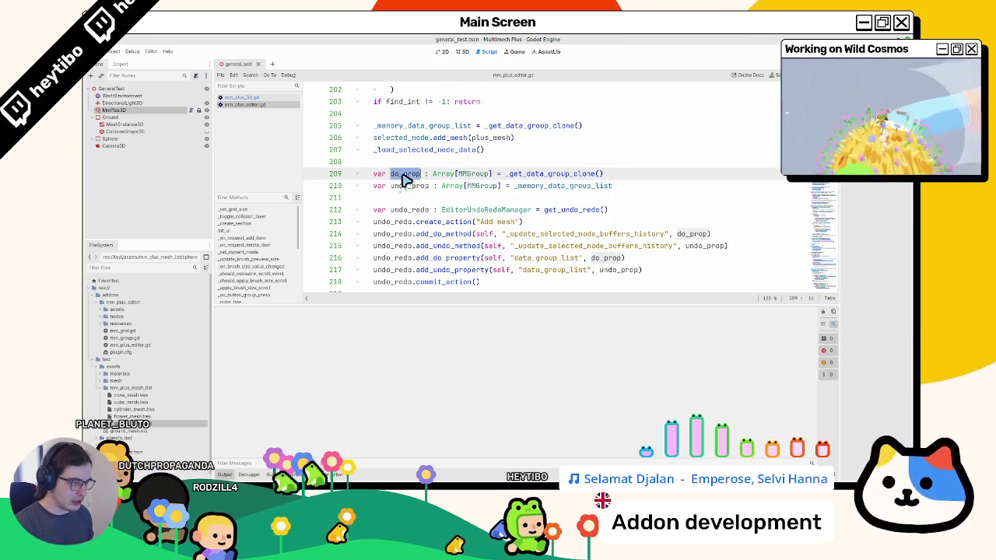
pyautogui.scroll(1, 395, 178)
pyautogui.scroll(-2, 392, 177)
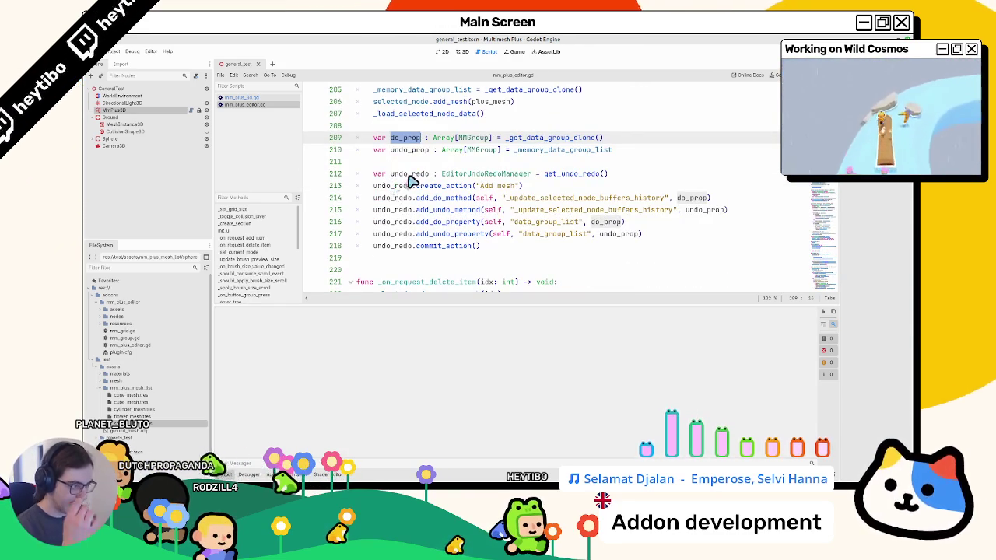
# Search the script for _update_selected_node_buffers_history to reach its definition
pyautogui.doubleClick(548, 199)
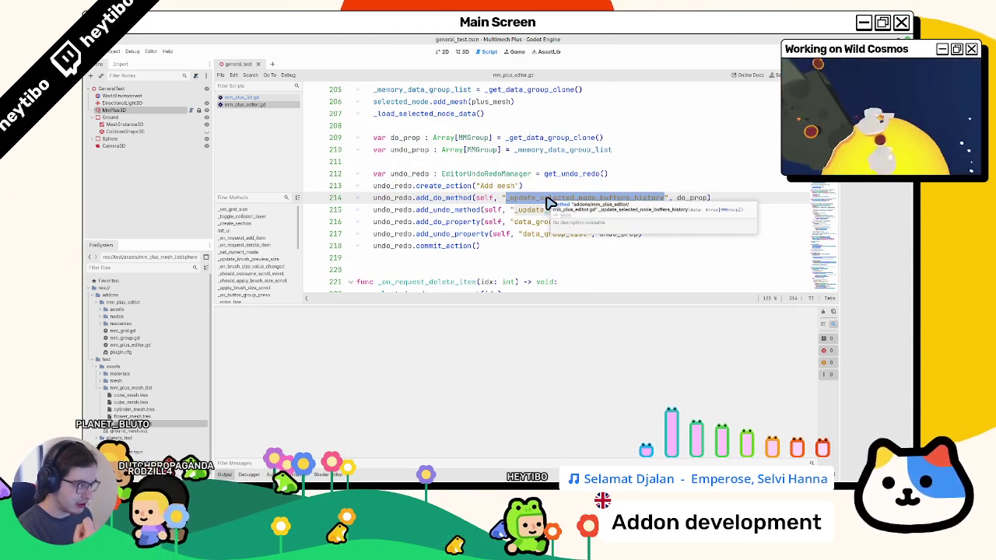
pyautogui.doubleClick(529, 213)
pyautogui.click(537, 223)
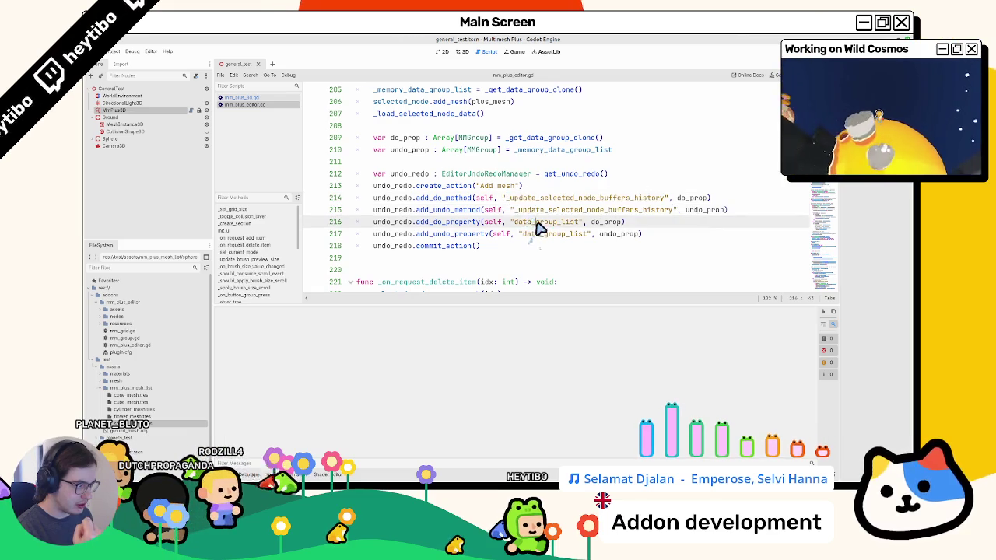
pyautogui.doubleClick(545, 210)
pyautogui.scroll(2, 530, 210)
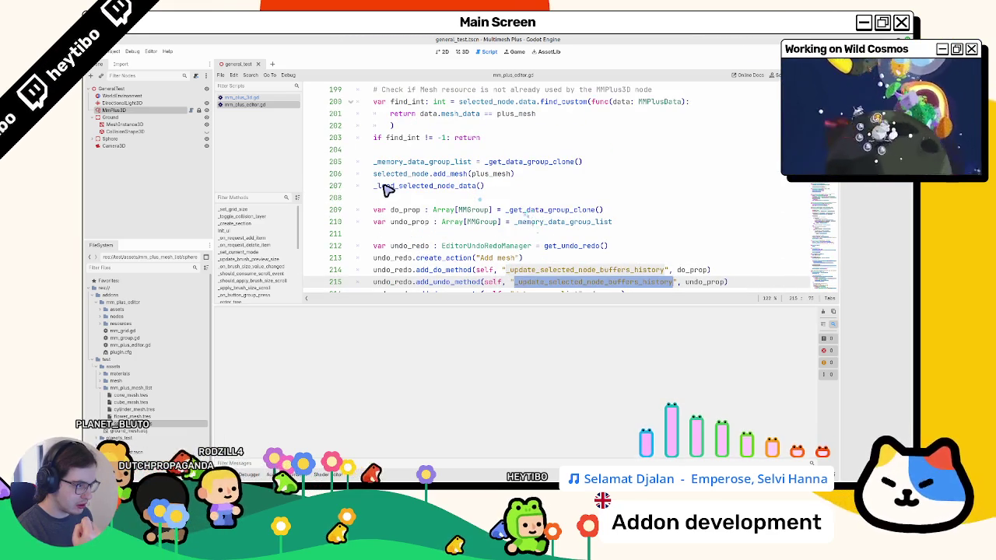
pyautogui.doubleClick(387, 186)
pyautogui.scroll(-1, 411, 192)
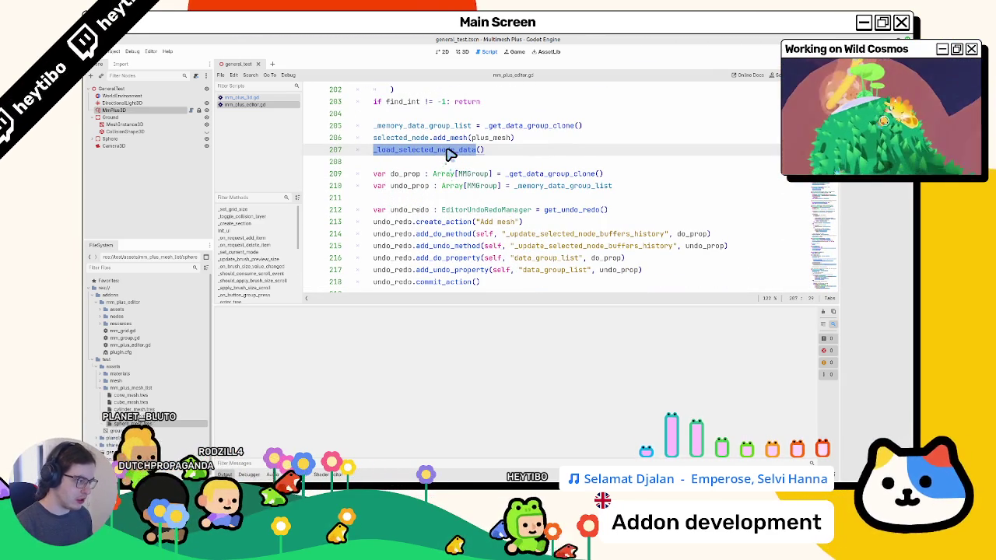
pyautogui.doubleClick(548, 233)
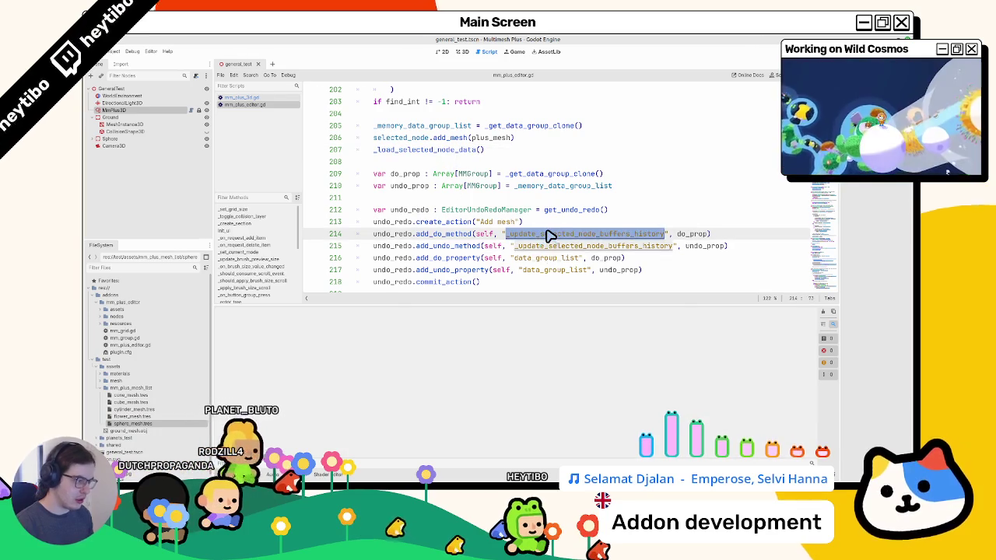
pyautogui.hotkey('ctrl', 'f')
pyautogui.press('Return')
pyautogui.press('Return')
pyautogui.press('Return')
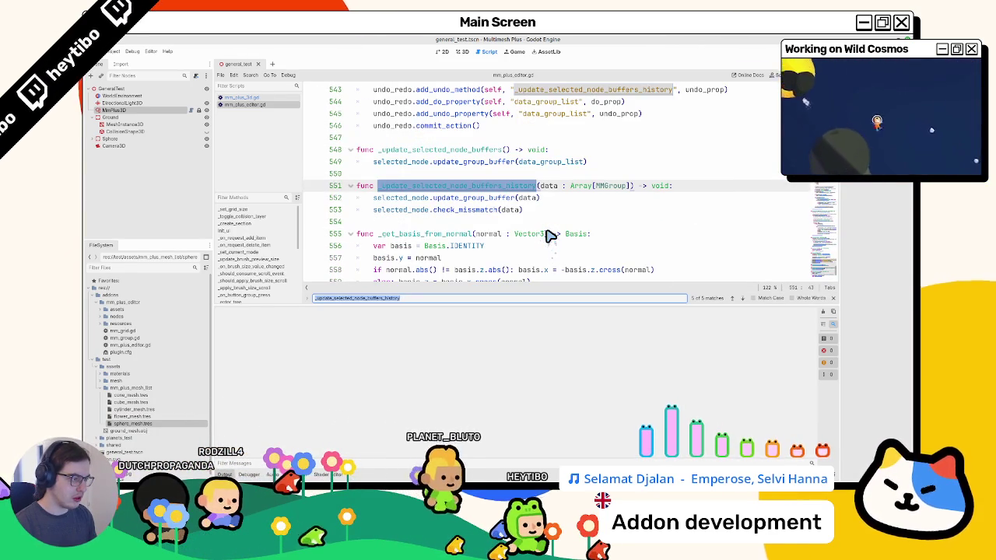
# Close the search and look up add_do_method in the EditorUndoRedoManager docs
pyautogui.press('Return')
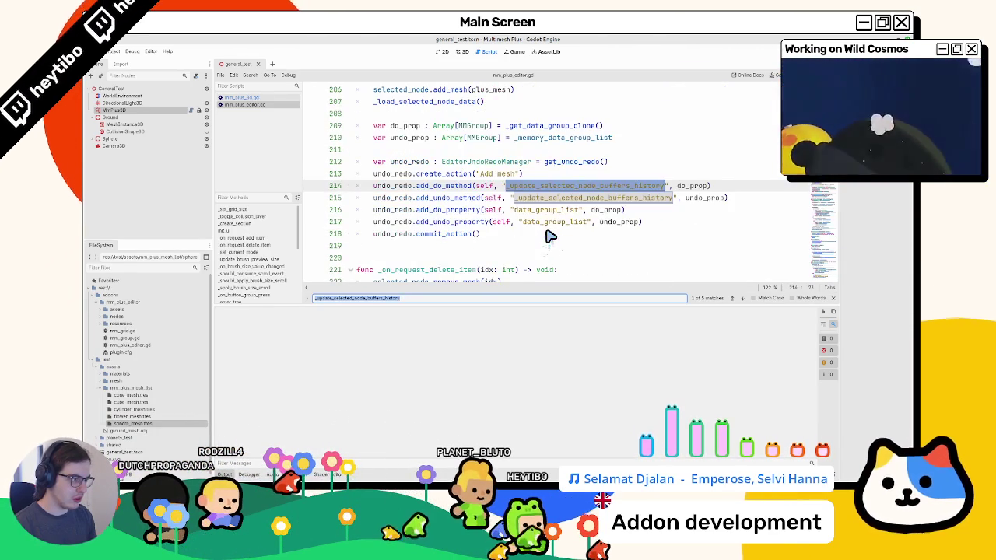
pyautogui.press('Escape')
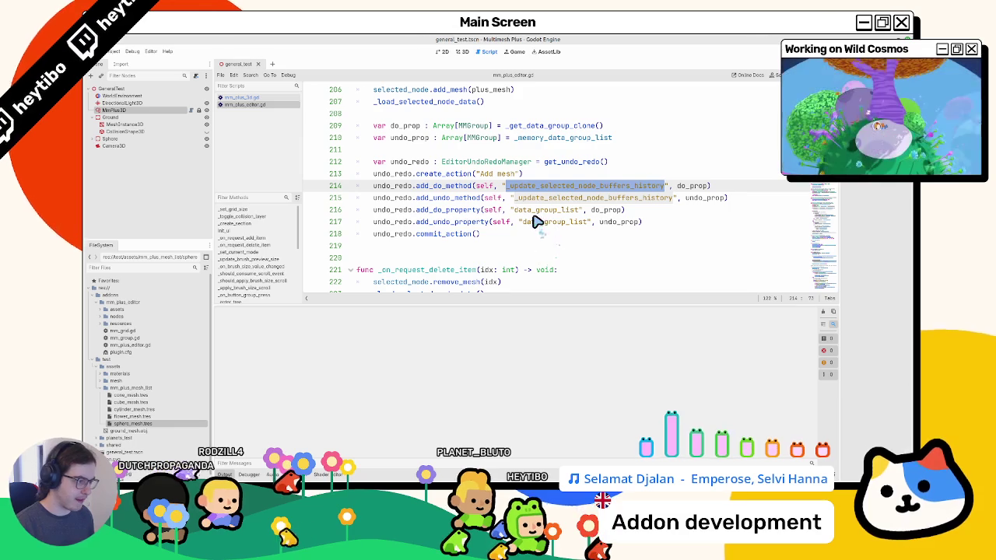
pyautogui.doubleClick(545, 222)
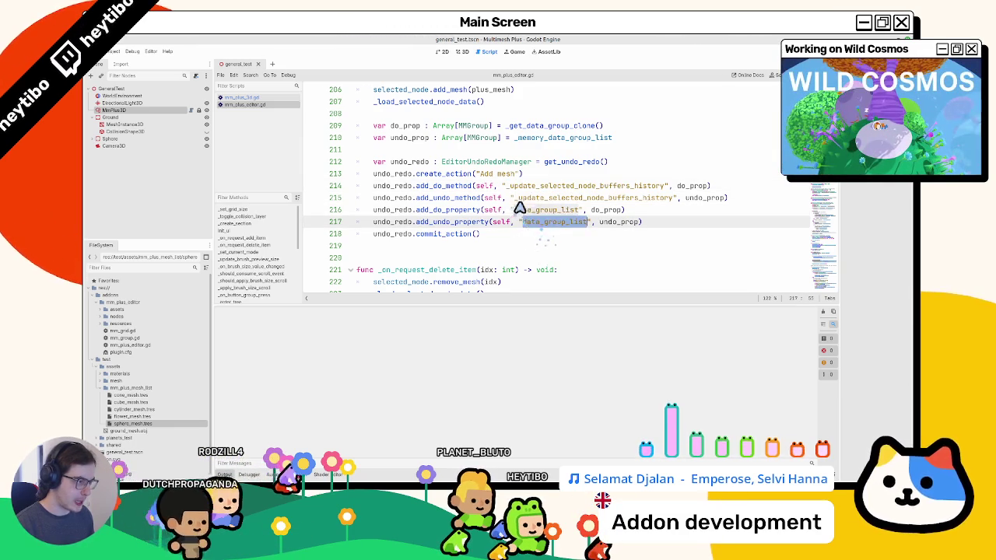
pyautogui.doubleClick(529, 199)
pyautogui.doubleClick(523, 190)
pyautogui.keyDown('ctrl'); pyautogui.click(440, 186); pyautogui.keyUp('ctrl')
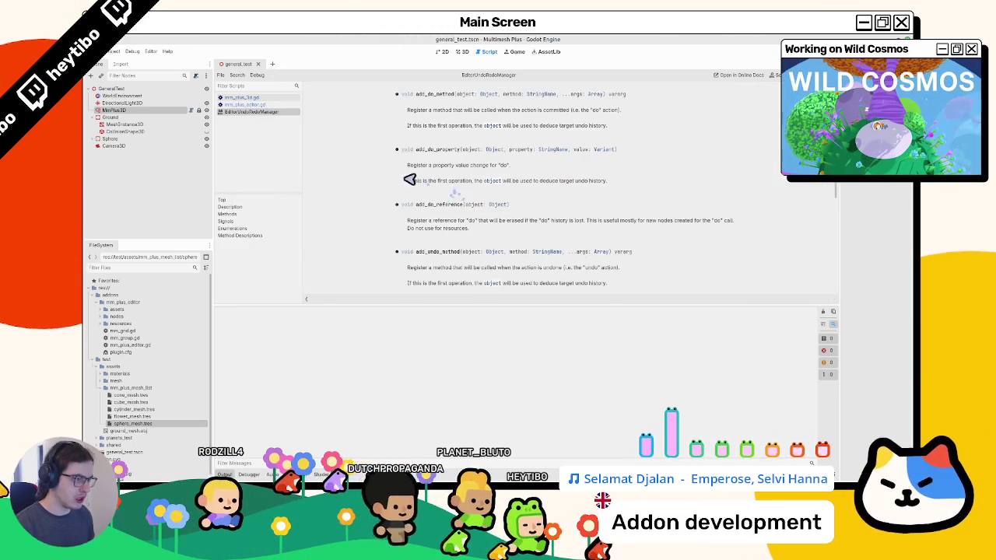
pyautogui.hotkey('ctrl', 'w')
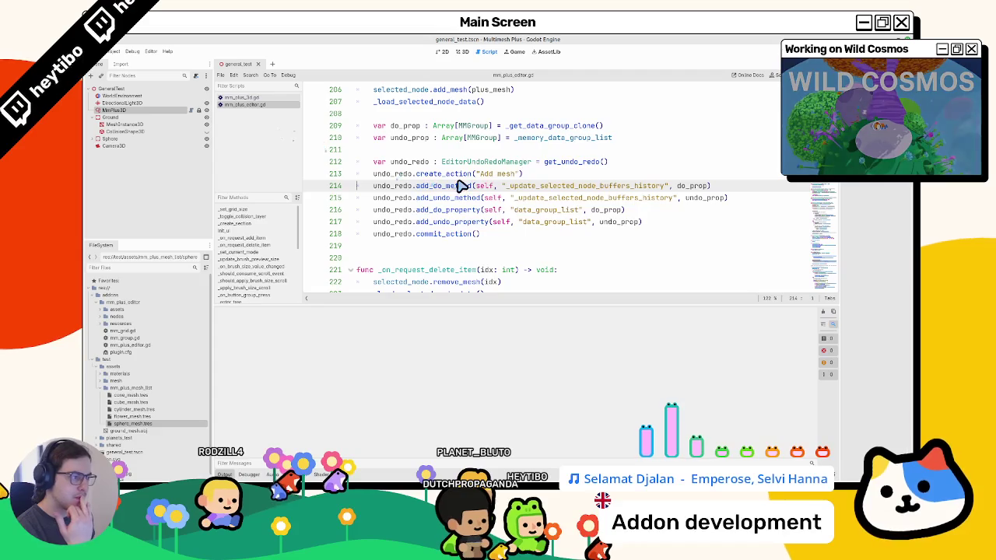
# Collapse the bottom Output panel to show more of the Add mesh undo/redo code
pyautogui.click(403, 174)
pyautogui.scroll(1, 402, 176)
pyautogui.scroll(-1, 402, 175)
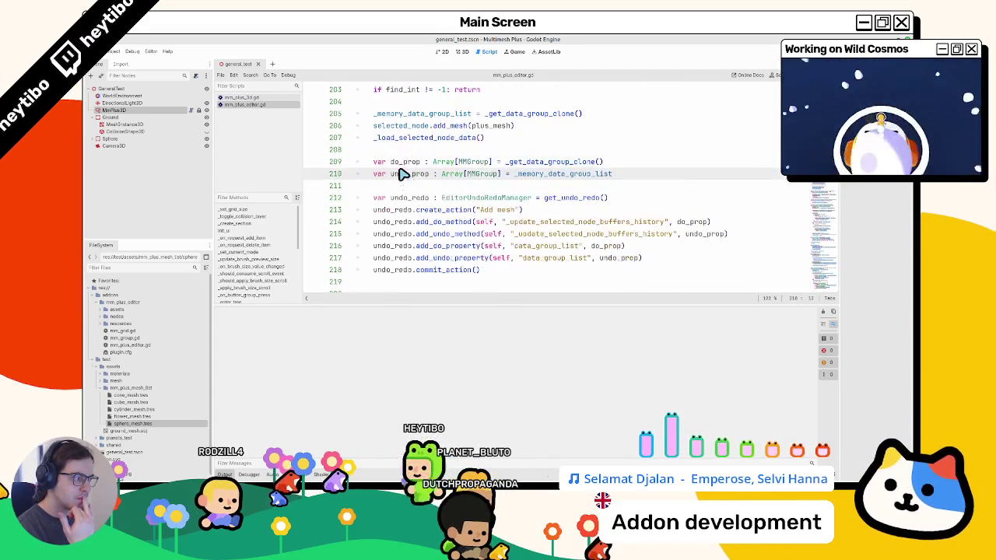
pyautogui.hotkey('ctrl', 'j')
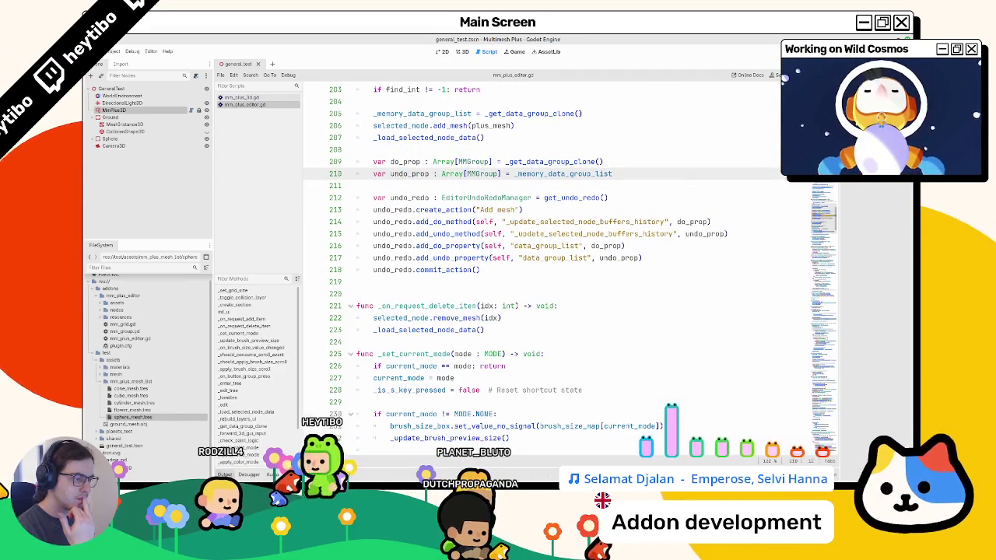
pyautogui.scroll(3, 354, 347)
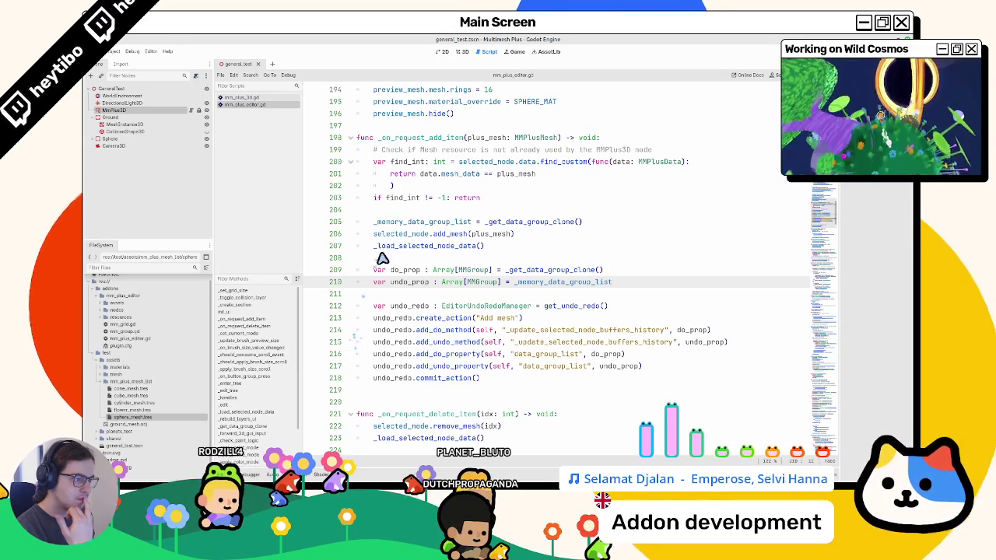
# Make add_do_method and add_undo_method on lines 214–215 call _load_selected_node_data without extra arguments
pyautogui.doubleClick(389, 246)
pyautogui.hotkey('ctrl', 'c')
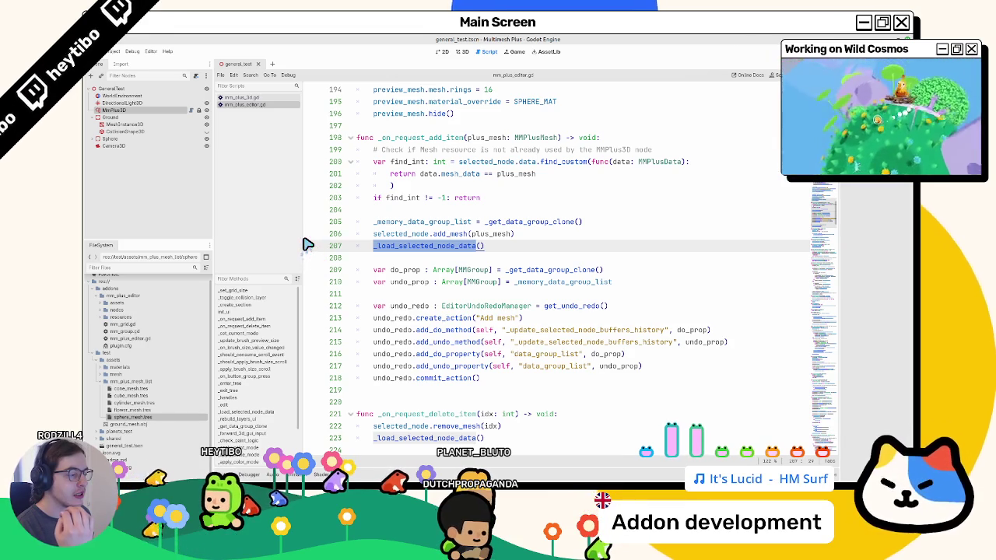
pyautogui.moveTo(409, 249)
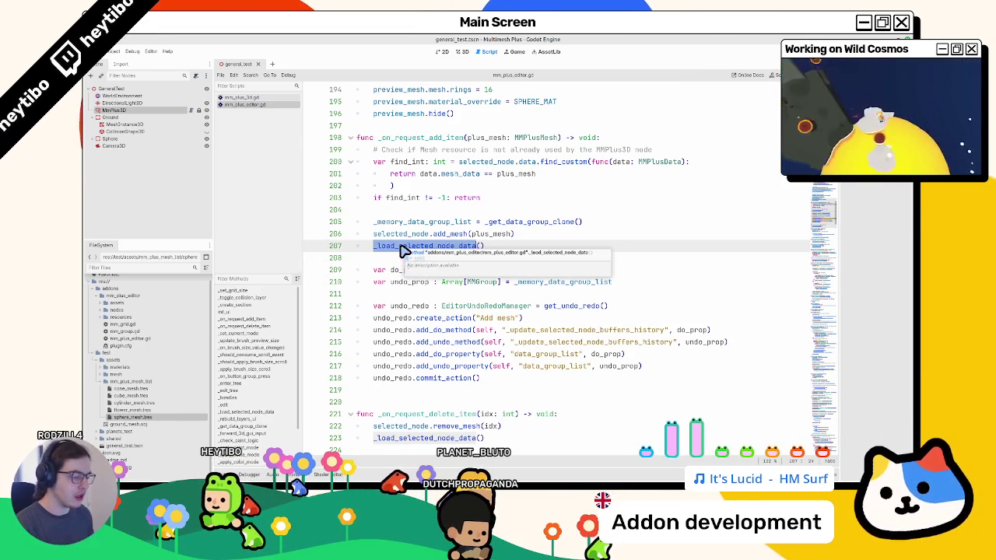
pyautogui.scroll(-1, 404, 252)
pyautogui.scroll(-1, 404, 252)
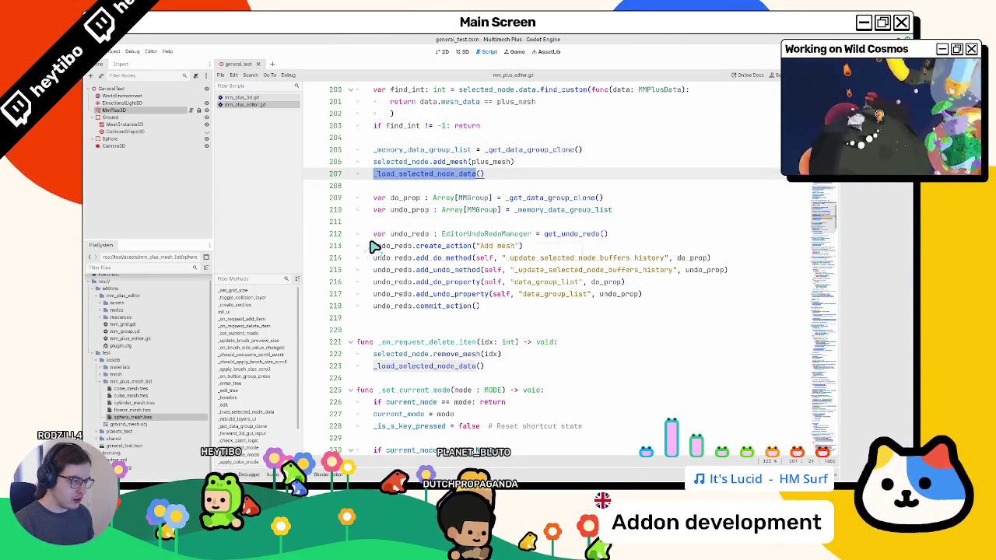
pyautogui.doubleClick(549, 271)
pyautogui.hotkey('ctrl', 'v')
pyautogui.doubleClick(545, 260)
pyautogui.hotkey('ctrl', 'v')
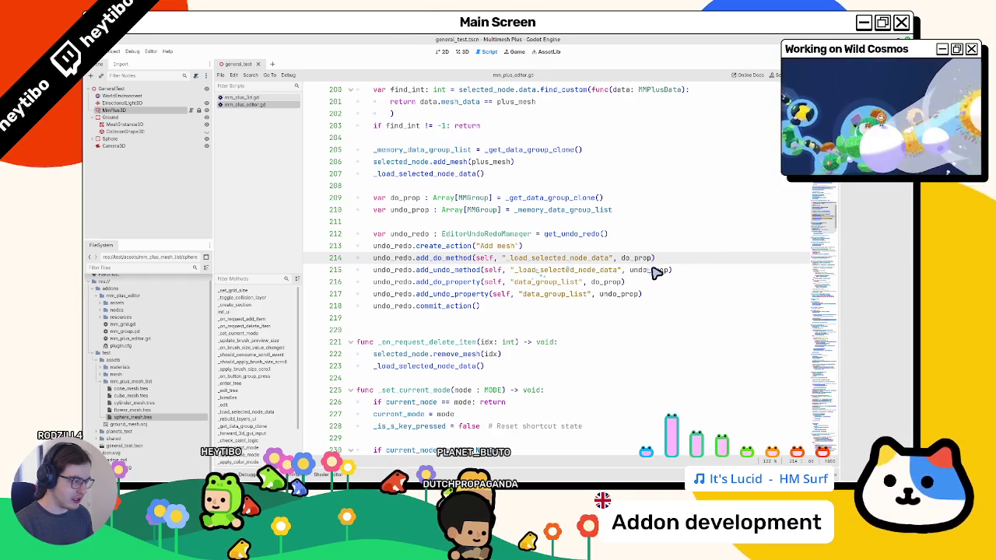
pyautogui.press('BackSpace')
pyautogui.press('BackSpace')
pyautogui.click(643, 274)
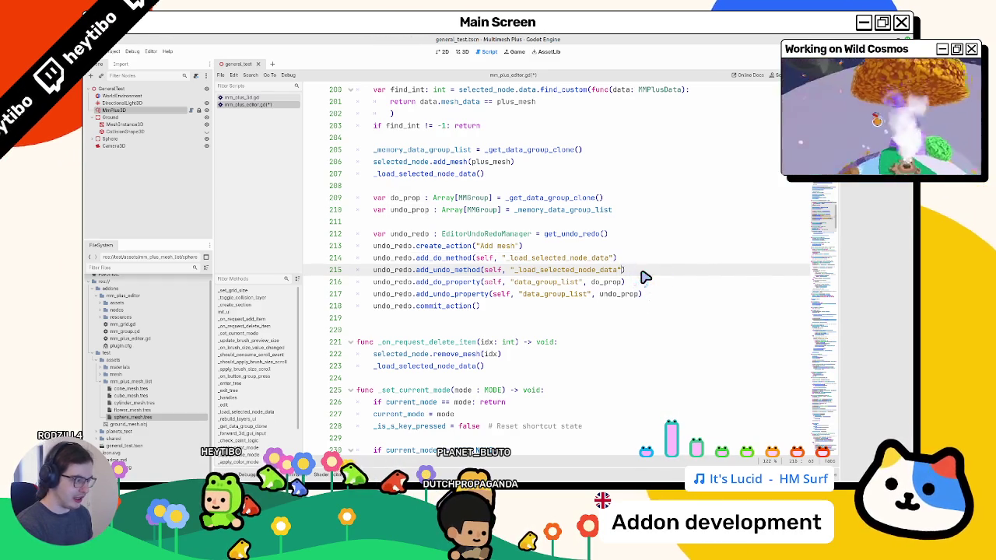
# Delete the direct _load_selected_node_data() call on line 207
pyautogui.tripleClick(413, 175)
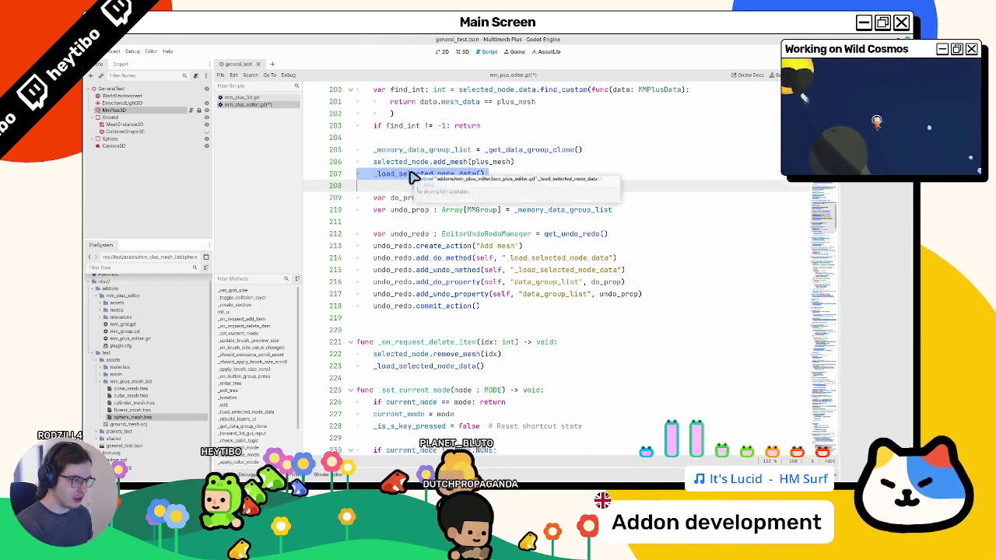
pyautogui.press('BackSpace')
pyautogui.doubleClick(416, 162)
pyautogui.click(545, 175)
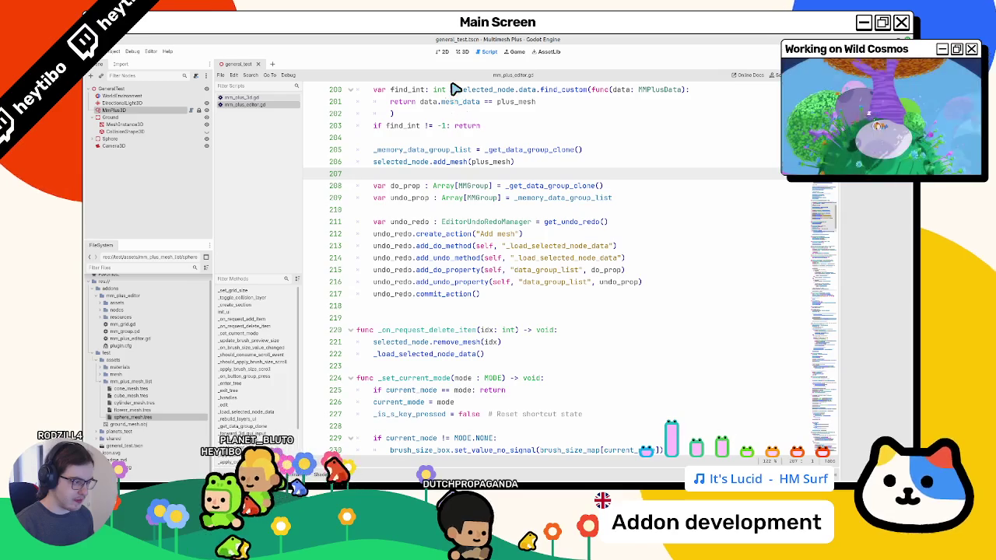
pyautogui.click(462, 51)
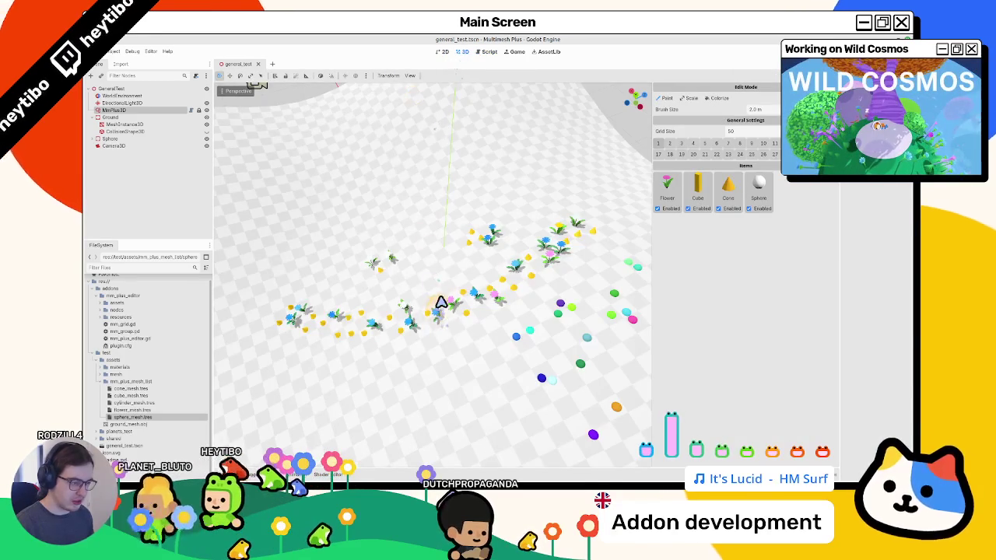
# Reload the current project and reselect the MmPlus3D node to restore painting mode
pyautogui.scroll(-4, 453, 198)
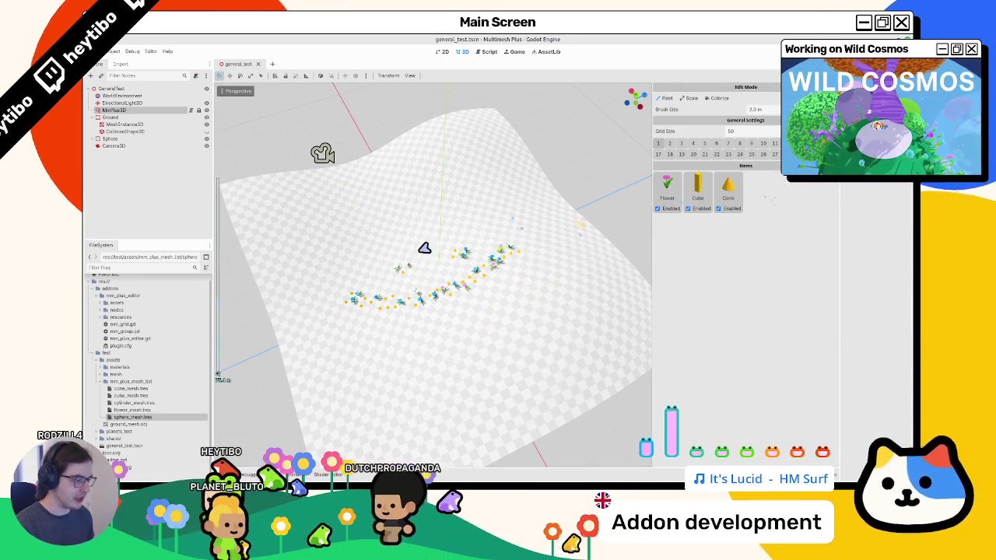
pyautogui.click(115, 51)
pyautogui.click(147, 138)
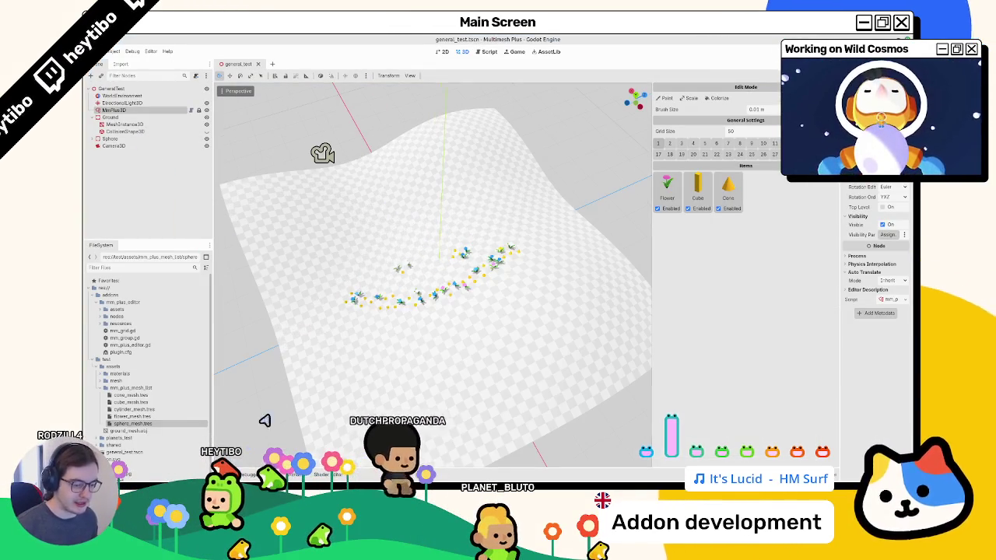
pyautogui.scroll(2, 445, 293)
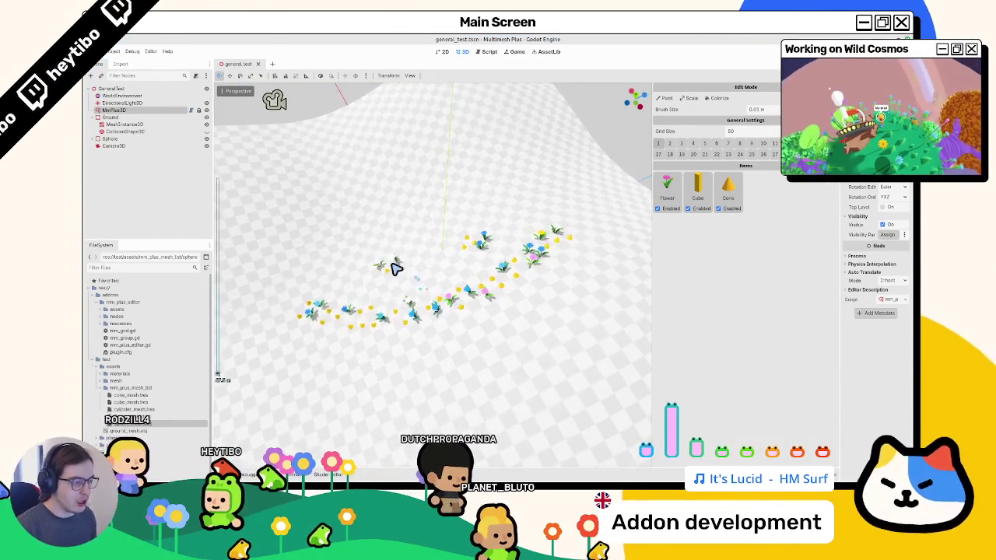
pyautogui.click(391, 265)
pyautogui.click(114, 111)
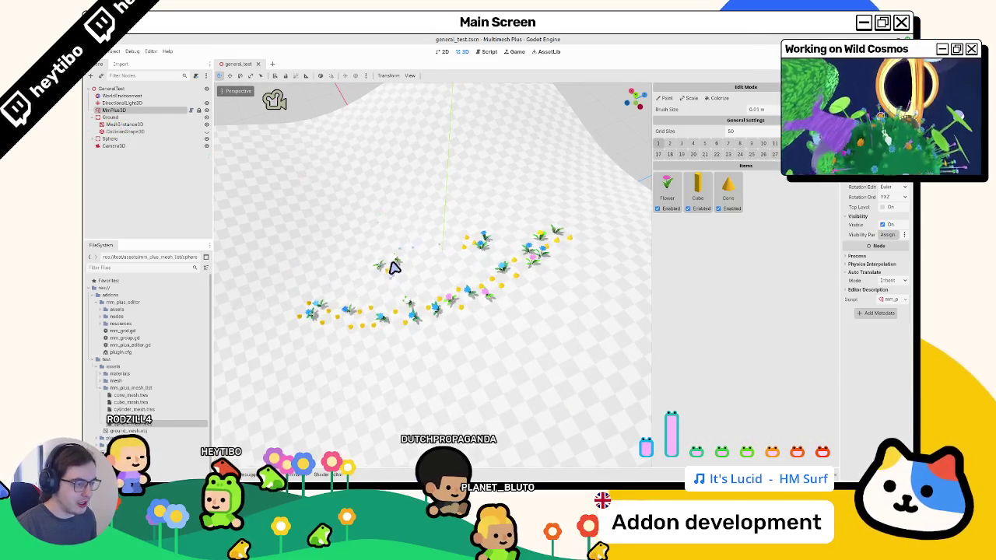
pyautogui.click(394, 268)
pyautogui.click(143, 111)
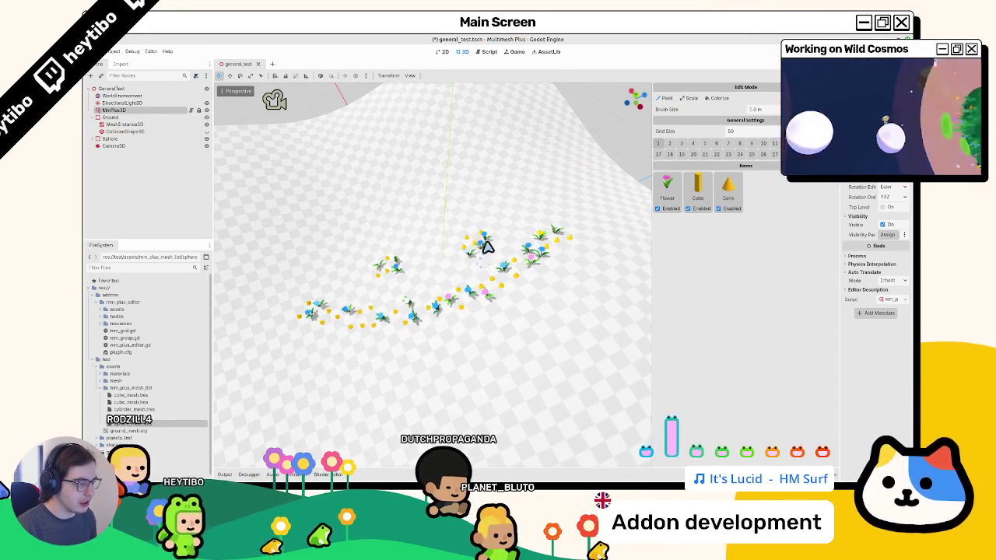
# Paint flower patches across the terrain and on the hill with the 6.0 m brush
pyautogui.scroll(-3, 475, 252)
pyautogui.moveTo(475, 257)
pyautogui.mouseDown()
pyautogui.moveTo(374, 211)
pyautogui.moveTo(441, 382)
pyautogui.moveTo(512, 327)
pyautogui.moveTo(456, 337)
pyautogui.moveTo(508, 356)
pyautogui.mouseUp()
pyautogui.scroll(2, 508, 357)
pyautogui.scroll(-3, 448, 414)
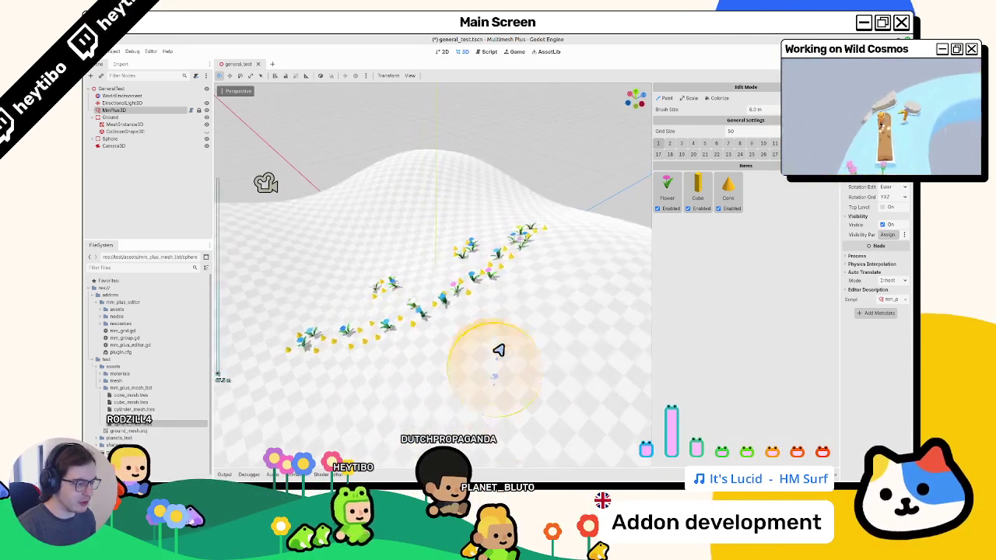
pyautogui.moveTo(513, 380); pyautogui.dragTo(559, 373)
pyautogui.scroll(-3, 552, 371)
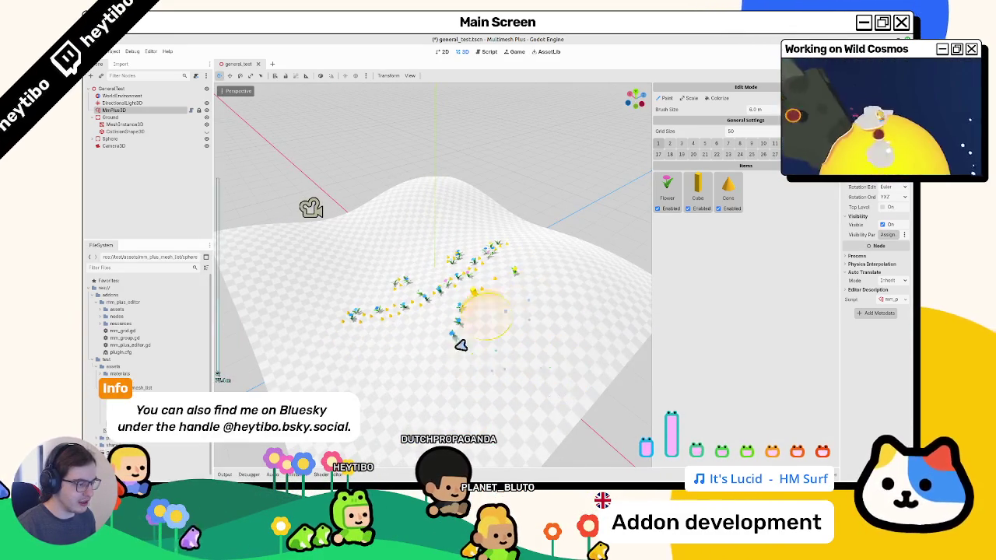
pyautogui.scroll(1, 498, 349)
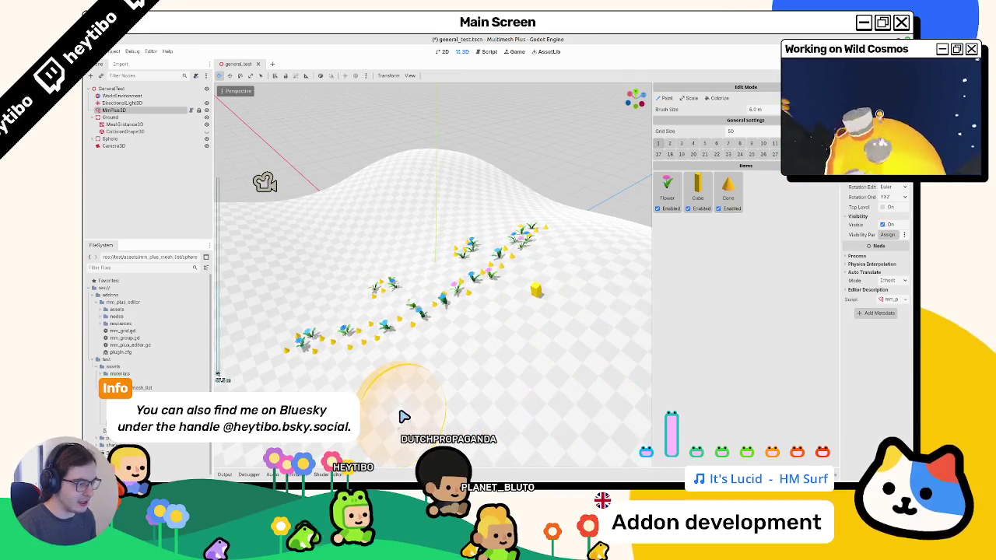
pyautogui.scroll(-2, 415, 408)
pyautogui.scroll(3, 415, 408)
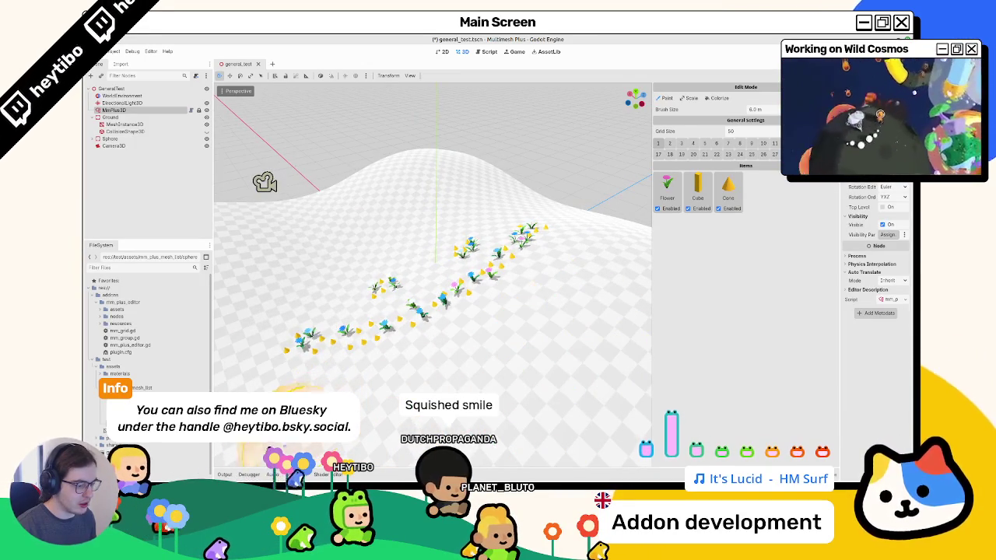
# Show the output log and paint a cluster of flowers and cubes from above
pyautogui.click(225, 475)
pyautogui.moveTo(358, 225)
pyautogui.mouseDown()
pyautogui.moveTo(338, 253)
pyautogui.moveTo(407, 218)
pyautogui.moveTo(452, 221)
pyautogui.moveTo(423, 162)
pyautogui.moveTo(534, 256)
pyautogui.moveTo(535, 246)
pyautogui.mouseUp()
pyautogui.scroll(3, 494, 260)
pyautogui.scroll(-5, 489, 262)
pyautogui.moveTo(473, 264)
pyautogui.mouseDown()
pyautogui.moveTo(521, 230)
pyautogui.moveTo(396, 144)
pyautogui.mouseUp()
# Paint flower arcs and clusters, test undo and redo on each, then undo them all
pyautogui.moveTo(348, 165); pyautogui.dragTo(518, 187)
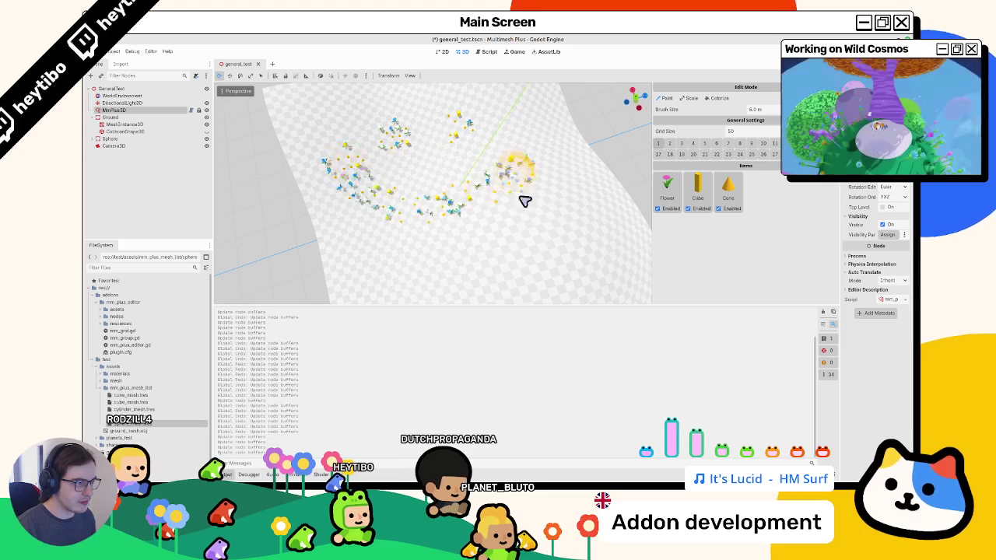
pyautogui.hotkey('ctrl', 'z')
pyautogui.hotkey('ctrl', 'z')
pyautogui.hotkey('ctrl', 'shift', 'z')
pyautogui.hotkey('ctrl', 'shift', 'z')
pyautogui.moveTo(486, 251); pyautogui.dragTo(580, 300)
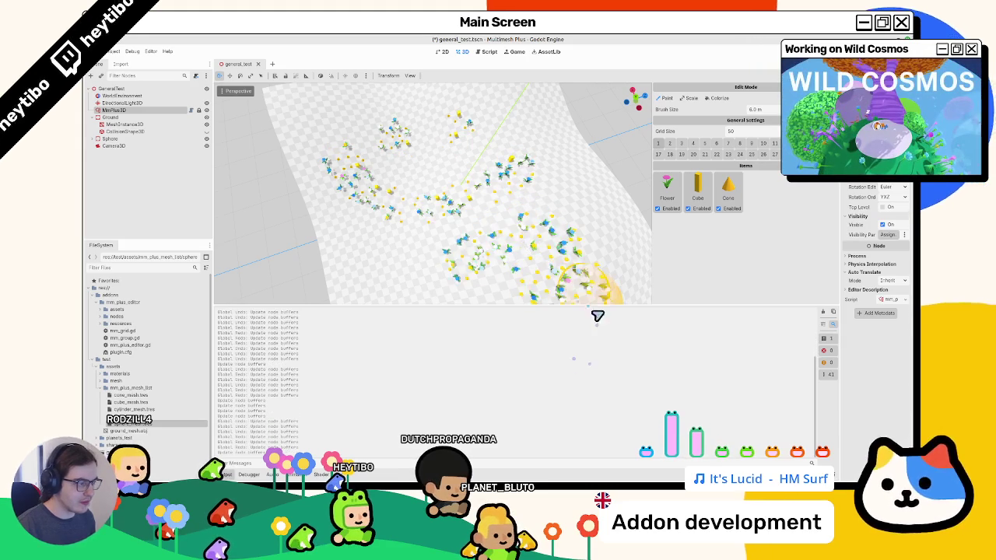
pyautogui.hotkey('ctrl', 'z')
pyautogui.hotkey('ctrl', 'z')
pyautogui.hotkey('ctrl', 'z')
pyautogui.hotkey('ctrl', 'shift', 'z')
pyautogui.hotkey('ctrl', 'shift', 'z')
pyautogui.hotkey('ctrl', 'shift', 'z')
pyautogui.moveTo(407, 265); pyautogui.dragTo(416, 244)
pyautogui.hotkey('ctrl', 'z')
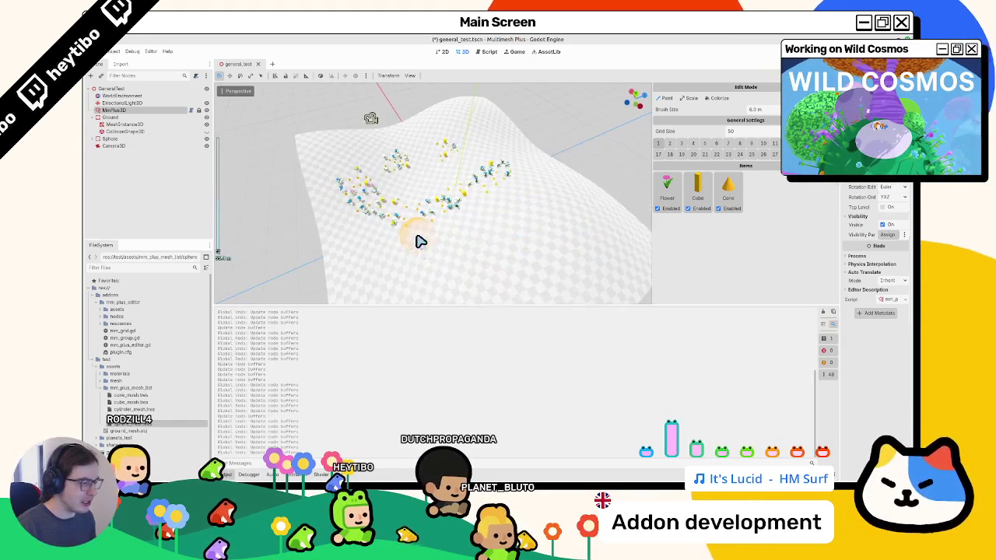
pyautogui.hotkey('ctrl', 'shift', 'z')
pyautogui.hotkey('ctrl', 'z')
pyautogui.hotkey('ctrl', 'z')
pyautogui.hotkey('ctrl', 'z')
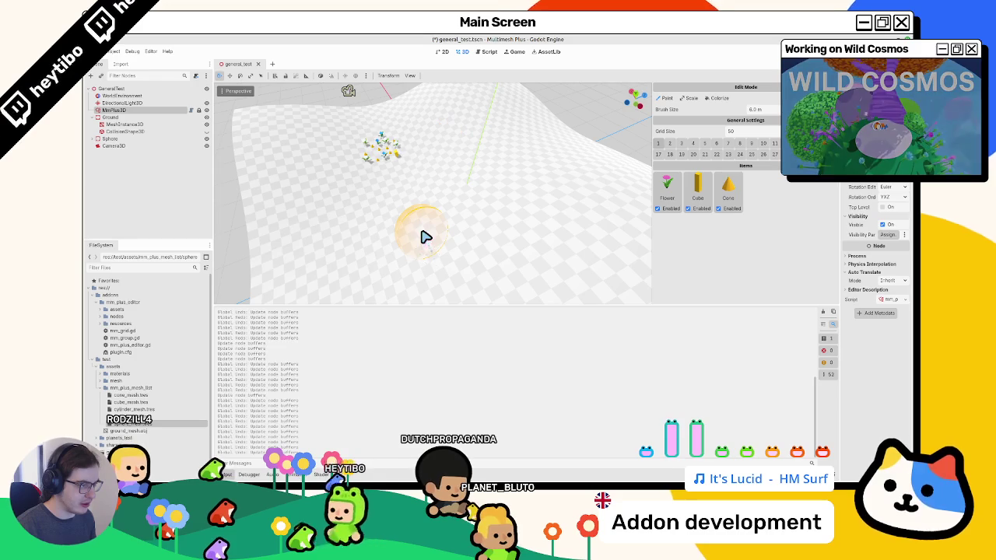
pyautogui.hotkey('ctrl', 'shift', 'z')
pyautogui.hotkey('ctrl', 'shift', 'z')
pyautogui.hotkey('ctrl', 'shift', 'z')
pyautogui.hotkey('ctrl', 'z')
pyautogui.hotkey('ctrl', 'z')
pyautogui.hotkey('ctrl', 'z')
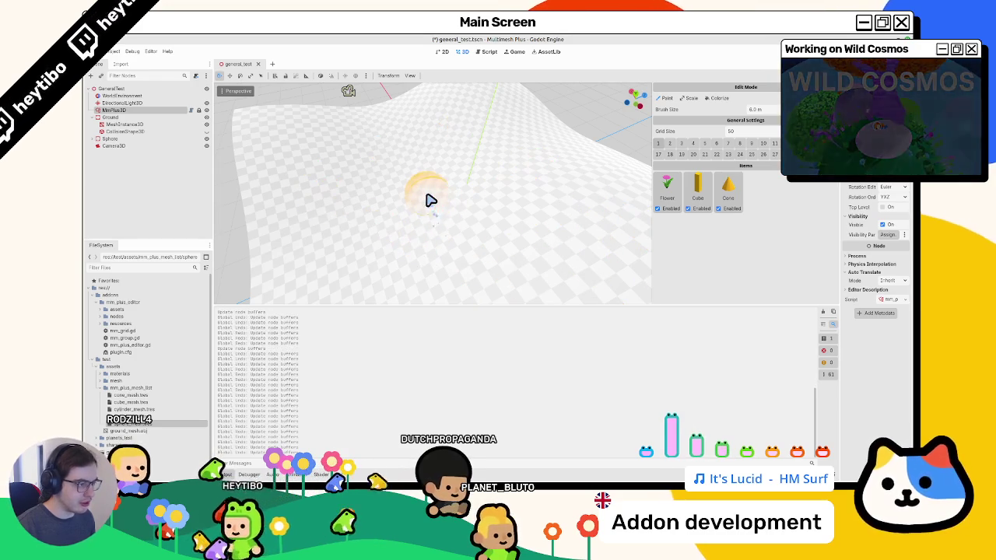
# Paint two clusters and a curved row of flower, cube and cone meshes lower on the terrain
pyautogui.click(418, 183)
pyautogui.click(526, 171)
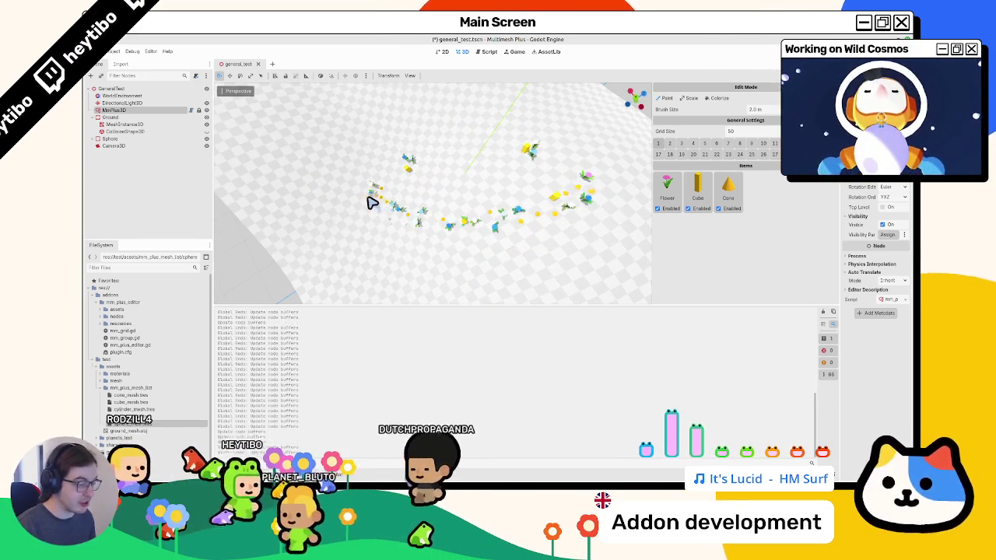
pyautogui.moveTo(325, 211); pyautogui.dragTo(575, 182)
pyautogui.hotkey('ctrl', 'z')
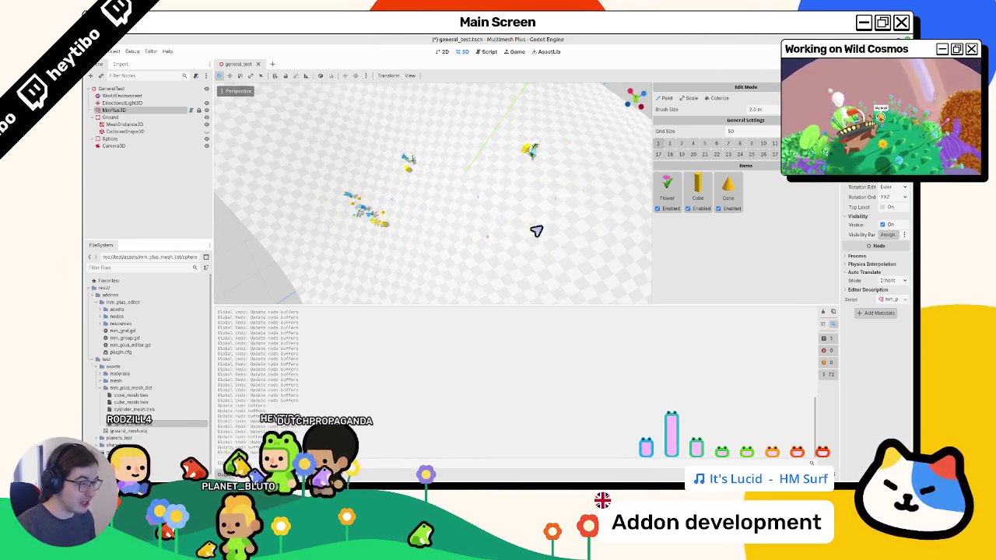
pyautogui.hotkey('ctrl', 'shift', 'z')
pyautogui.hotkey('ctrl', 'z')
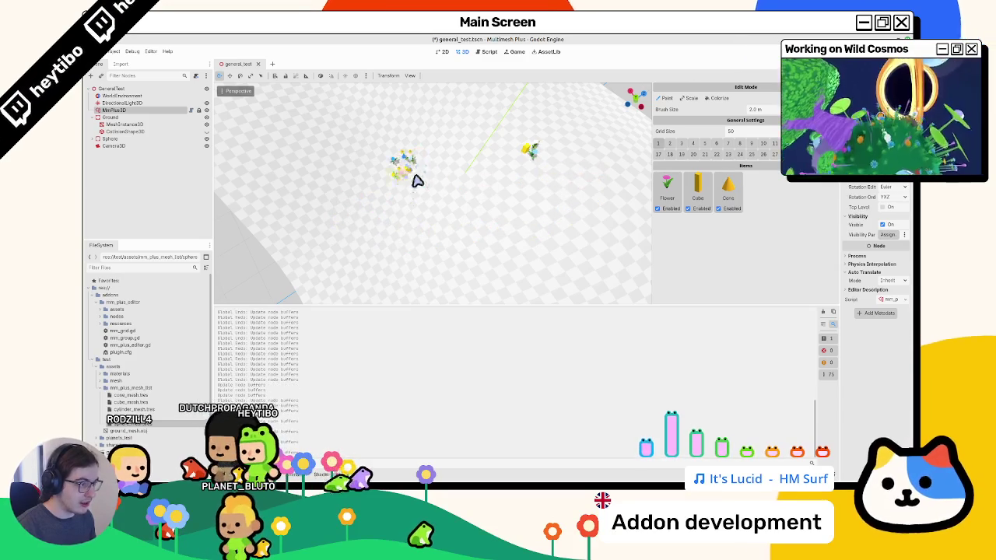
pyautogui.moveTo(347, 204)
pyautogui.mouseDown()
pyautogui.moveTo(576, 216)
pyautogui.moveTo(607, 204)
pyautogui.mouseUp()
pyautogui.hotkey('ctrl', 'z')
pyautogui.moveTo(362, 239)
pyautogui.mouseDown()
pyautogui.moveTo(404, 251)
pyautogui.moveTo(574, 228)
pyautogui.mouseUp()
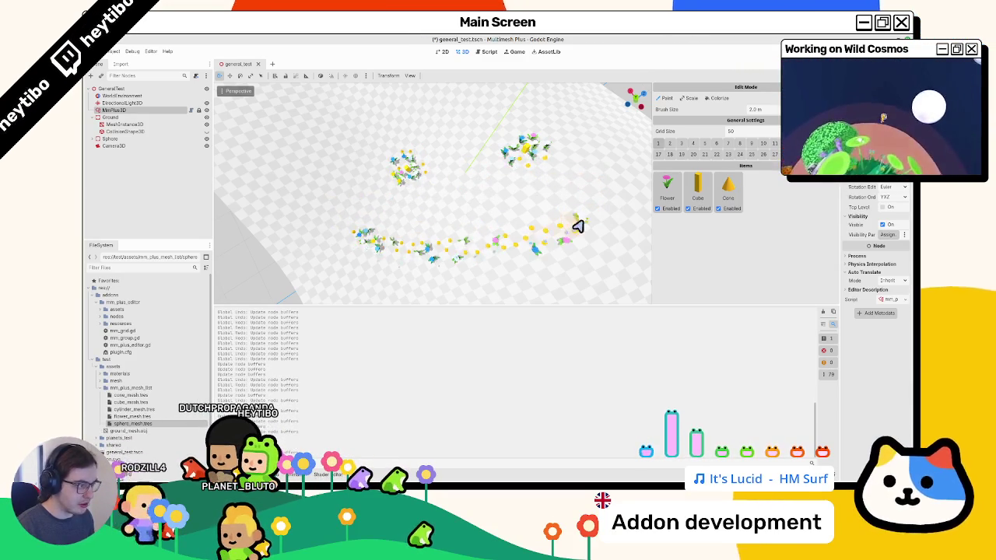
pyautogui.moveTo(459, 257); pyautogui.dragTo(539, 253)
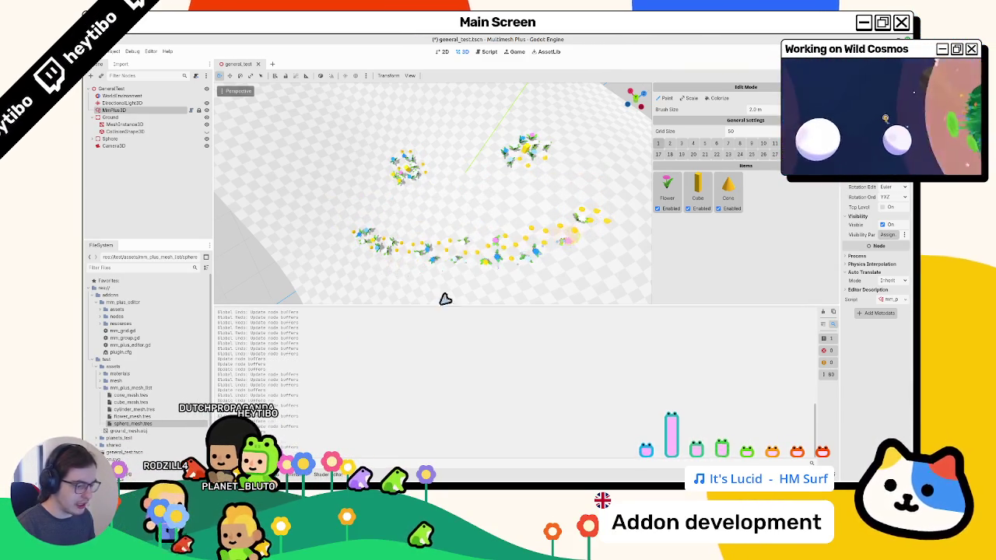
pyautogui.click(823, 313)
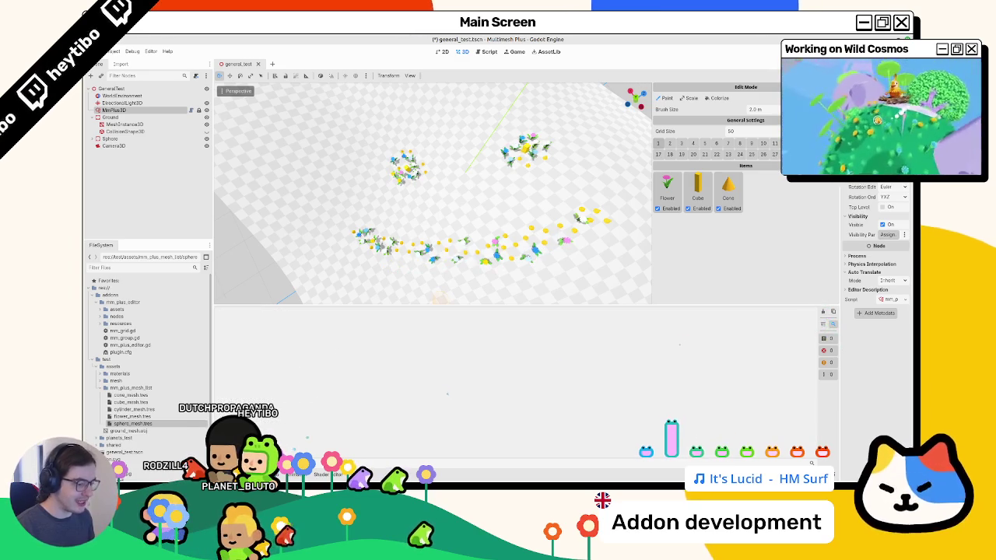
# From a low camera angle, paint more flowers along the smile arc
pyautogui.moveTo(415, 365)
pyautogui.mouseDown()
pyautogui.moveTo(533, 316)
pyautogui.moveTo(667, 192)
pyautogui.mouseUp()
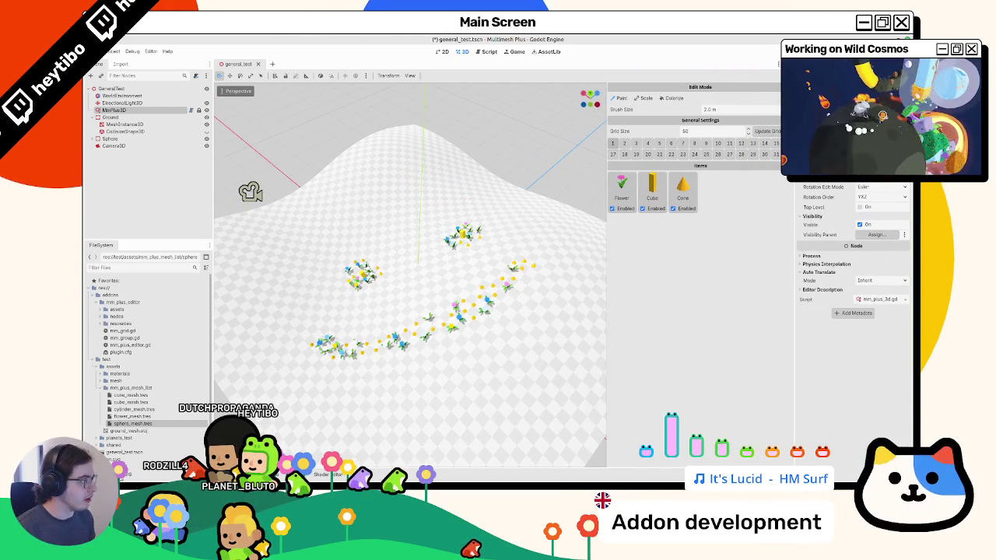
pyautogui.moveTo(311, 296); pyautogui.dragTo(333, 286)
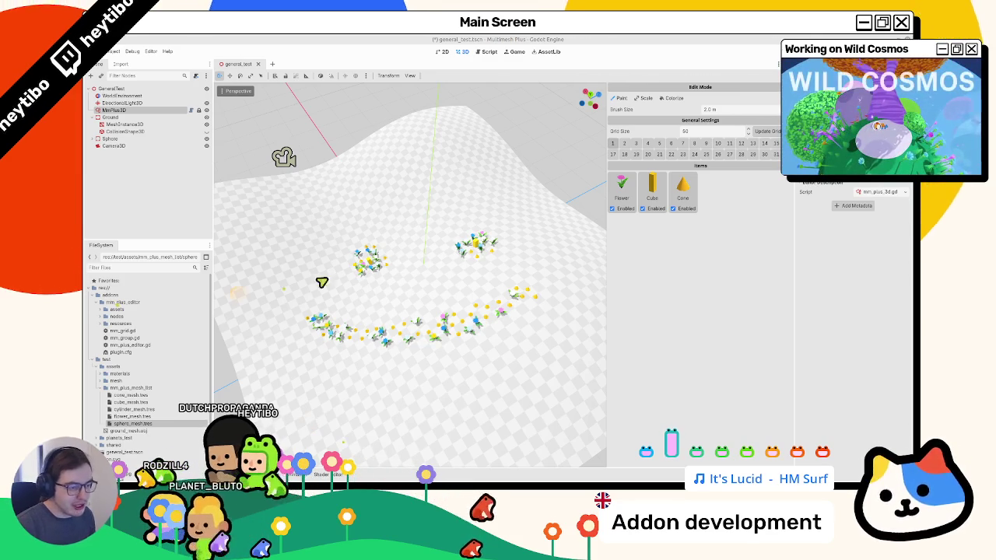
pyautogui.moveTo(287, 325)
pyautogui.mouseDown()
pyautogui.moveTo(312, 337)
pyautogui.moveTo(422, 345)
pyautogui.moveTo(528, 301)
pyautogui.moveTo(391, 345)
pyautogui.moveTo(319, 340)
pyautogui.moveTo(447, 356)
pyautogui.moveTo(525, 311)
pyautogui.moveTo(483, 268)
pyautogui.mouseUp()
pyautogui.scroll(-3, 467, 268)
pyautogui.scroll(3, 450, 265)
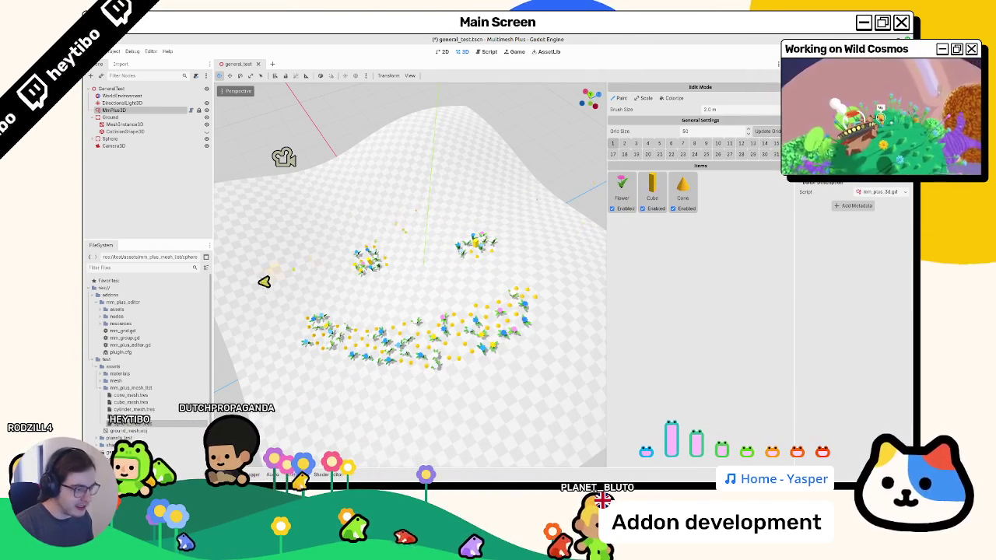
pyautogui.scroll(-5, 366, 242)
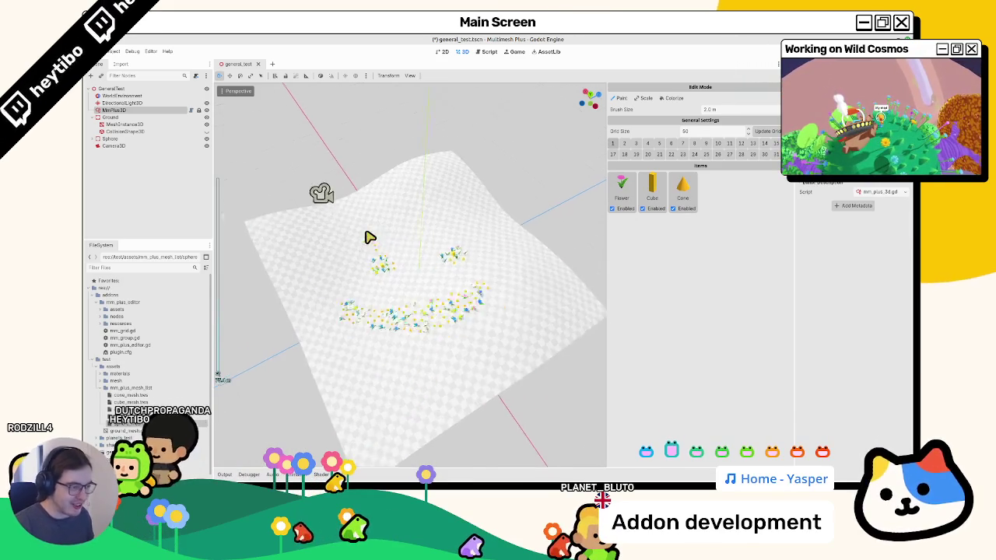
pyautogui.scroll(3, 376, 207)
# Add sphere_mesh.tres as a Sphere item and paint scattered items onto the lower terrain
pyautogui.moveTo(376, 204)
pyautogui.mouseDown()
pyautogui.moveTo(344, 260)
pyautogui.moveTo(349, 334)
pyautogui.moveTo(396, 267)
pyautogui.moveTo(173, 382)
pyautogui.mouseUp()
pyautogui.click(224, 475)
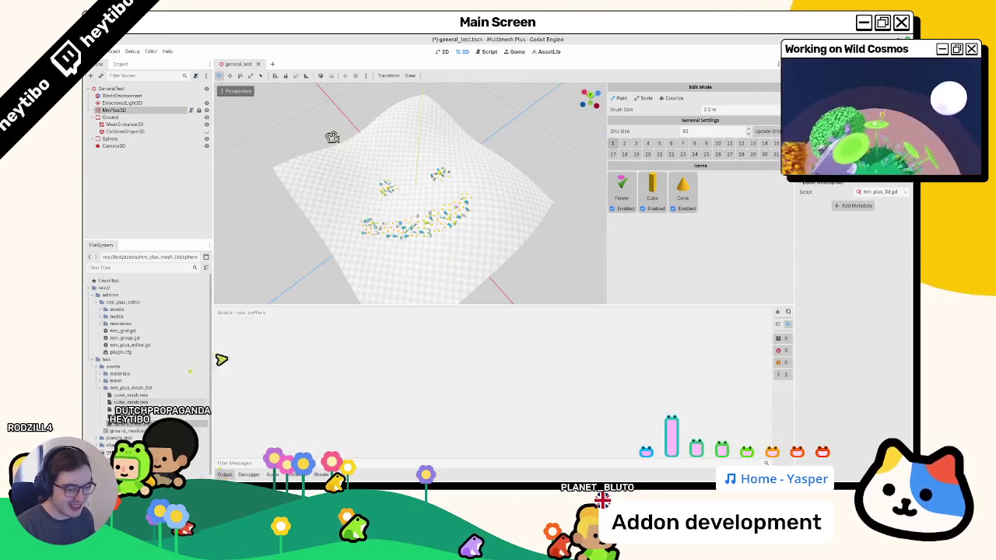
pyautogui.moveTo(682, 201); pyautogui.dragTo(723, 200)
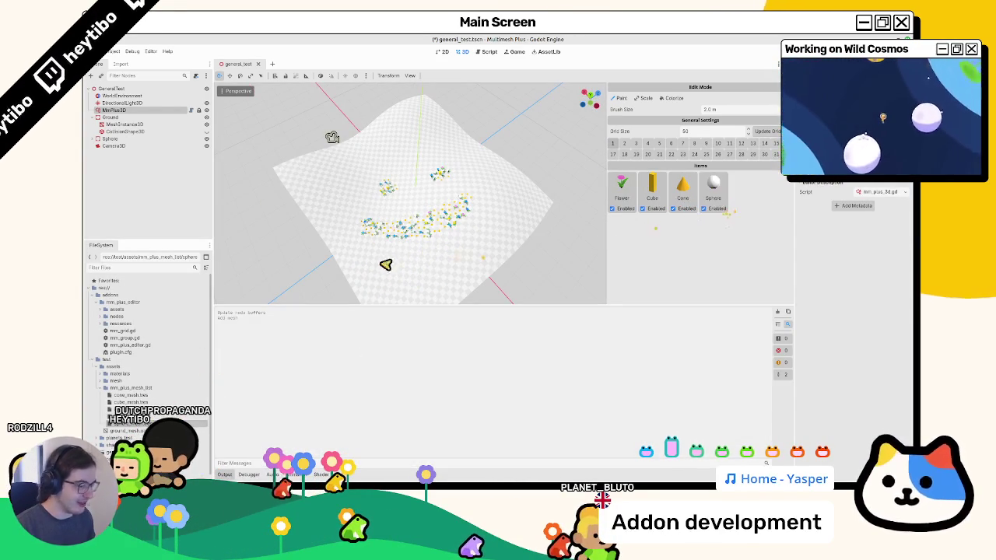
pyautogui.moveTo(385, 276); pyautogui.dragTo(472, 276)
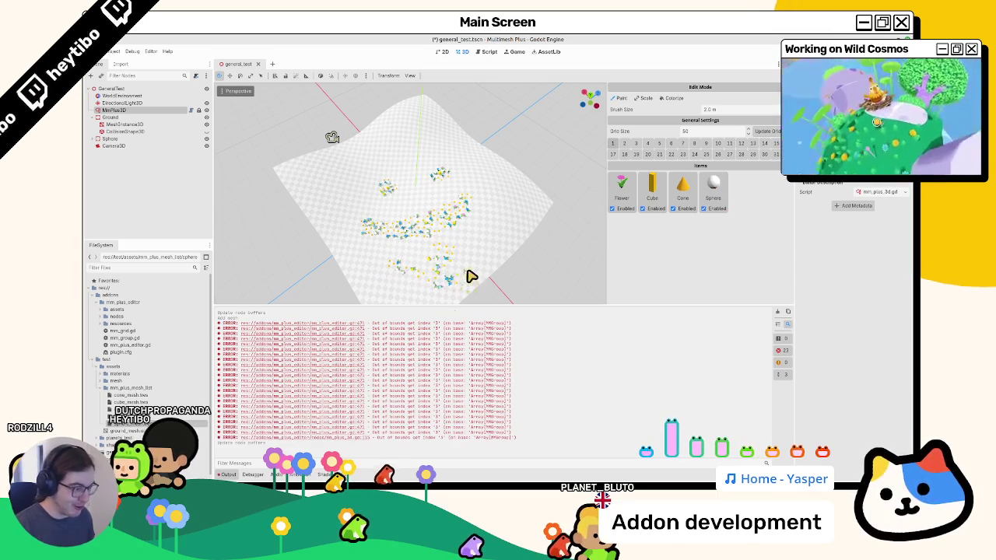
pyautogui.scroll(4, 446, 267)
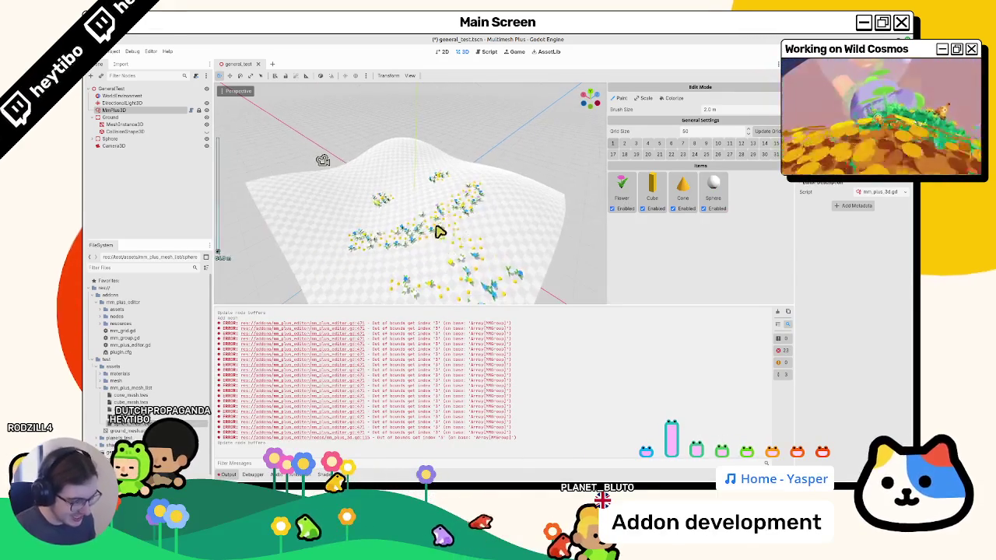
pyautogui.click(487, 52)
pyautogui.doubleClick(439, 209)
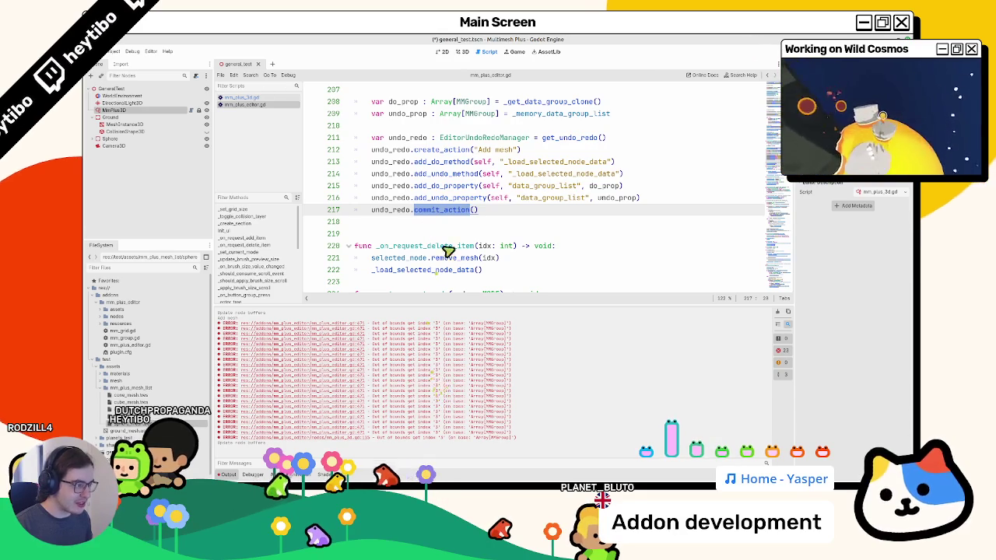
pyautogui.doubleClick(548, 175)
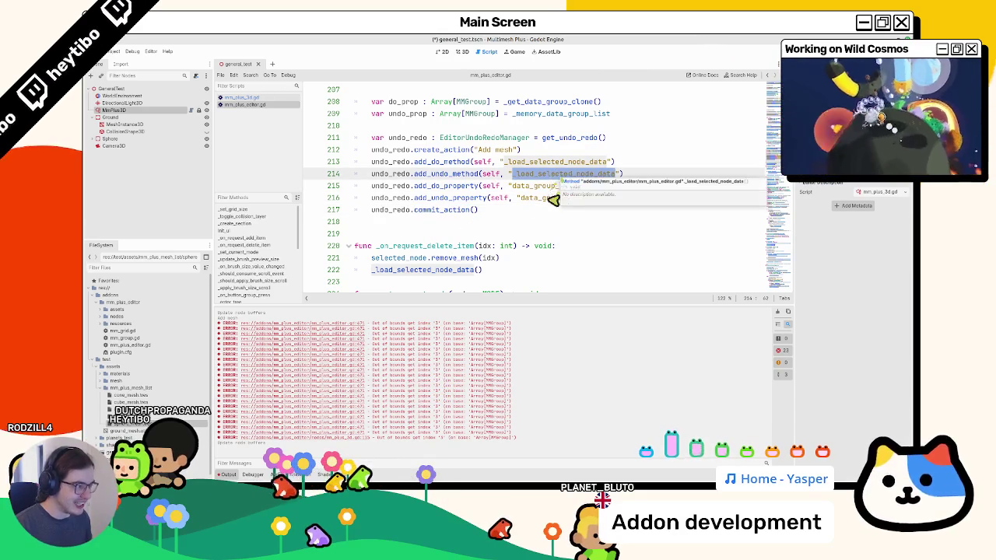
pyautogui.scroll(1, 548, 225)
pyautogui.scroll(1, 548, 225)
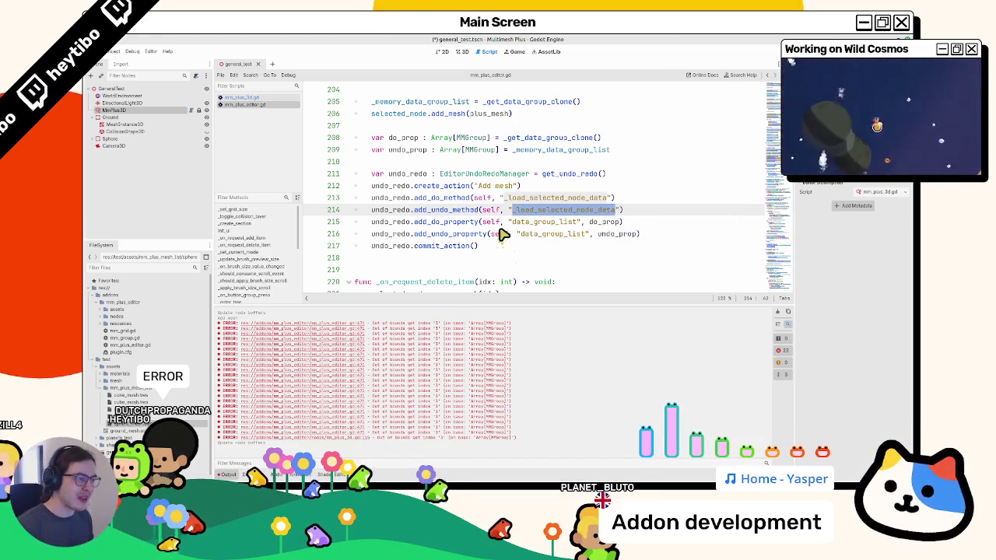
pyautogui.scroll(3, 502, 235)
pyautogui.doubleClick(447, 222)
pyautogui.scroll(-4, 460, 221)
pyautogui.scroll(3, 461, 222)
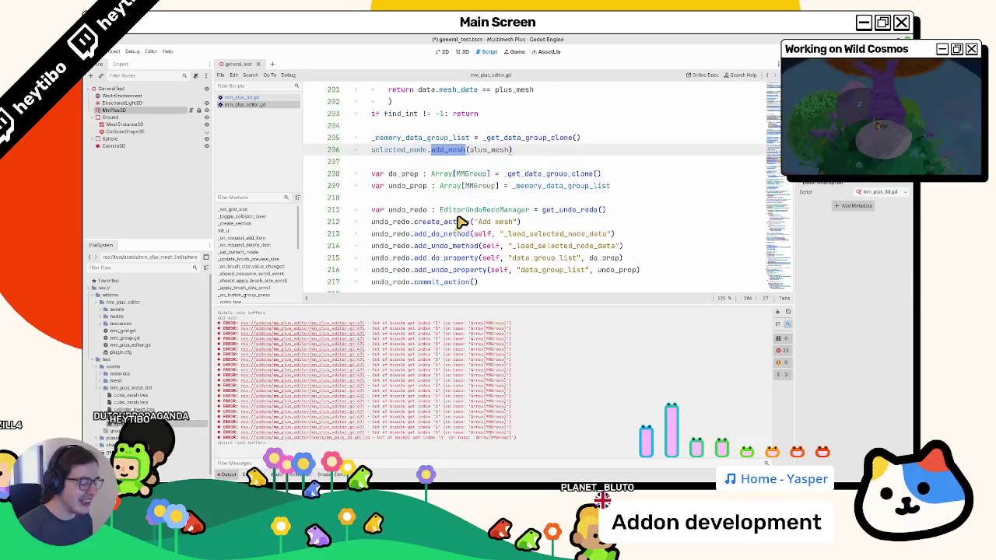
pyautogui.hotkey('ctrl', 'f')
pyautogui.press('Return')
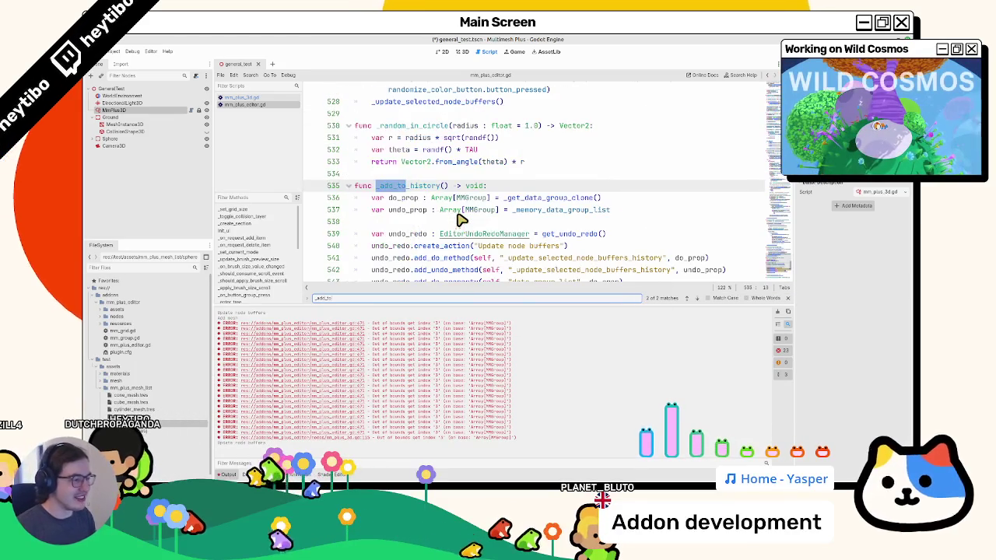
pyautogui.press('Escape')
pyautogui.scroll(-2, 462, 220)
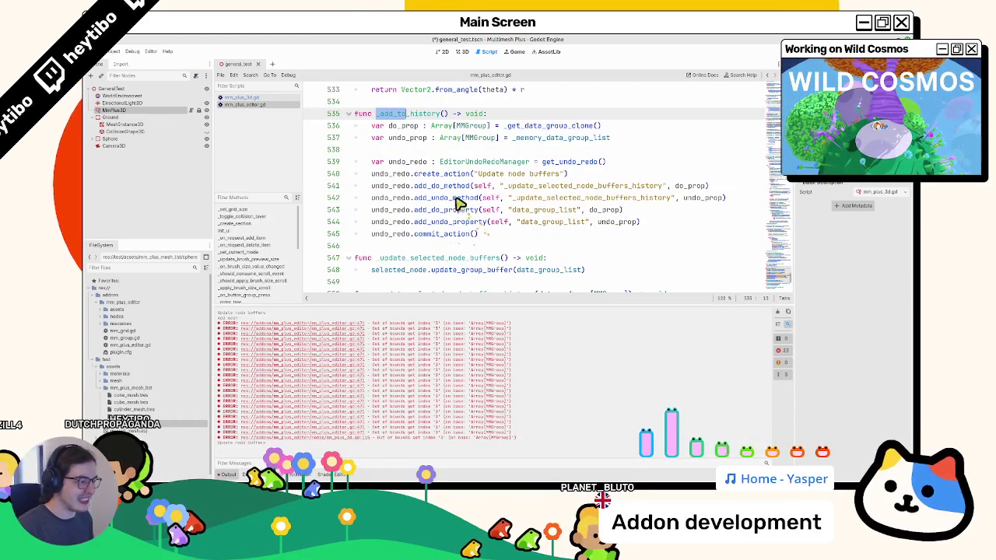
pyautogui.click(459, 198)
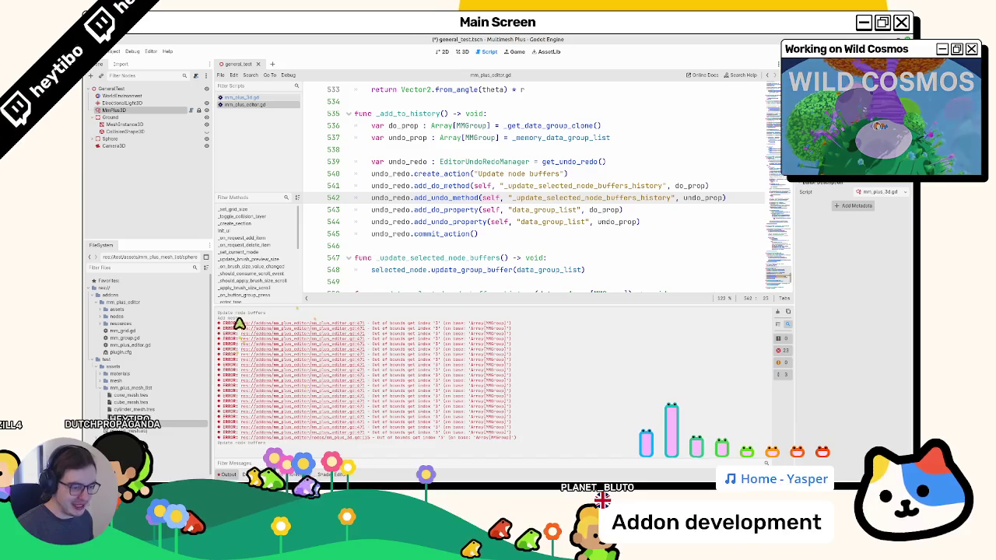
pyautogui.write('un')
pyautogui.click(647, 224)
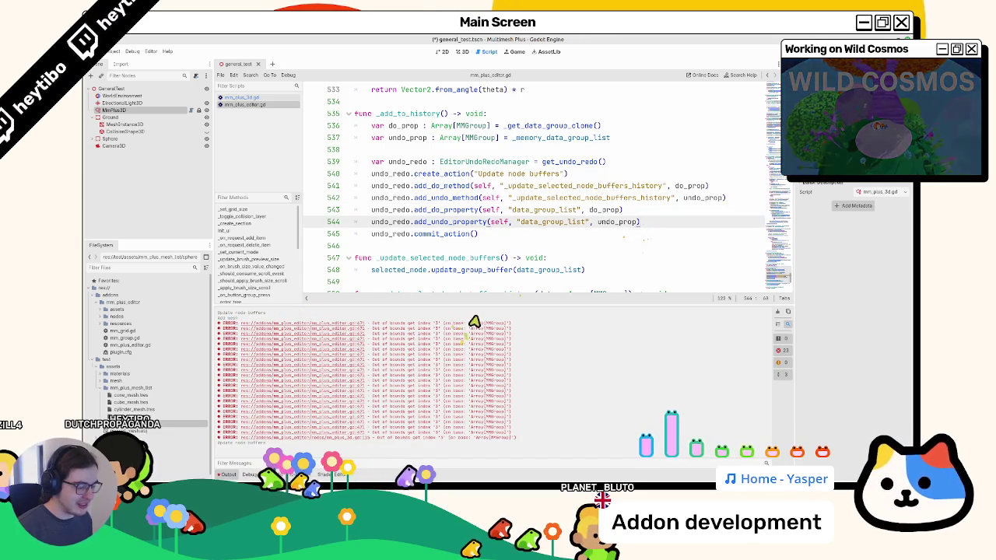
pyautogui.click(561, 260)
pyautogui.hotkey('ctrl', 'f')
pyautogui.write('add_mesh')
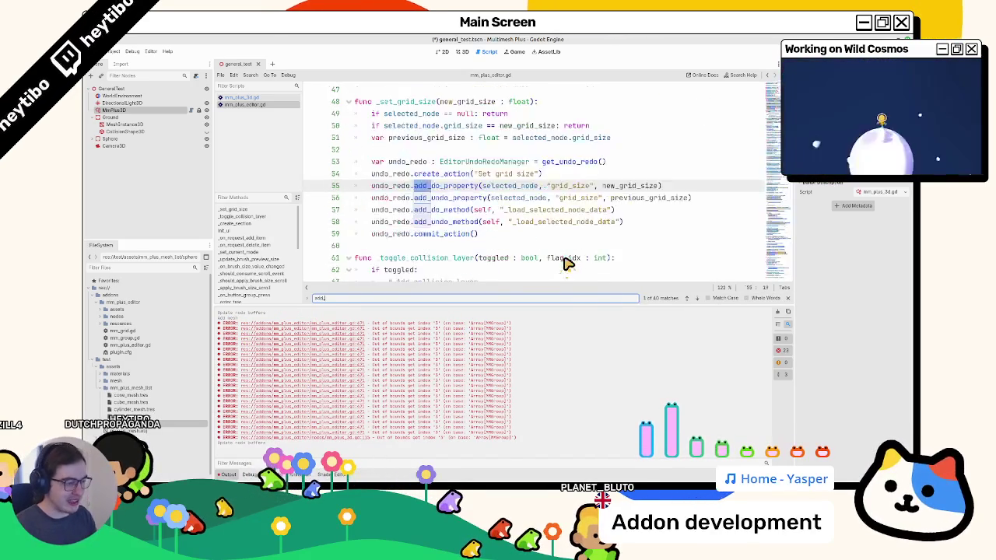
pyautogui.press('Escape')
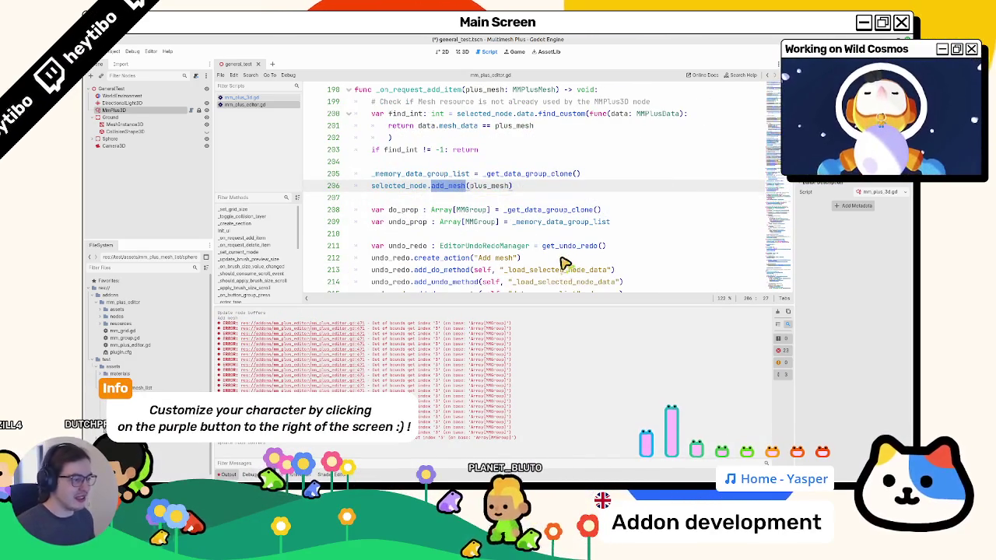
pyautogui.scroll(-2, 529, 263)
pyautogui.scroll(1, 495, 260)
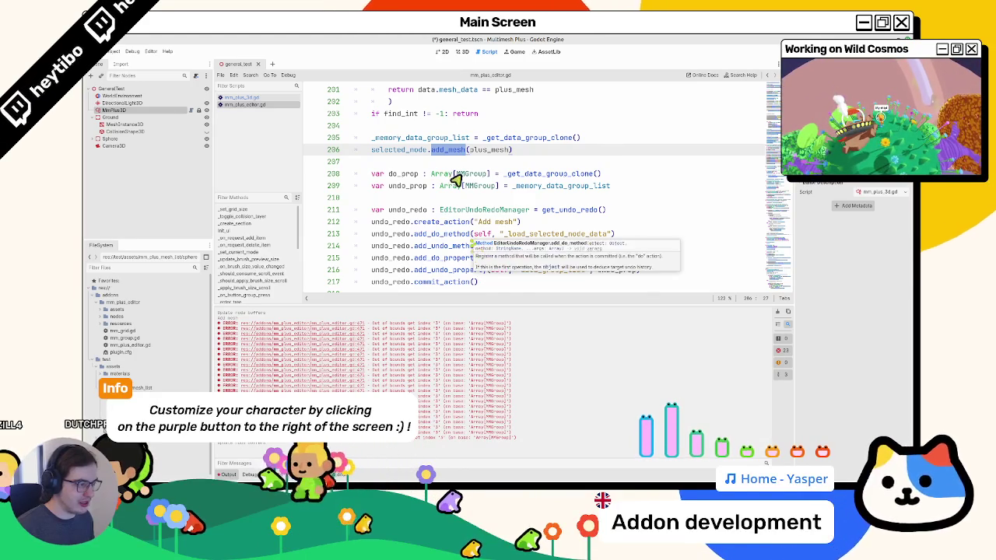
pyautogui.hotkey('ctrl', 'F2')
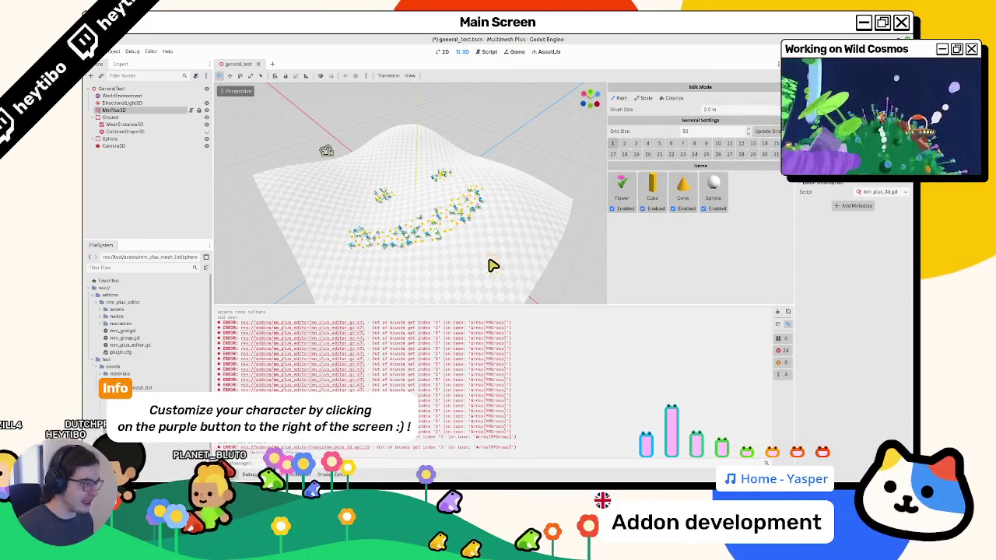
# Paint meshes at two nearby terrain spots, then switch back to mm_plus_editor.gd in the Script view
pyautogui.scroll(-2, 486, 263)
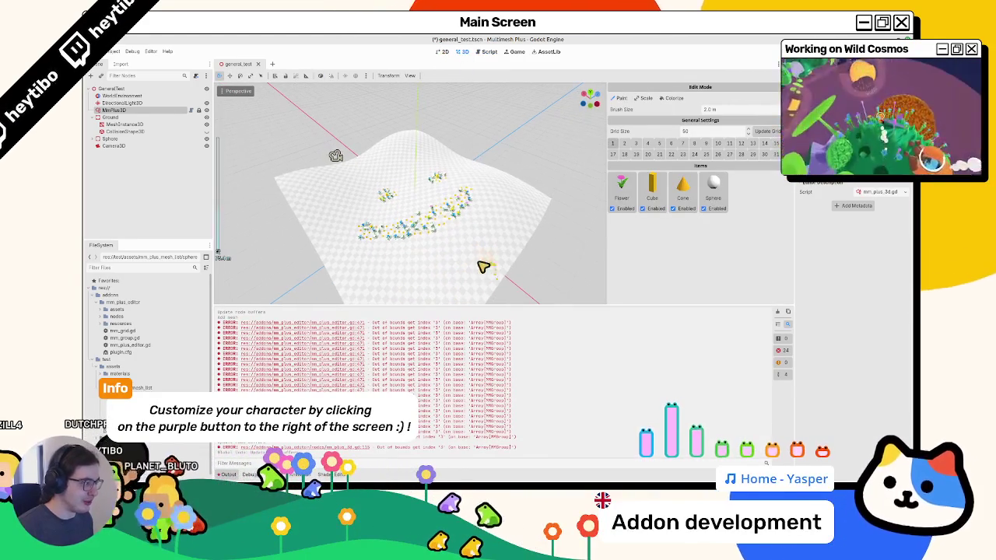
pyautogui.click(428, 247)
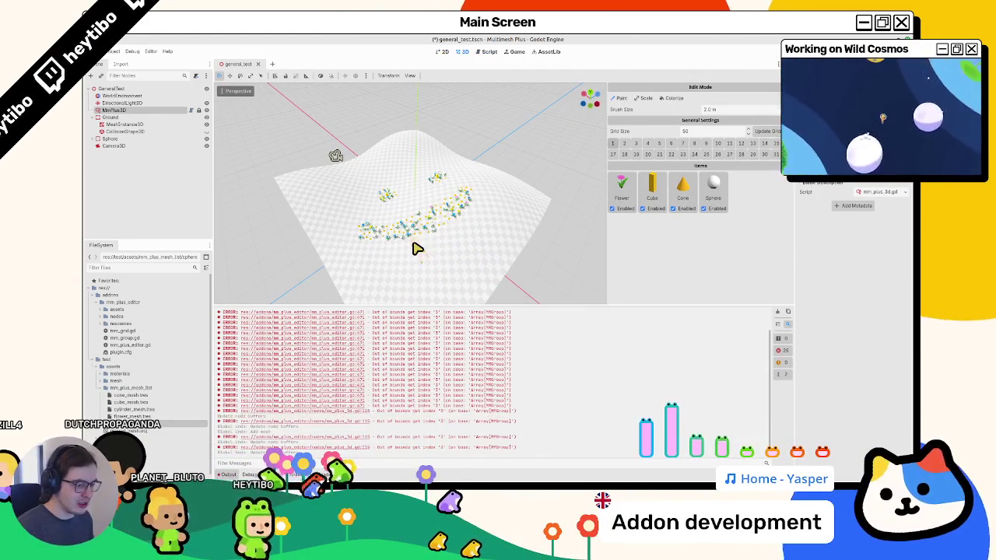
pyautogui.click(413, 247)
pyautogui.scroll(2, 495, 241)
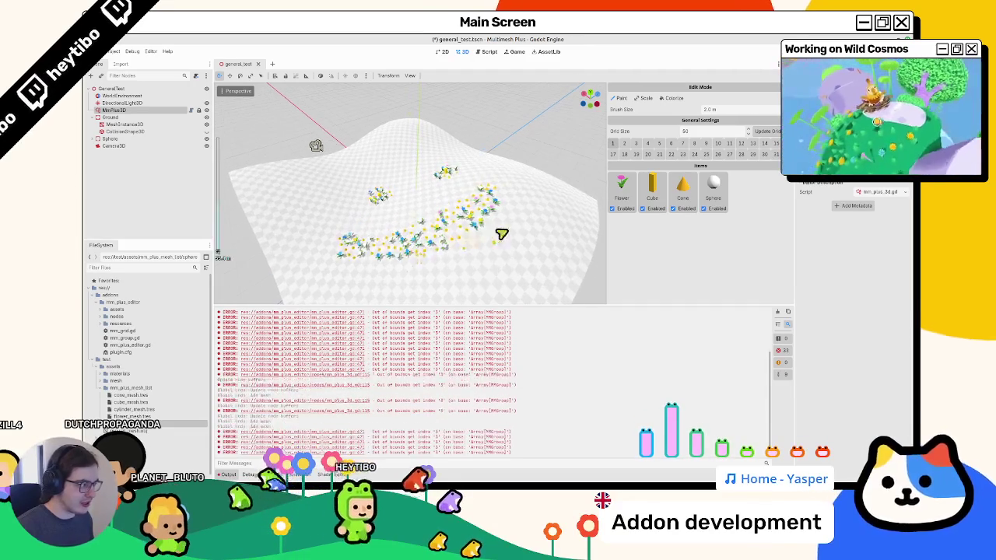
pyautogui.click(486, 52)
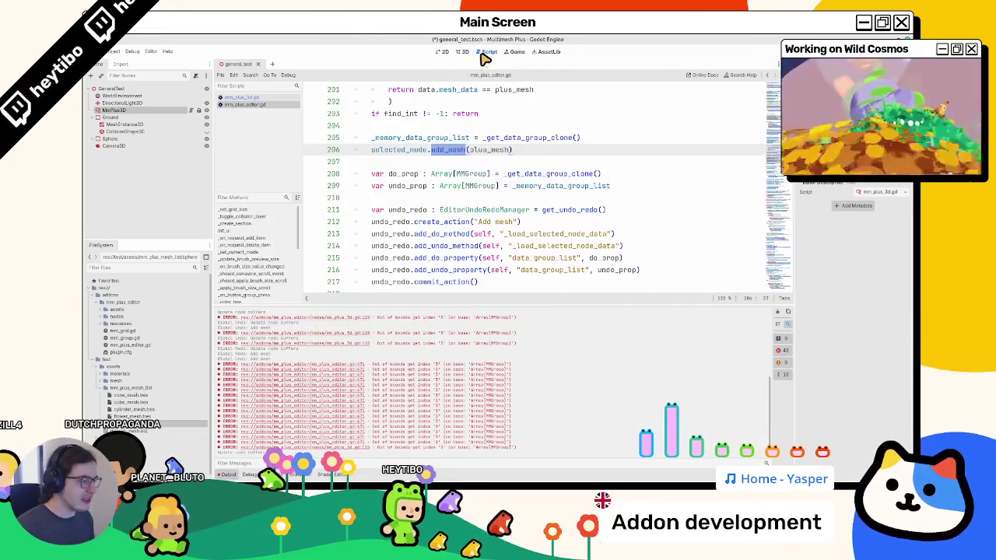
# Review the _load_selected_node_data and add_do/undo_property calls in the undo/redo block
pyautogui.doubleClick(547, 259)
pyautogui.doubleClick(555, 248)
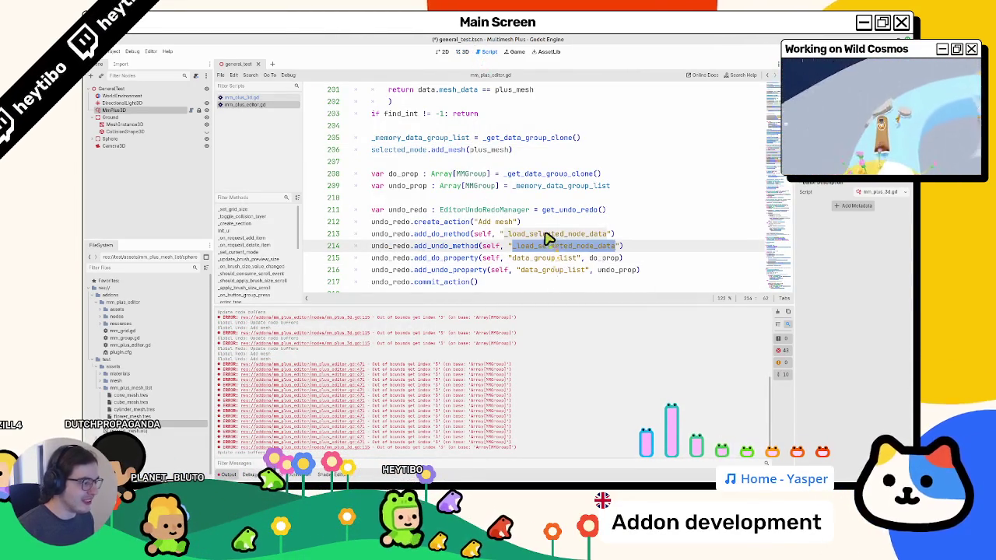
pyautogui.doubleClick(550, 235)
pyautogui.scroll(-2, 537, 237)
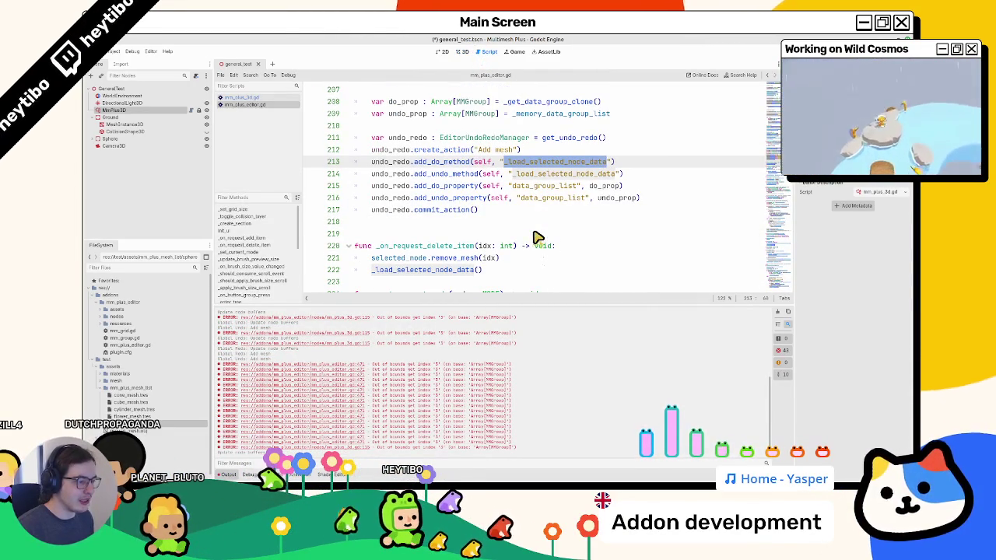
pyautogui.scroll(-2, 531, 240)
pyautogui.scroll(3, 531, 240)
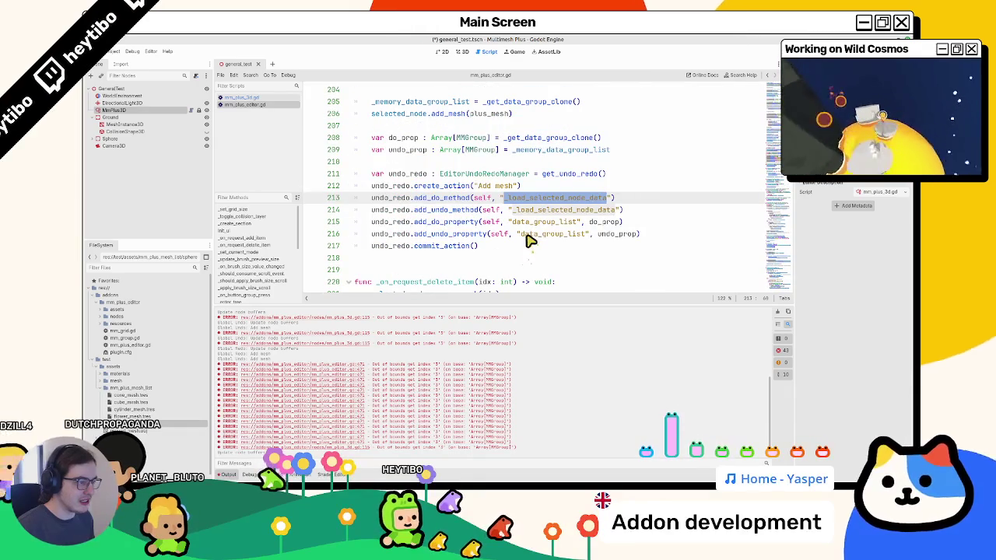
pyautogui.scroll(1, 526, 243)
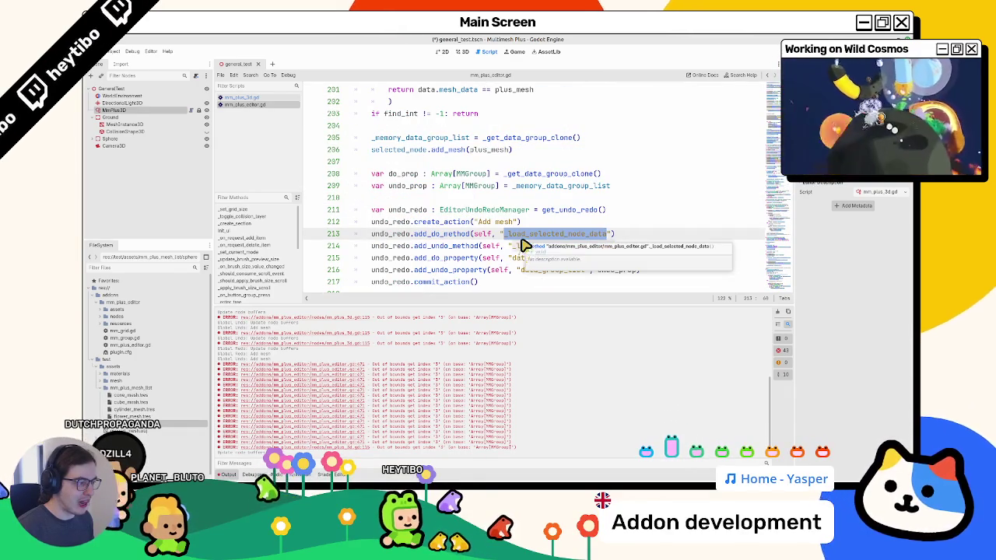
pyautogui.doubleClick(451, 270)
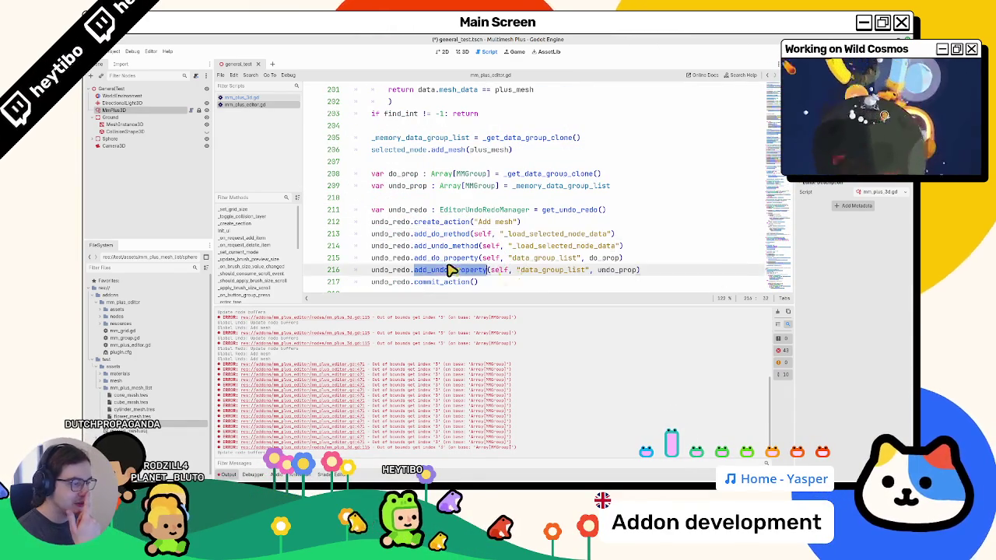
pyautogui.doubleClick(449, 260)
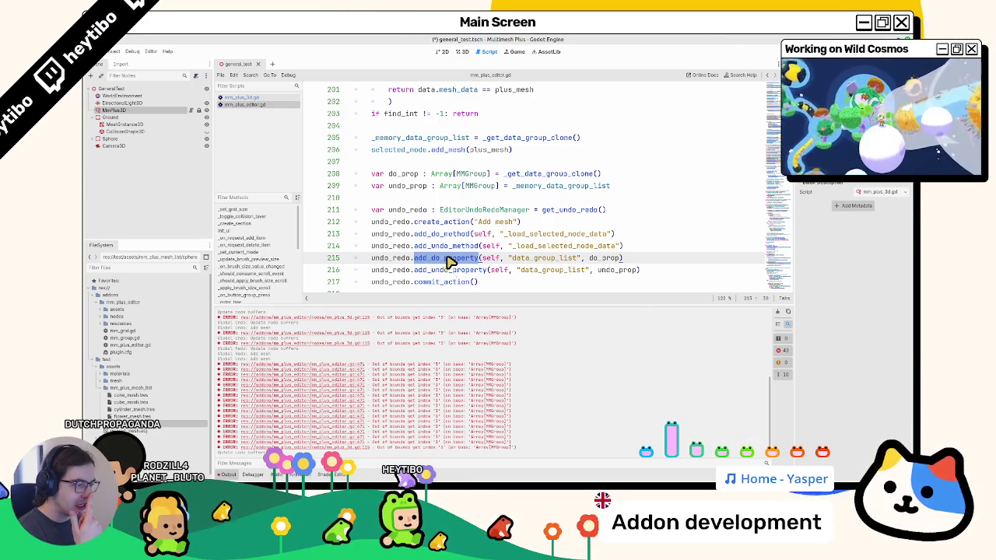
pyautogui.scroll(-1, 451, 263)
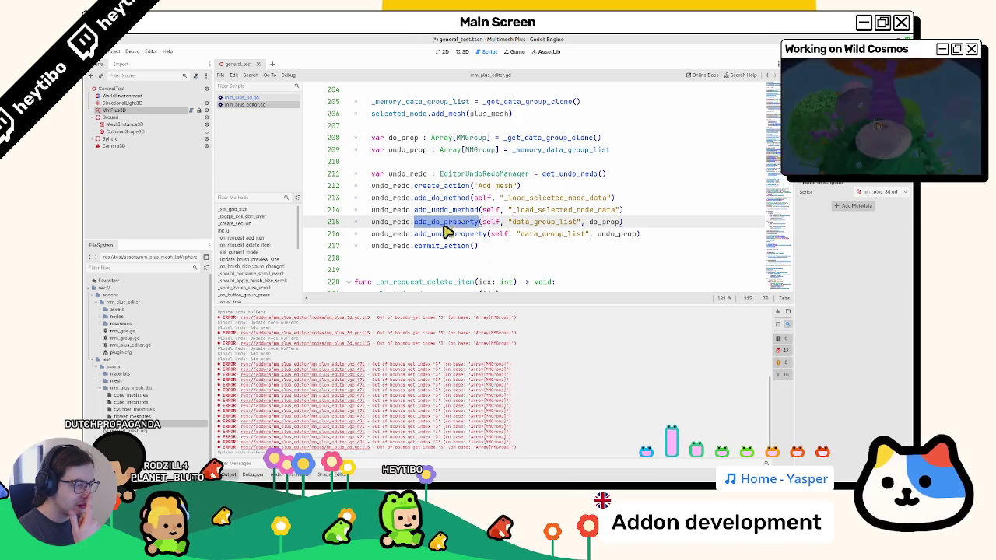
# Delete the 'Add mesh' undo/redo action block (lines 208–217) after add_mesh
pyautogui.moveTo(447, 228); pyautogui.dragTo(441, 242)
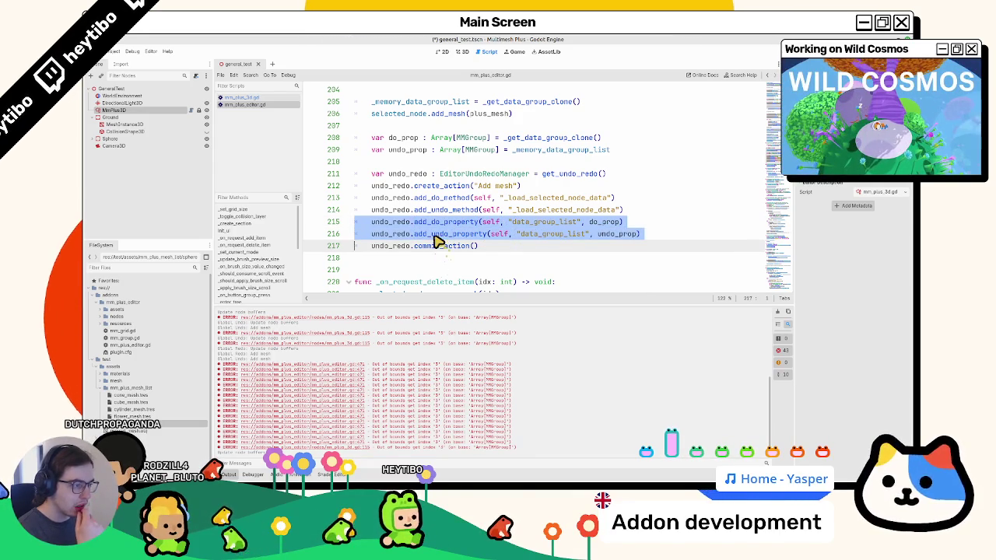
pyautogui.scroll(2, 438, 242)
pyautogui.scroll(-2, 430, 245)
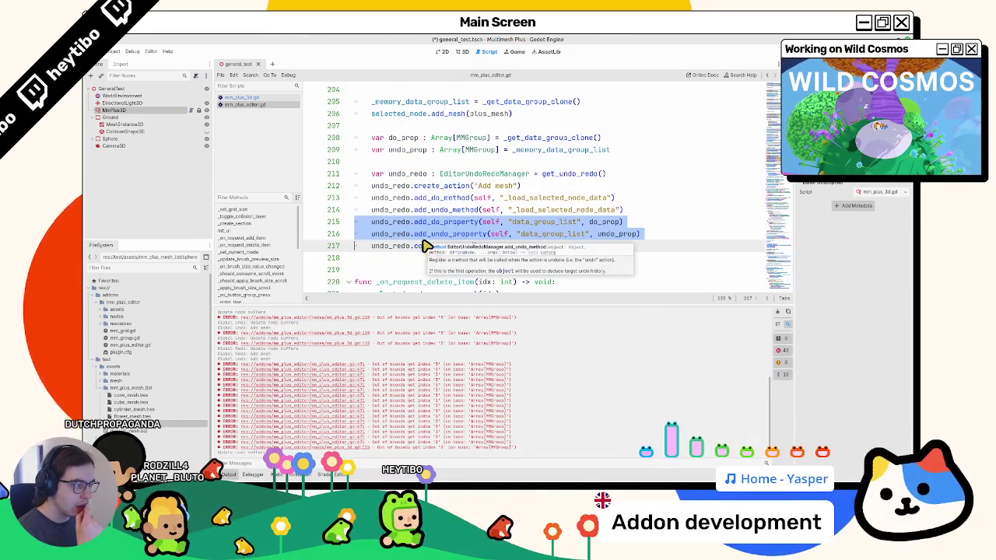
pyautogui.scroll(-2, 424, 245)
pyautogui.scroll(4, 422, 241)
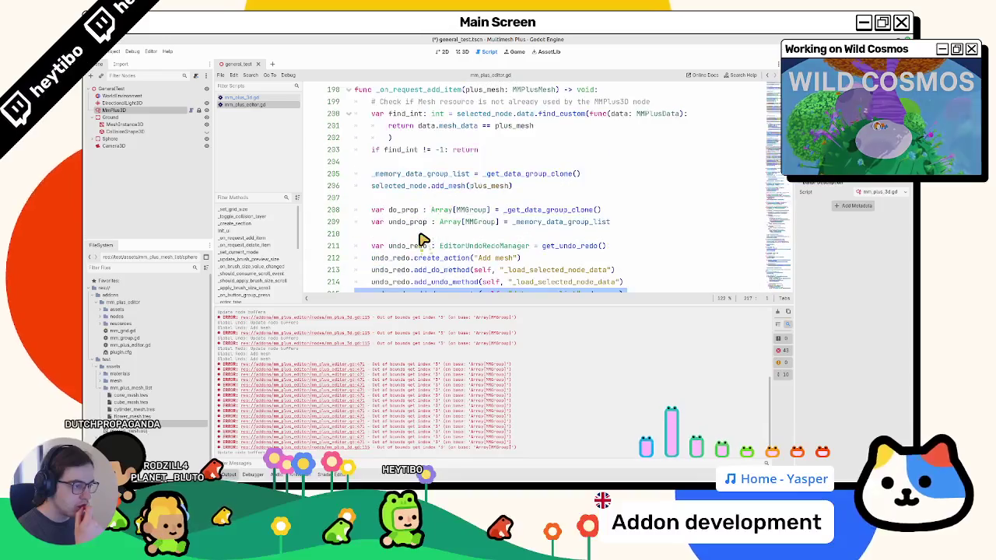
pyautogui.scroll(-2, 423, 240)
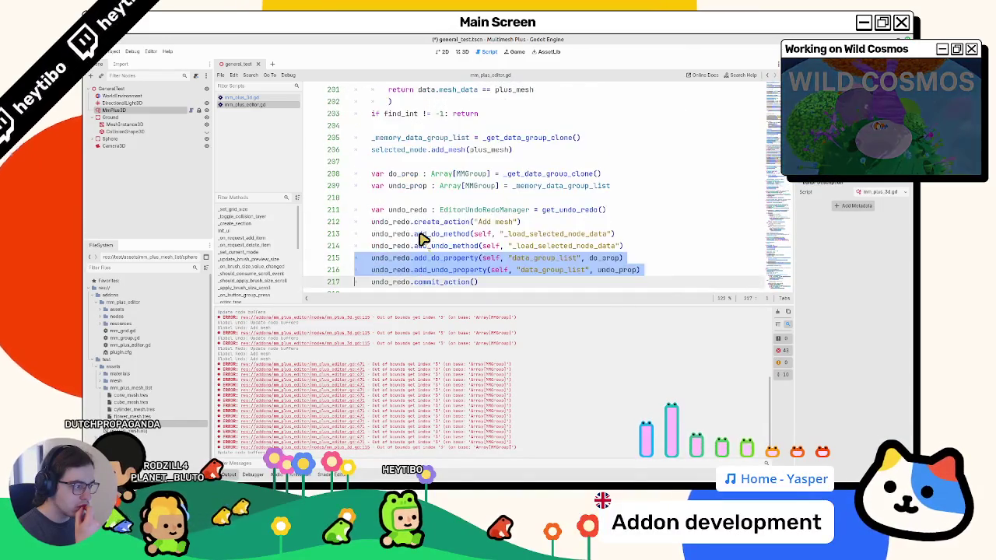
pyautogui.scroll(3, 423, 240)
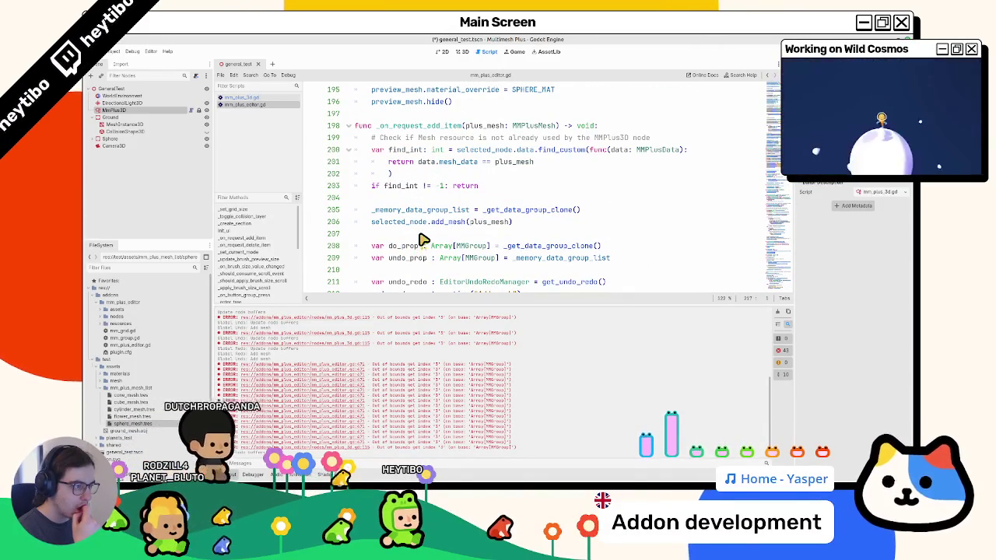
pyautogui.scroll(-3, 422, 239)
pyautogui.moveTo(481, 247); pyautogui.dragTo(294, 137)
pyautogui.press('BackSpace')
# Clear the error messages from the Output log and save mm_plus_editor.gd
pyautogui.scroll(3, 521, 196)
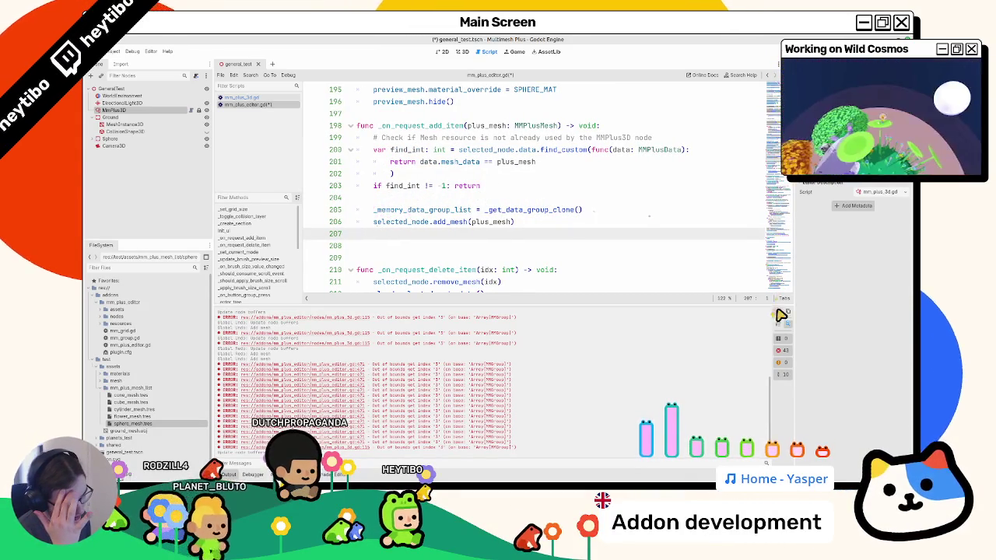
pyautogui.hotkey('ctrl', 'alt', 'k')
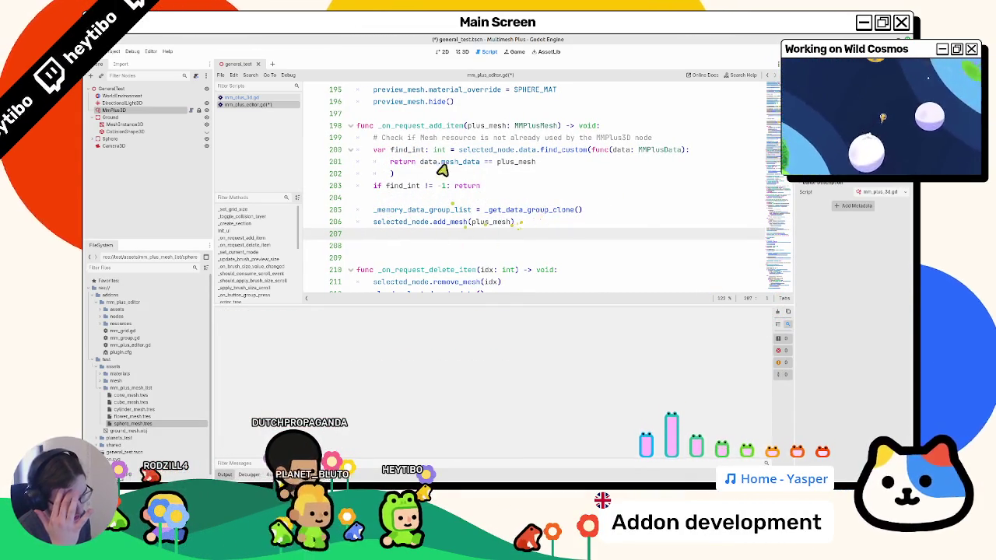
pyautogui.hotkey('ctrl', 's')
# Remove the Sphere mesh item in the 3D view and paint flowers onto the terrain
pyautogui.click(463, 52)
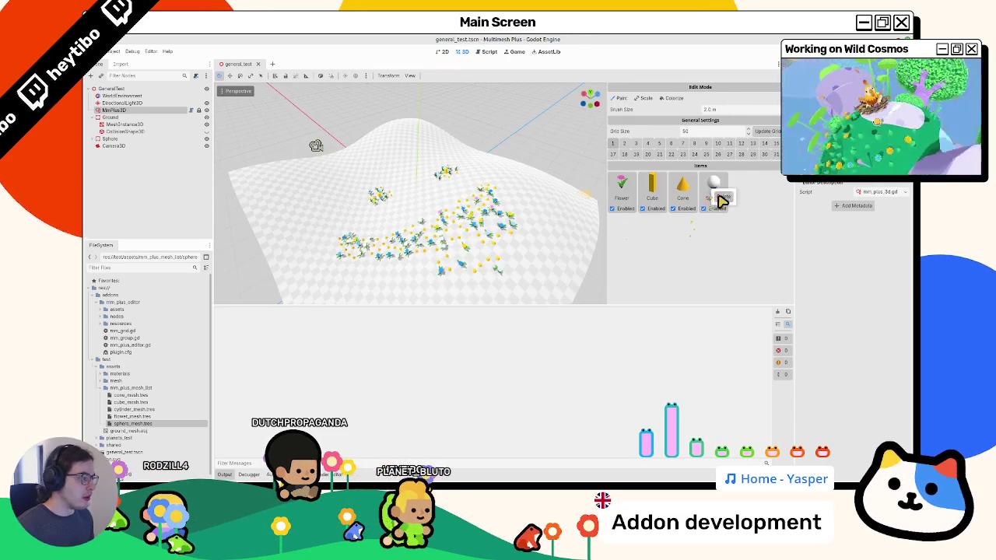
pyautogui.click(722, 200)
pyautogui.click(473, 274)
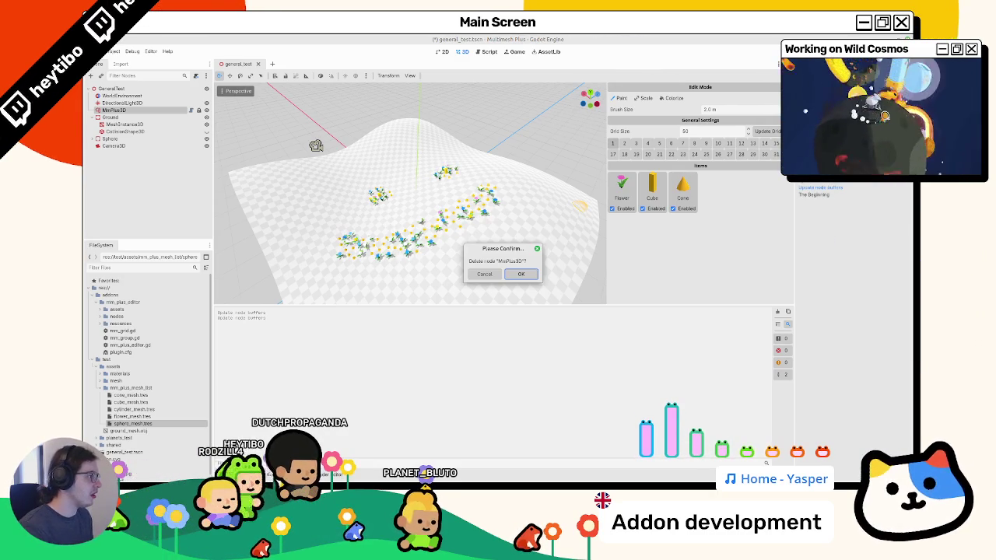
pyautogui.press('Return')
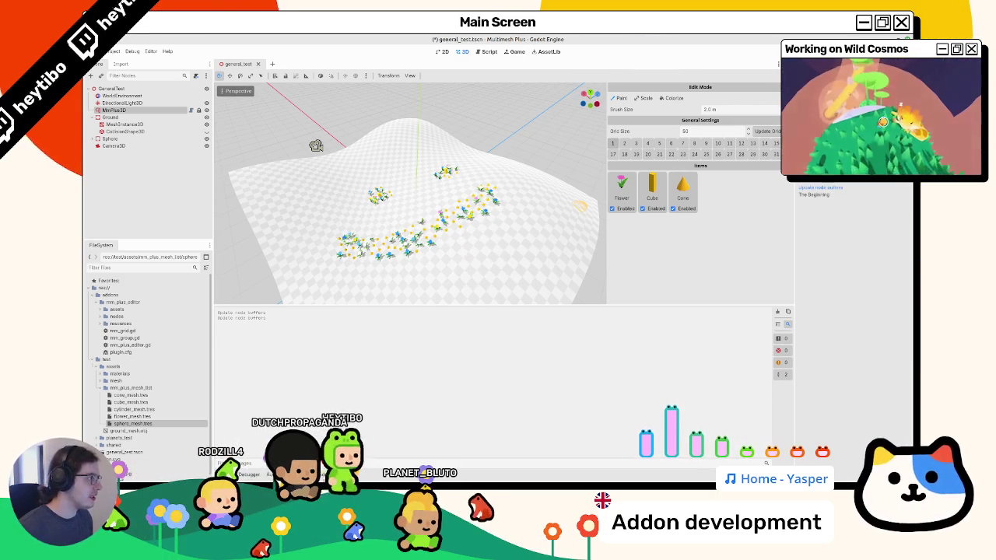
# Paint another flower stroke, then undo the recent painting strokes with Ctrl+Z
pyautogui.moveTo(367, 215); pyautogui.dragTo(400, 214)
pyautogui.hotkey('ctrl', 'z')
pyautogui.hotkey('ctrl', 'z')
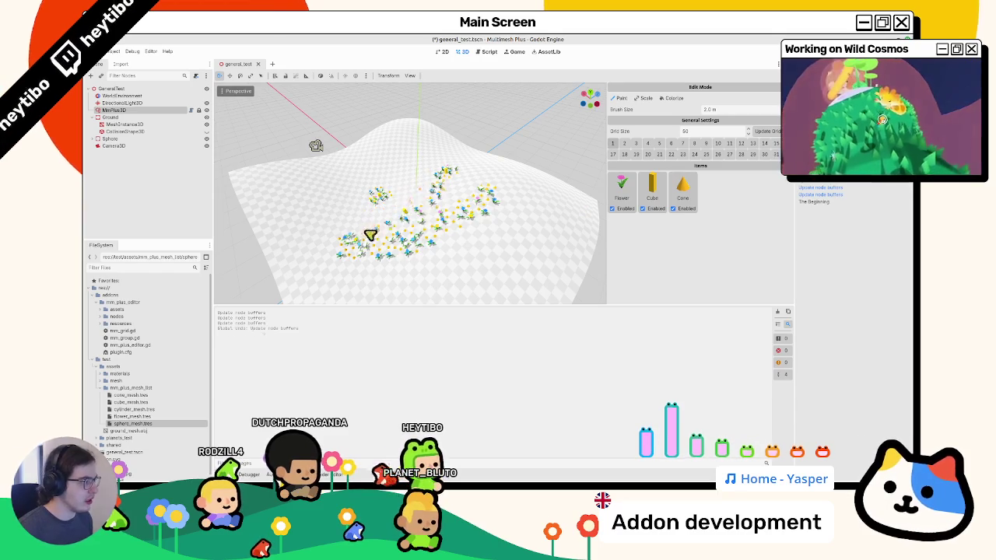
pyautogui.hotkey('ctrl', 'z')
pyautogui.hotkey('ctrl', 'z')
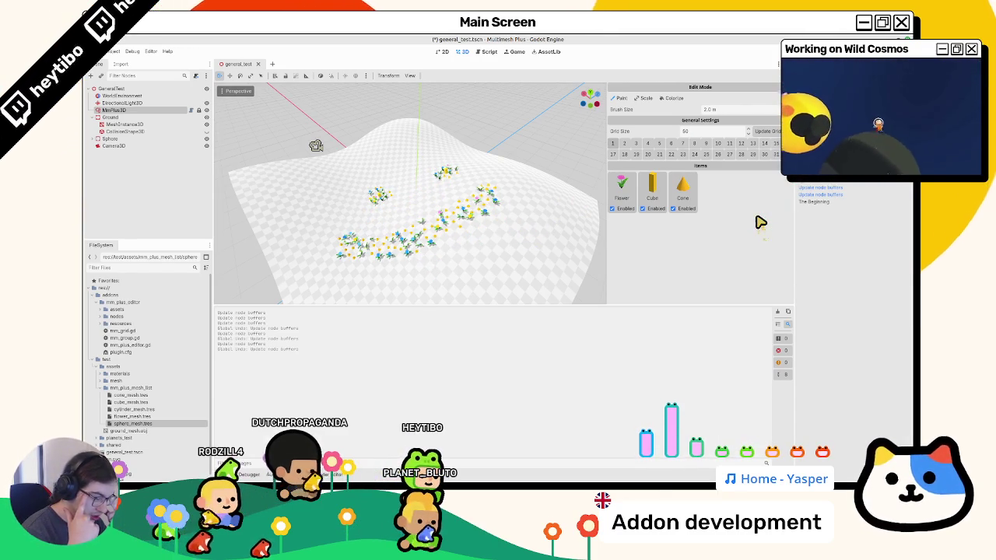
# Jump from the add_mesh call in the script to its definition in mm_plus_3d.gd
pyautogui.click(488, 53)
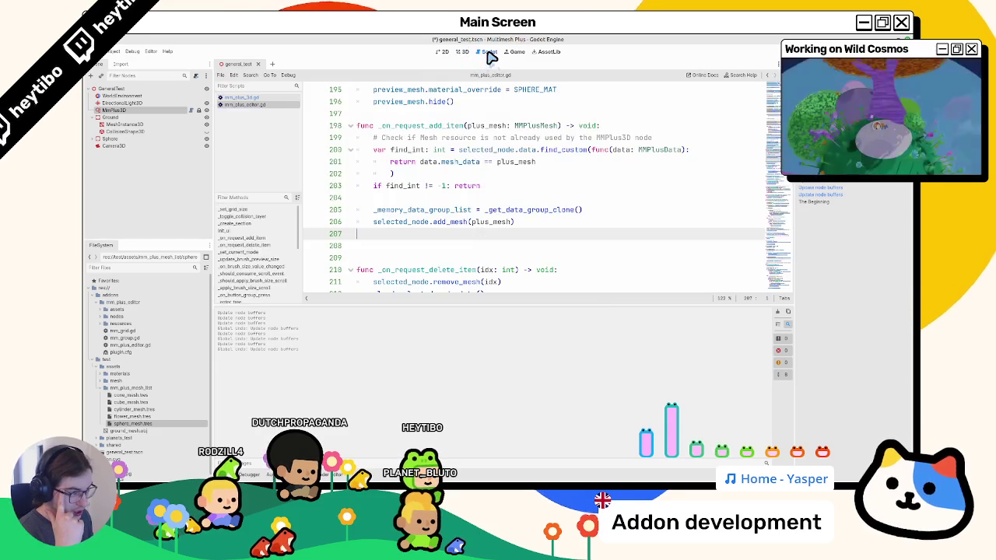
pyautogui.doubleClick(411, 224)
pyautogui.doubleClick(437, 223)
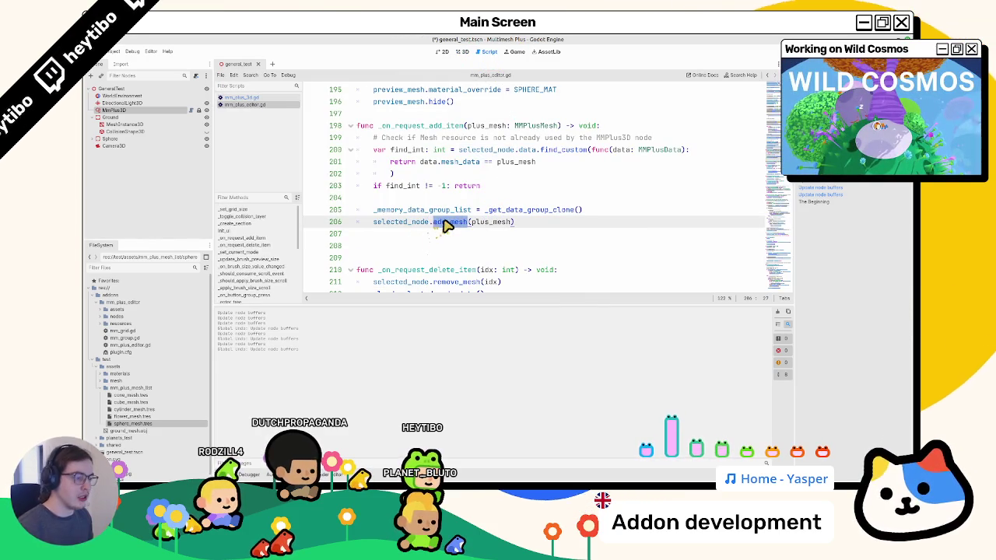
pyautogui.keyDown('ctrl'); pyautogui.click(437, 223); pyautogui.keyUp('ctrl')
pyautogui.scroll(5, 454, 181)
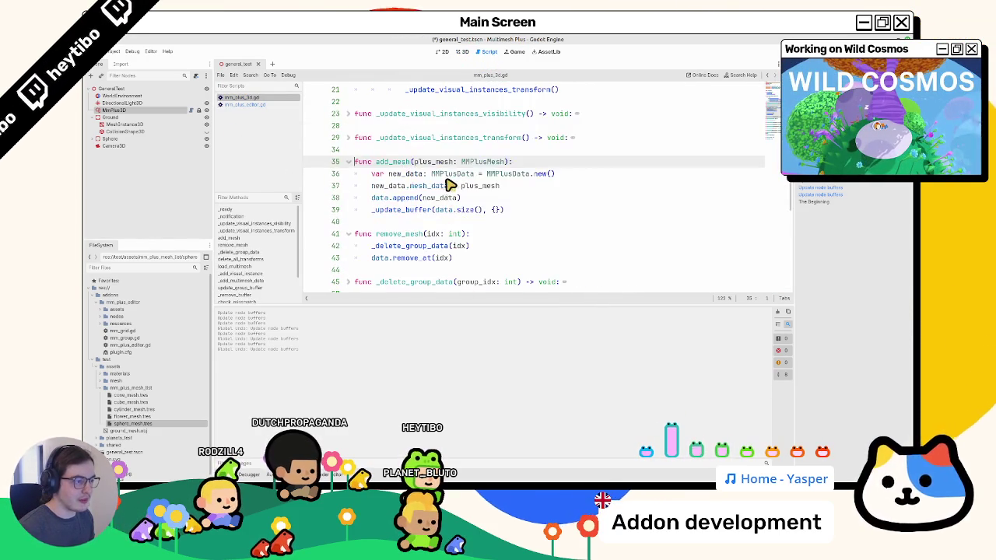
pyautogui.moveTo(389, 198); pyautogui.dragTo(536, 192)
pyautogui.click(537, 200)
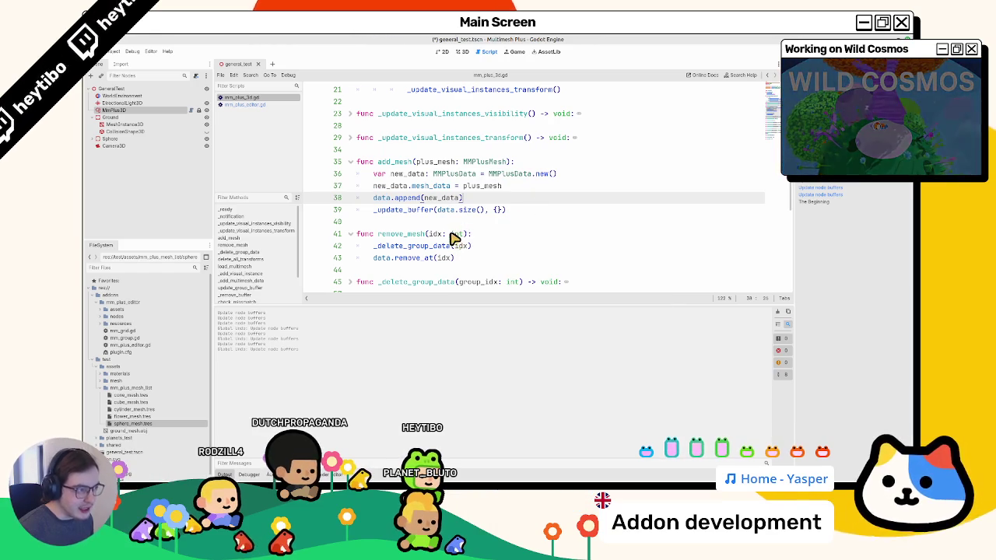
# Inspect the remove_mesh and add_mesh functions, then return to mm_plus_editor.gd
pyautogui.tripleClick(382, 239)
pyautogui.moveTo(381, 239); pyautogui.dragTo(379, 262)
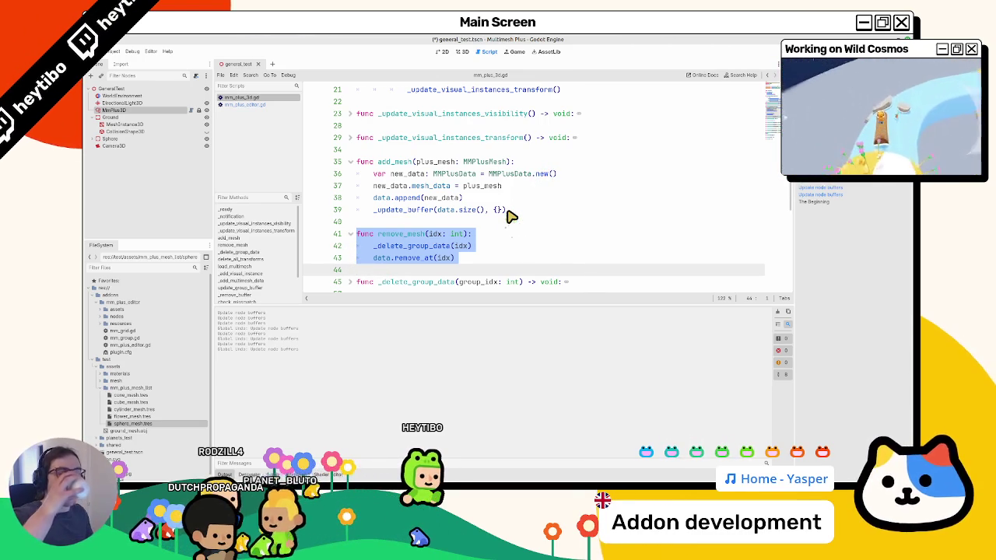
pyautogui.moveTo(379, 234)
pyautogui.mouseDown()
pyautogui.moveTo(433, 231)
pyautogui.moveTo(416, 241)
pyautogui.moveTo(408, 272)
pyautogui.mouseUp()
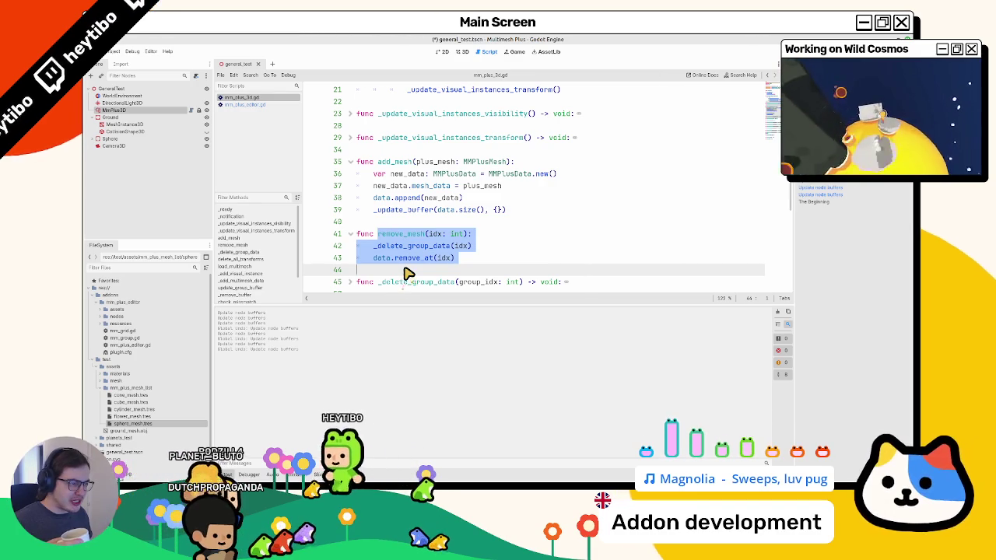
pyautogui.doubleClick(451, 173)
pyautogui.moveTo(440, 161)
pyautogui.mouseDown()
pyautogui.moveTo(498, 215)
pyautogui.moveTo(434, 221)
pyautogui.mouseUp()
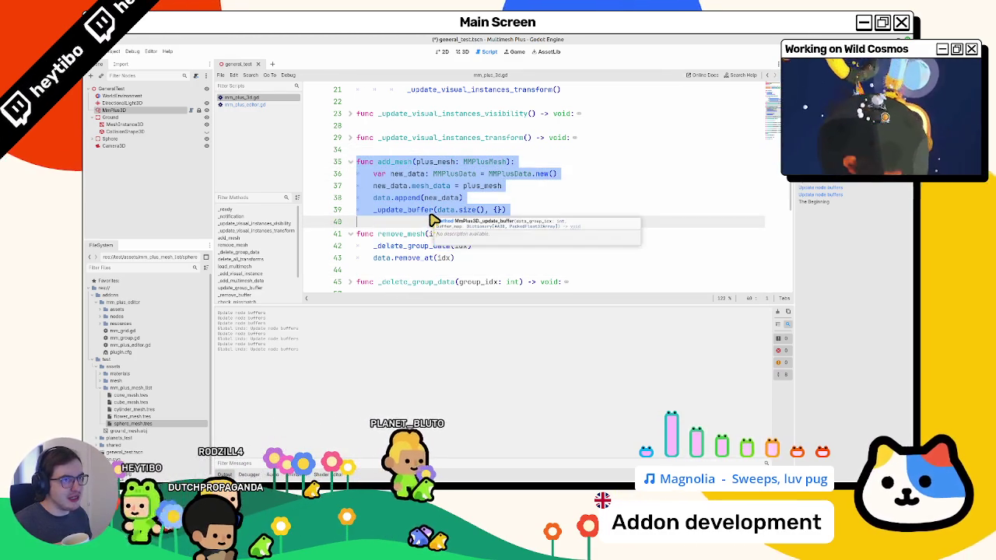
pyautogui.click(232, 105)
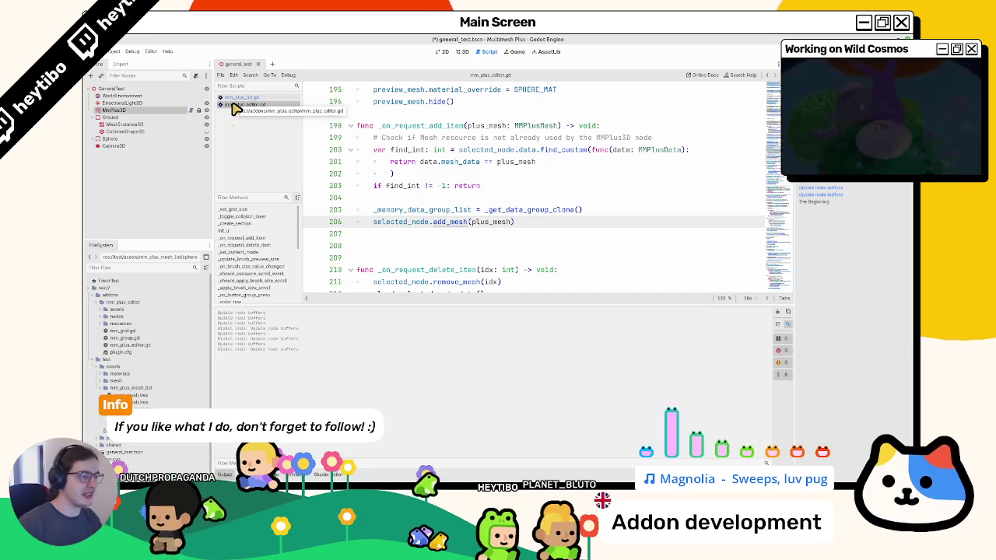
# Restore the deleted undo/redo code to check it, delete it again, and save the script
pyautogui.hotkey('ctrl', 'z')
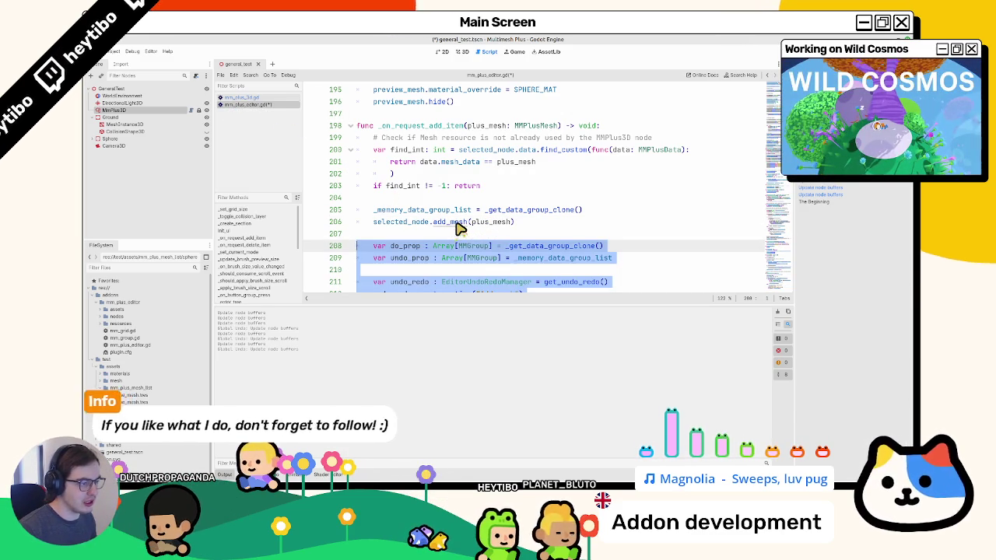
pyautogui.press('Delete')
pyautogui.click(419, 212)
pyautogui.moveTo(419, 212); pyautogui.dragTo(615, 211)
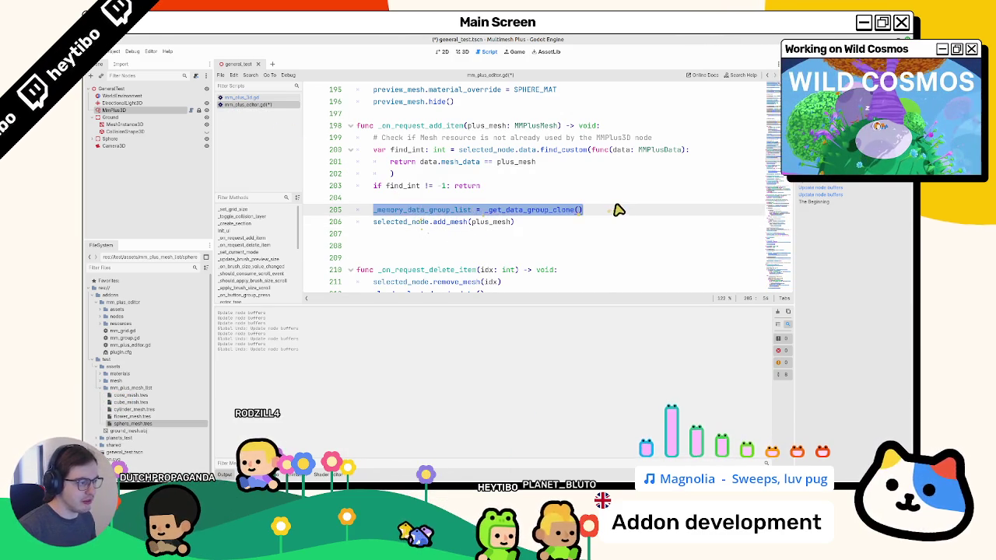
pyautogui.click(620, 210)
pyautogui.hotkey('ctrl', 's')
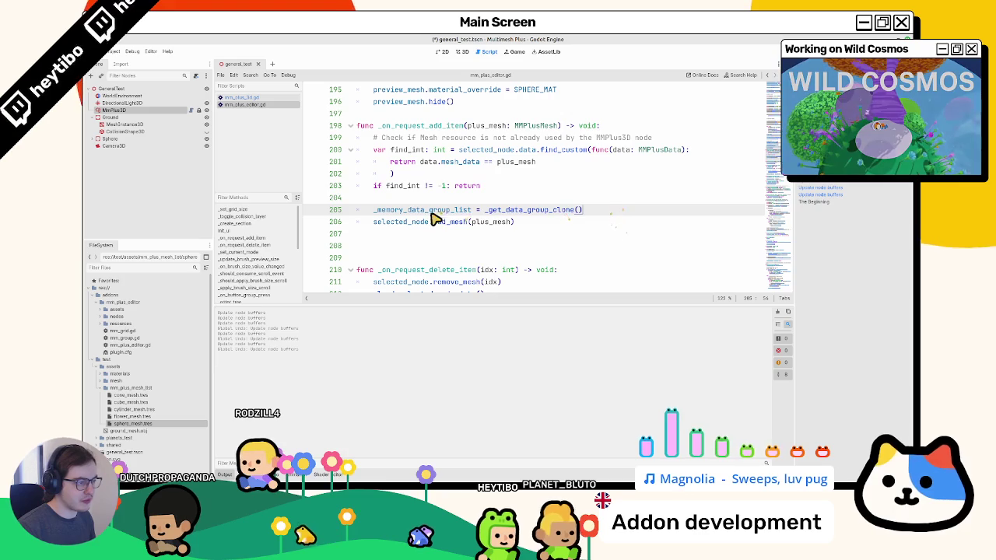
# Inspect the _get_data_group_clone definition, then return to lines 205–206 of _on_request_add_item
pyautogui.keyDown('ctrl'); pyautogui.click(502, 210); pyautogui.keyUp('ctrl')
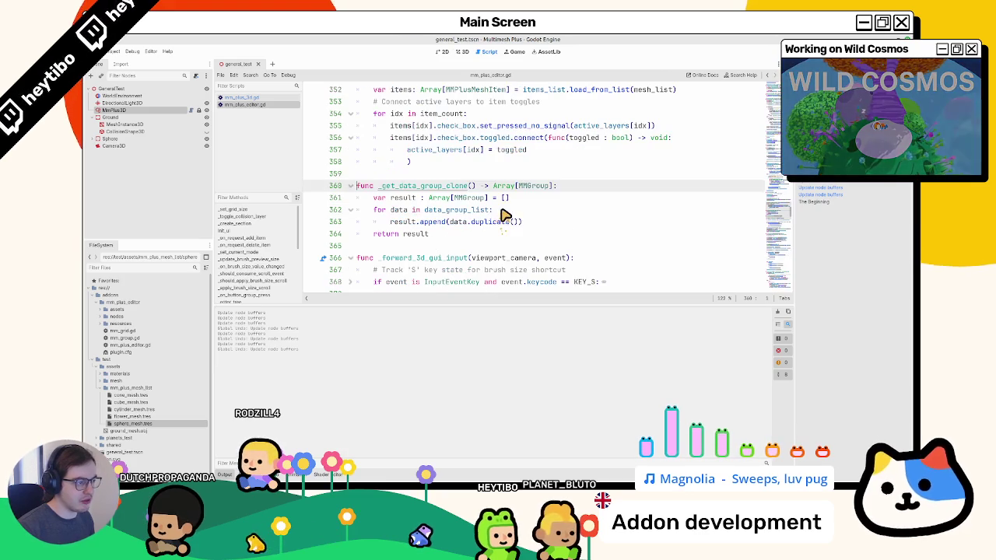
pyautogui.doubleClick(430, 211)
pyautogui.hotkey('alt', 'Left')
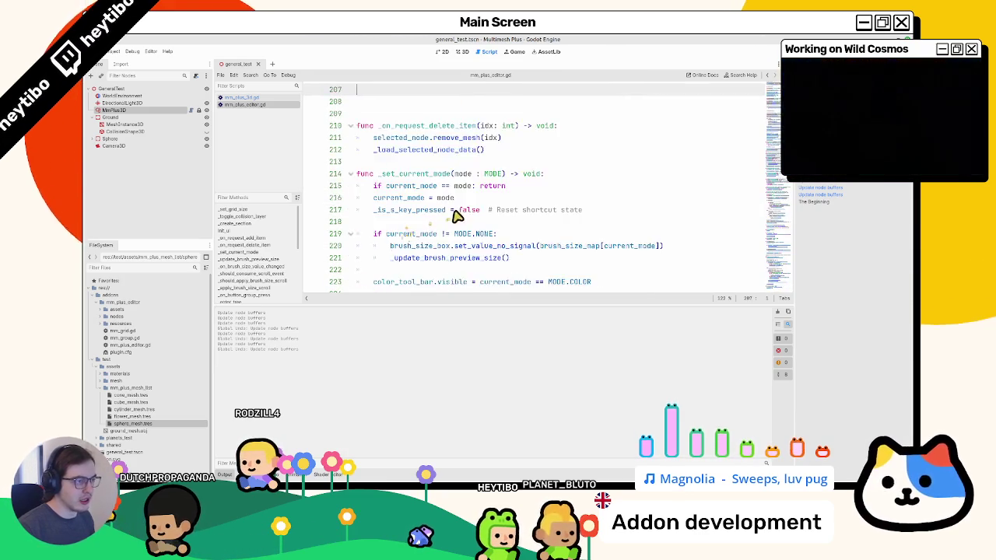
pyautogui.doubleClick(410, 174)
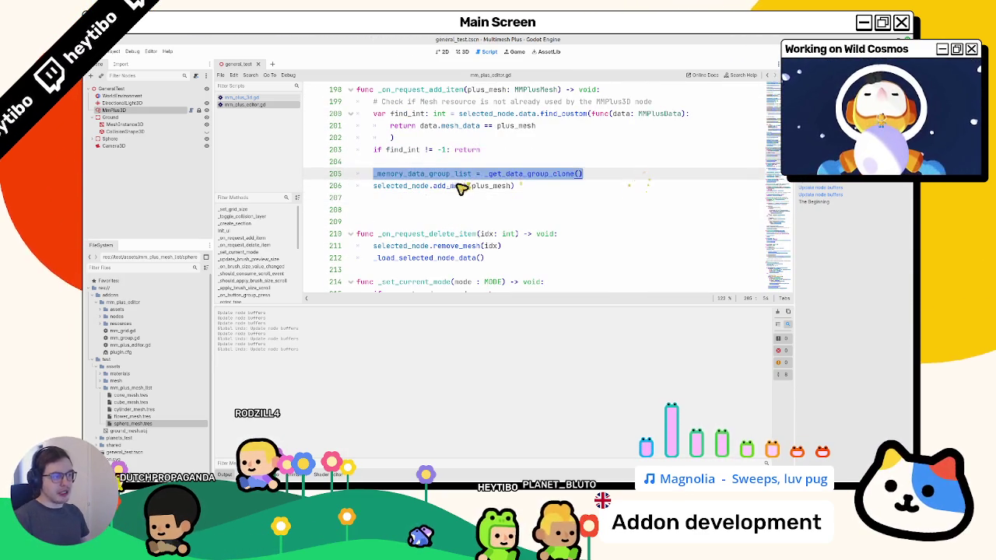
pyautogui.click(405, 187)
pyautogui.tripleClick(405, 186)
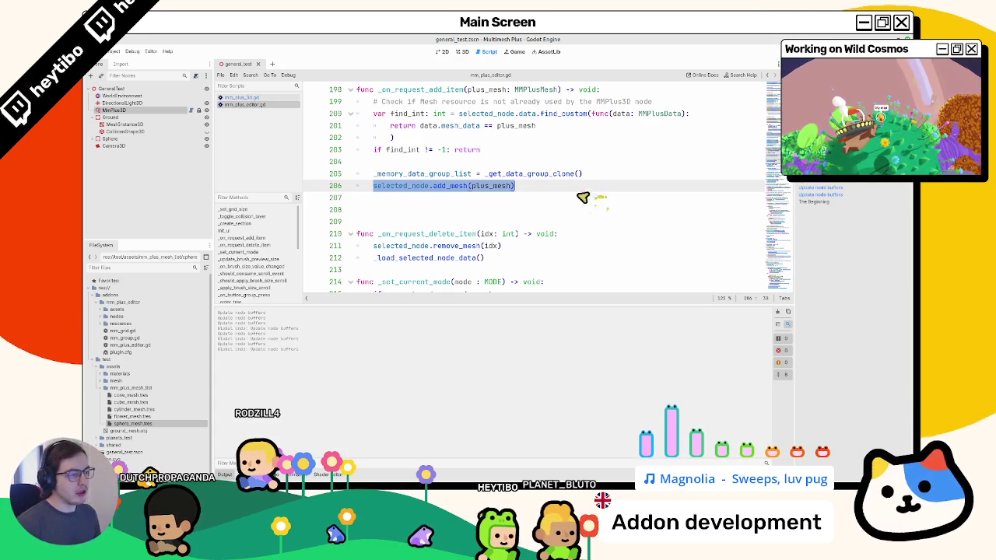
pyautogui.click(429, 176)
pyautogui.tripleClick(429, 176)
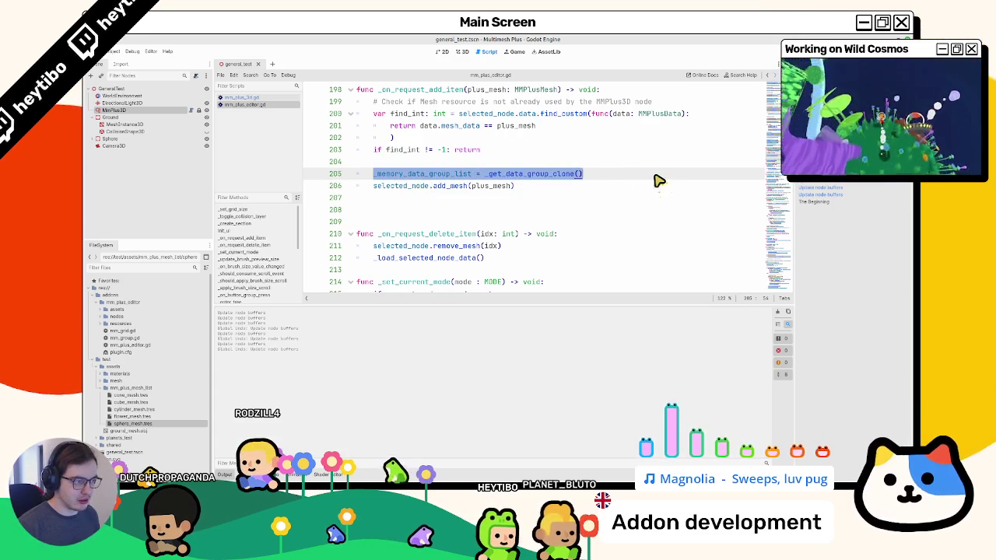
# Start a new empty line below the add_mesh call on line 206
pyautogui.click(521, 210)
pyautogui.tripleClick(449, 176)
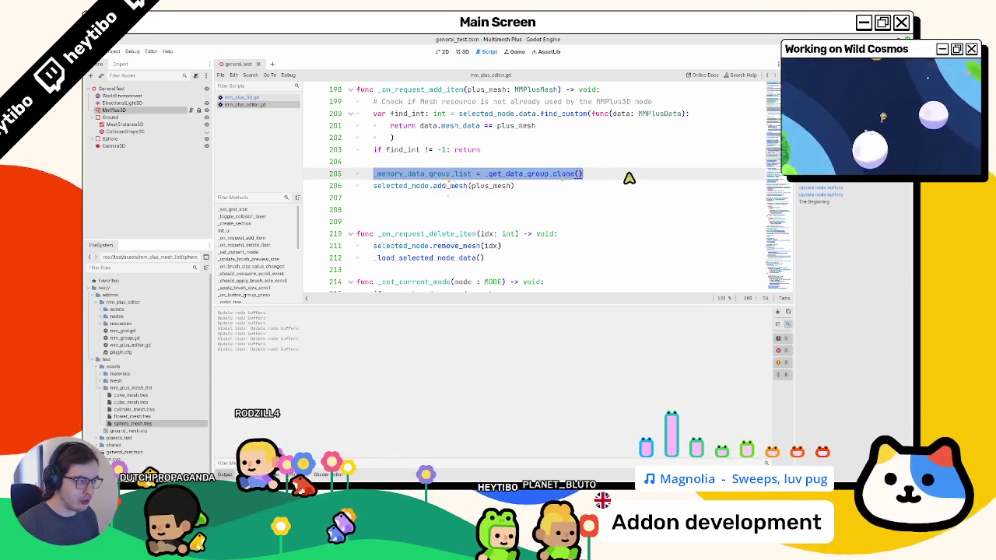
pyautogui.scroll(2, 627, 181)
pyautogui.scroll(-3, 620, 186)
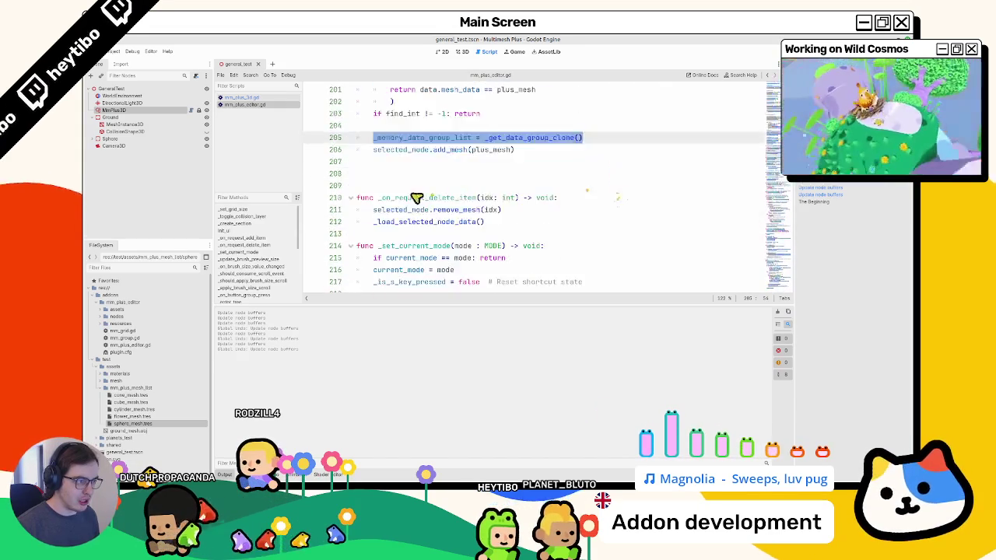
pyautogui.scroll(1, 415, 203)
pyautogui.moveTo(374, 189); pyautogui.dragTo(540, 192)
pyautogui.scroll(1, 464, 215)
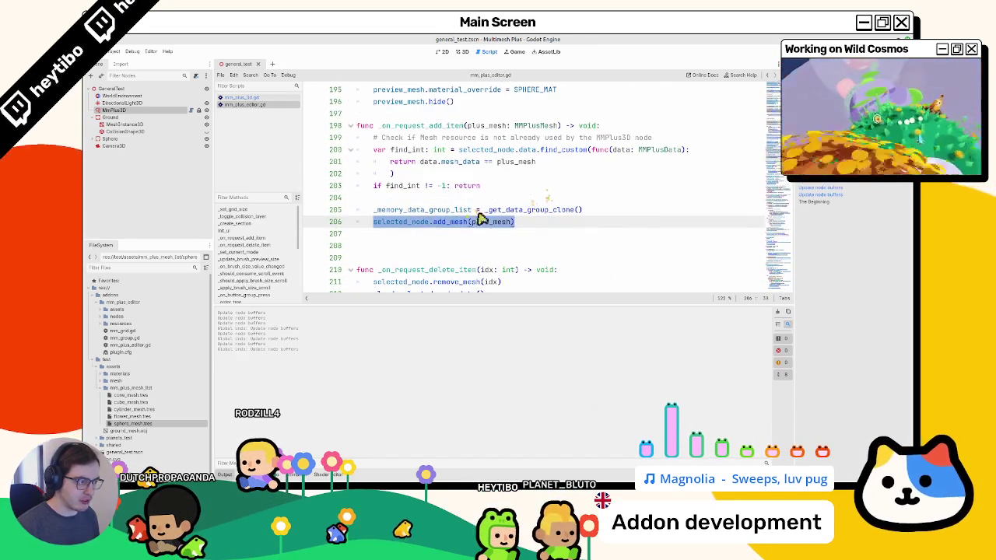
pyautogui.tripleClick(413, 225)
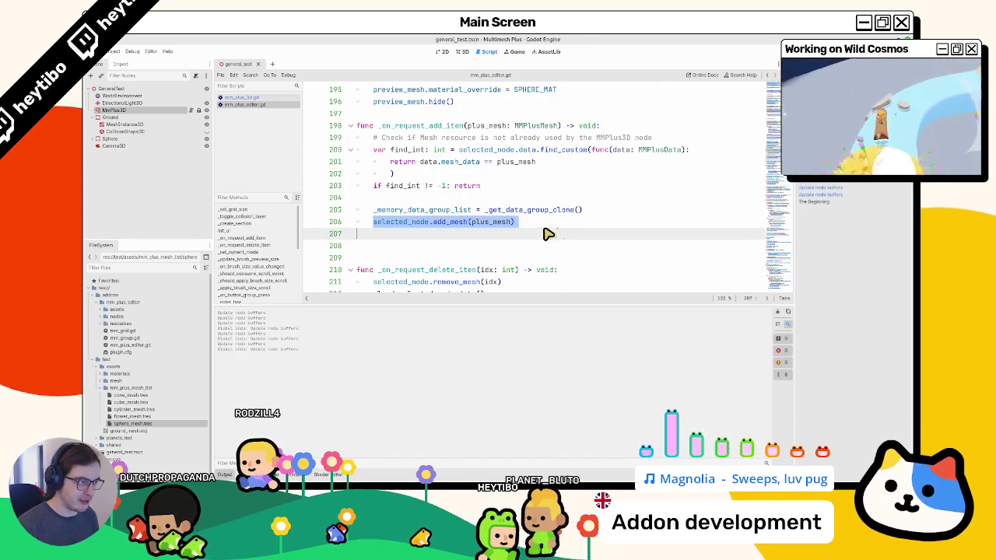
pyautogui.click(557, 246)
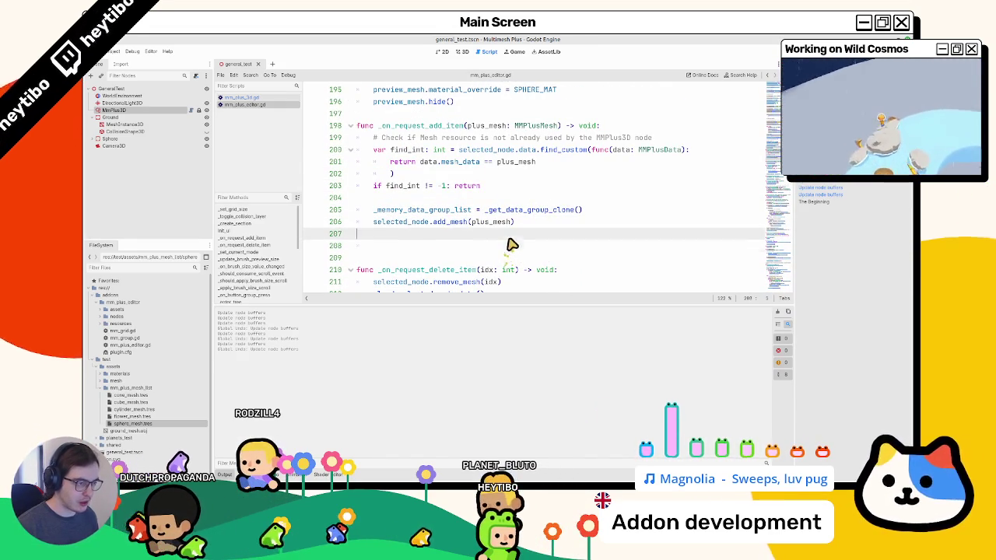
# Declare undo_redo using the EditorUndoRedoManager lines copied from line 529, renaming the action 'Add Mesh'
pyautogui.write('var undo')
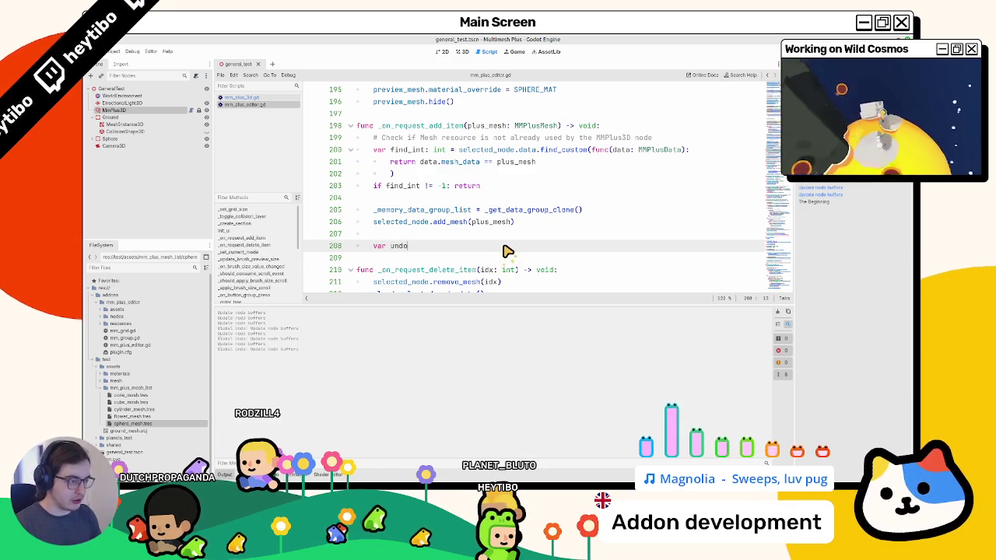
pyautogui.write('_redo')
pyautogui.hotkey('ctrl', 'f')
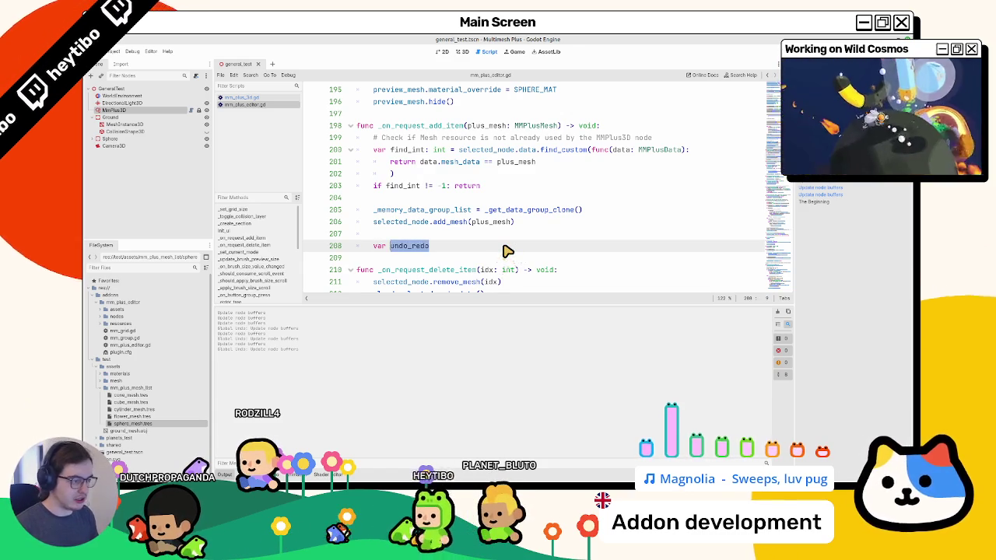
pyautogui.press('Return')
pyautogui.press('Escape')
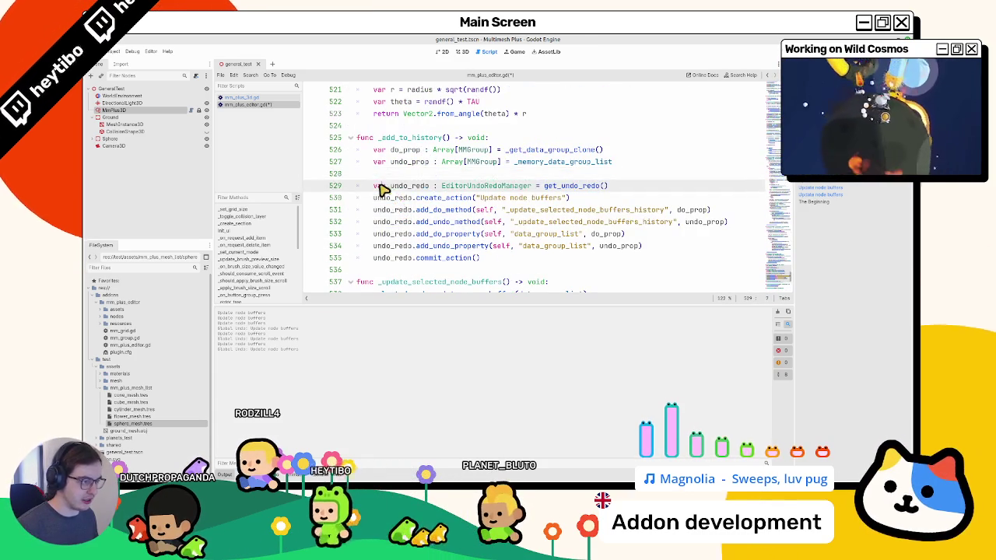
pyautogui.tripleClick(383, 191)
pyautogui.hotkey('alt', 'Left')
pyautogui.hotkey('alt', 'Left')
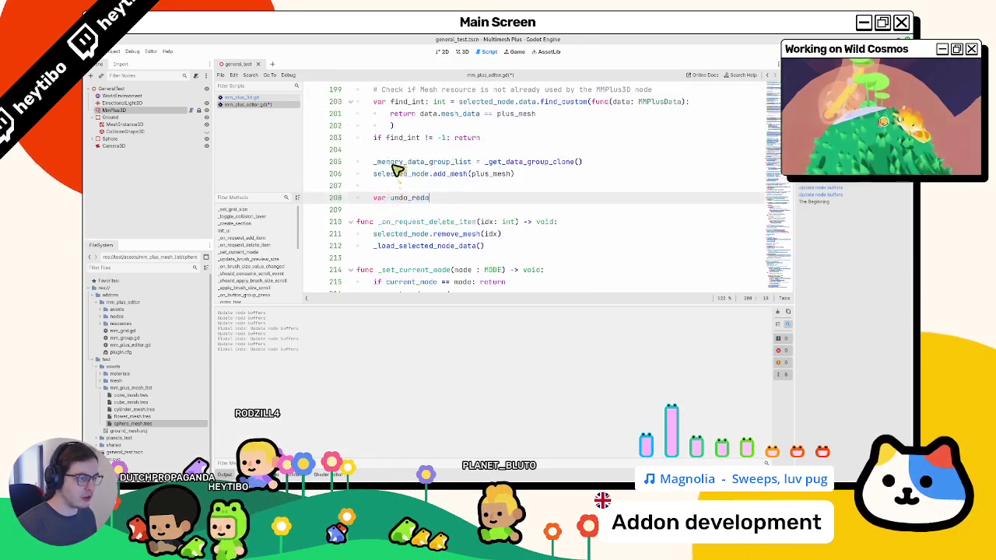
pyautogui.write(': EditorUndoRedoManager = get_undo_redo() \tundo_redo.create_action("Update node buffers")')
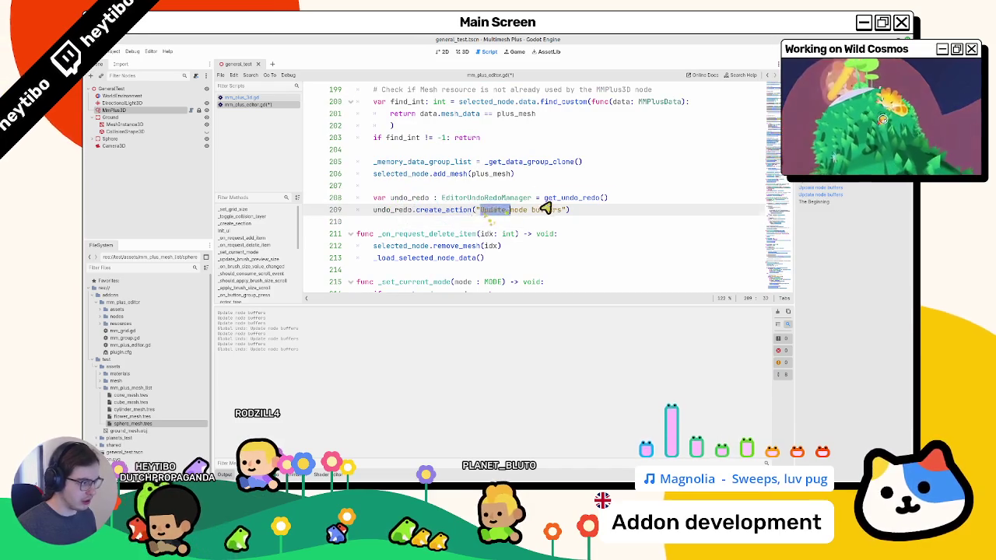
pyautogui.moveTo(544, 208); pyautogui.dragTo(564, 210)
pyautogui.write('Add ')
pyautogui.write('sh')
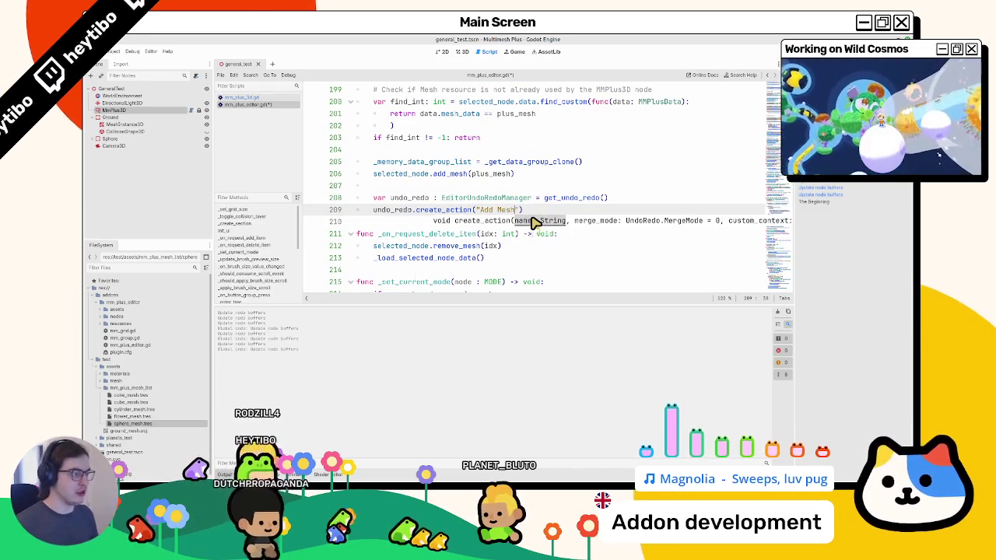
# Add undo_redo.add_do_method(selected_node, "add_mesh", plus_mesh) and delete the direct add_mesh line
pyautogui.scroll(4, 537, 218)
pyautogui.scroll(-2, 535, 216)
pyautogui.click(492, 259)
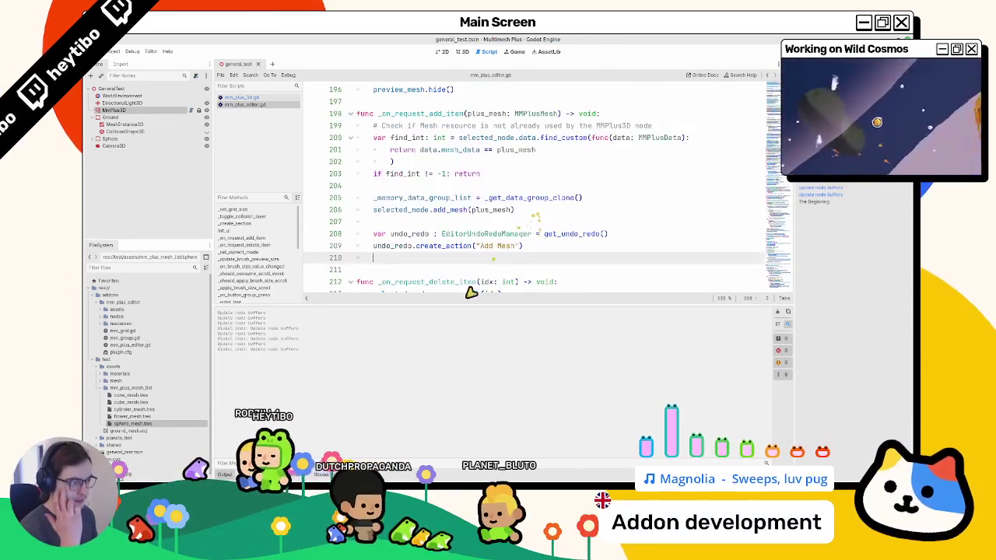
pyautogui.hotkey('ctrl', 'j')
pyautogui.scroll(1, 407, 233)
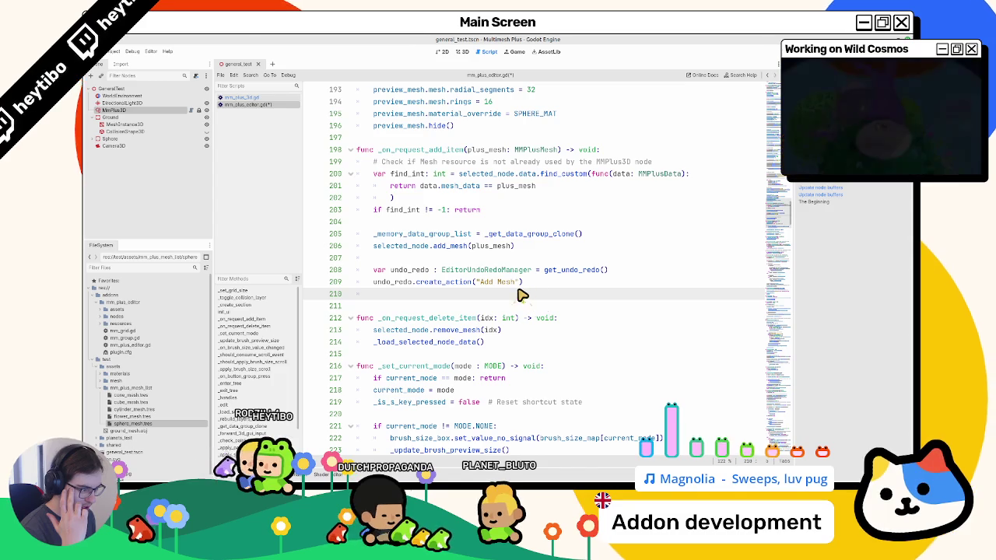
pyautogui.doubleClick(418, 246)
pyautogui.moveTo(429, 247); pyautogui.dragTo(471, 246)
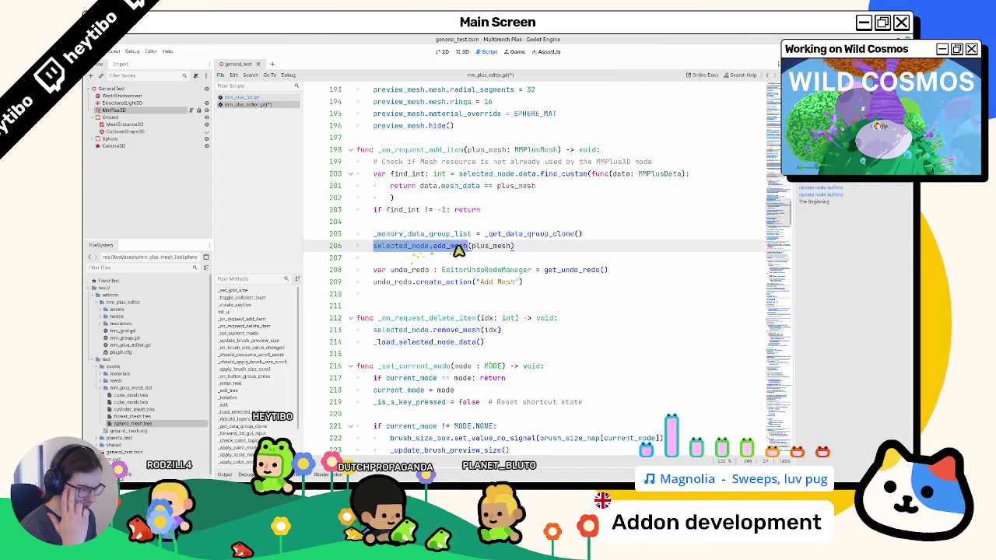
pyautogui.click(437, 298)
pyautogui.write('_redo.add_')
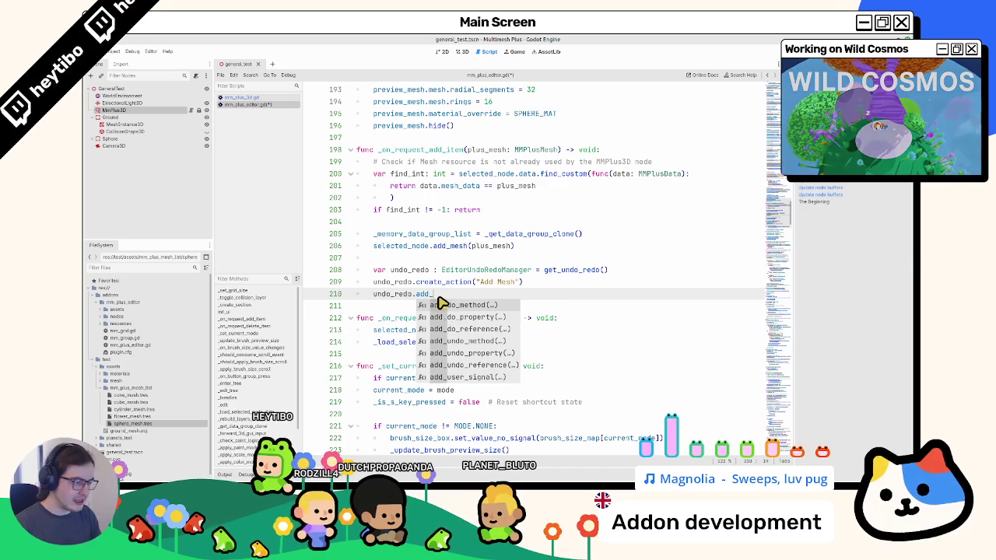
pyautogui.press('Return')
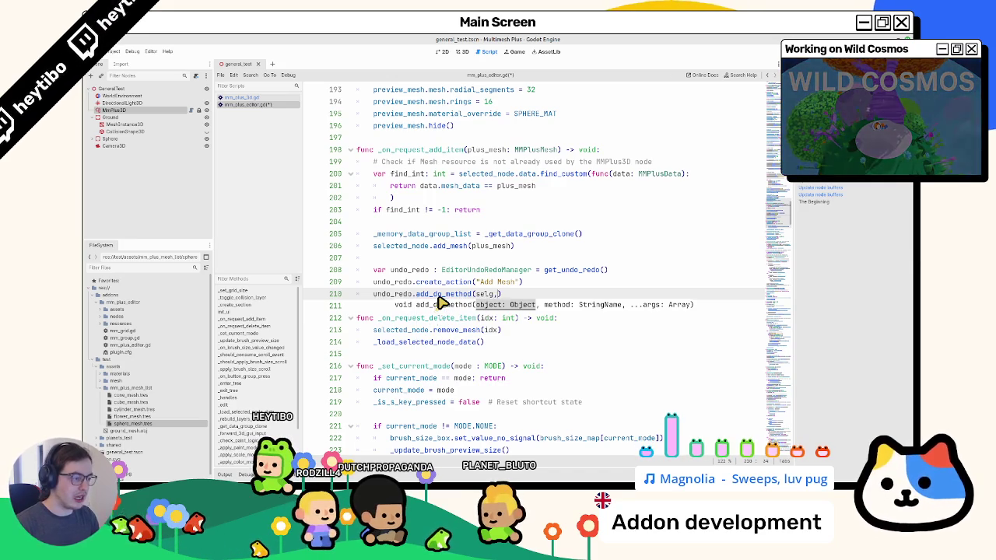
pyautogui.write(',sel')
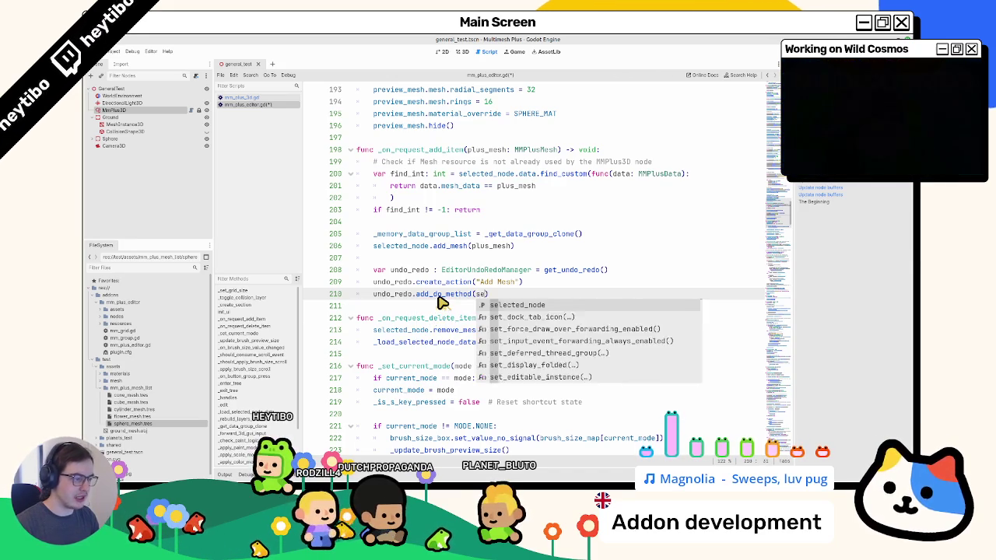
pyautogui.press('Return')
pyautogui.write(', "add')
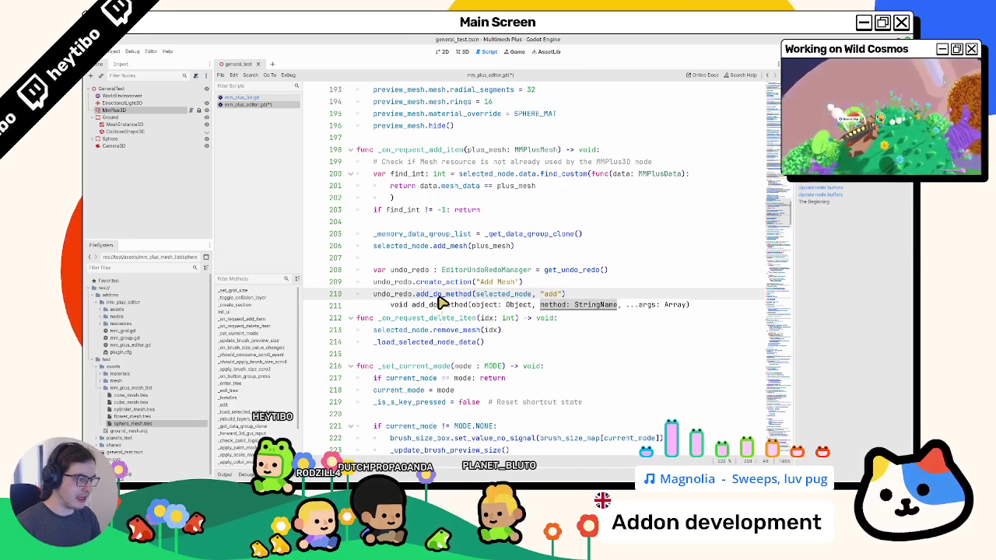
pyautogui.write('_mesh')
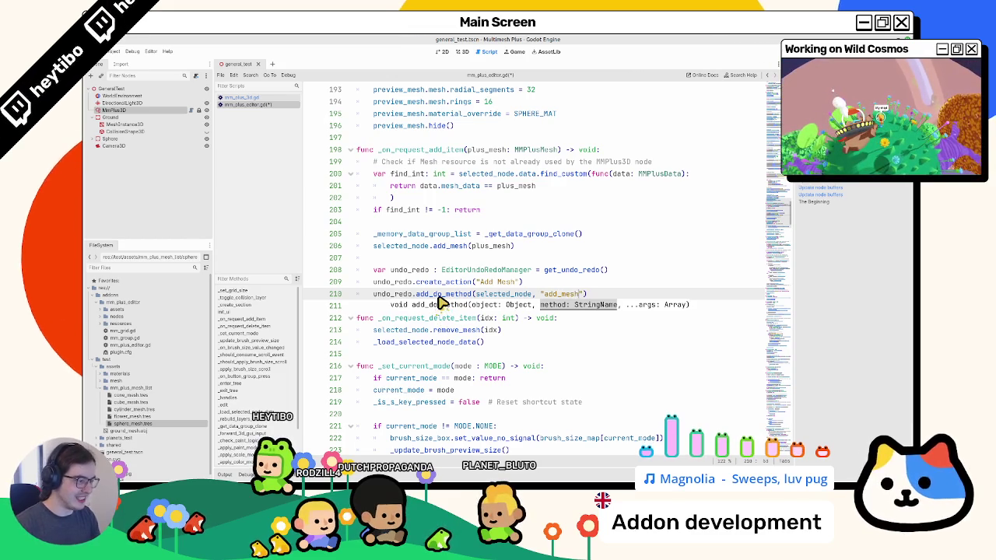
pyautogui.write('", plus_mesh')
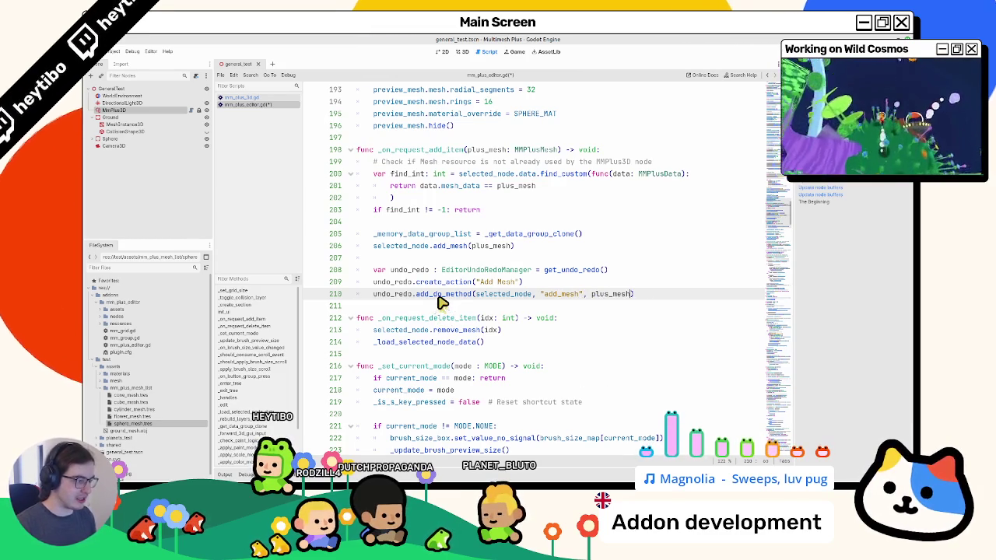
pyautogui.doubleClick(438, 246)
pyautogui.hotkey('ctrl', 'shift', 'k')
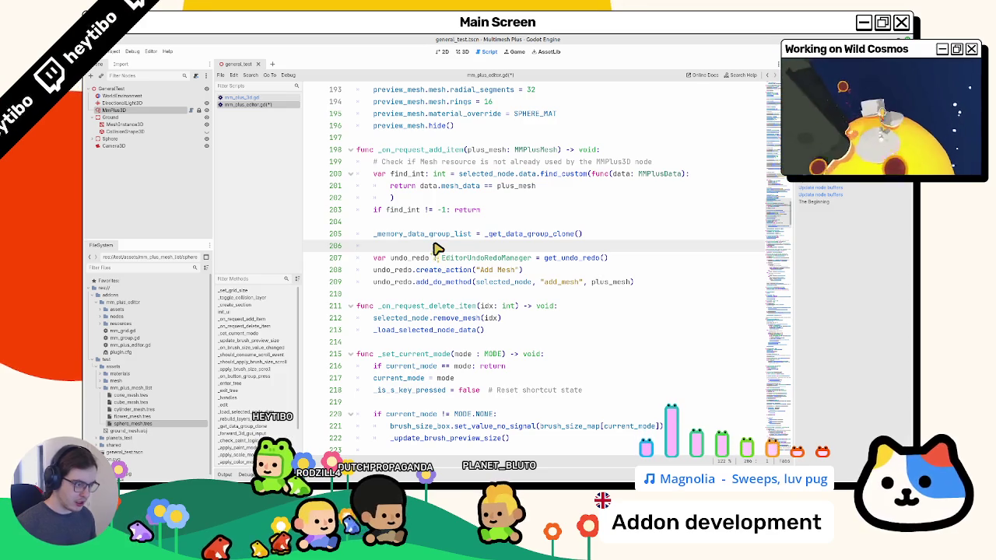
# Paste _load_selected_node_data() above the undo_redo declaration and comment it out
pyautogui.moveTo(373, 330); pyautogui.dragTo(484, 330)
pyautogui.hotkey('ctrl', 'c')
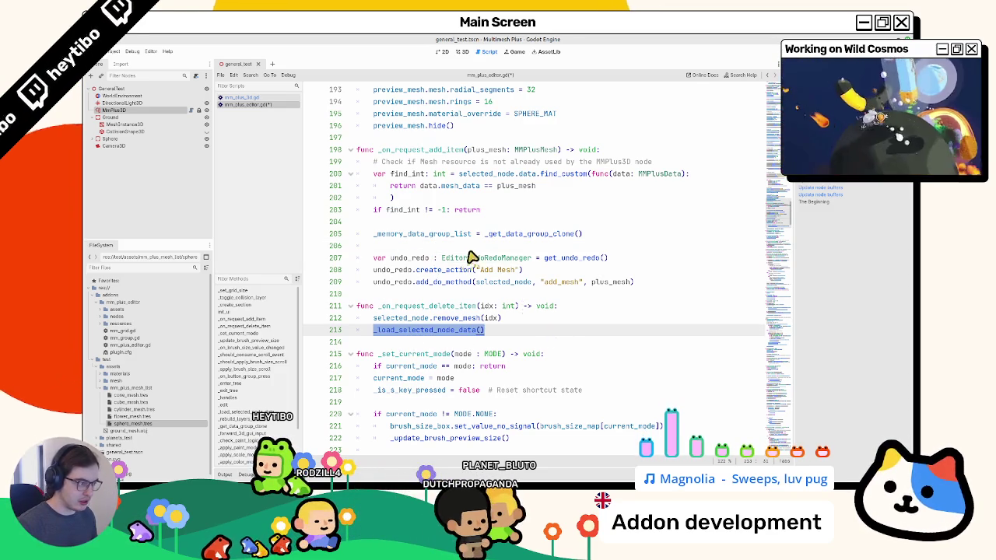
pyautogui.click(486, 246)
pyautogui.press('Return')
pyautogui.press('Return')
pyautogui.hotkey('ctrl', 'v')
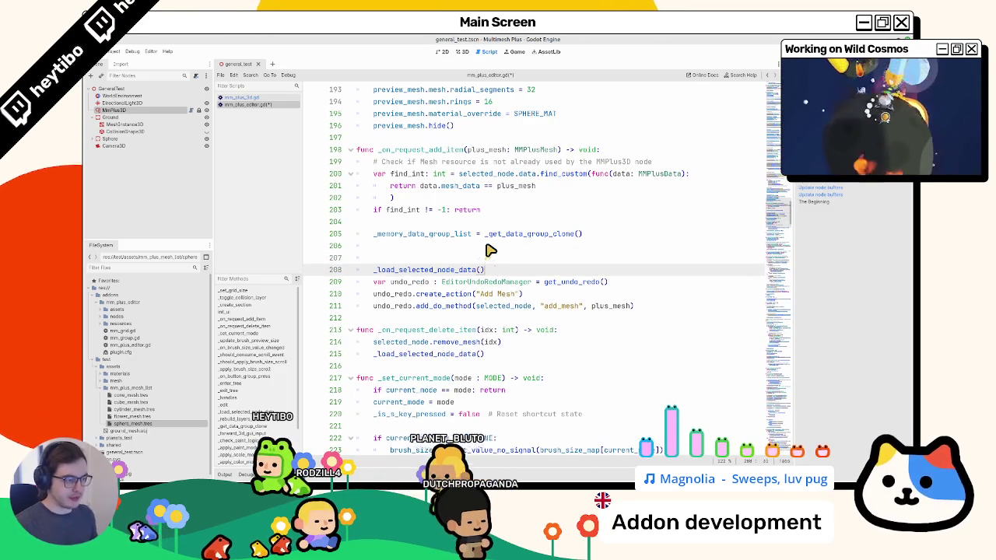
pyautogui.press('Return')
pyautogui.click(430, 258)
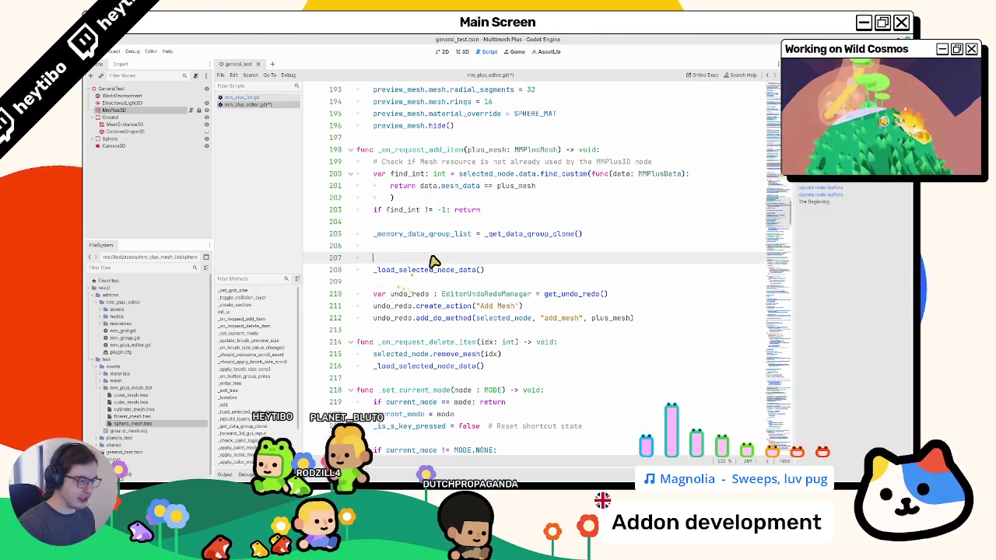
pyautogui.write('#')
pyautogui.click(425, 266)
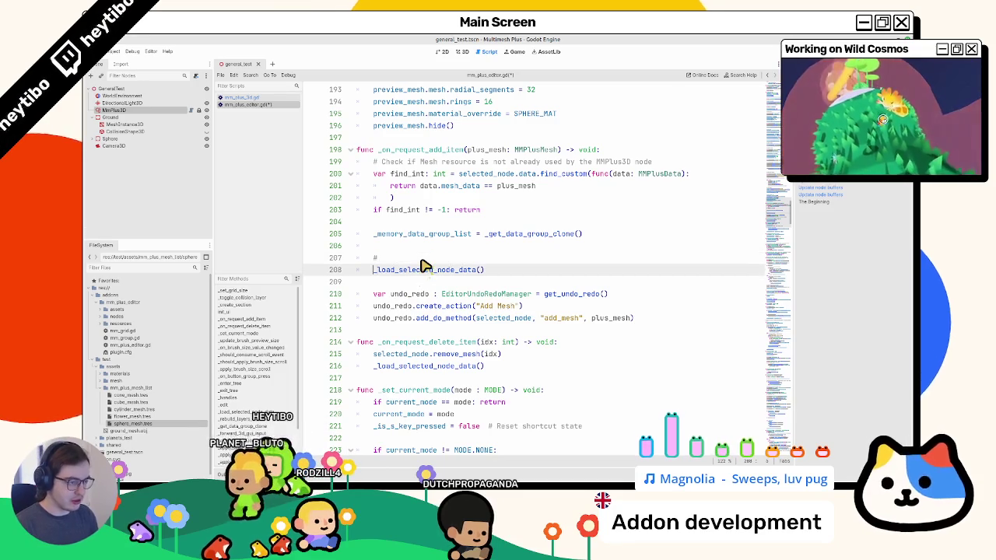
pyautogui.hotkey('ctrl', 'k')
# Copy the remove_mesh call to line 207, comment it out, and rename it to add_mesh
pyautogui.click(498, 322)
pyautogui.doubleClick(502, 320)
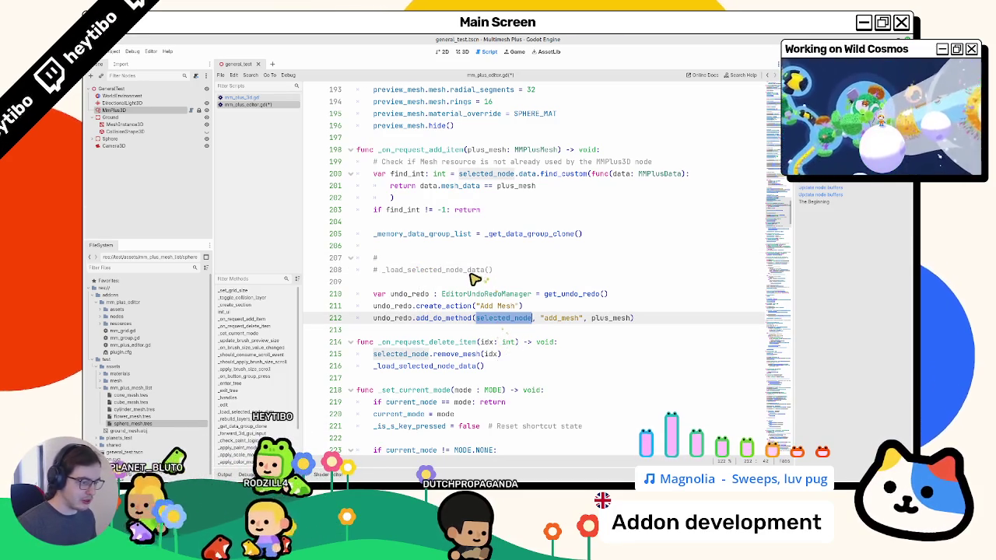
pyautogui.doubleClick(395, 354)
pyautogui.hotkey('shift', 'End')
pyautogui.hotkey('ctrl', 'c')
pyautogui.click(456, 259)
pyautogui.hotkey('ctrl', 'v')
pyautogui.click(484, 318)
pyautogui.click(450, 259)
pyautogui.hotkey('ctrl', 'k')
pyautogui.doubleClick(452, 258)
pyautogui.write('add')
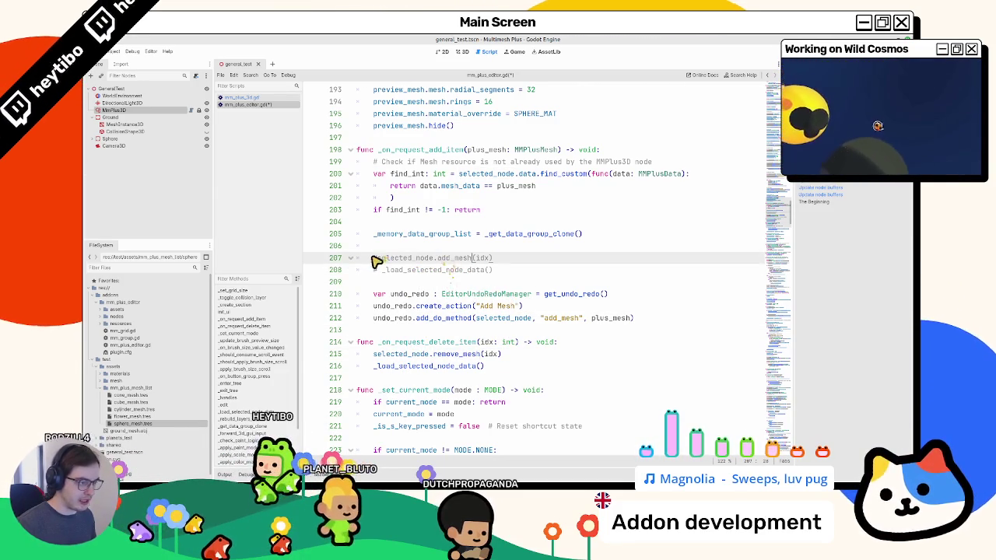
# Replace idx with plus_mesh in the commented-out add_mesh line
pyautogui.click(596, 318)
pyautogui.doubleClick(611, 317)
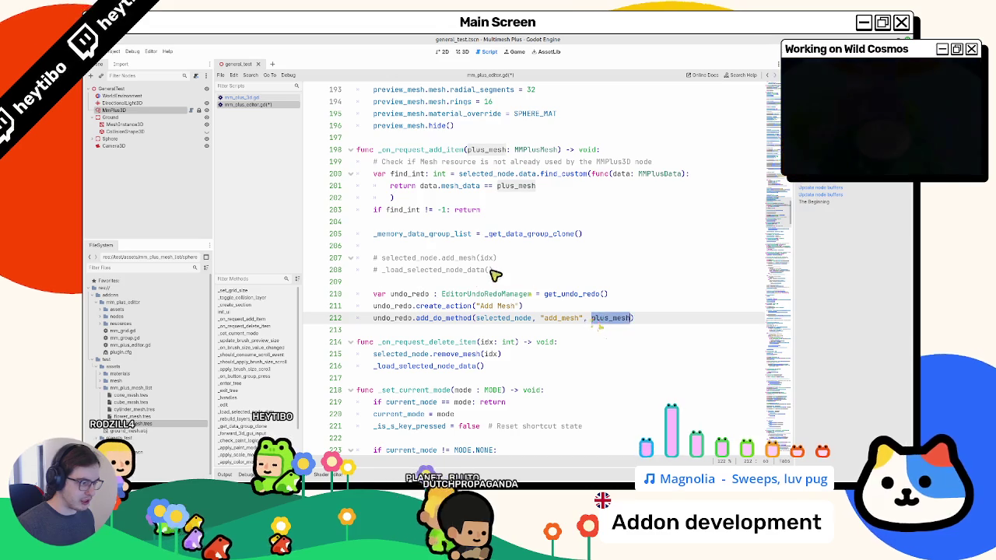
pyautogui.hotkey('ctrl', 'c')
pyautogui.doubleClick(490, 257)
pyautogui.hotkey('ctrl', 'v')
# Review lines 207–212 and place the caret at the end of the add_do_method line
pyautogui.tripleClick(484, 272)
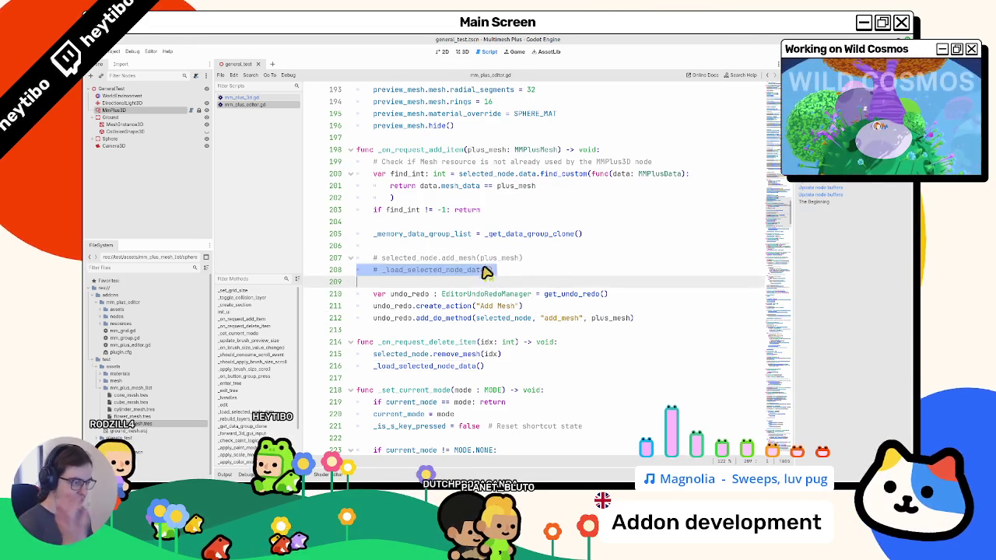
pyautogui.moveTo(484, 273); pyautogui.dragTo(479, 262)
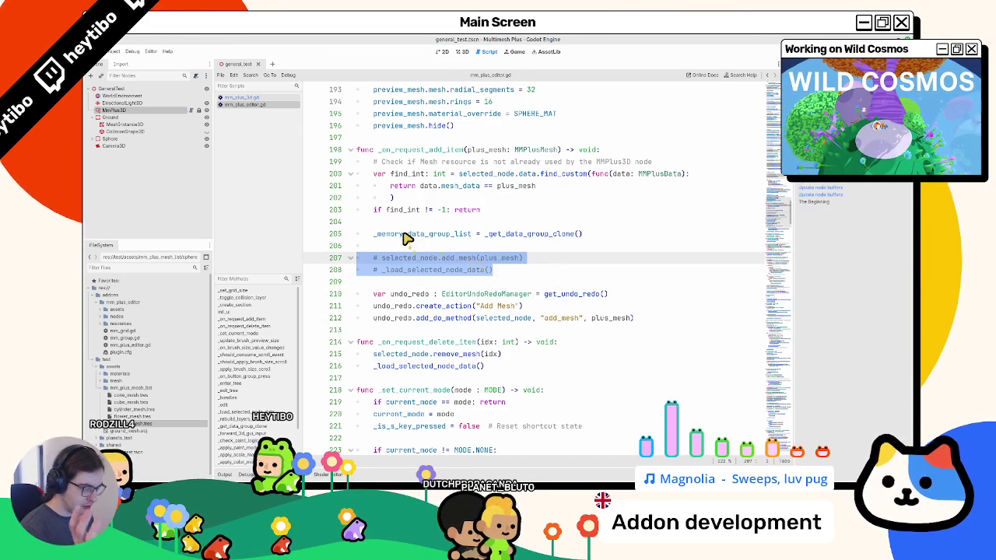
pyautogui.click(456, 301)
pyautogui.tripleClick(455, 301)
pyautogui.moveTo(455, 301)
pyautogui.mouseDown()
pyautogui.moveTo(443, 323)
pyautogui.moveTo(642, 320)
pyautogui.mouseUp()
pyautogui.doubleClick(445, 323)
pyautogui.click(650, 320)
pyautogui.doubleClick(596, 320)
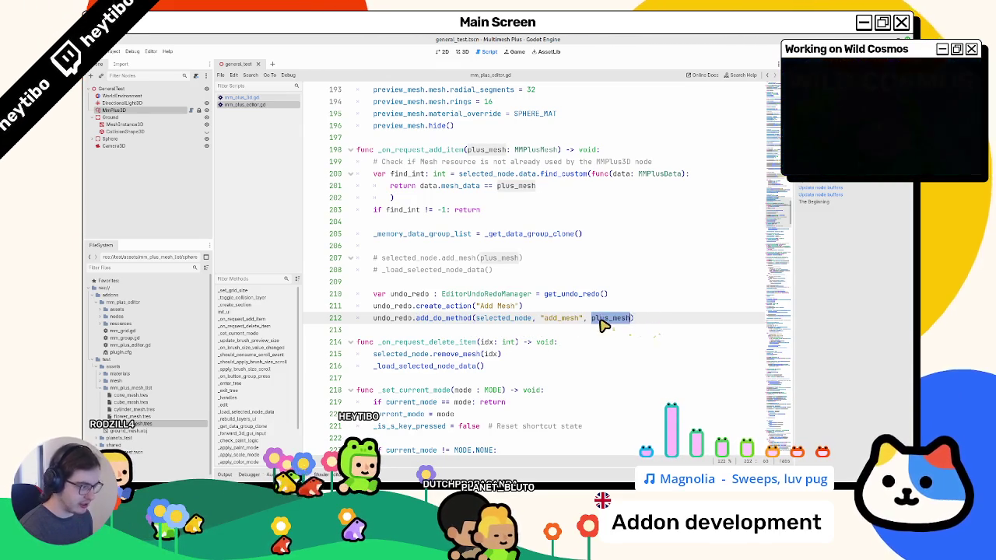
pyautogui.click(659, 319)
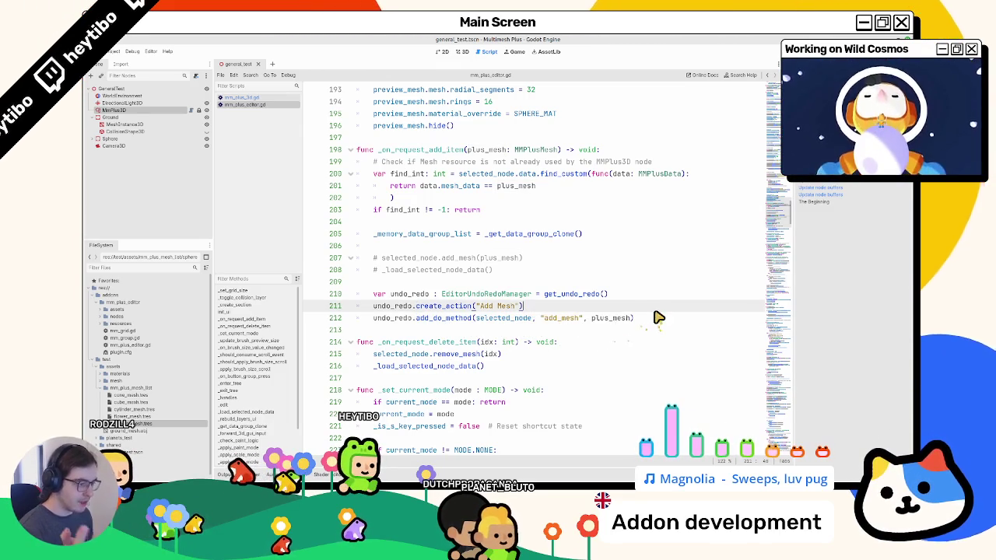
# Add an empty undo_redo.add_undo_method() line below the Add Mesh add_do_method call
pyautogui.press('Return')
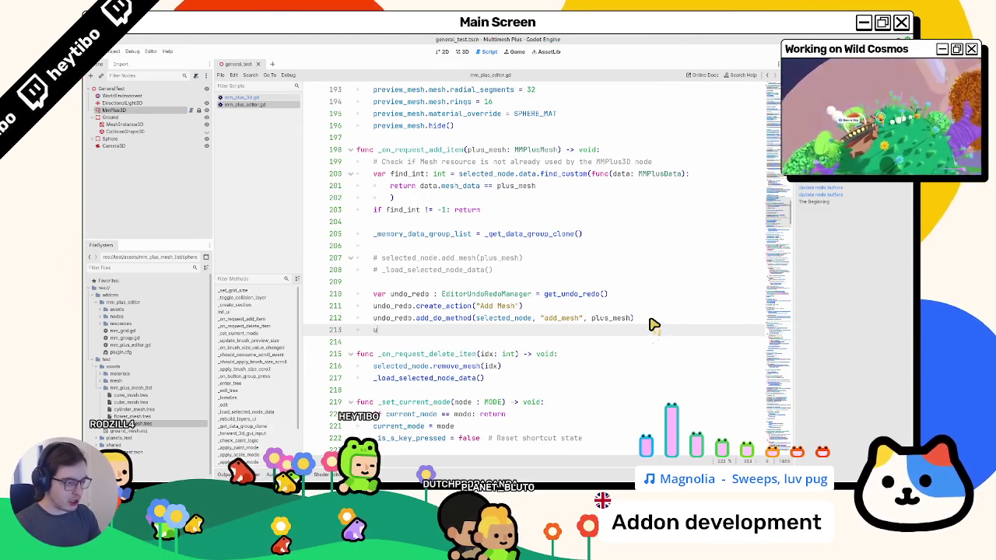
pyautogui.write('undo_redo.add_u')
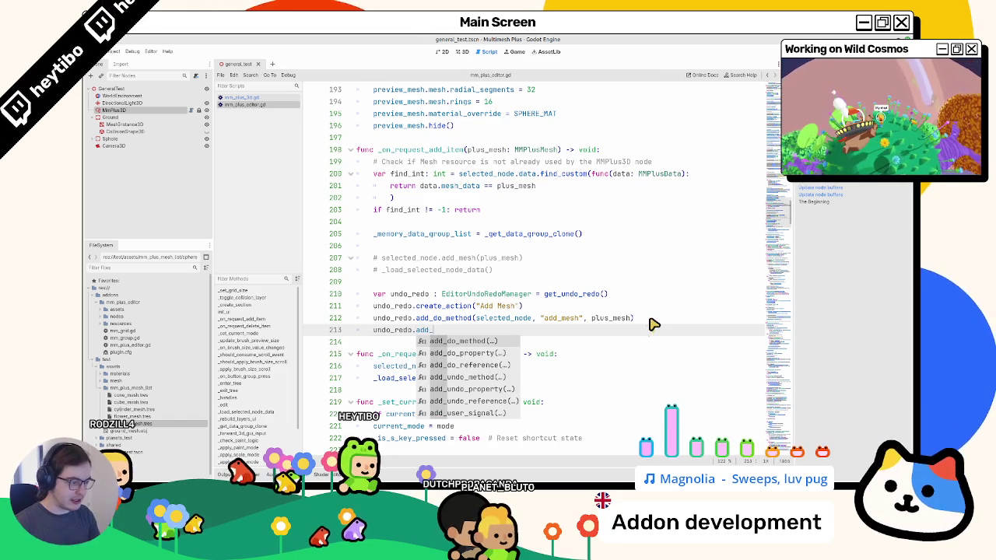
pyautogui.press('Return')
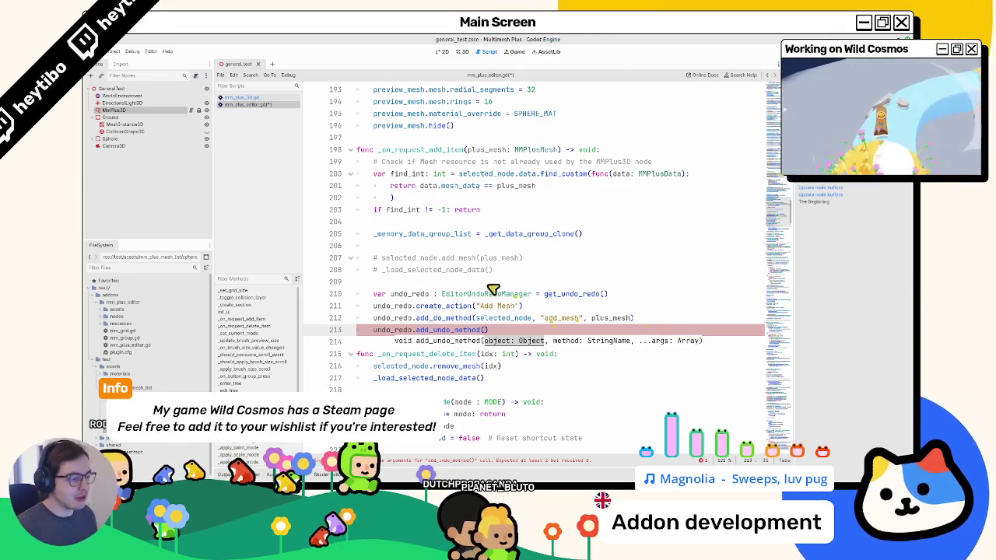
# Read _add_to_history to see how it registers _update_selected_node_buffers_history as do/undo methods
pyautogui.scroll(-20, 452, 278)
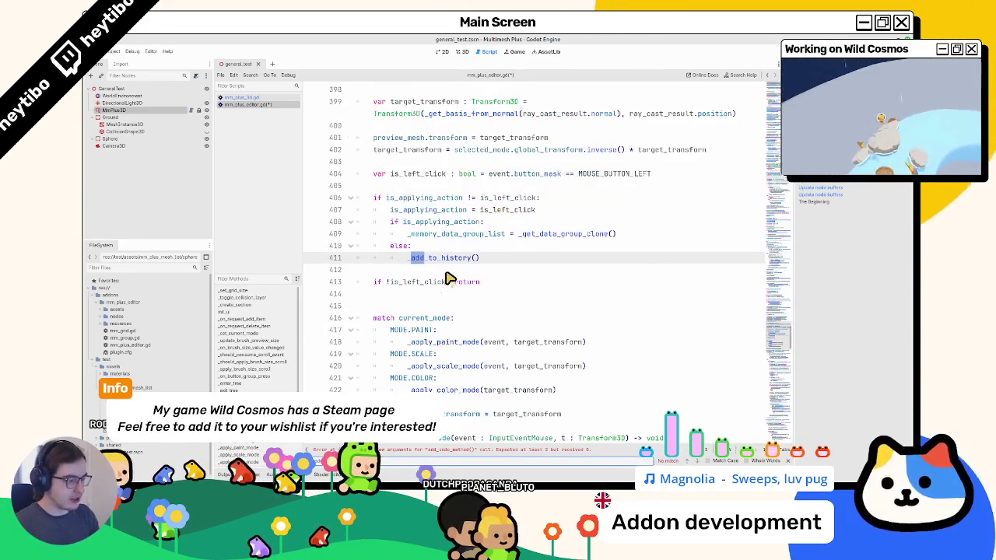
pyautogui.keyDown('ctrl'); pyautogui.click(449, 260); pyautogui.keyUp('ctrl')
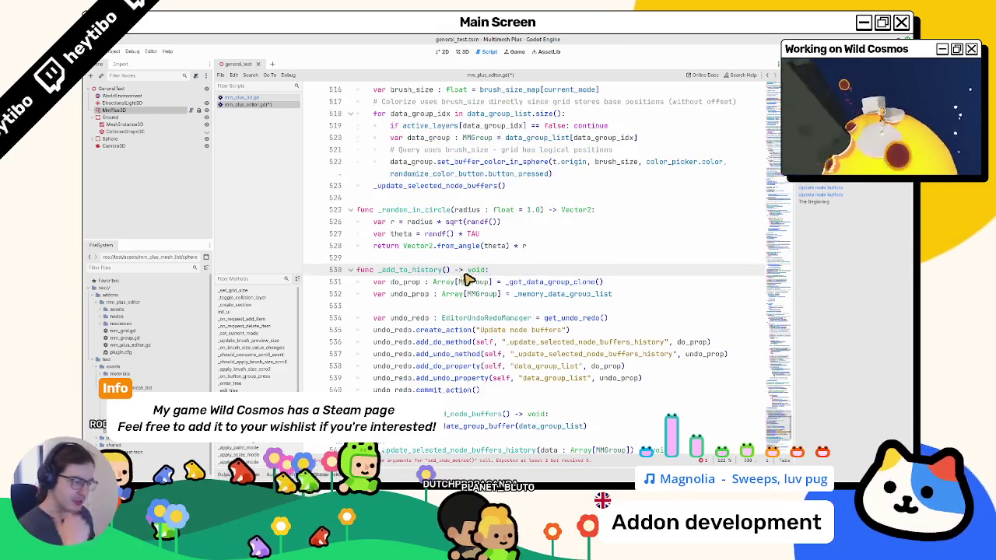
pyautogui.scroll(-1, 467, 281)
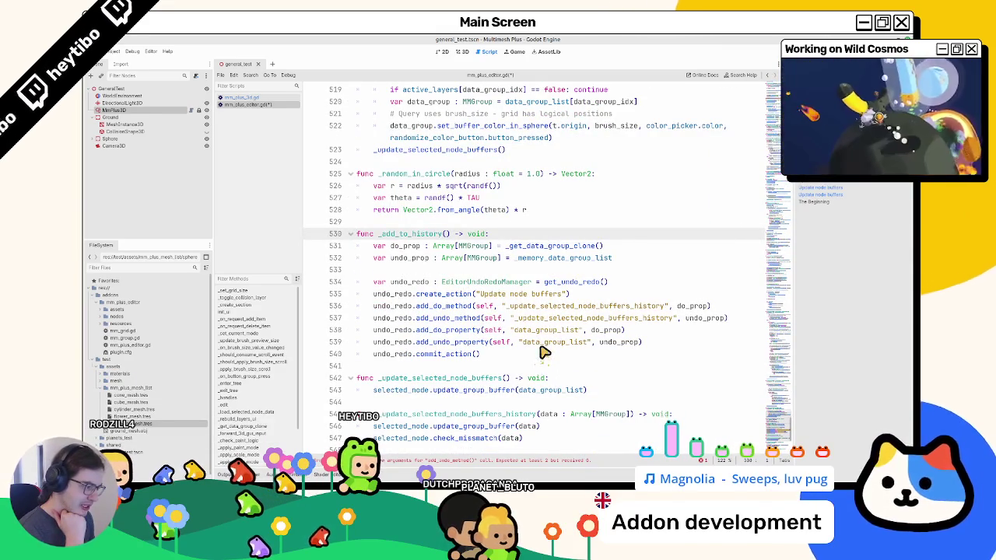
pyautogui.doubleClick(537, 321)
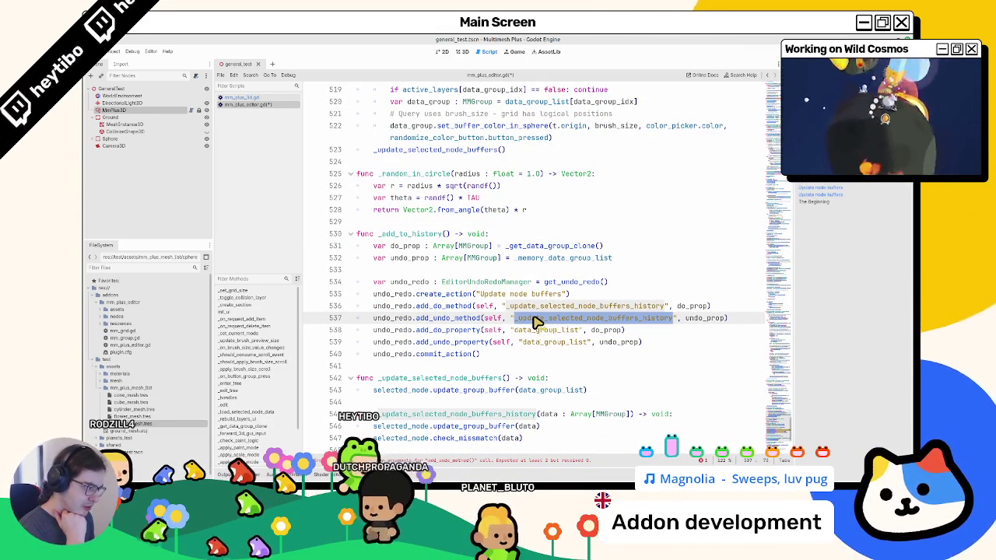
pyautogui.scroll(-3, 537, 321)
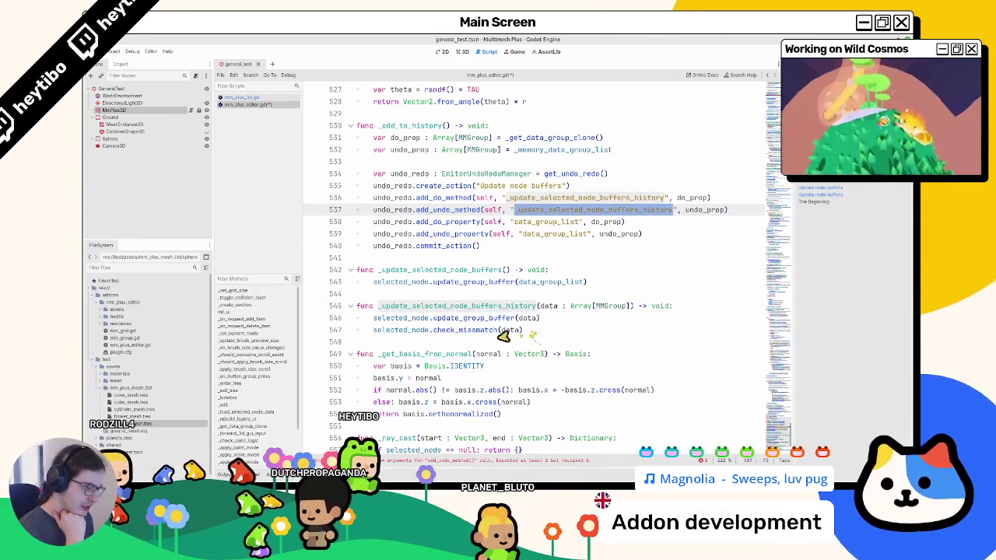
pyautogui.doubleClick(458, 319)
pyautogui.scroll(-2, 460, 325)
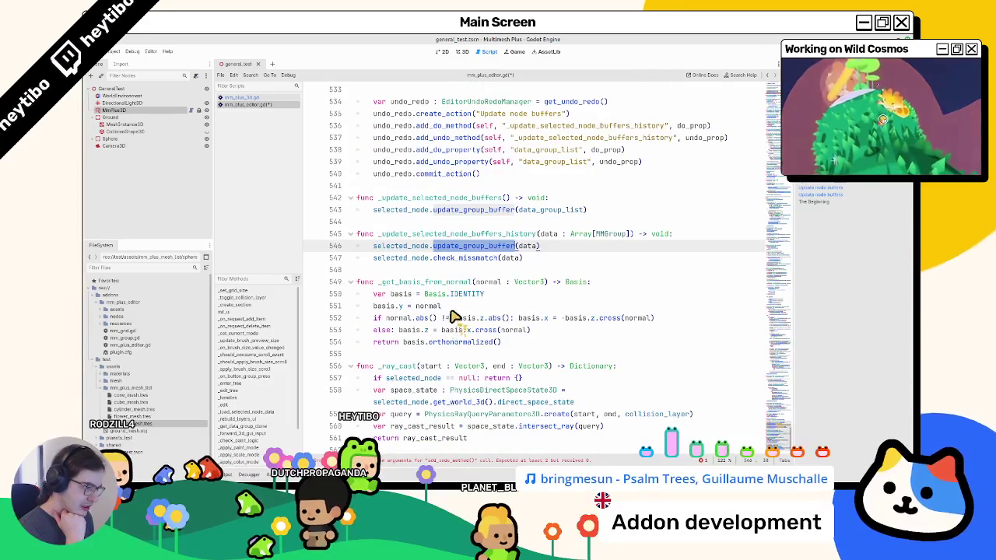
pyautogui.click(461, 319)
pyautogui.hotkey('alt', 'Left')
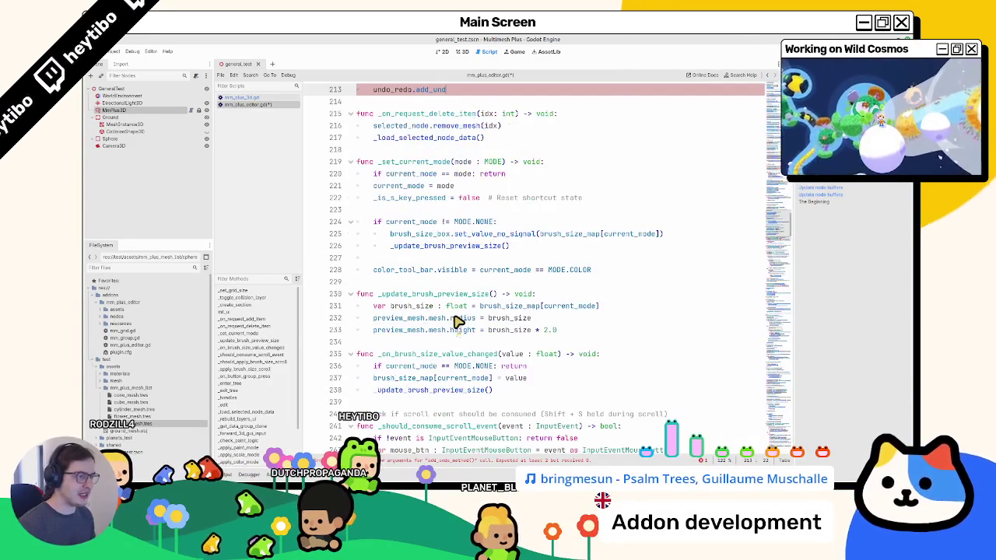
# Select the add_do_method arguments on line 212 and look up add_undo_method's documentation
pyautogui.doubleClick(478, 223)
pyautogui.moveTo(481, 225); pyautogui.dragTo(588, 224)
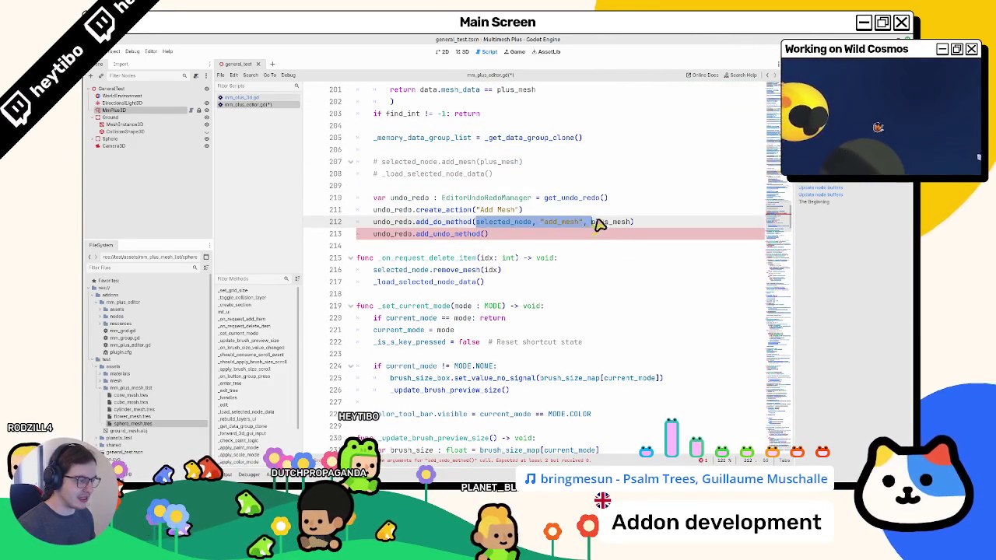
pyautogui.click(459, 232)
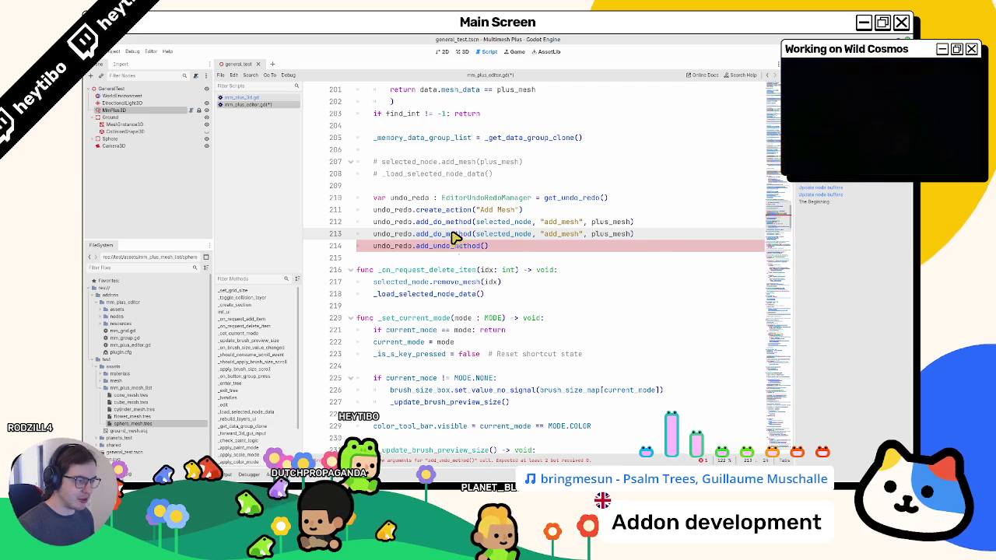
pyautogui.keyDown('ctrl'); pyautogui.click(450, 245); pyautogui.keyUp('ctrl')
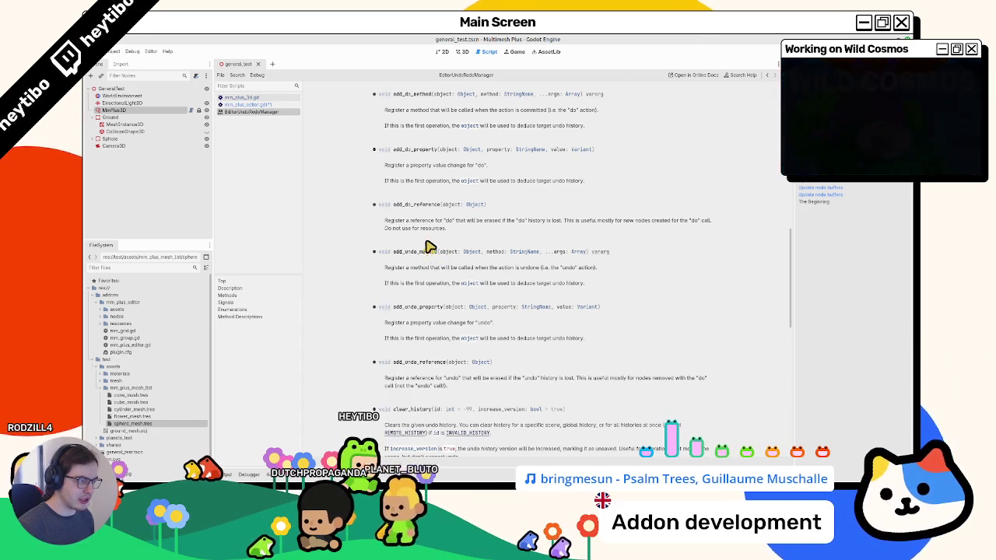
# Scroll the EditorUndoRedoManager reference up to the add_do_method and add_undo_method descriptions
pyautogui.scroll(2, 420, 246)
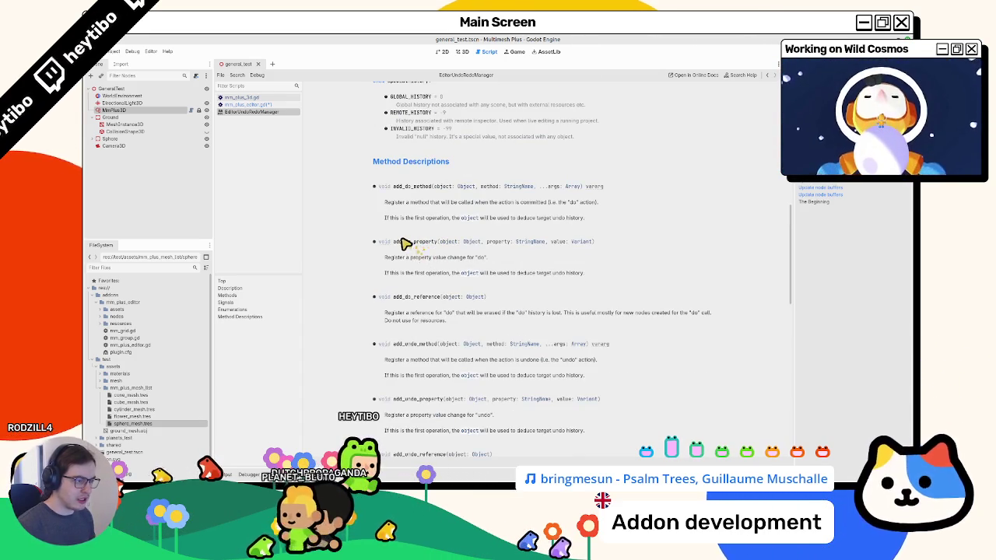
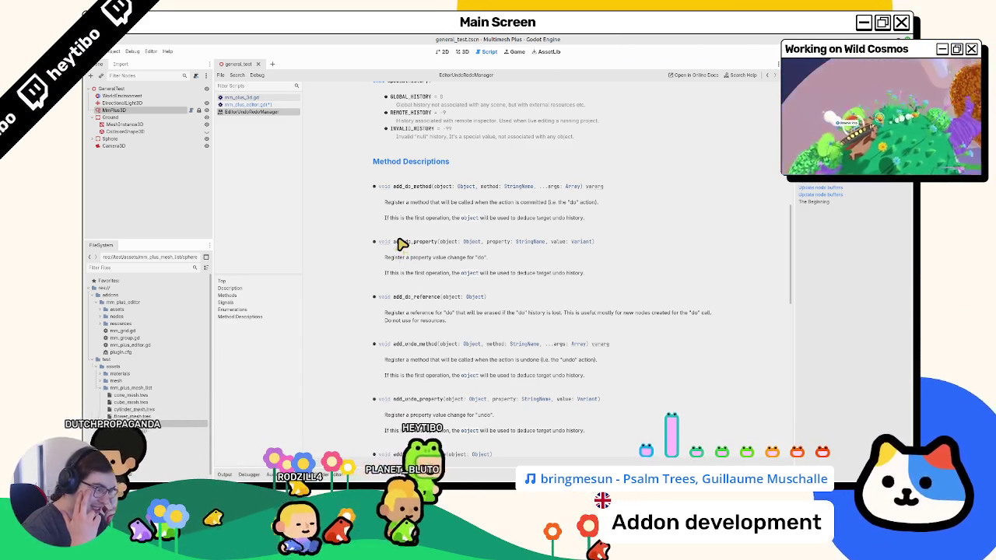
# Read the EditorUndoRedoManager docs, highlighting the force_fixed_history description
pyautogui.scroll(-3, 403, 237)
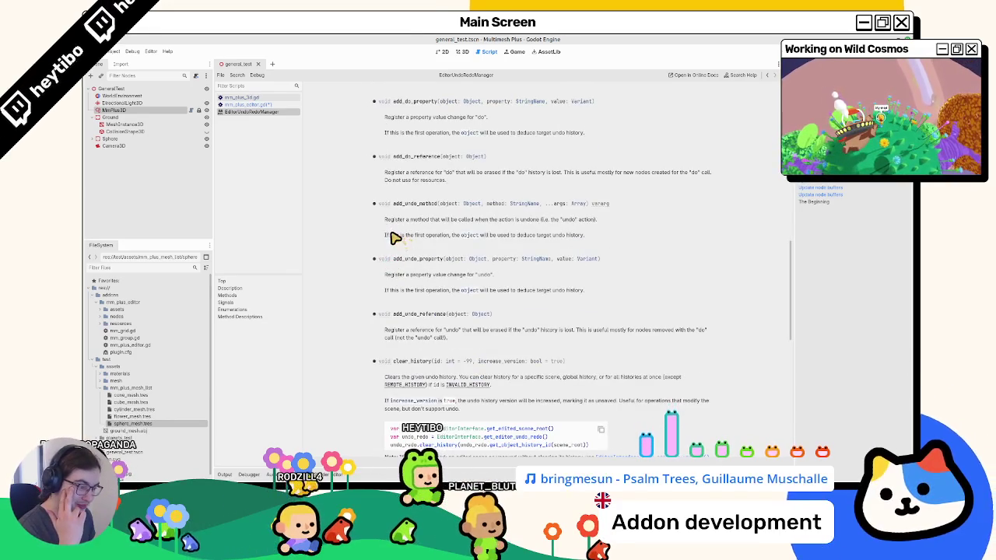
pyautogui.scroll(-3, 393, 238)
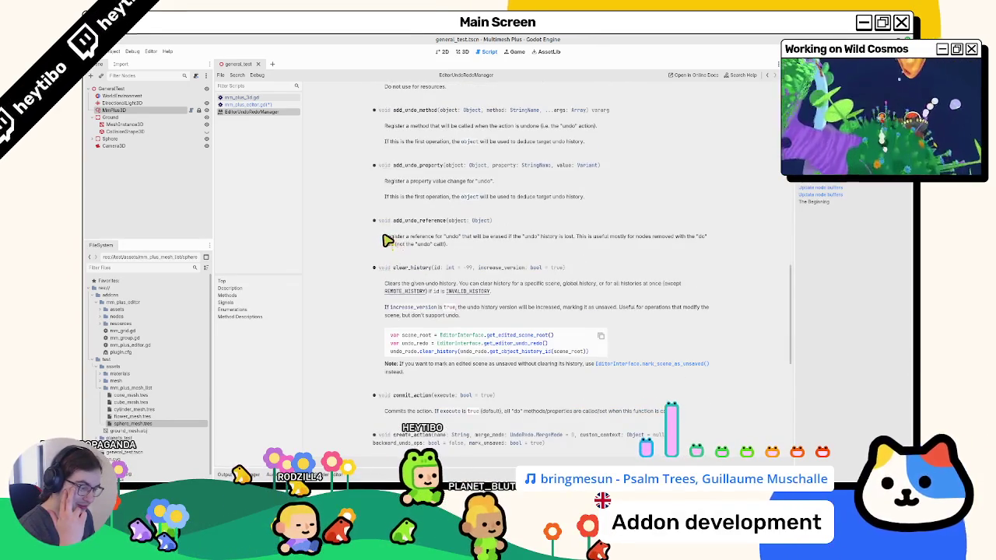
pyautogui.scroll(-2, 387, 241)
pyautogui.scroll(-2, 381, 243)
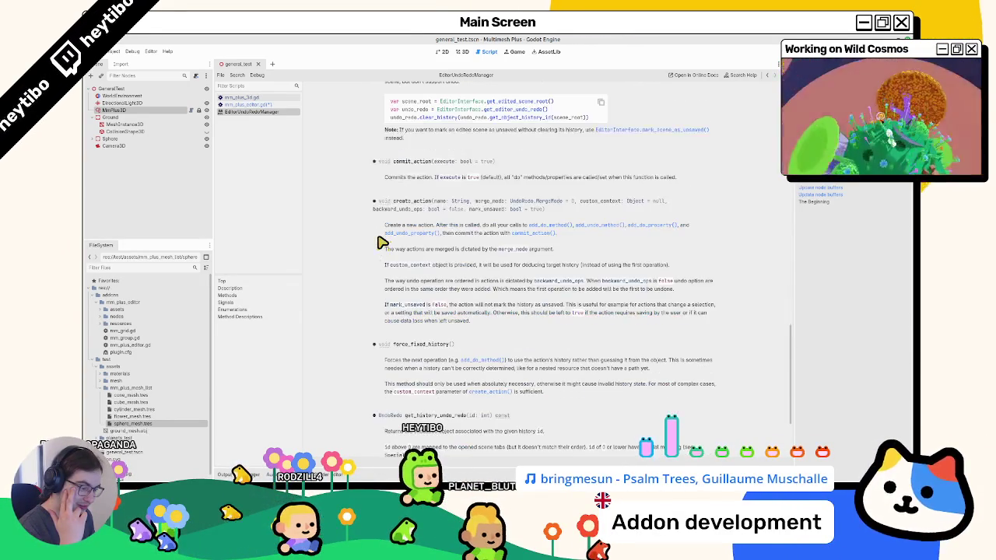
pyautogui.moveTo(400, 360)
pyautogui.mouseDown()
pyautogui.moveTo(407, 379)
pyautogui.moveTo(411, 369)
pyautogui.mouseUp()
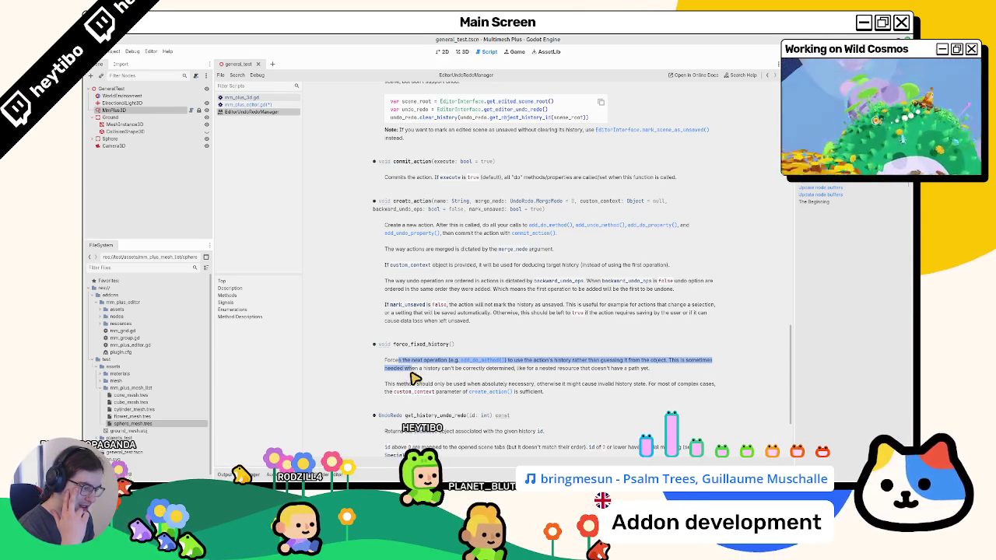
pyautogui.moveTo(415, 377); pyautogui.dragTo(413, 384)
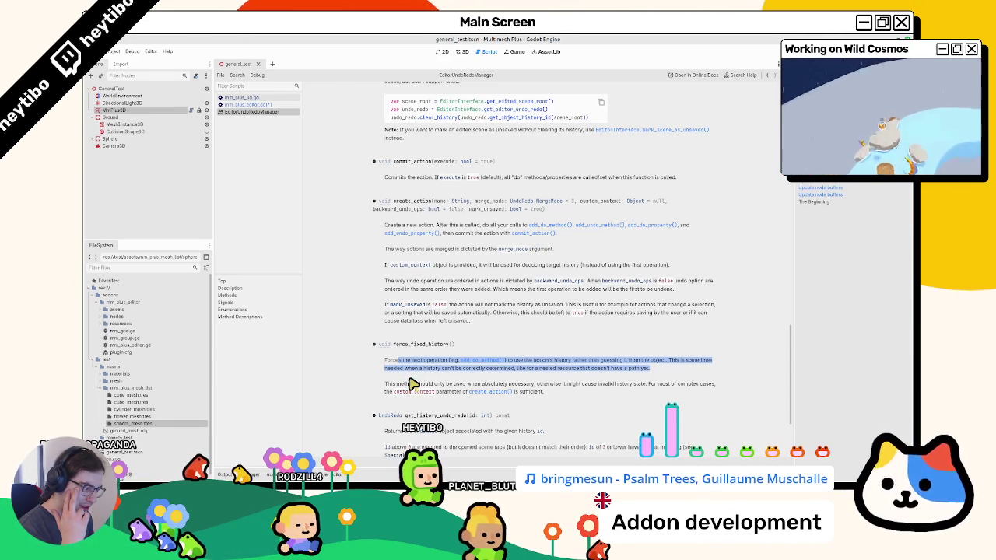
pyautogui.scroll(-3, 412, 382)
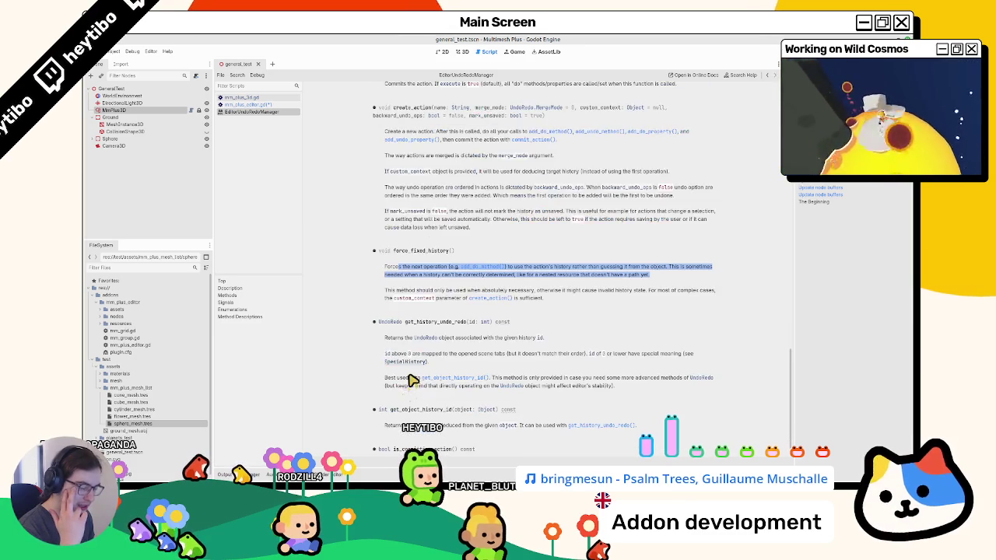
# Trial-delete the duplicate add_do_method line, restore it, and re-check the EditorUndoRedoManager docs
pyautogui.click(268, 105)
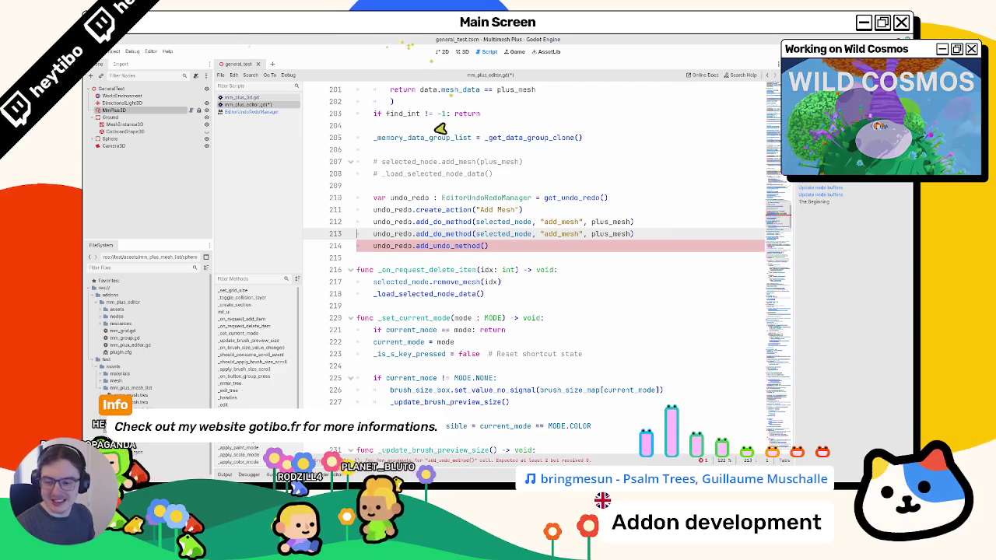
pyautogui.hotkey('ctrl', 'shift', 'k')
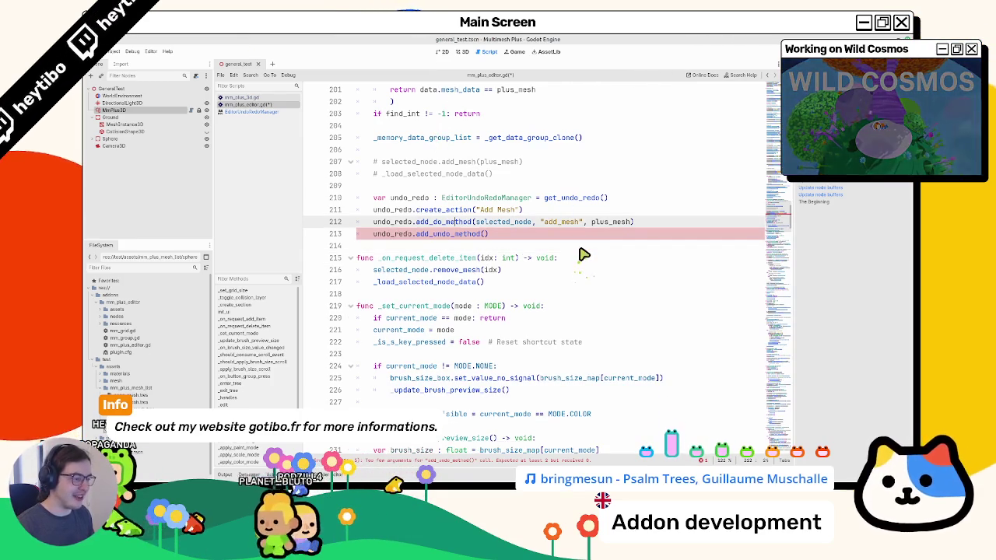
pyautogui.hotkey('ctrl', 'z')
pyautogui.click(282, 112)
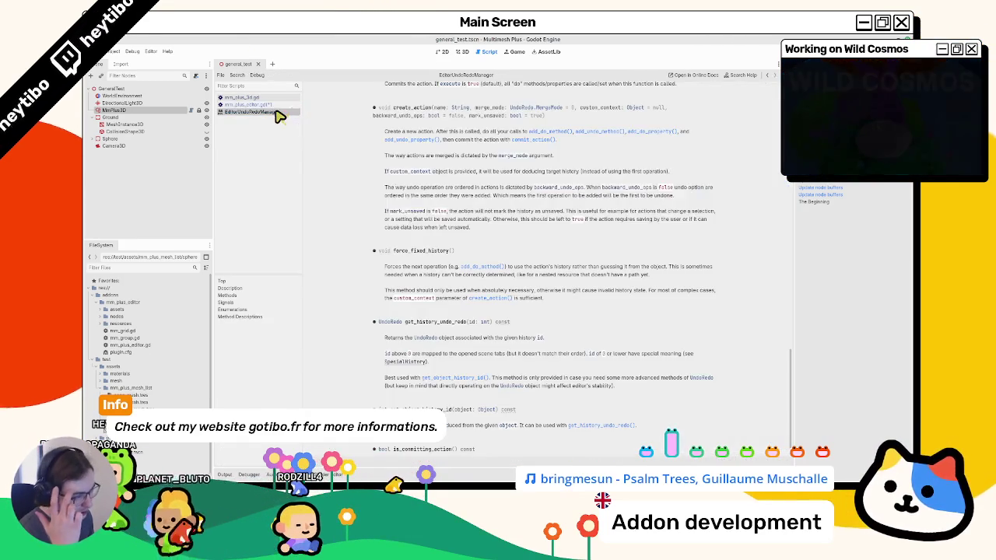
pyautogui.scroll(5, 397, 160)
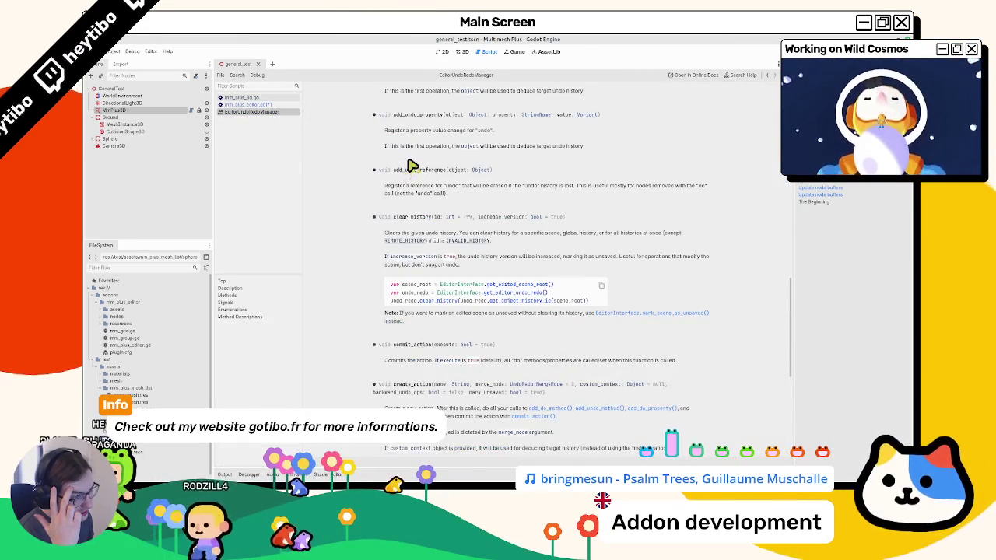
pyautogui.scroll(3, 412, 166)
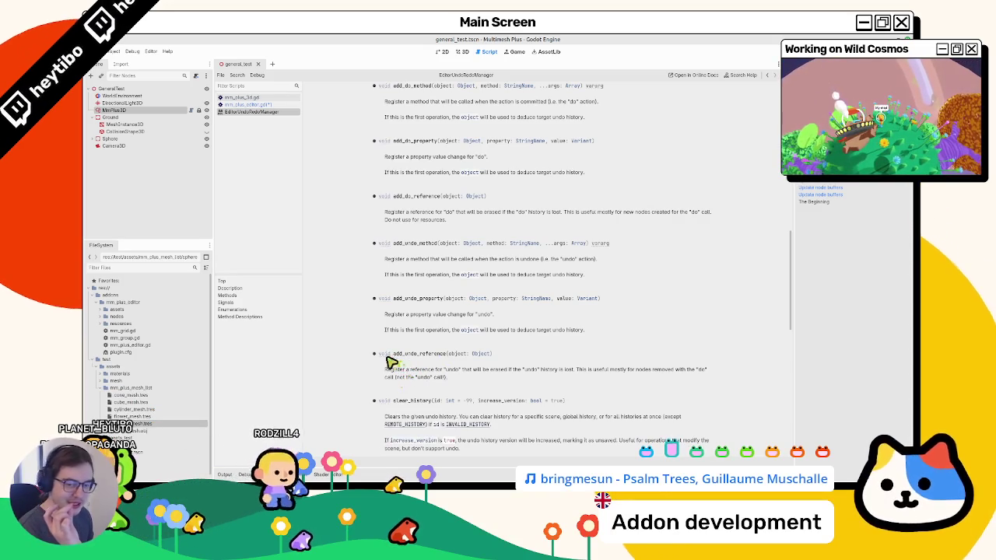
pyautogui.scroll(-1, 400, 385)
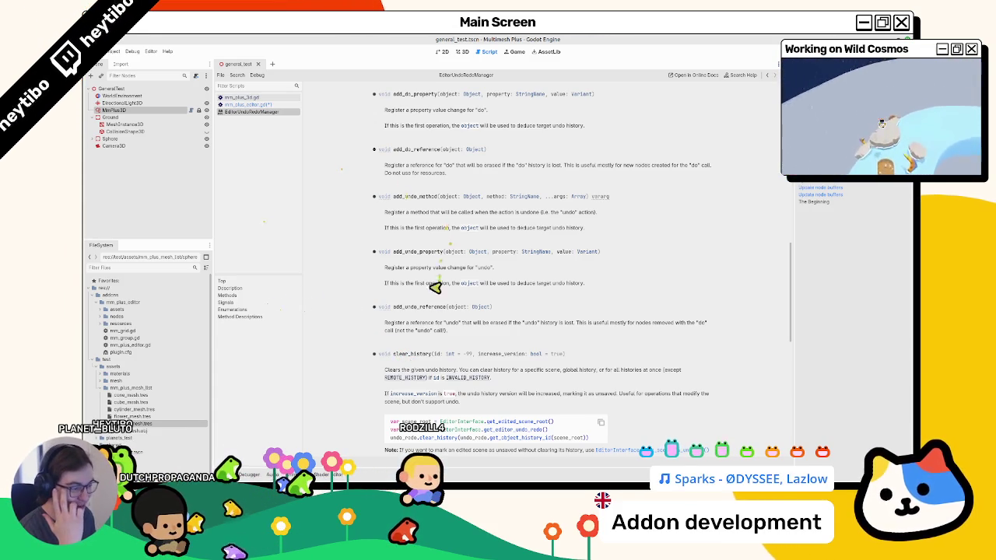
pyautogui.scroll(3, 430, 296)
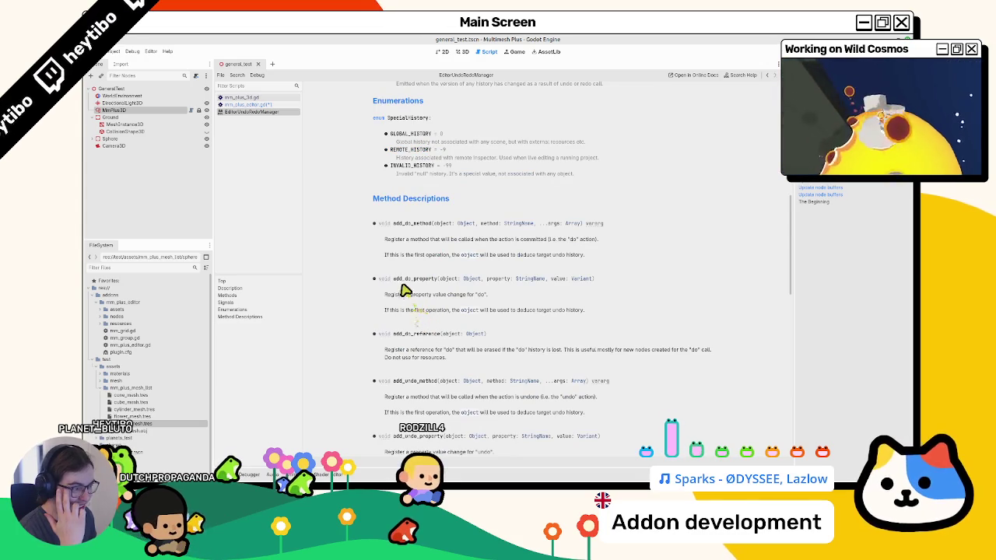
# Remove the duplicate add_do_method and empty add_undo_method lines in mm_plus_editor.gd and save
pyautogui.click(270, 104)
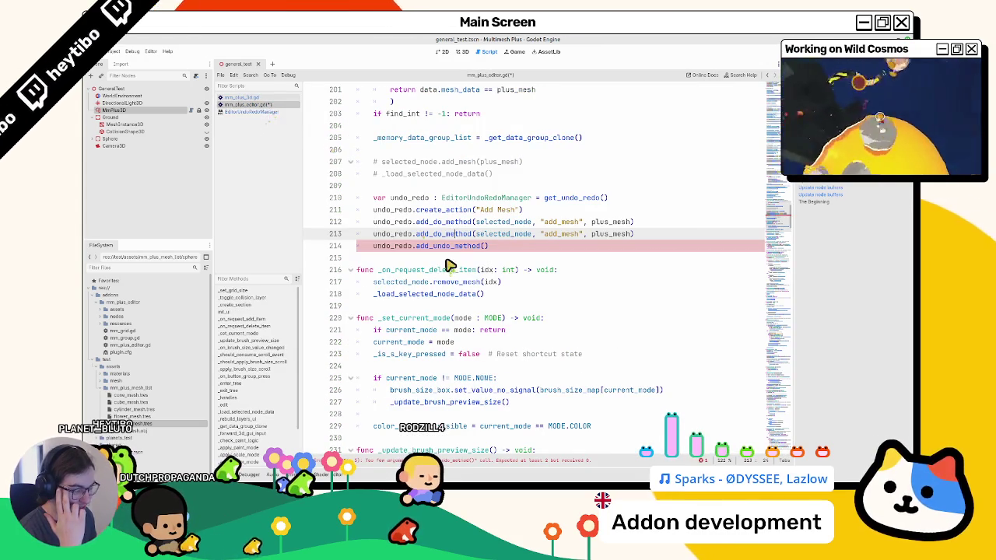
pyautogui.tripleClick(456, 248)
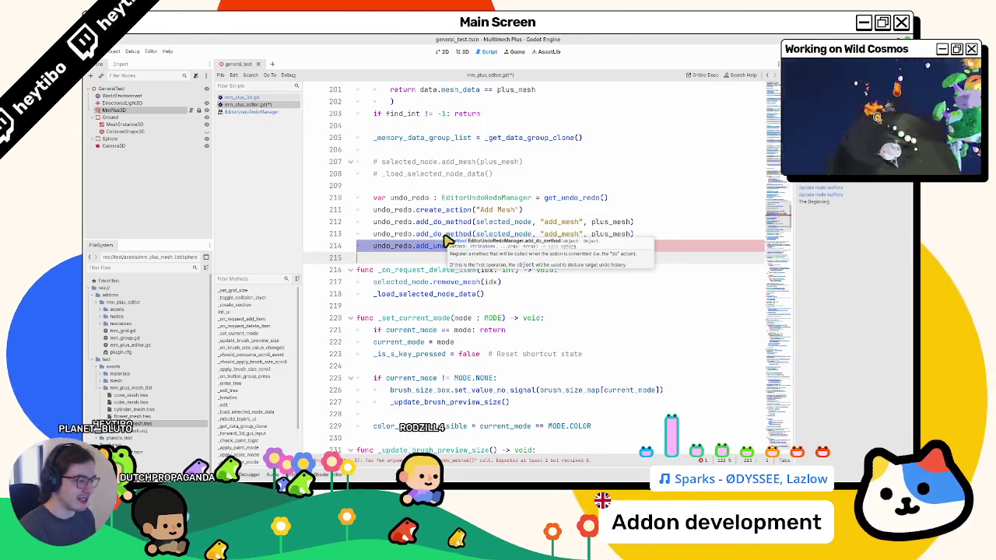
pyautogui.click(428, 236)
pyautogui.hotkey('ctrl', 'shift', 'k')
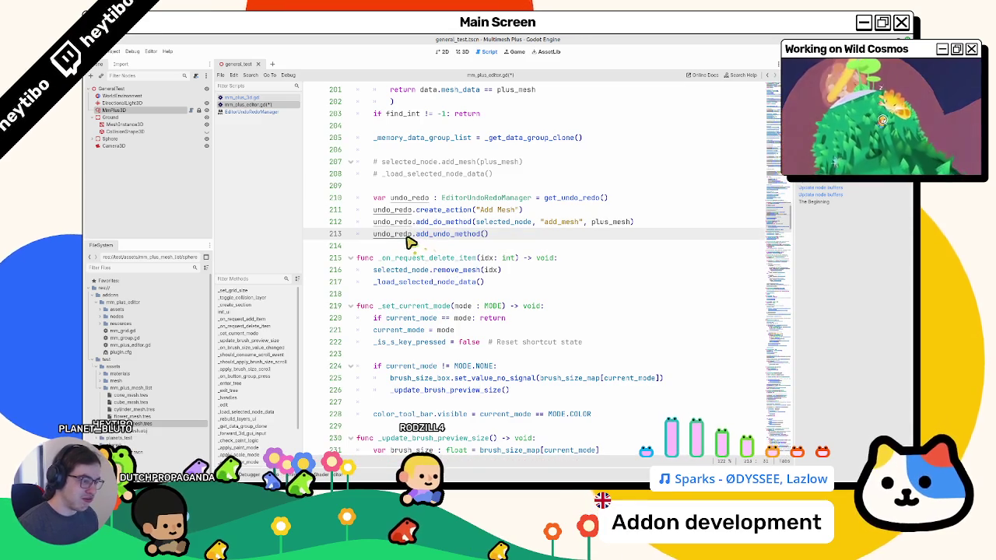
pyautogui.press('BackSpace')
pyautogui.press('BackSpace')
pyautogui.press('BackSpace')
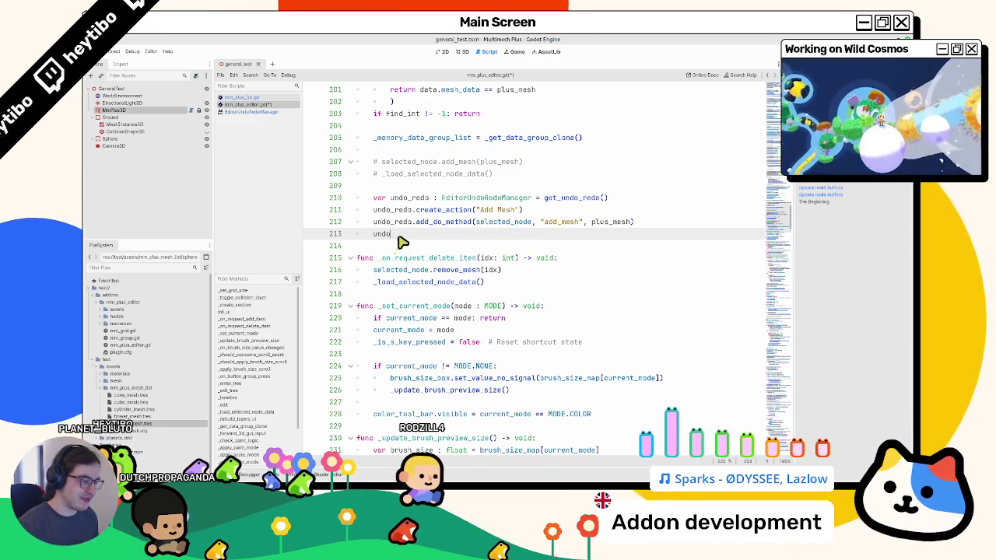
pyautogui.hotkey('ctrl', 's')
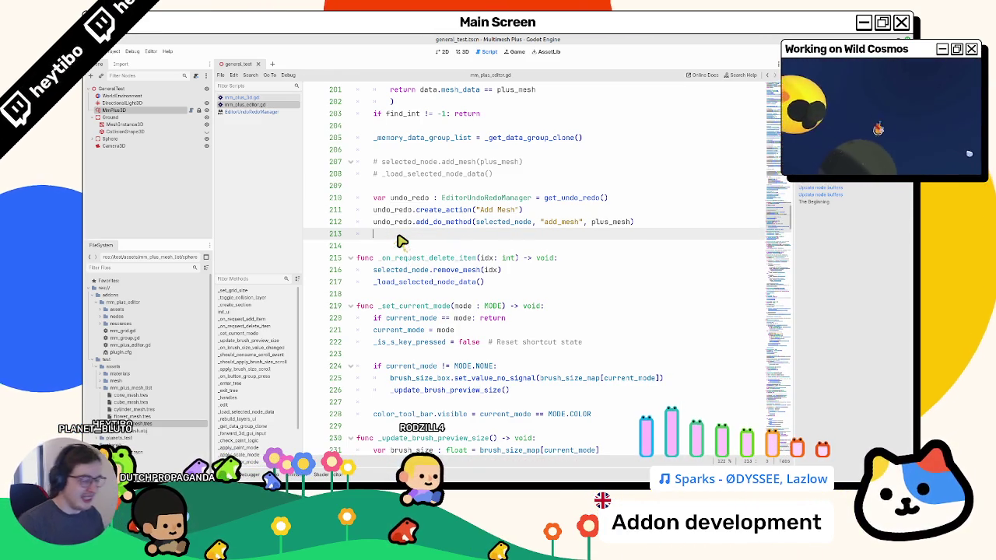
# Add a second add_do_method call on line 213 calling _load_selected_node_data
pyautogui.click(400, 232)
pyautogui.write('undo_redo.add_do_method(selected_node, "add_mesh", plus_mesh)')
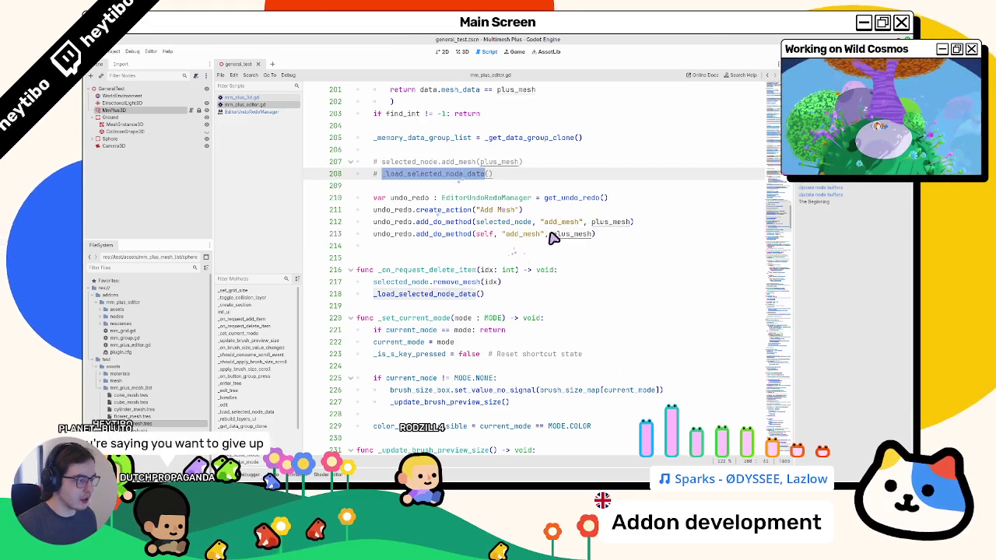
pyautogui.doubleClick(523, 234)
pyautogui.moveTo(523, 233); pyautogui.dragTo(575, 234)
pyautogui.write('_load_selected_node_data"')
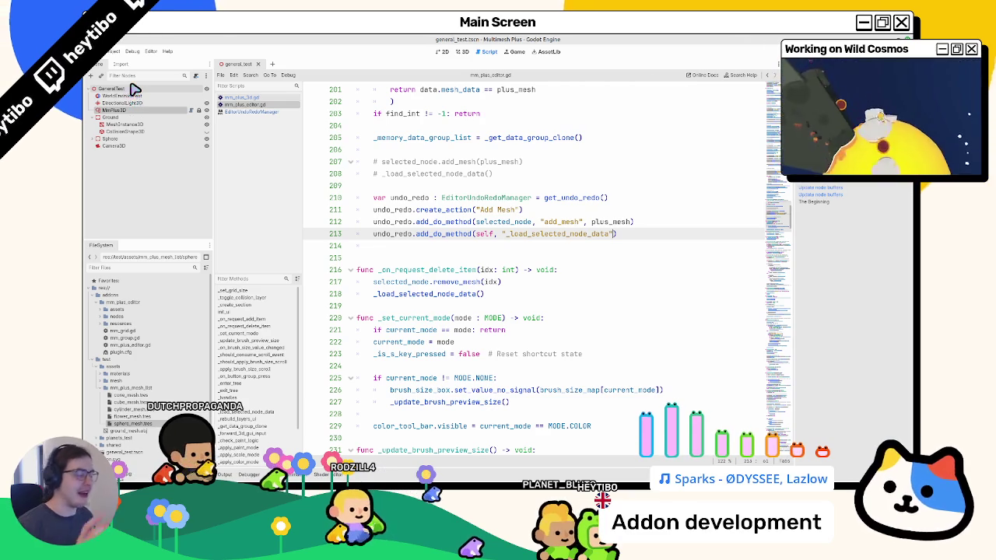
pyautogui.click(442, 247)
# In the 3D view with the output log shown, drag sphere_mesh.tres into the painter's items twice
pyautogui.moveTo(609, 234); pyautogui.dragTo(356, 233)
pyautogui.click(463, 52)
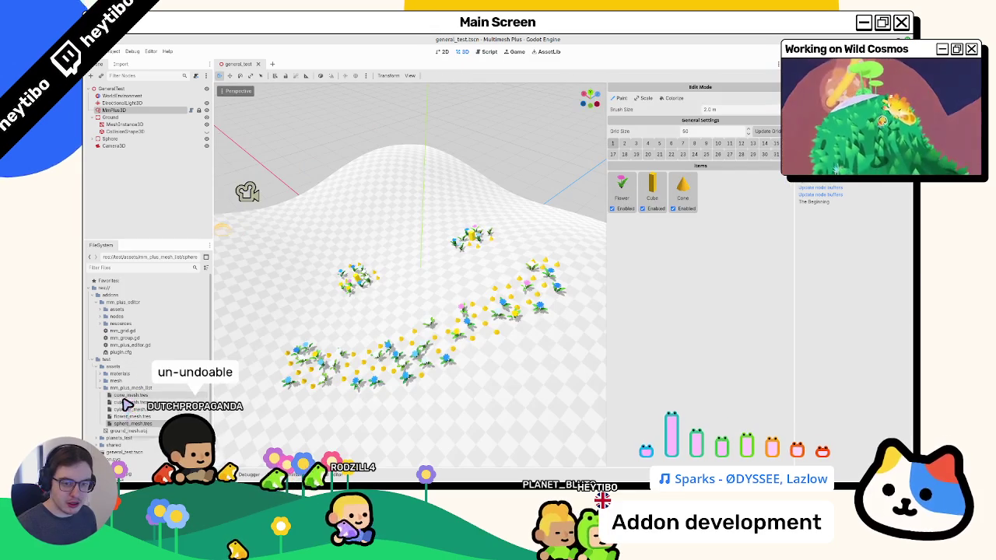
pyautogui.click(225, 474)
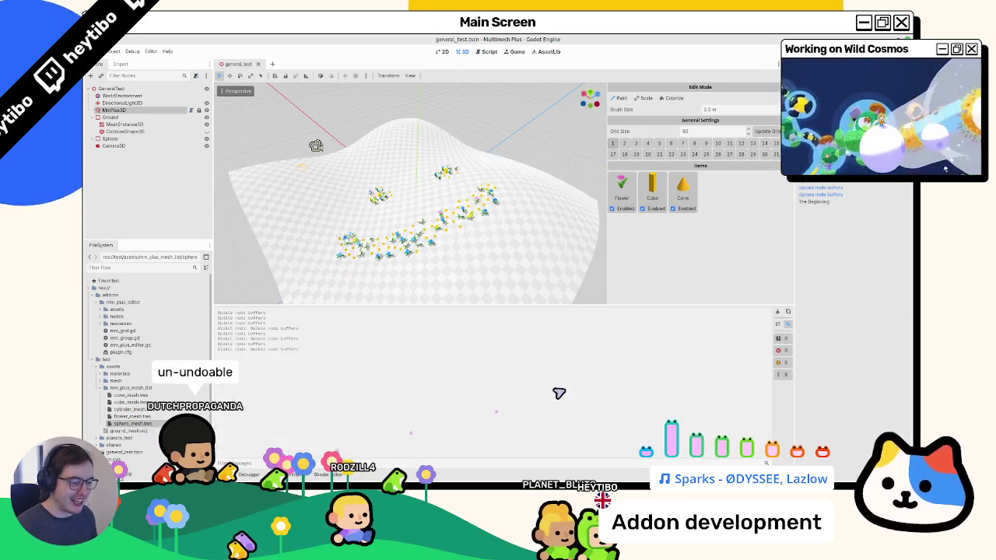
pyautogui.moveTo(132, 423); pyautogui.dragTo(722, 222)
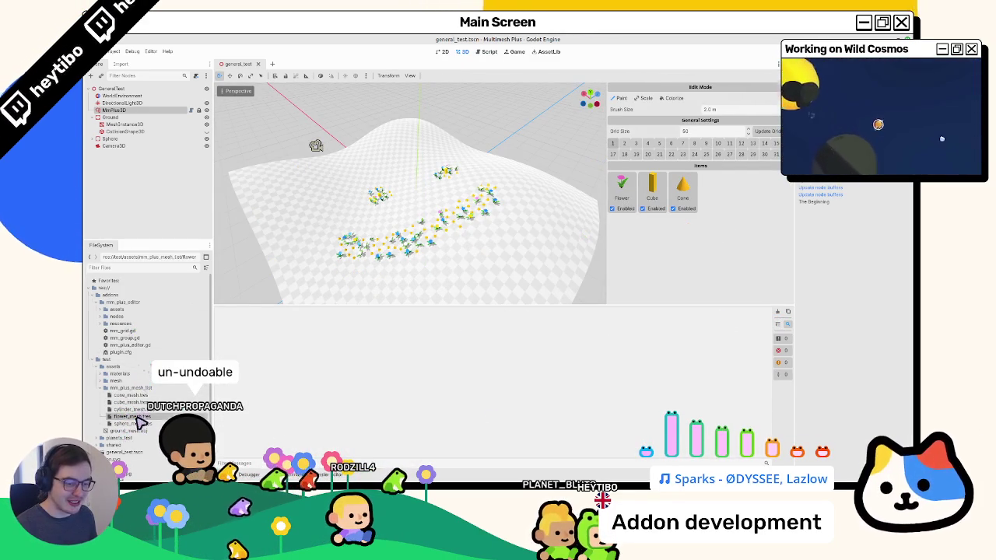
pyautogui.moveTo(132, 424); pyautogui.dragTo(314, 393)
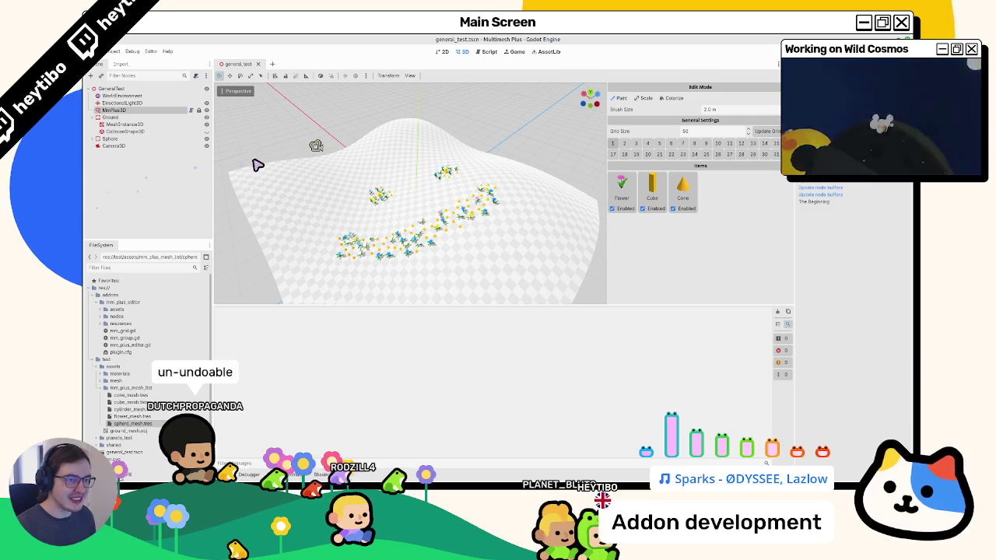
# Undo the mesh addition, paint a plant on the terrain, and return to the script
pyautogui.hotkey('ctrl', 'z')
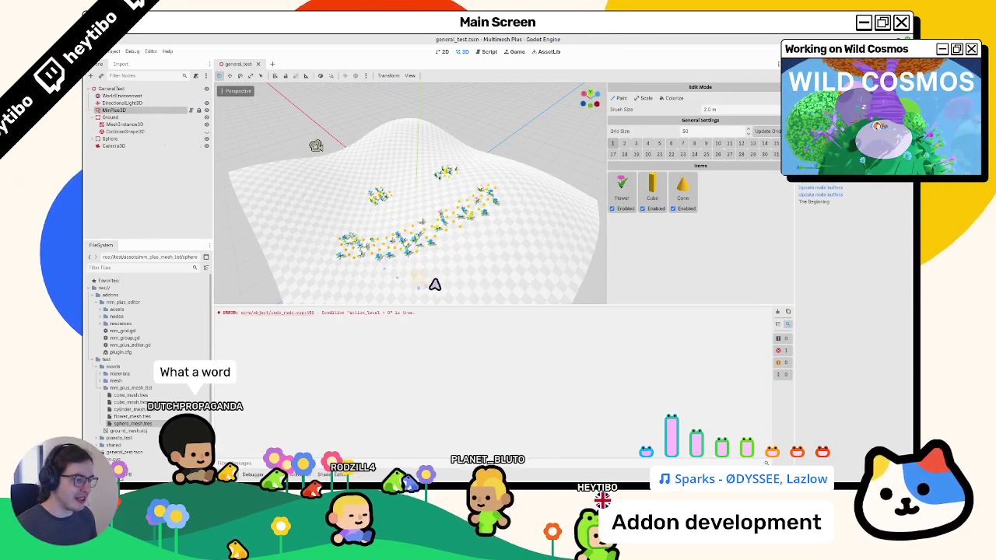
pyautogui.click(428, 273)
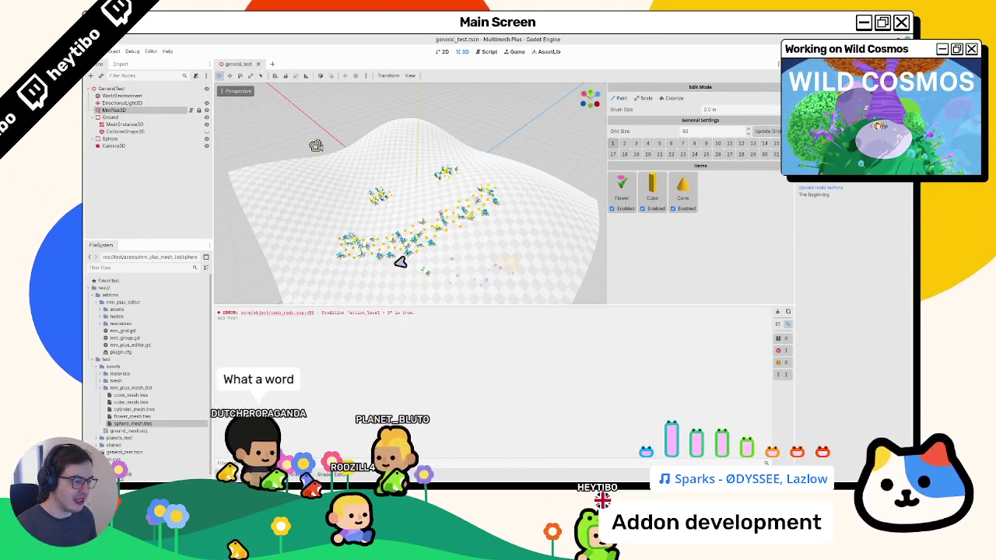
pyautogui.click(484, 52)
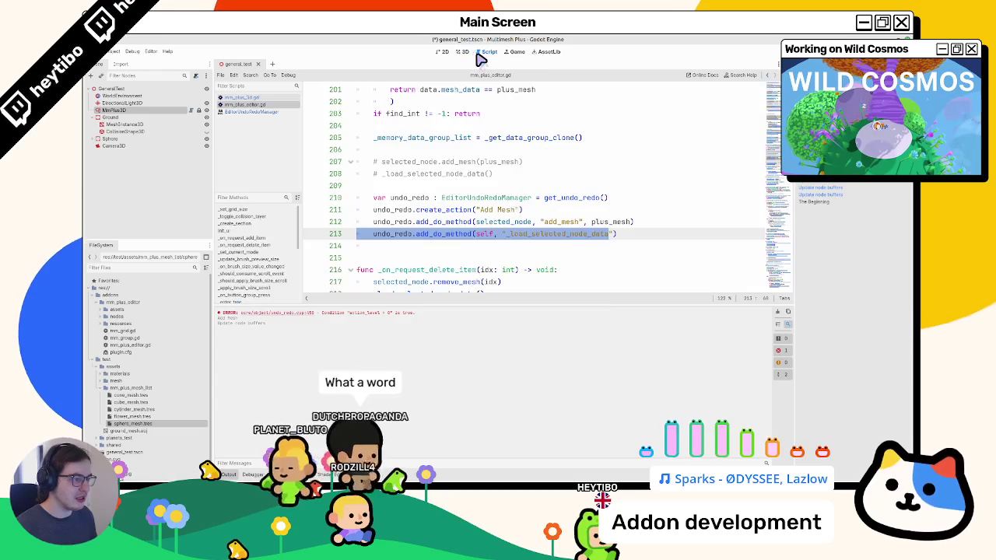
pyautogui.click(430, 247)
pyautogui.write('u')
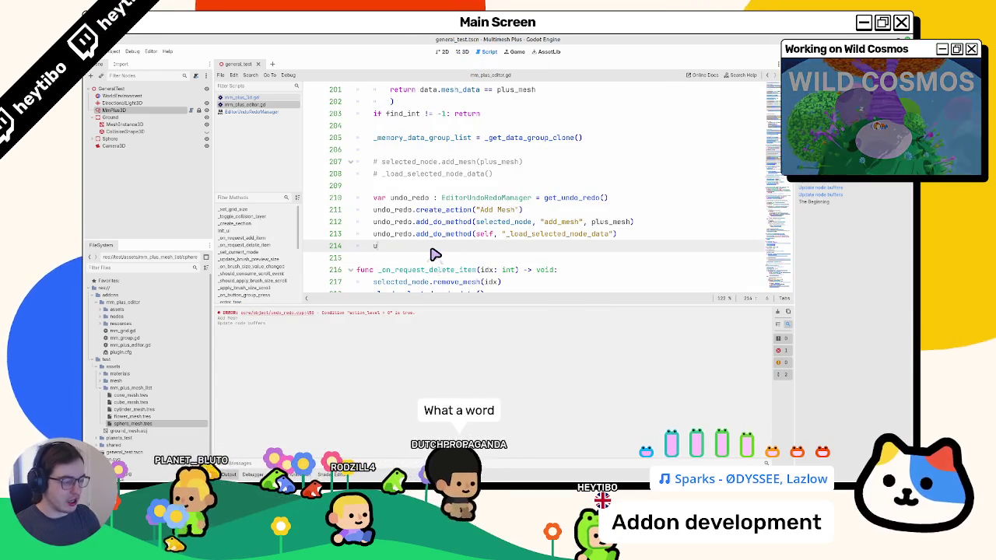
pyautogui.write('ndo_redo.com')
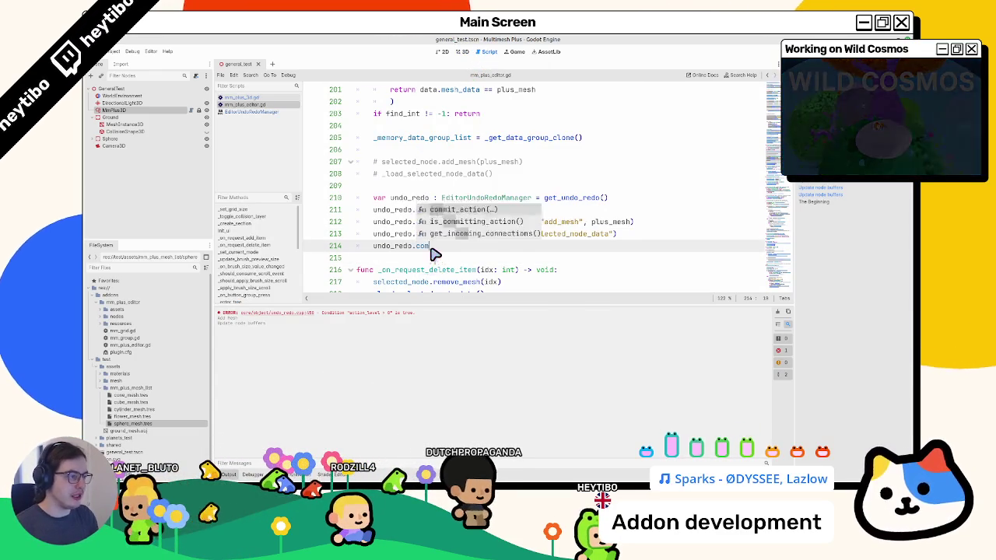
pyautogui.press('Return')
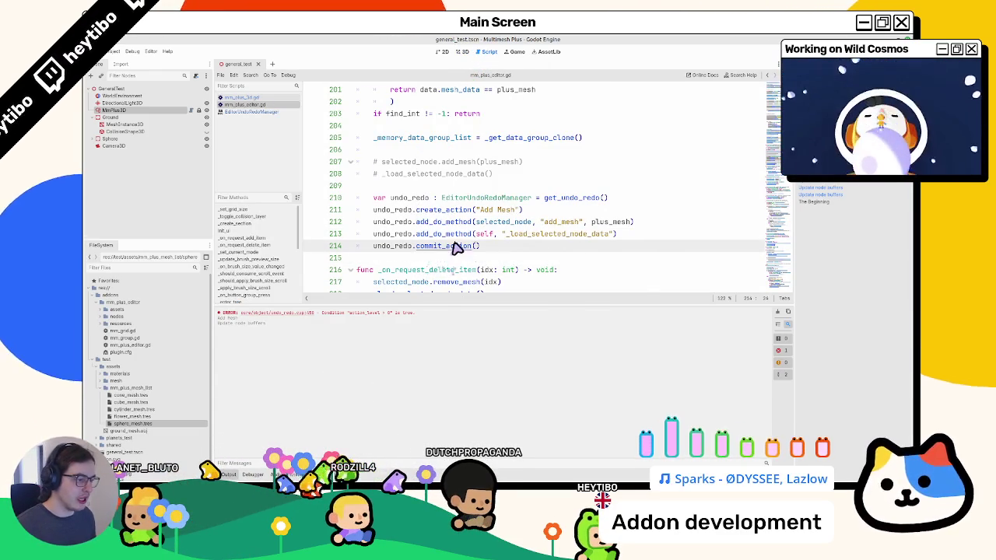
pyautogui.keyDown('ctrl'); pyautogui.click(456, 245); pyautogui.keyUp('ctrl')
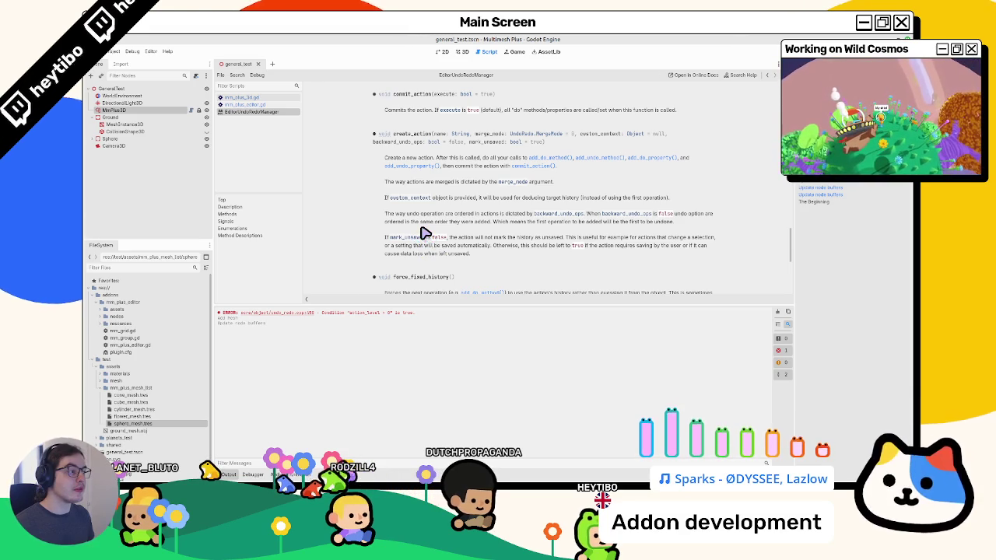
pyautogui.click(253, 97)
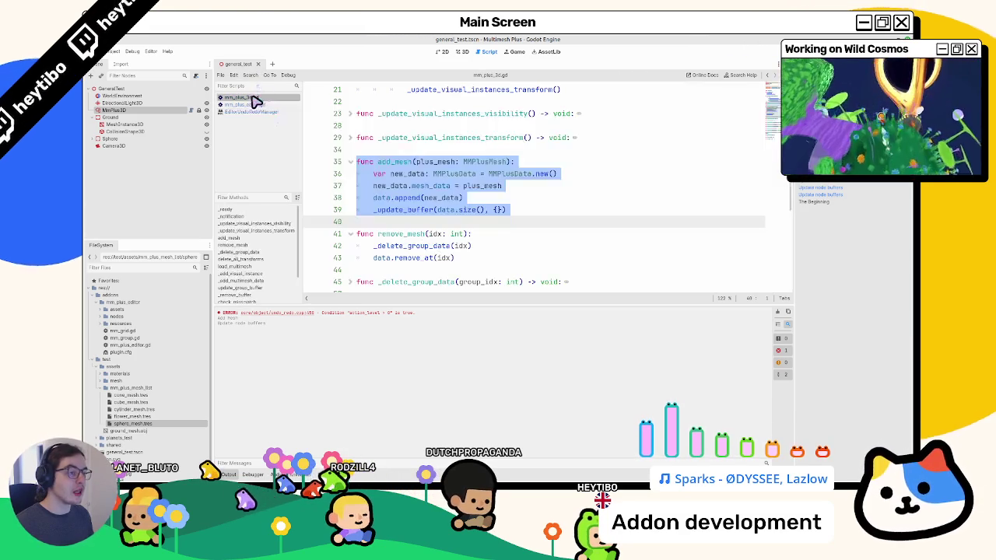
pyautogui.click(234, 105)
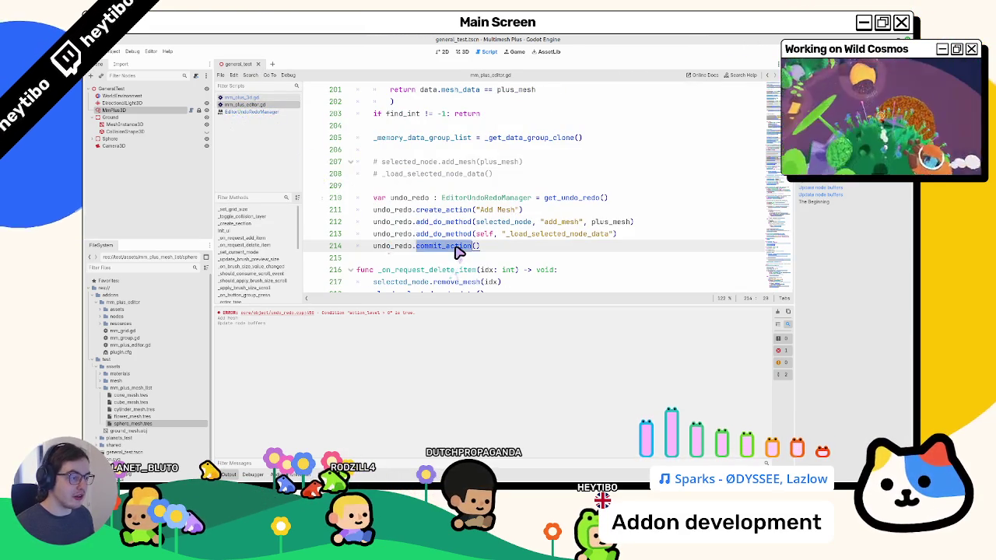
pyautogui.hotkey('ctrl', 'f')
pyautogui.press('Return')
pyautogui.press('Return')
pyautogui.press('Return')
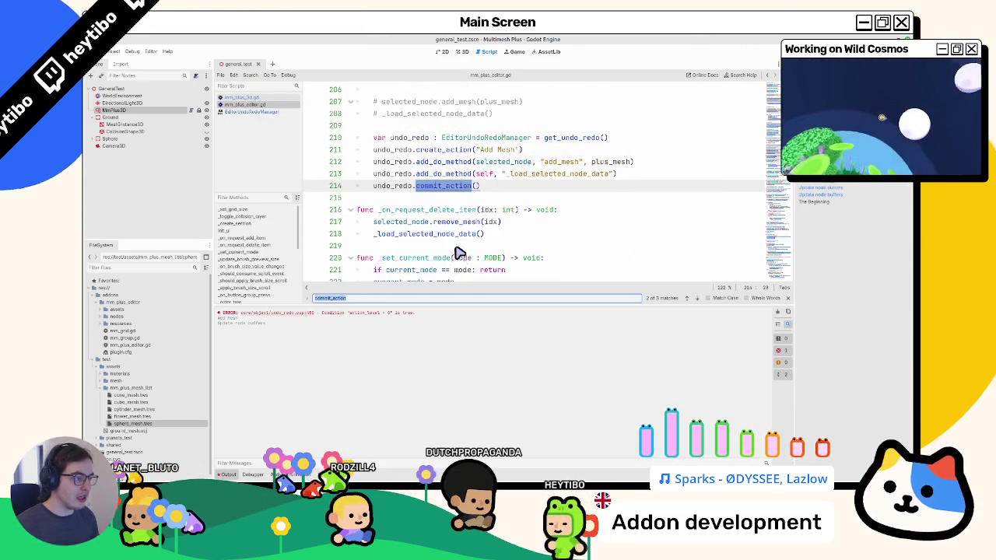
pyautogui.press('Escape')
pyautogui.scroll(2, 414, 224)
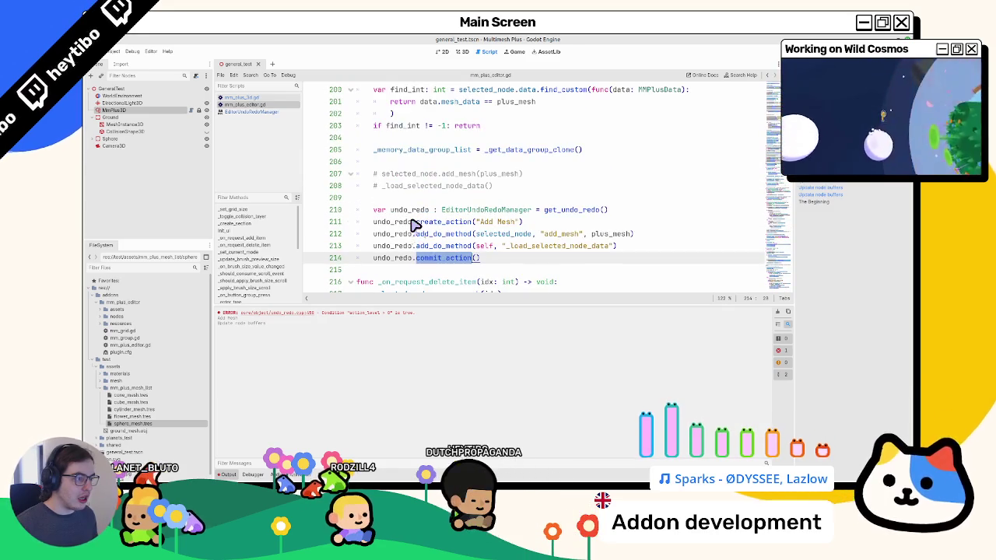
pyautogui.scroll(2, 414, 224)
pyautogui.scroll(-1, 414, 224)
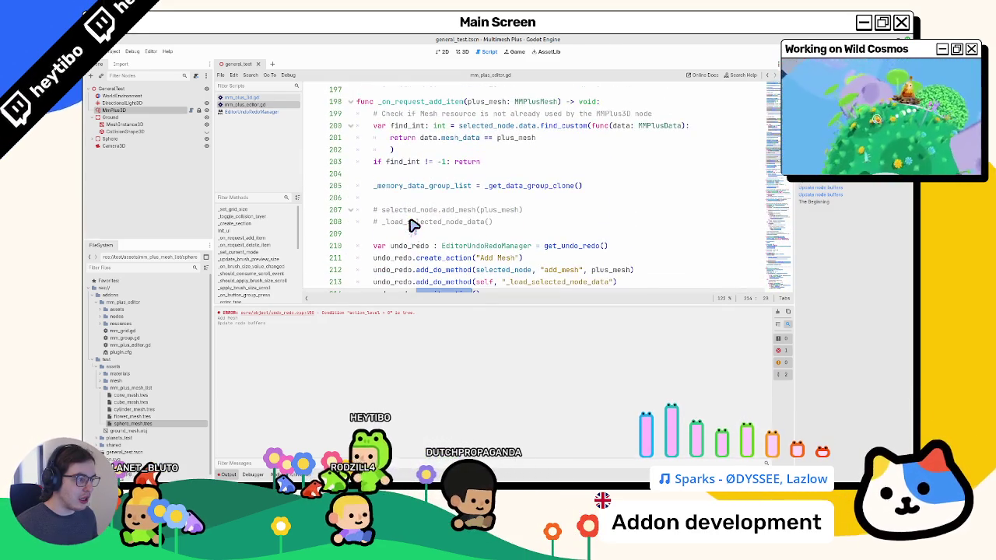
pyautogui.scroll(-1, 414, 224)
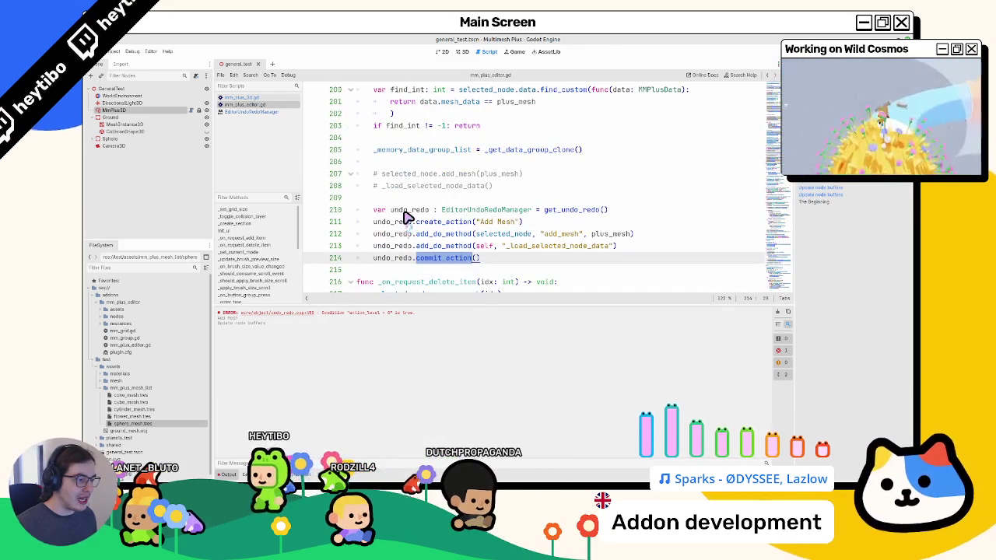
pyautogui.scroll(-1, 406, 218)
pyautogui.write('comm')
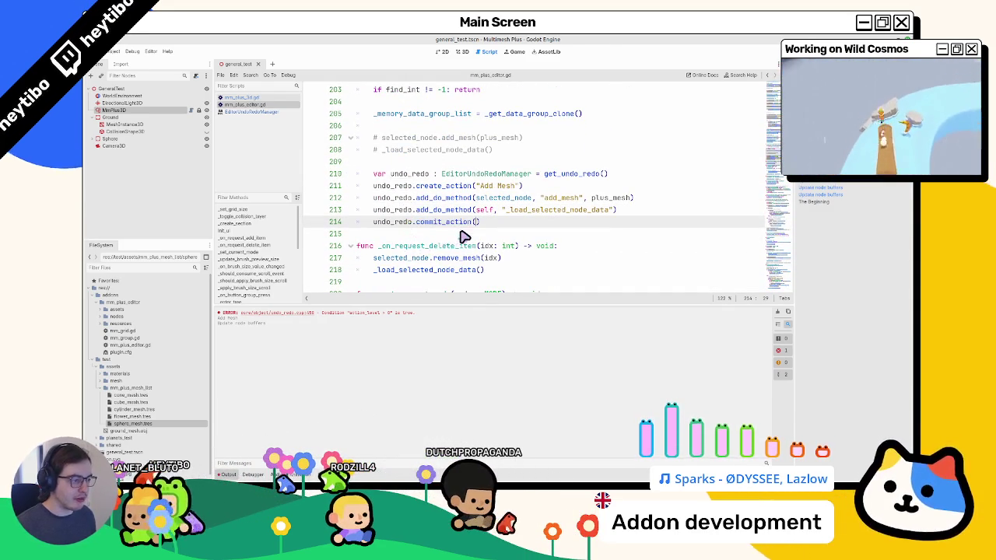
pyautogui.hotkey('ctrl', 'f')
pyautogui.press('Return')
pyautogui.press('Return')
pyautogui.press('Return')
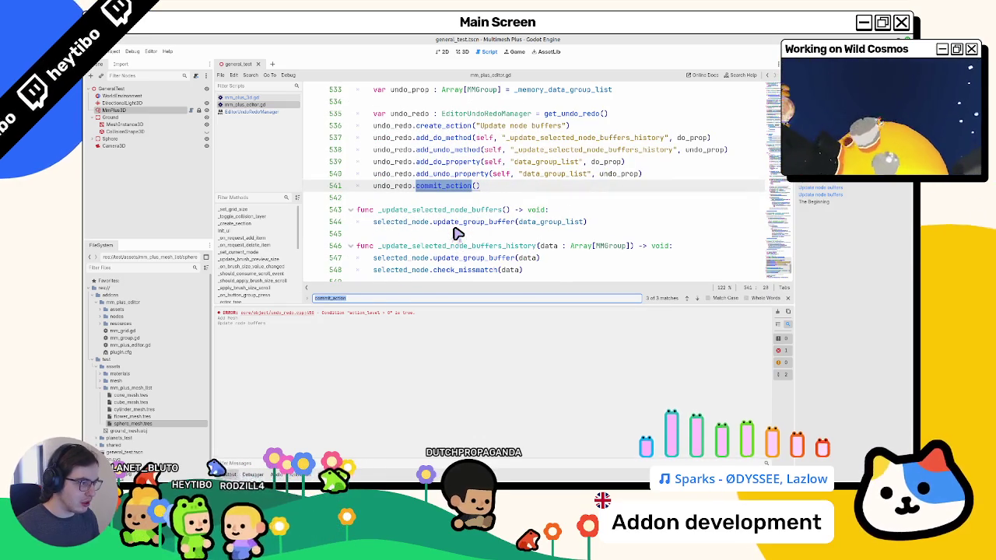
pyautogui.hotkey('shift', 'Return')
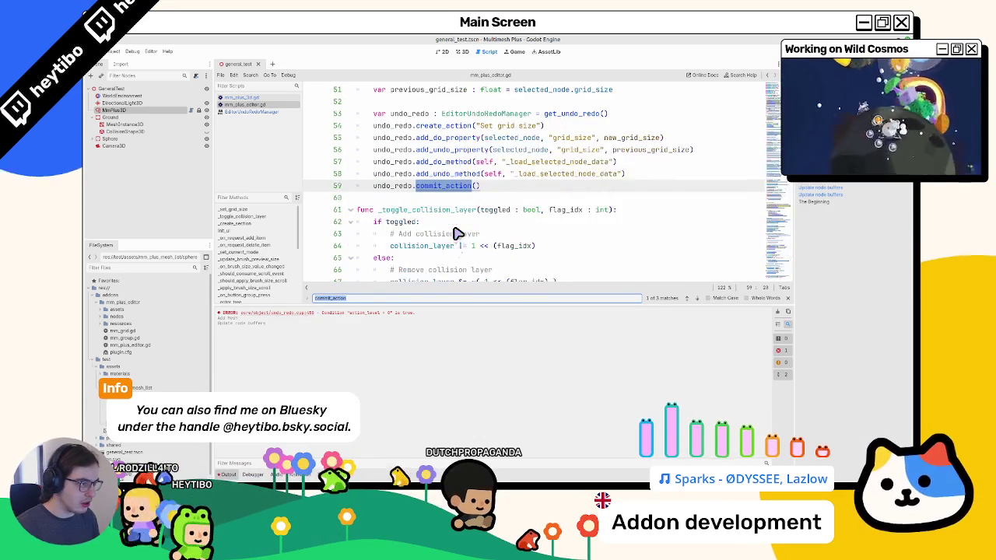
pyautogui.hotkey('shift', 'Return')
pyautogui.press('Return')
pyautogui.hotkey('shift', 'Return')
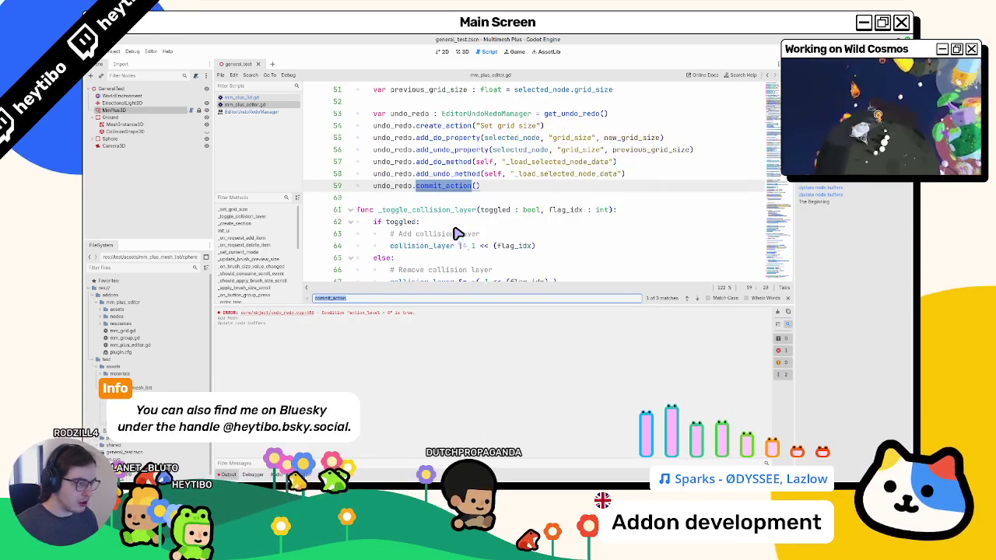
pyautogui.press('Escape')
pyautogui.scroll(3, 425, 195)
pyautogui.scroll(-3, 436, 203)
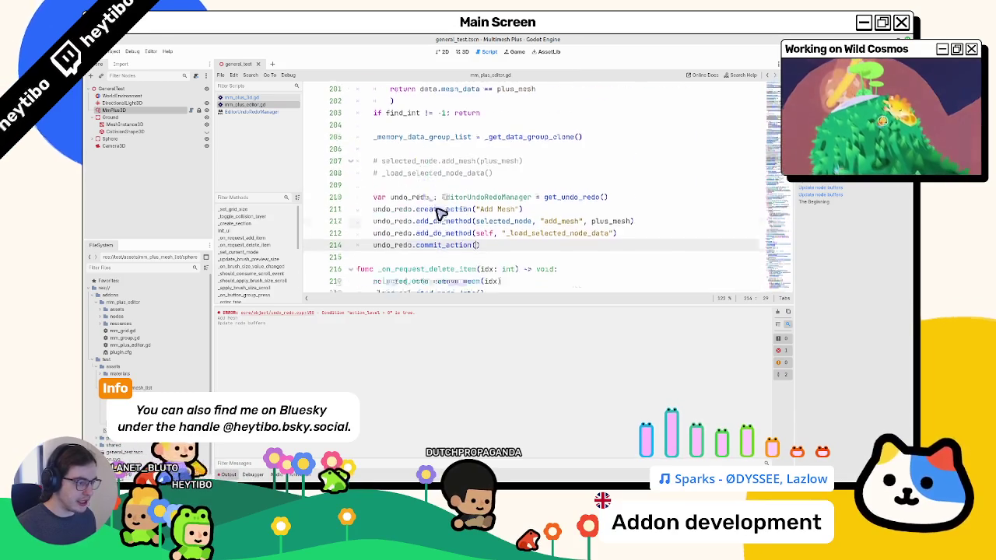
# Check commit_action in the docs, return to mm_plus_editor.gd, and hide the output panel with Ctrl+J
pyautogui.keyDown('ctrl'); pyautogui.click(449, 186); pyautogui.keyUp('ctrl')
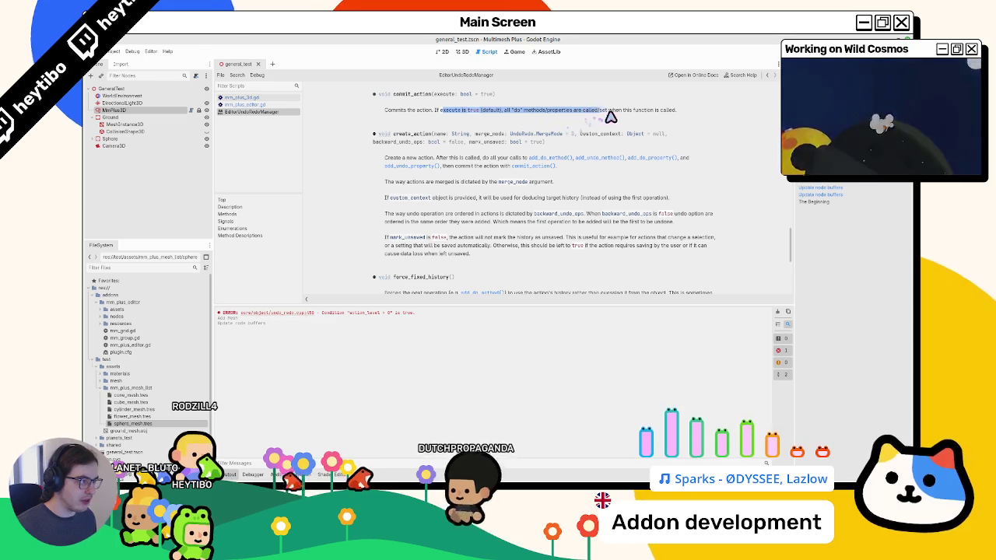
pyautogui.click(242, 105)
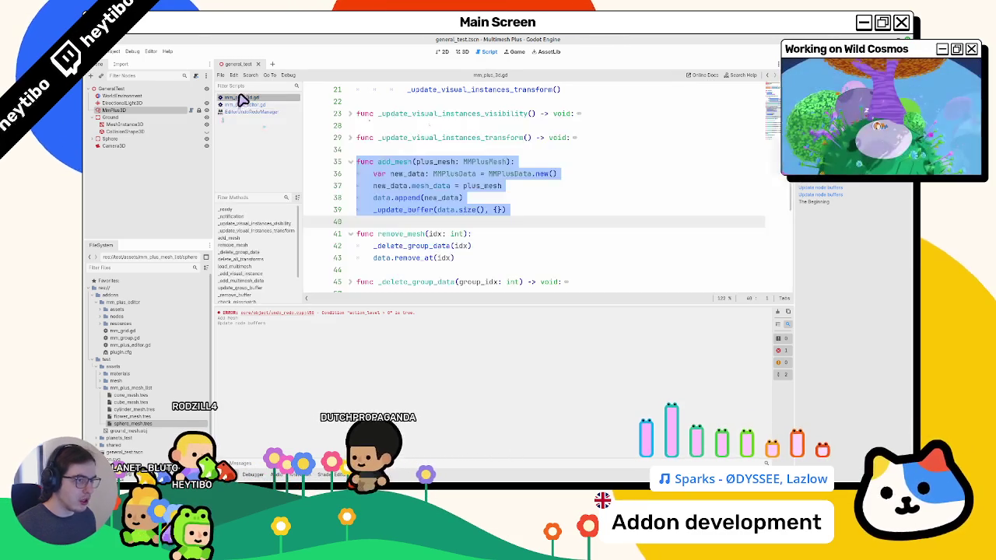
pyautogui.scroll(2, 494, 195)
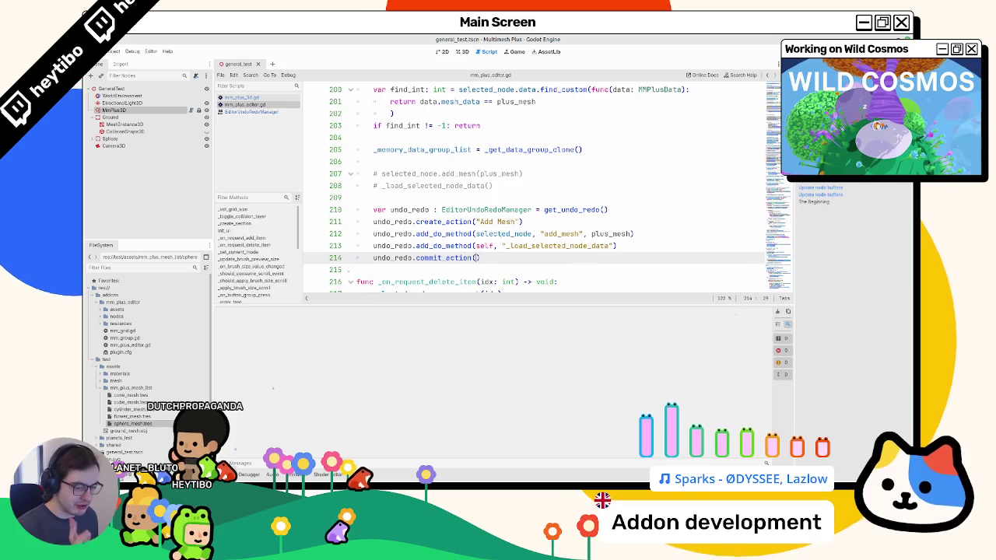
pyautogui.hotkey('ctrl', 'j')
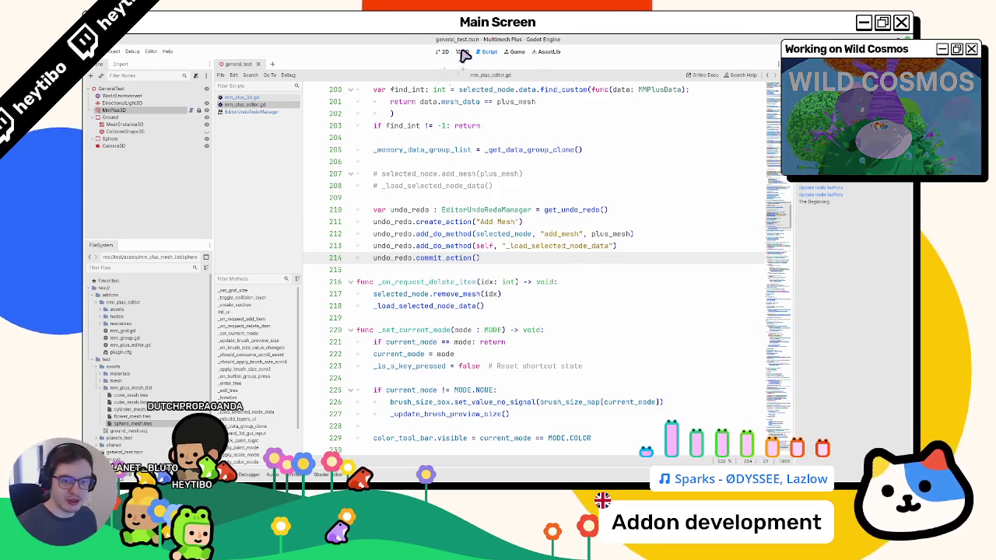
pyautogui.click(461, 54)
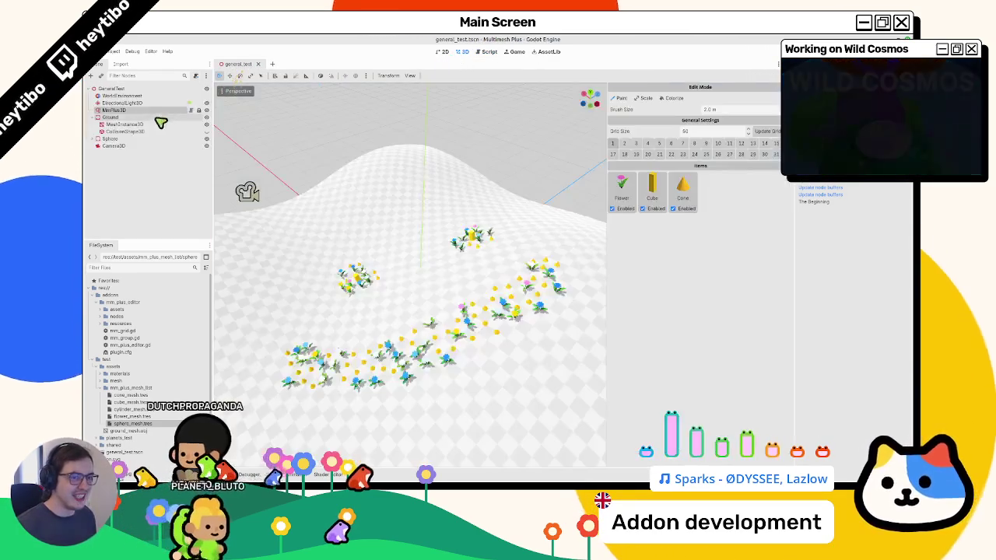
# Reselect MmPlus3D, add sphere_mesh.tres as a Sphere item, paint a stroke and undo it
pyautogui.click(308, 268)
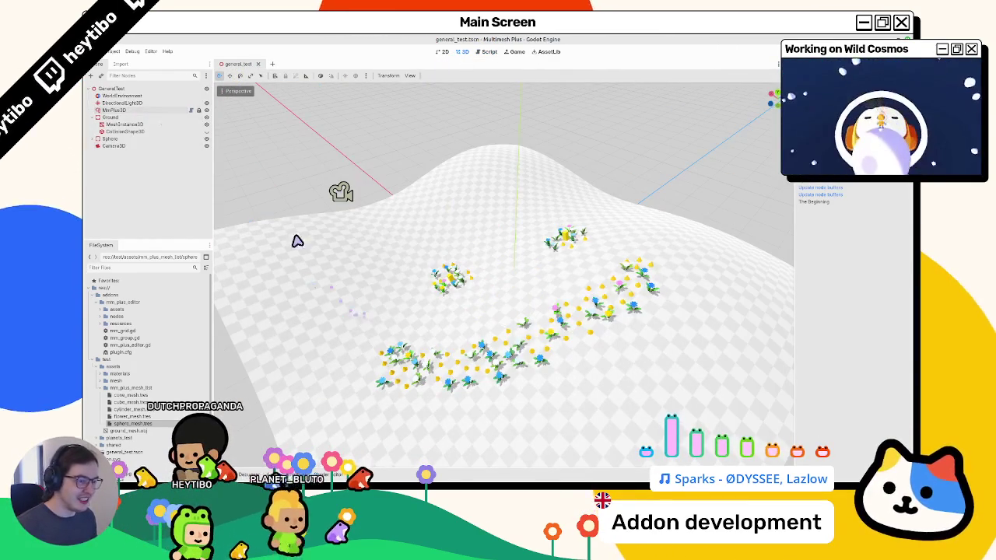
pyautogui.click(114, 110)
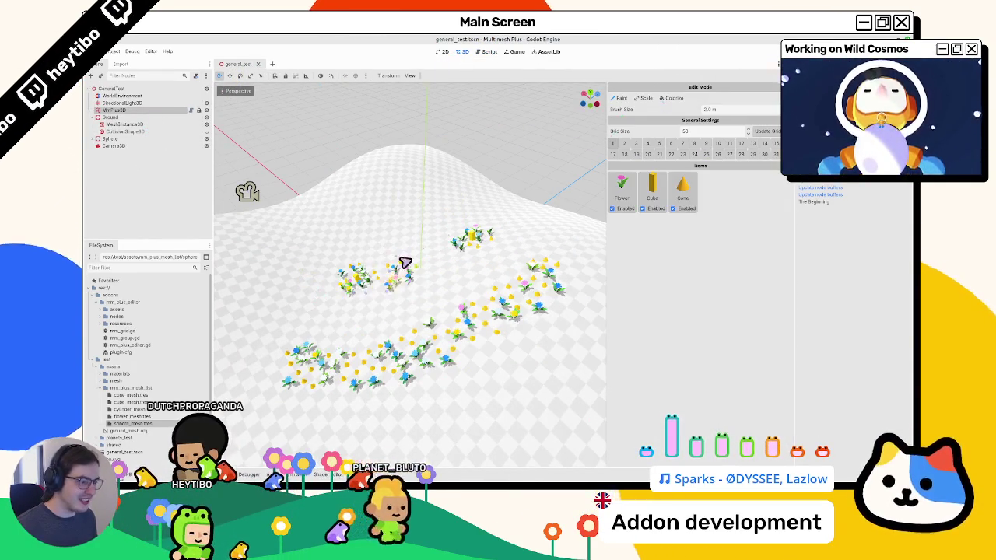
pyautogui.moveTo(134, 429); pyautogui.dragTo(724, 315)
pyautogui.moveTo(470, 403)
pyautogui.mouseDown()
pyautogui.moveTo(529, 367)
pyautogui.moveTo(565, 375)
pyautogui.moveTo(519, 441)
pyautogui.moveTo(572, 389)
pyautogui.moveTo(507, 418)
pyautogui.moveTo(522, 389)
pyautogui.mouseUp()
pyautogui.hotkey('ctrl', 'z')
pyautogui.hotkey('ctrl', 'z')
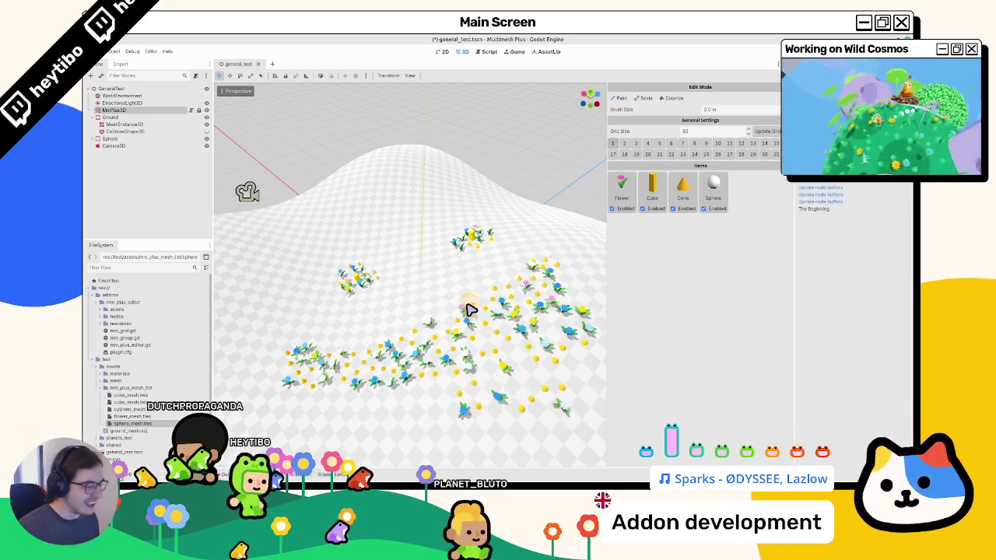
# Paint more strokes of flowers, cones and spheres, undoing one of them
pyautogui.moveTo(471, 311); pyautogui.dragTo(462, 312)
pyautogui.moveTo(475, 377); pyautogui.dragTo(492, 413)
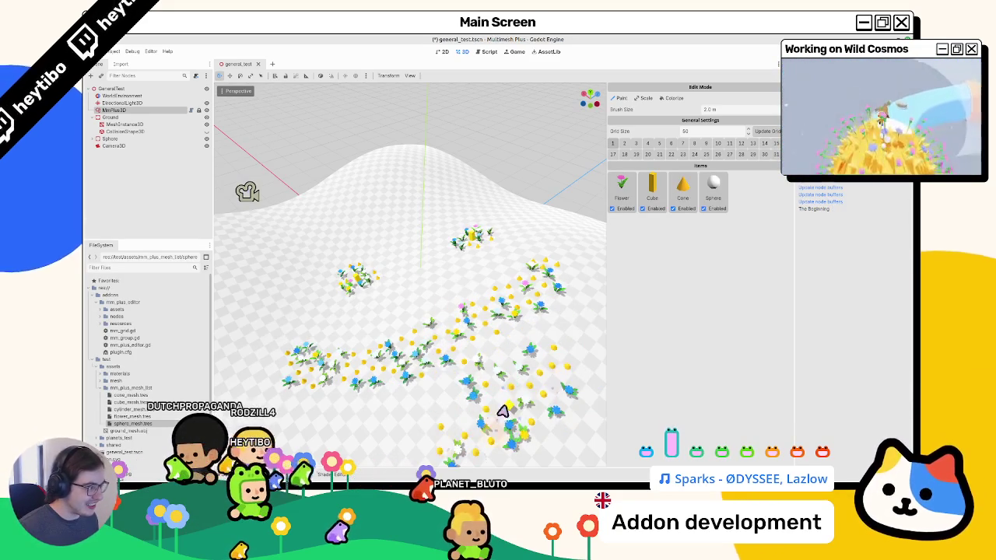
pyautogui.hotkey('ctrl', 'z')
pyautogui.moveTo(526, 394); pyautogui.dragTo(540, 400)
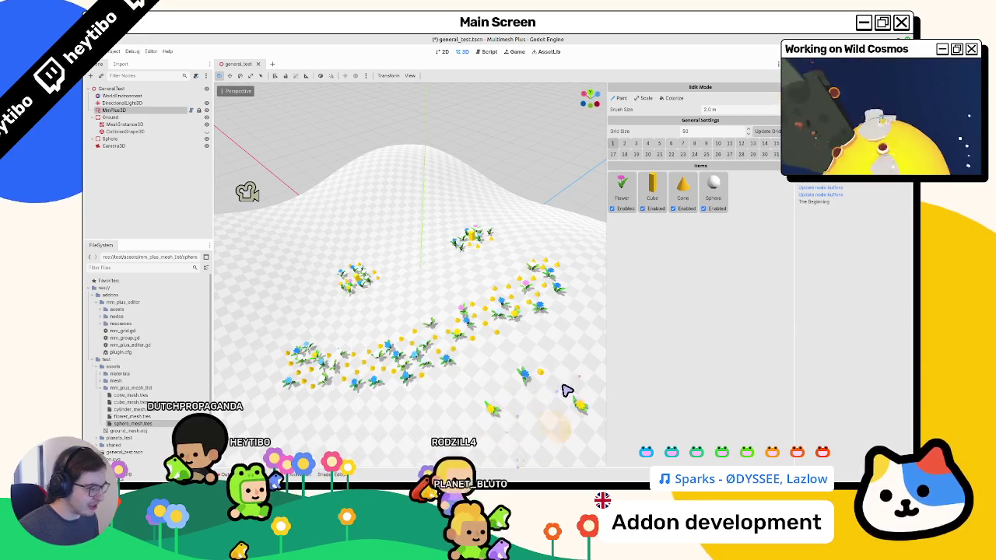
# Delete the Sphere item from MmPlus3D's items and clear the output log
pyautogui.click(126, 103)
pyautogui.click(125, 110)
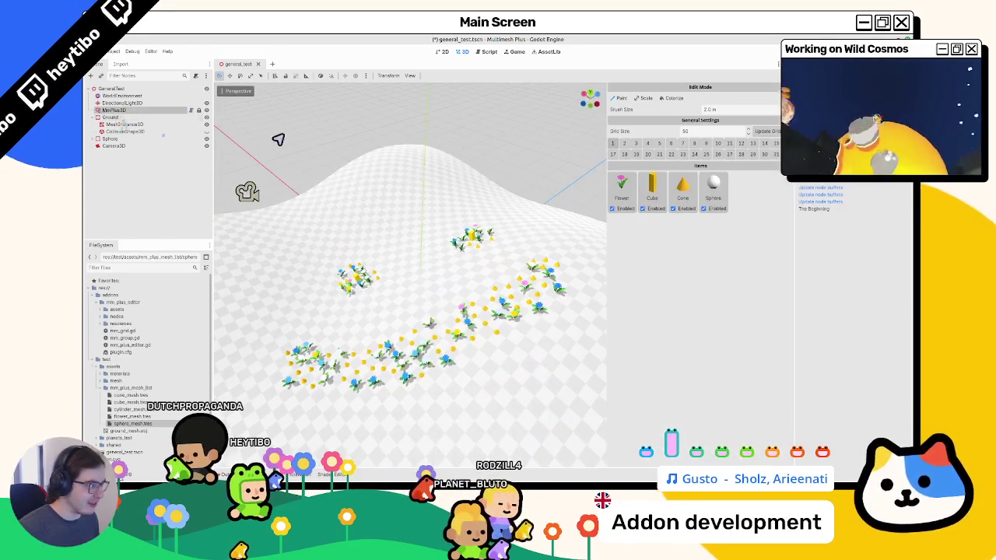
pyautogui.click(719, 188)
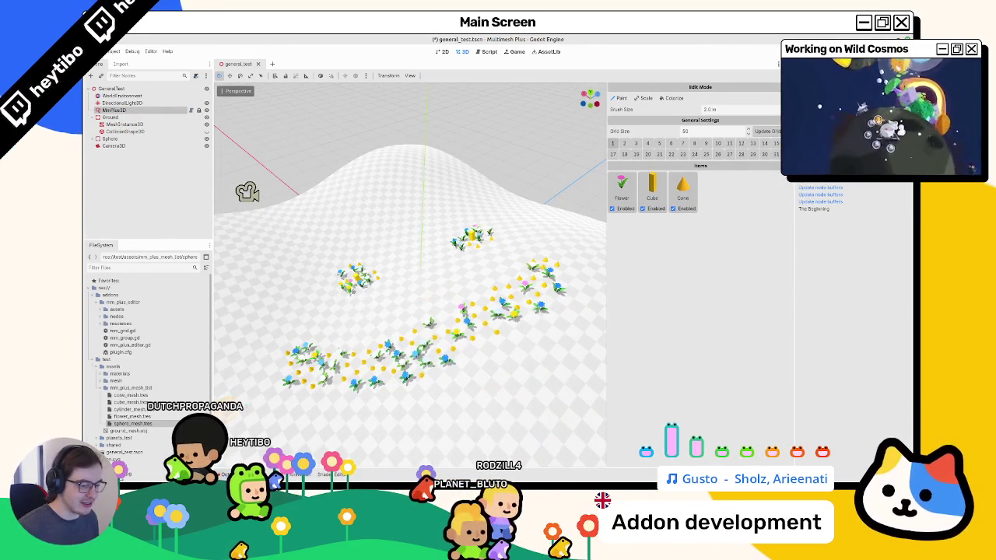
pyautogui.click(777, 312)
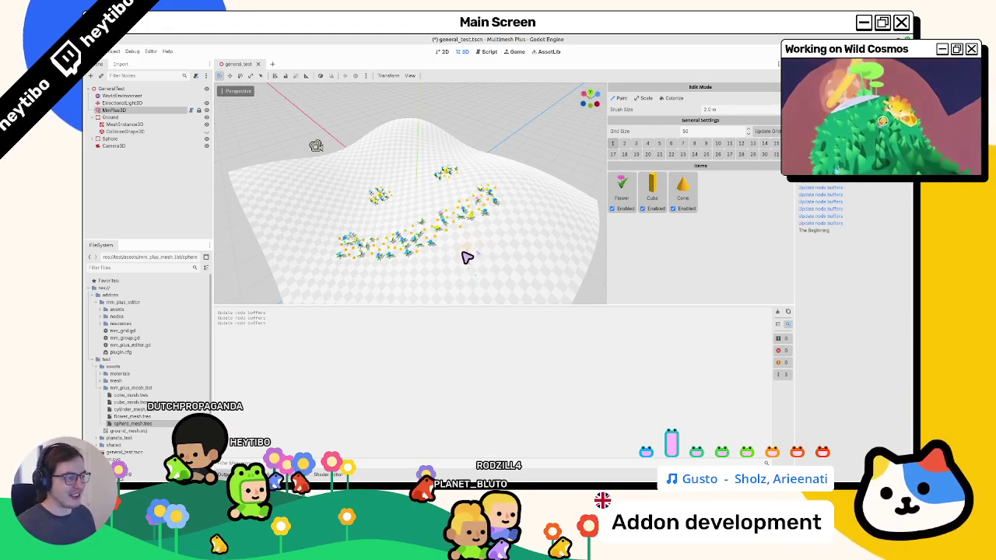
pyautogui.click(488, 52)
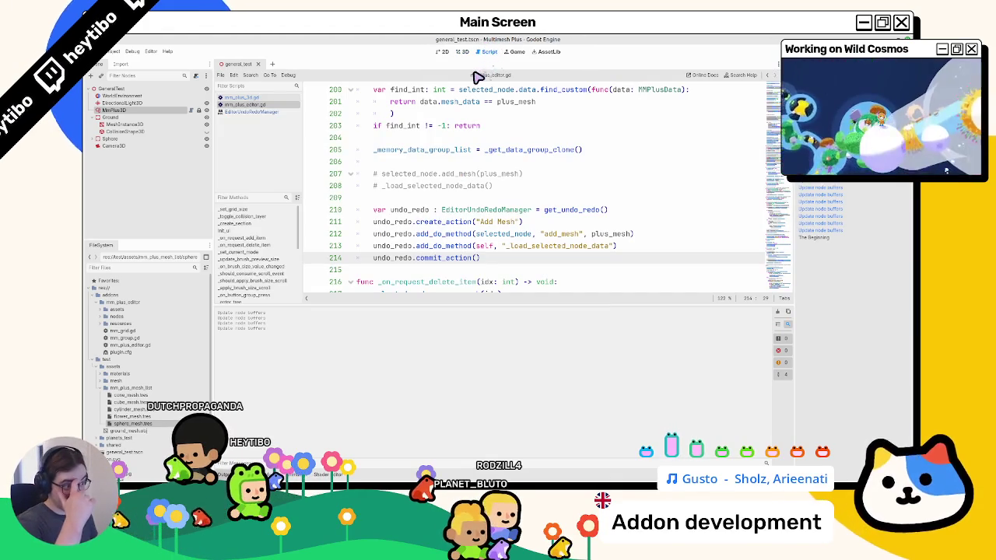
# Duplicate the two add_do_method lines, inspect nearby functions, then undo the duplication
pyautogui.moveTo(468, 275)
pyautogui.mouseDown()
pyautogui.moveTo(471, 236)
pyautogui.moveTo(505, 252)
pyautogui.mouseUp()
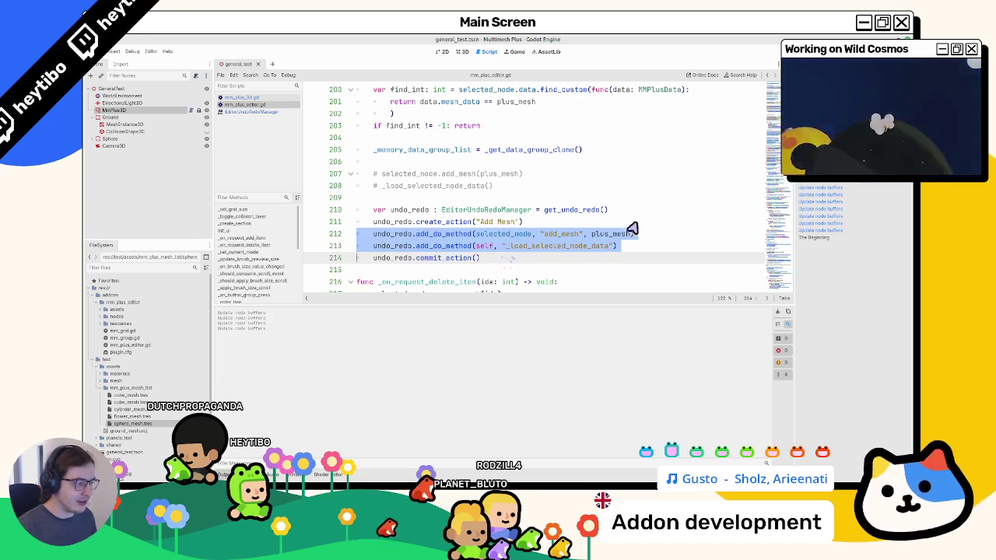
pyautogui.hotkey('ctrl', 'c')
pyautogui.hotkey('ctrl', 'v')
pyautogui.scroll(-2, 611, 254)
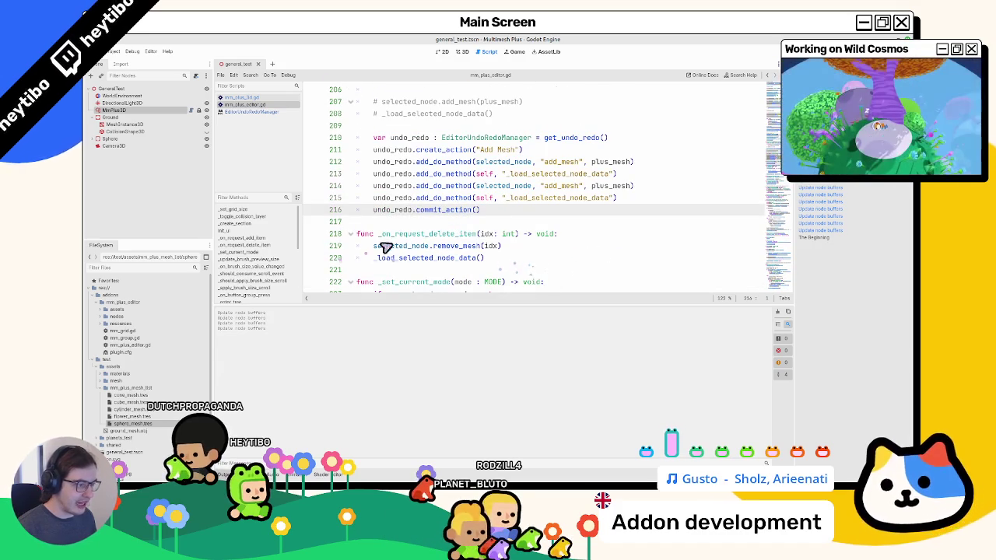
pyautogui.doubleClick(449, 235)
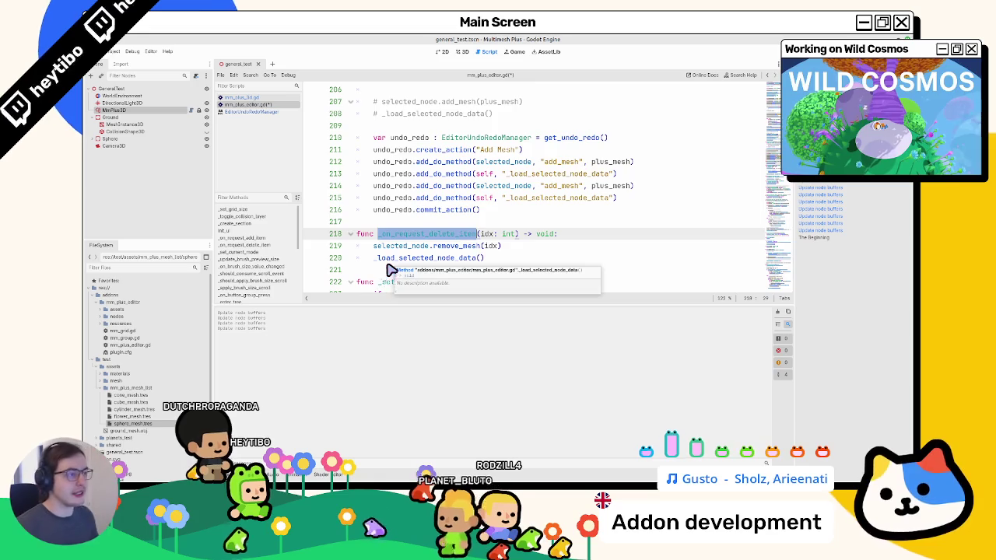
pyautogui.scroll(2, 480, 228)
pyautogui.doubleClick(443, 149)
pyautogui.hotkey('ctrl', 'z')
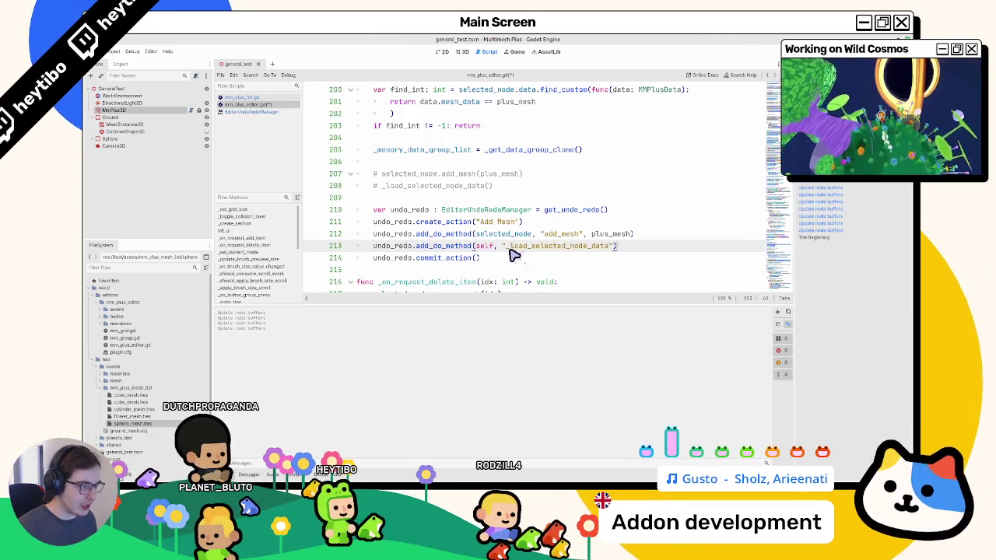
# Insert an undo_redo.add_do_reference call on a new line and view its documentation
pyautogui.press('Return')
pyautogui.press('Return')
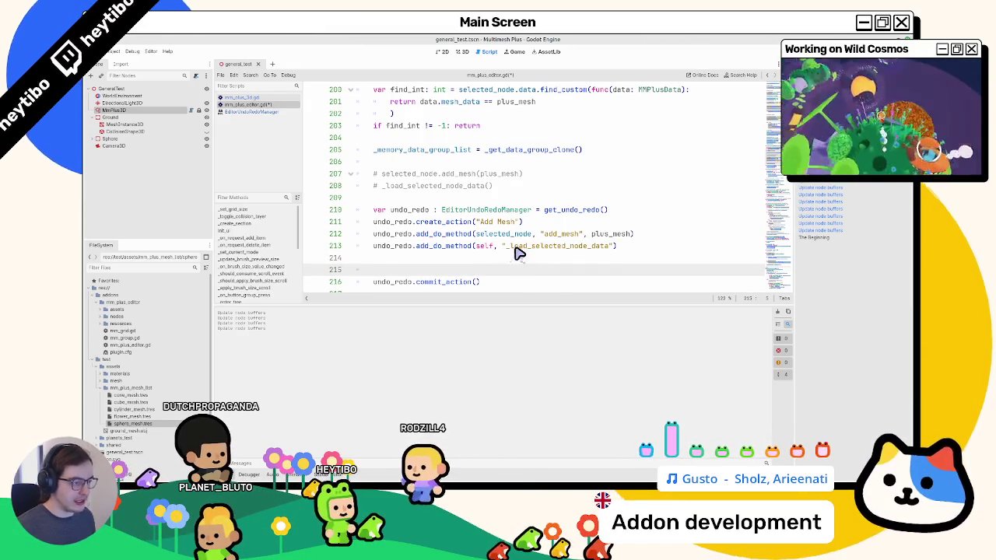
pyautogui.scroll(-1, 506, 255)
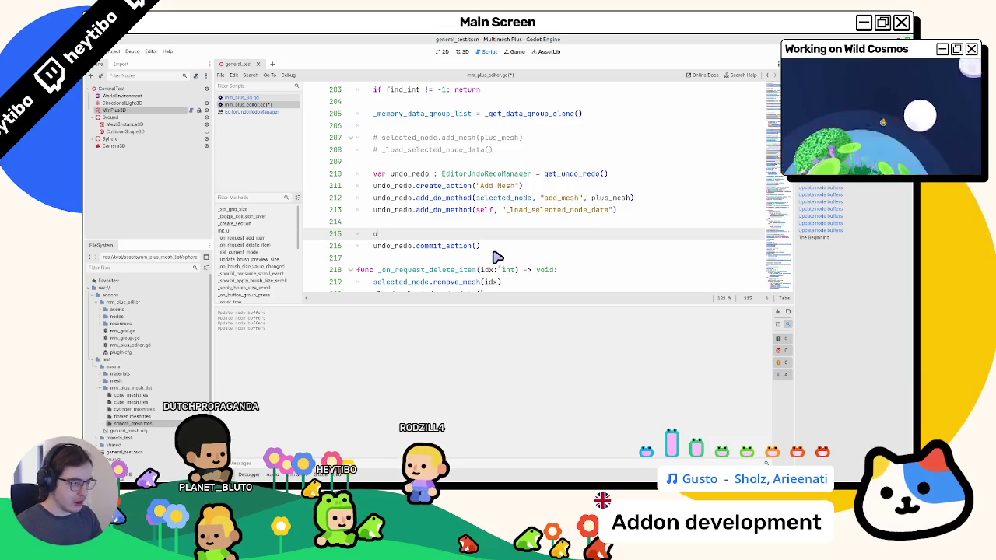
pyautogui.write('undo_redo.ad')
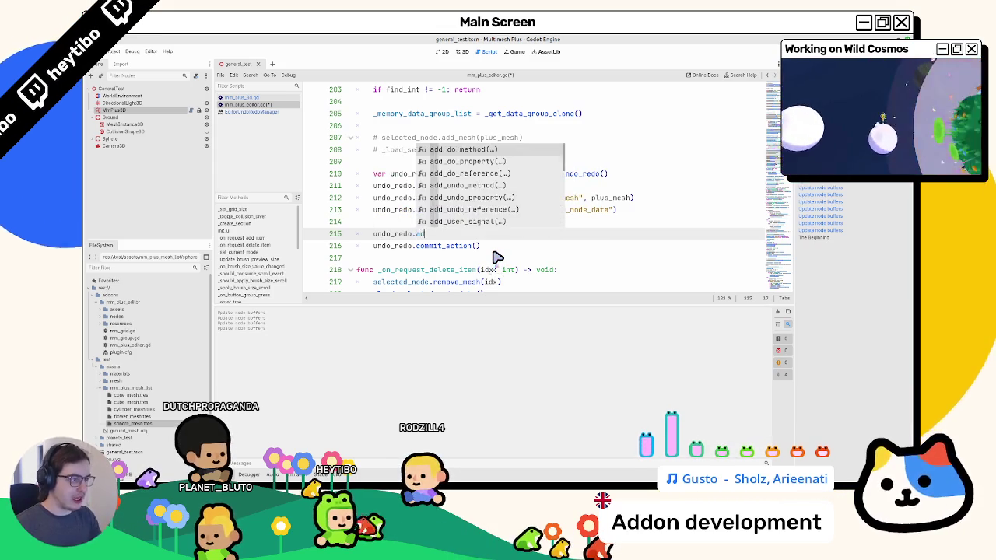
pyautogui.write('d_')
pyautogui.write('u')
pyautogui.press('Return')
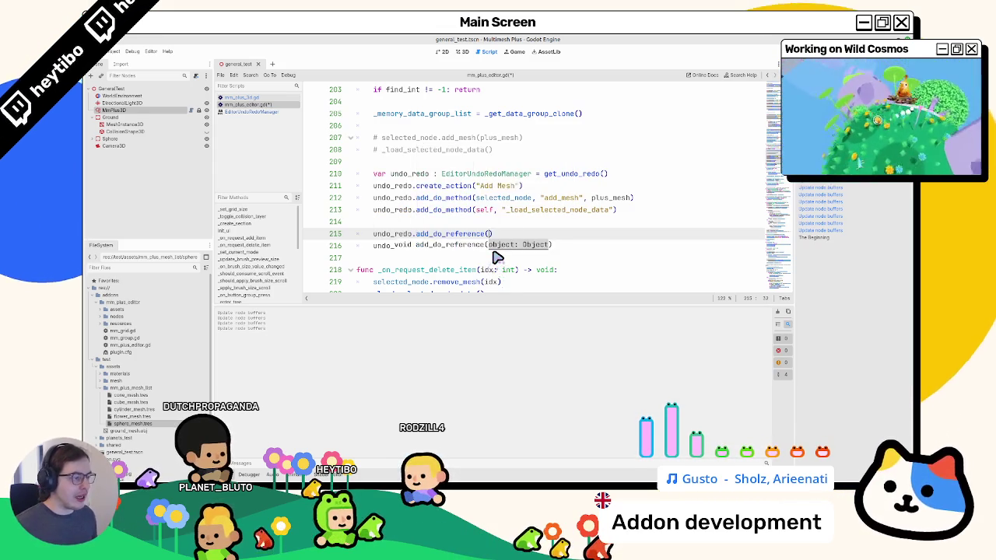
pyautogui.keyDown('ctrl'); pyautogui.click(463, 235); pyautogui.keyUp('ctrl')
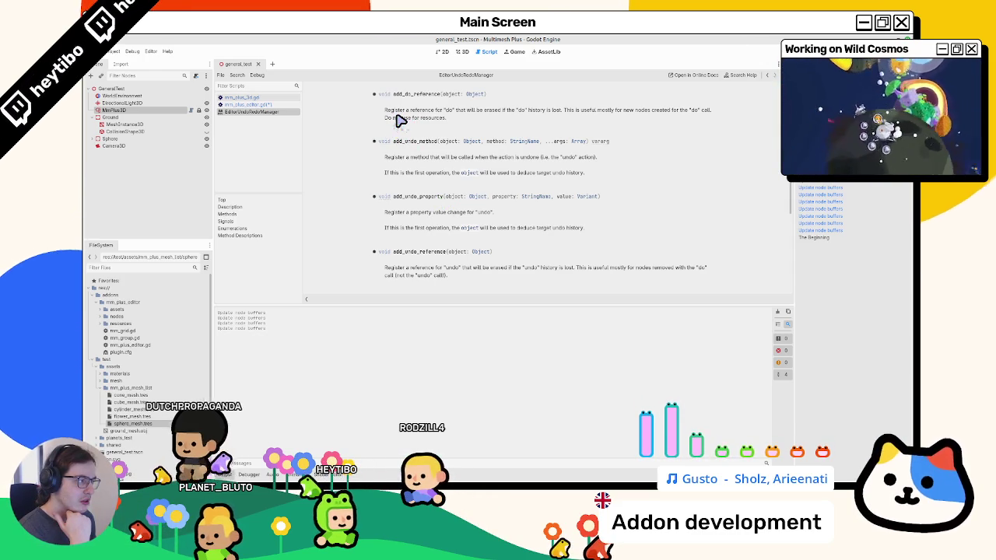
pyautogui.moveTo(441, 94); pyautogui.dragTo(486, 95)
pyautogui.scroll(2, 459, 111)
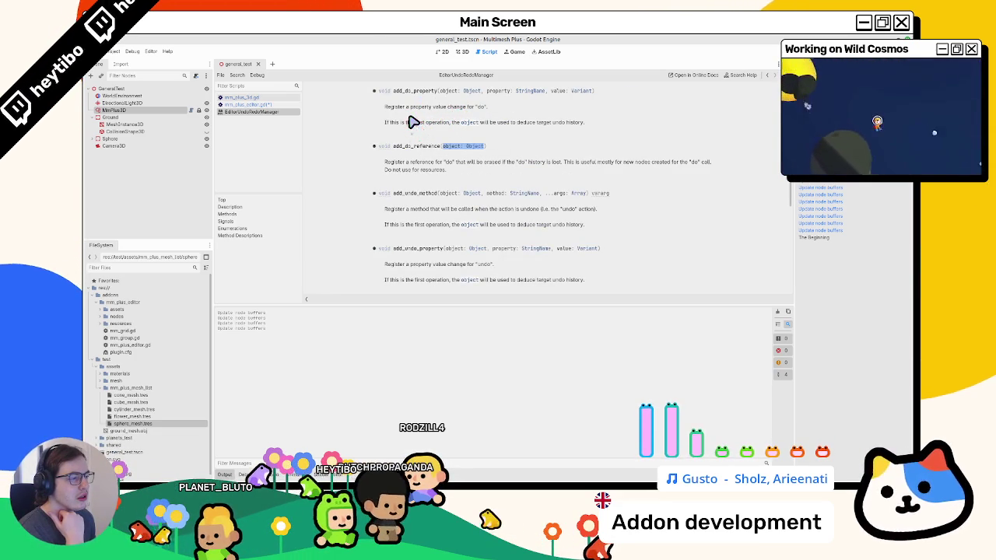
pyautogui.doubleClick(424, 163)
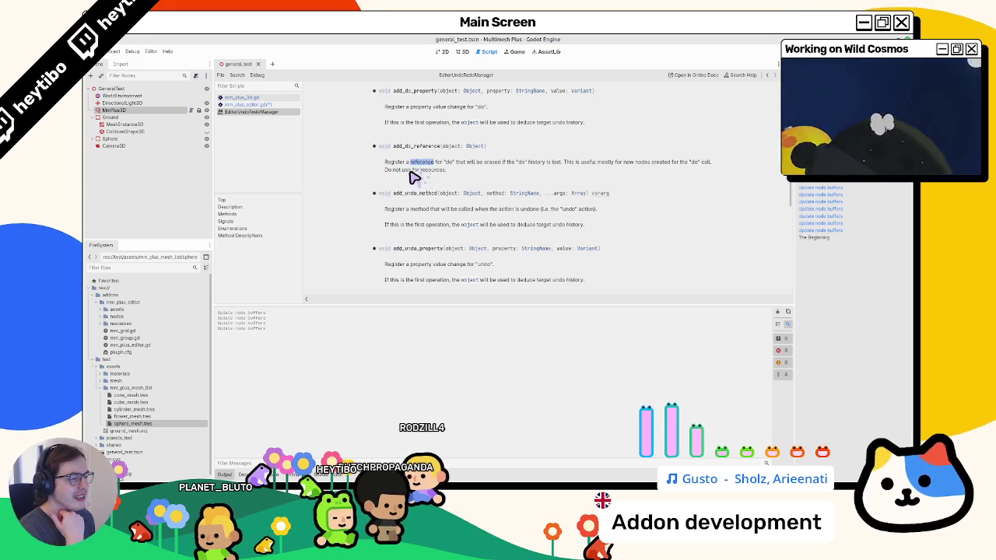
pyautogui.moveTo(402, 171); pyautogui.dragTo(462, 175)
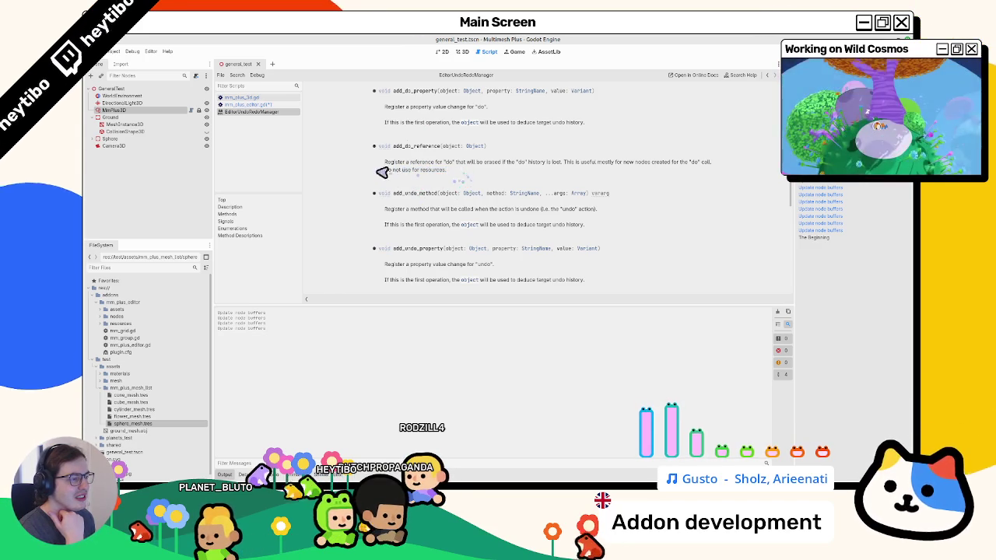
pyautogui.moveTo(398, 162)
pyautogui.mouseDown()
pyautogui.moveTo(429, 176)
pyautogui.moveTo(449, 171)
pyautogui.mouseUp()
pyautogui.scroll(2, 417, 173)
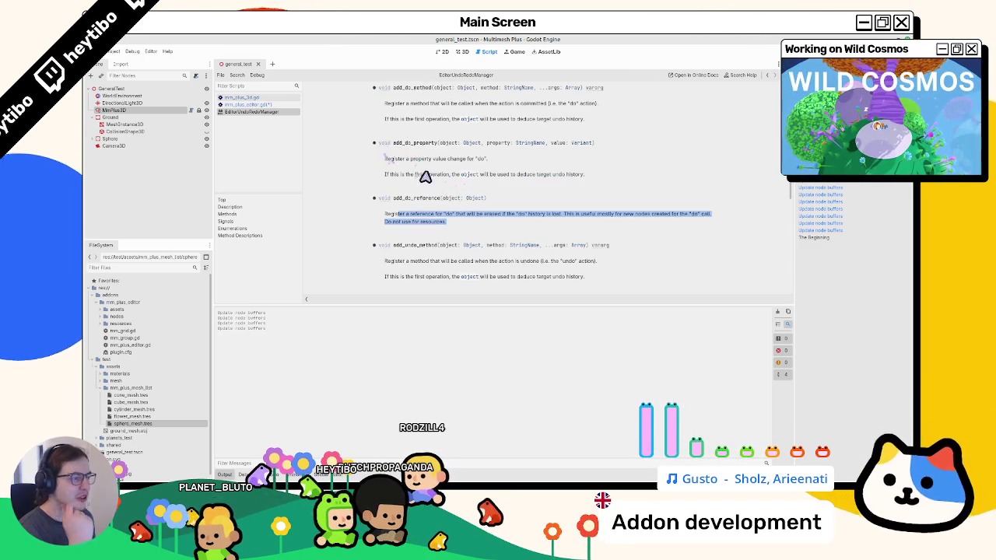
pyautogui.doubleClick(418, 144)
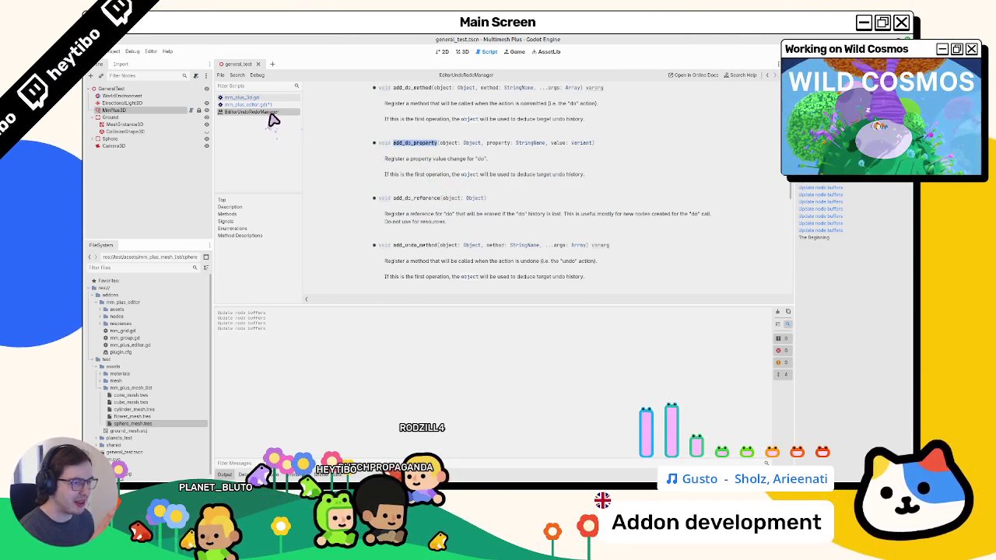
pyautogui.middleClick(270, 117)
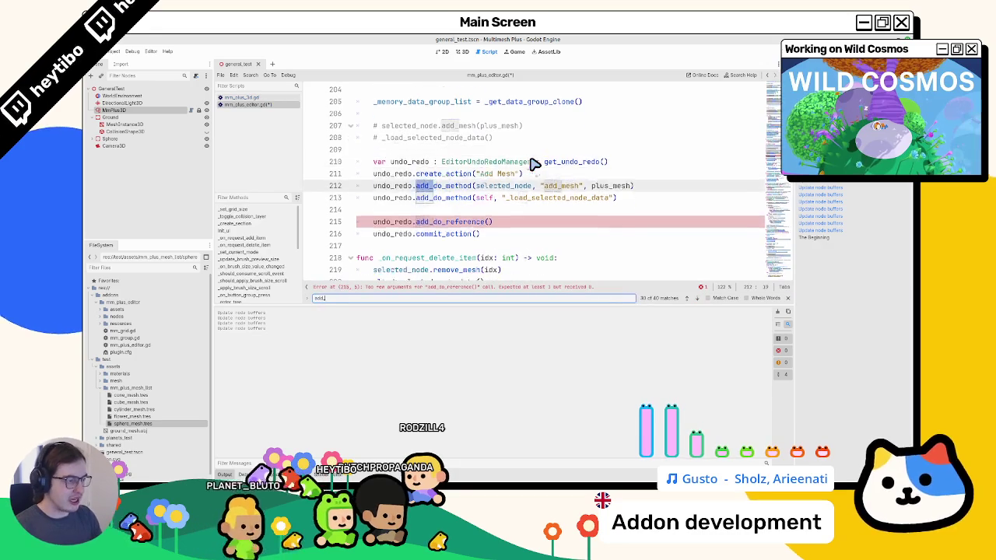
# Close the search bar, jump to _add_to_history, and select its add_do_method and add_do_property lines
pyautogui.press('Return')
pyautogui.keyDown('ctrl'); pyautogui.click(451, 187); pyautogui.keyUp('ctrl')
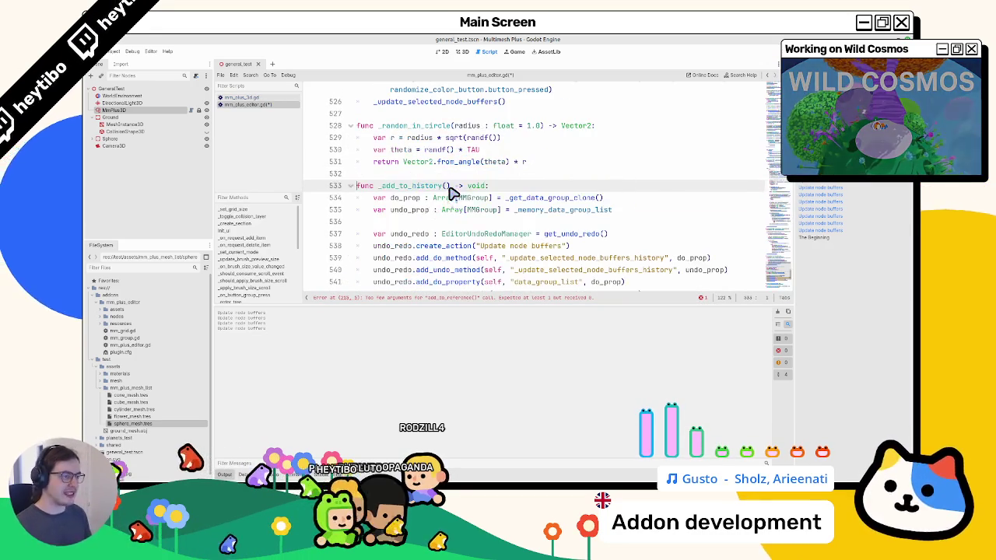
pyautogui.scroll(-2, 451, 191)
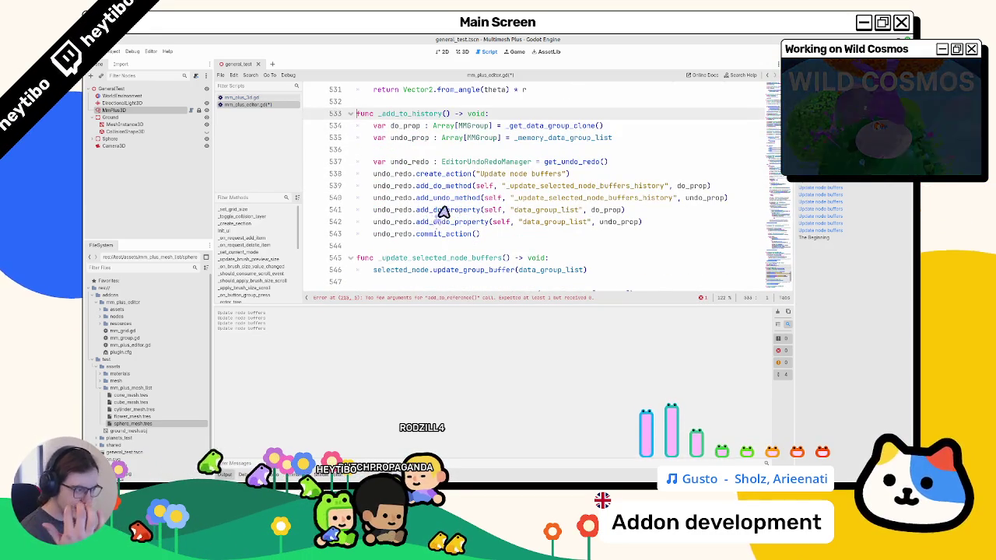
pyautogui.tripleClick(453, 190)
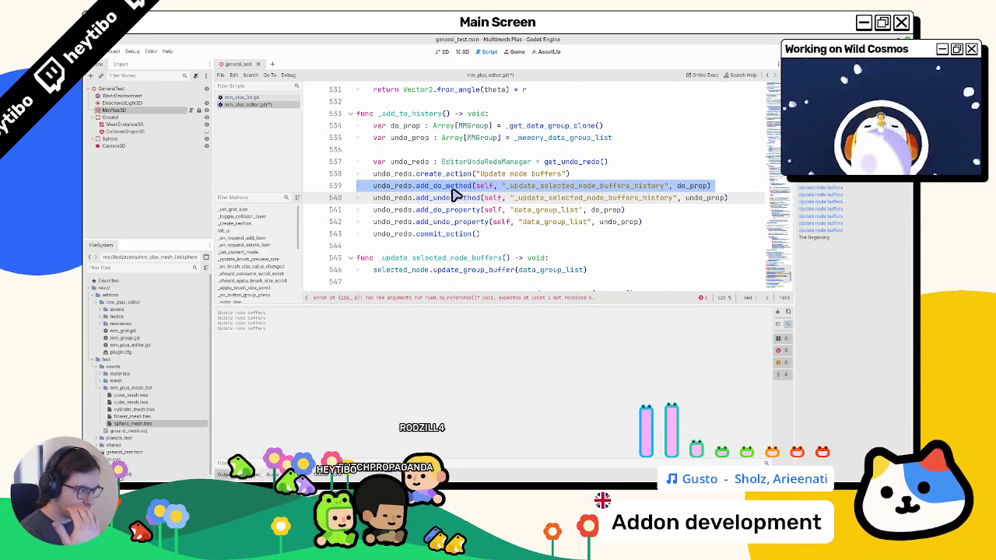
pyautogui.tripleClick(456, 210)
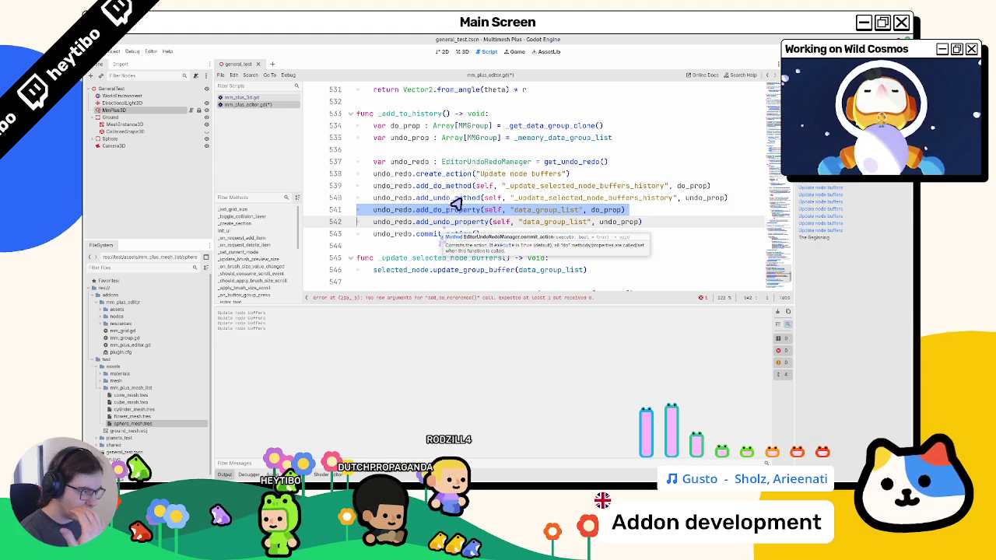
# Study the _update_selected_node_buffers_history undo call and update_group_buffer in _add_to_history
pyautogui.doubleClick(462, 198)
pyautogui.doubleClick(592, 197)
pyautogui.moveTo(744, 204)
pyautogui.mouseDown()
pyautogui.moveTo(428, 223)
pyautogui.moveTo(427, 212)
pyautogui.moveTo(378, 196)
pyautogui.moveTo(362, 204)
pyautogui.moveTo(746, 200)
pyautogui.mouseUp()
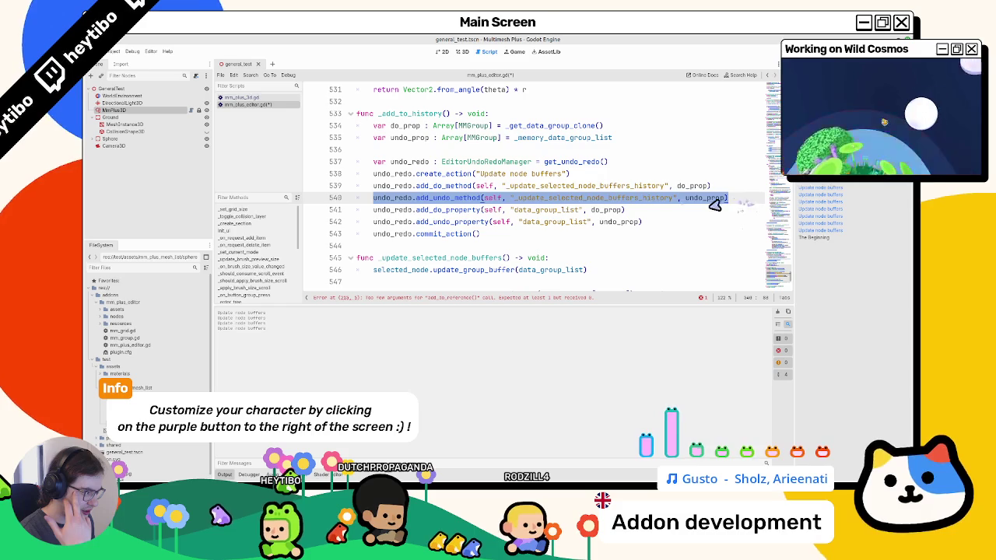
pyautogui.doubleClick(589, 197)
pyautogui.scroll(-3, 587, 205)
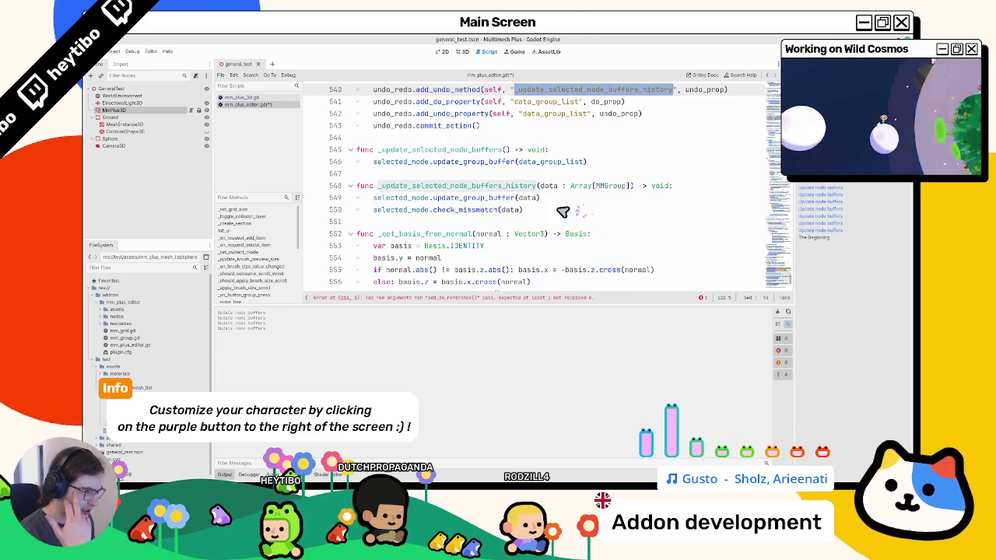
pyautogui.doubleClick(464, 200)
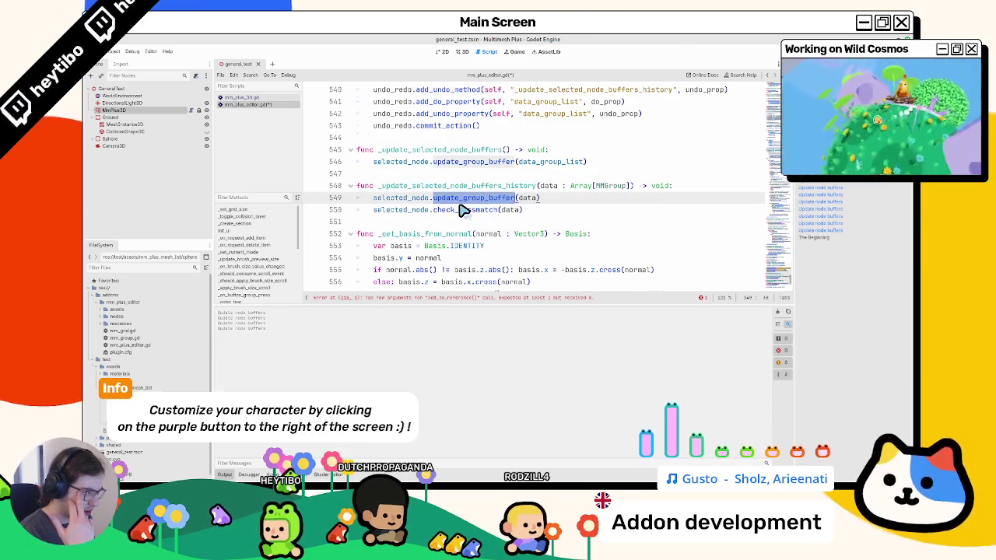
pyautogui.scroll(2, 464, 210)
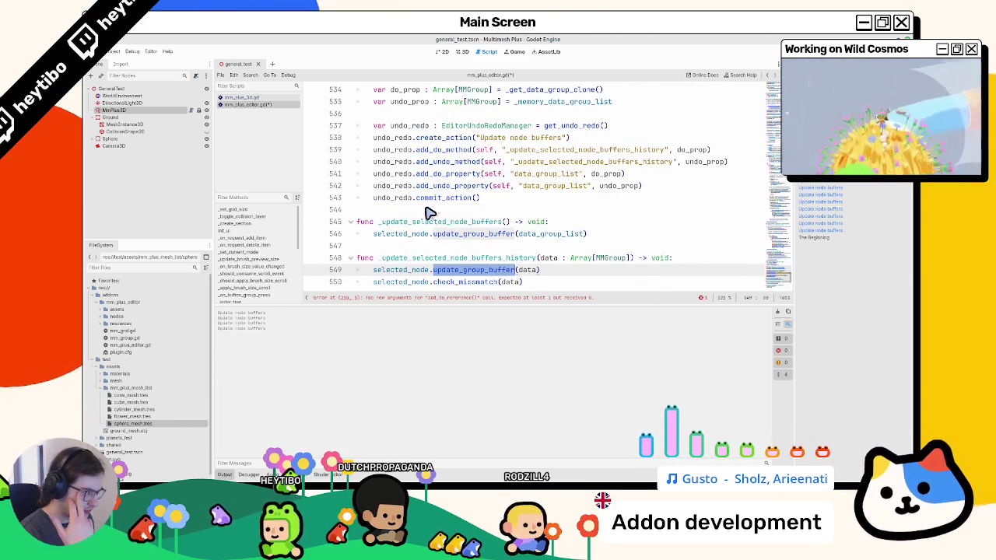
pyautogui.scroll(1, 428, 213)
pyautogui.click(426, 211)
# Replace line 215 with add_undo_method(self, "_load_selected_node_data") before commit_action
pyautogui.hotkey('ctrl', 'z')
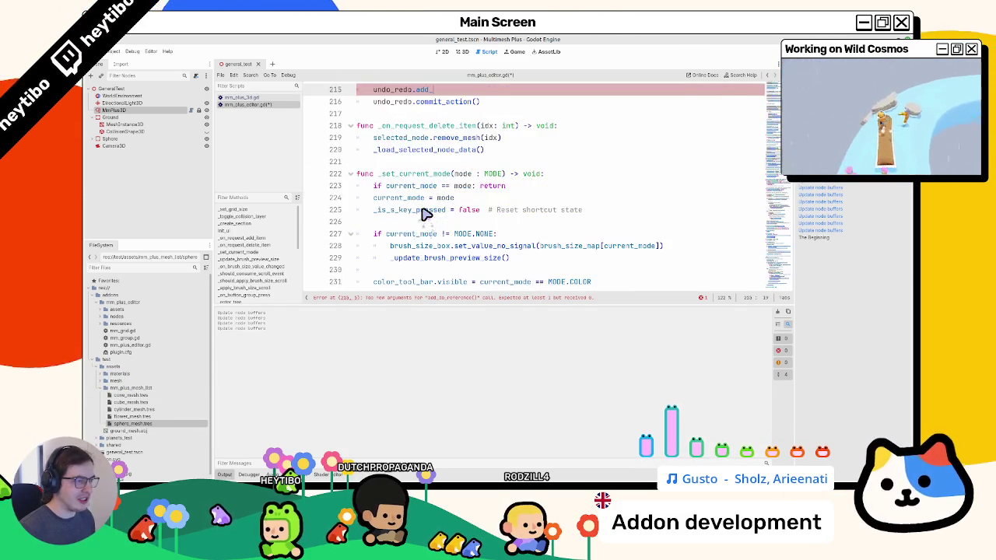
pyautogui.doubleClick(514, 174)
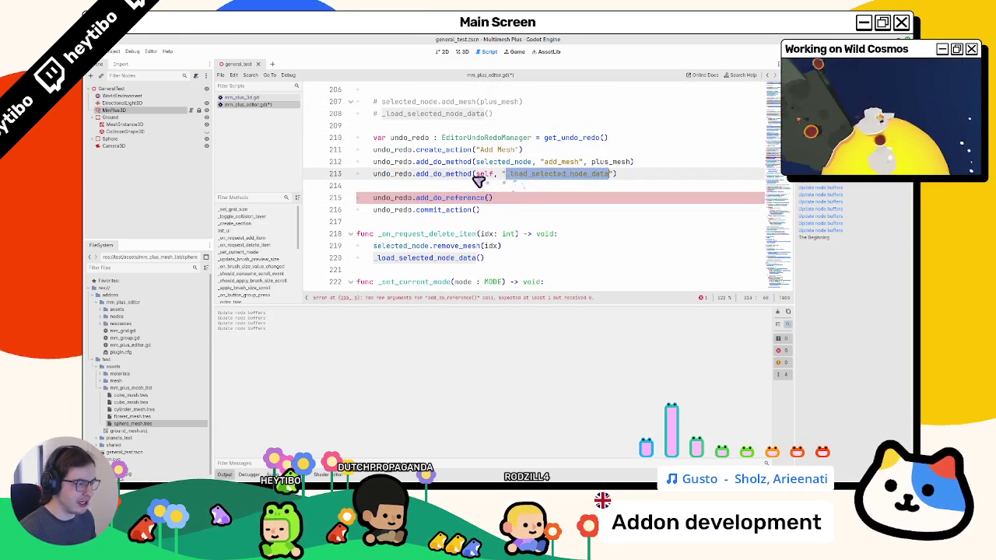
pyautogui.click(473, 173)
pyautogui.hotkey('shift', 'End')
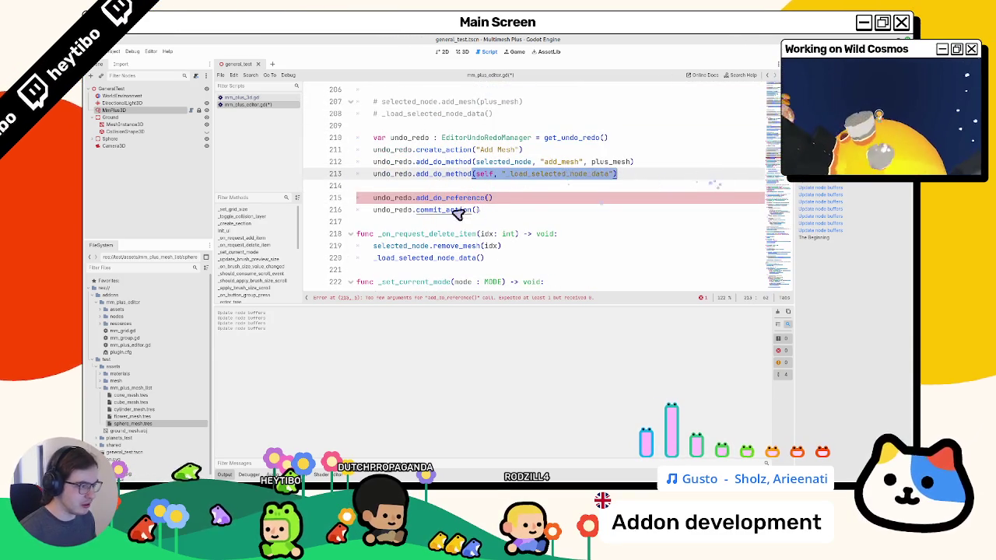
pyautogui.hotkey('ctrl', 'c')
pyautogui.click(488, 199)
pyautogui.hotkey('ctrl', 'v')
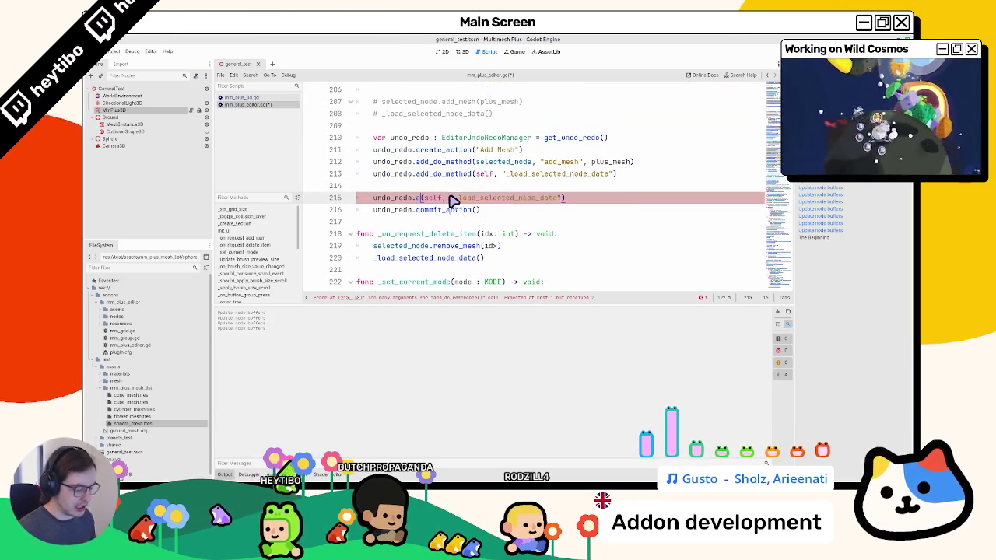
pyautogui.write('dd_undo')
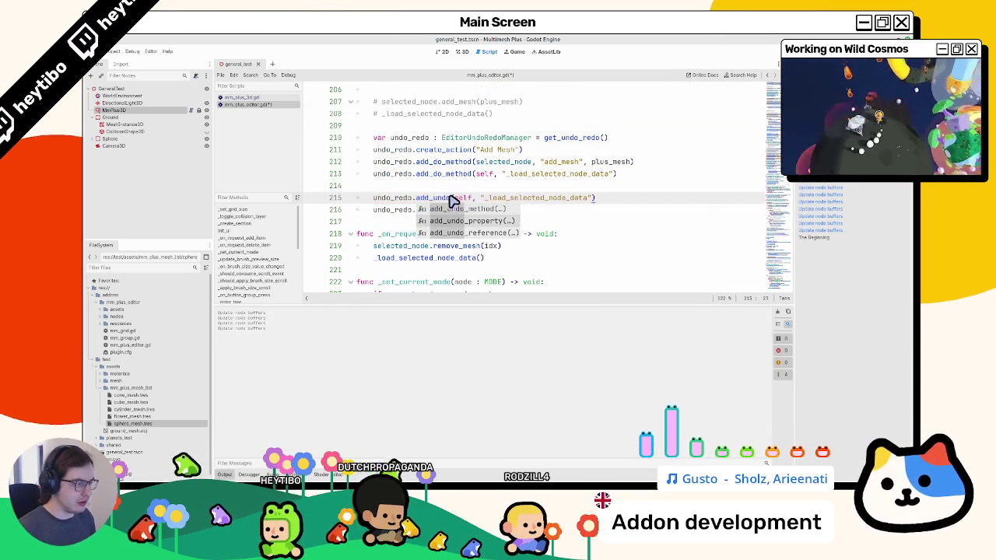
pyautogui.press('Return')
pyautogui.write('redo.comm')
pyautogui.press('Return')
# Duplicate the add_undo_method line and change the first copy to add_undo_property
pyautogui.doubleClick(572, 198)
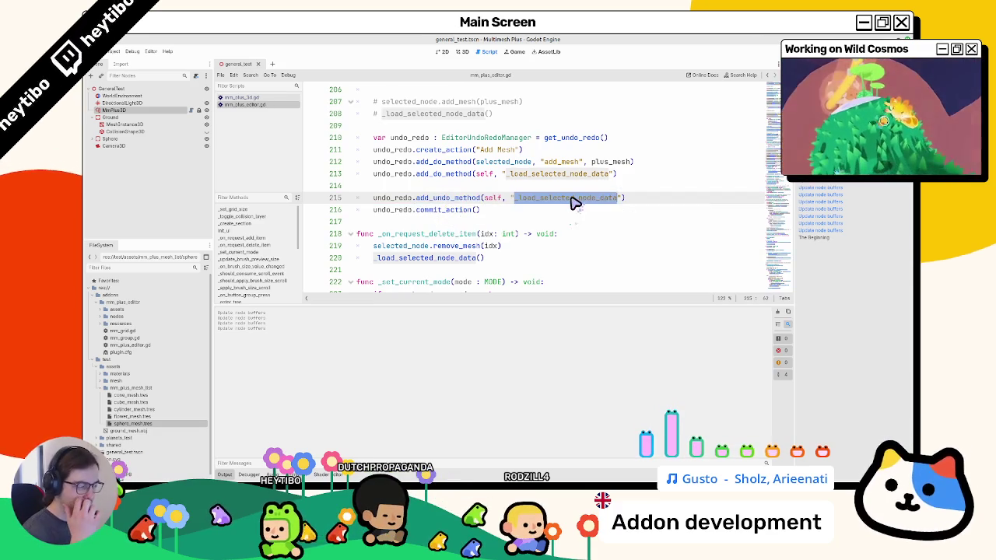
pyautogui.click(571, 190)
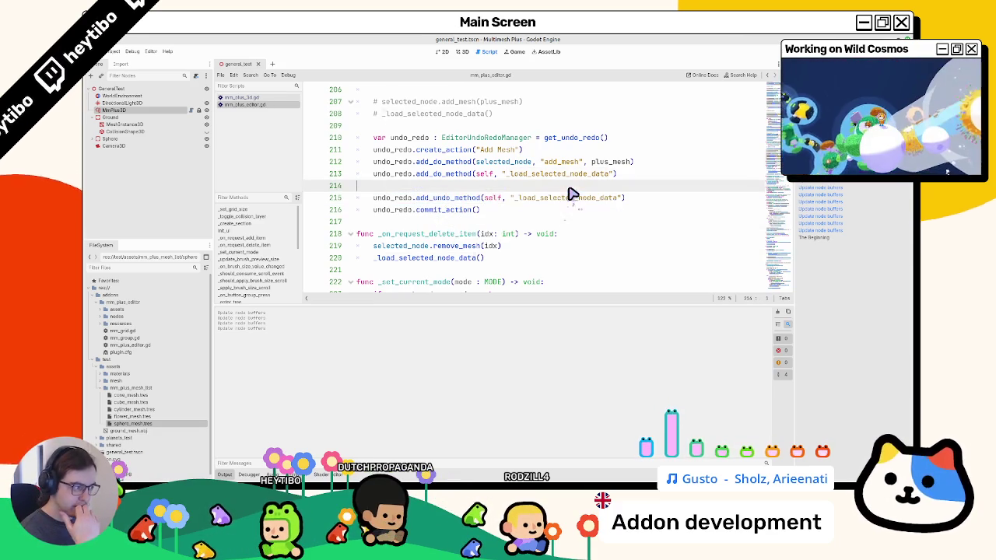
pyautogui.moveTo(562, 199)
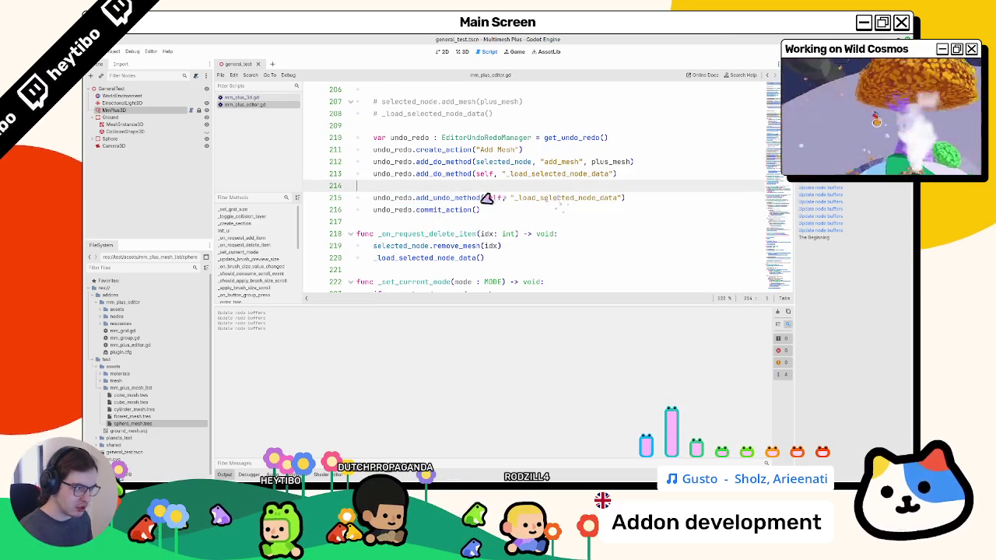
pyautogui.click(502, 199)
pyautogui.hotkey('ctrl', 'shift', 'd')
pyautogui.write('dd_undo')
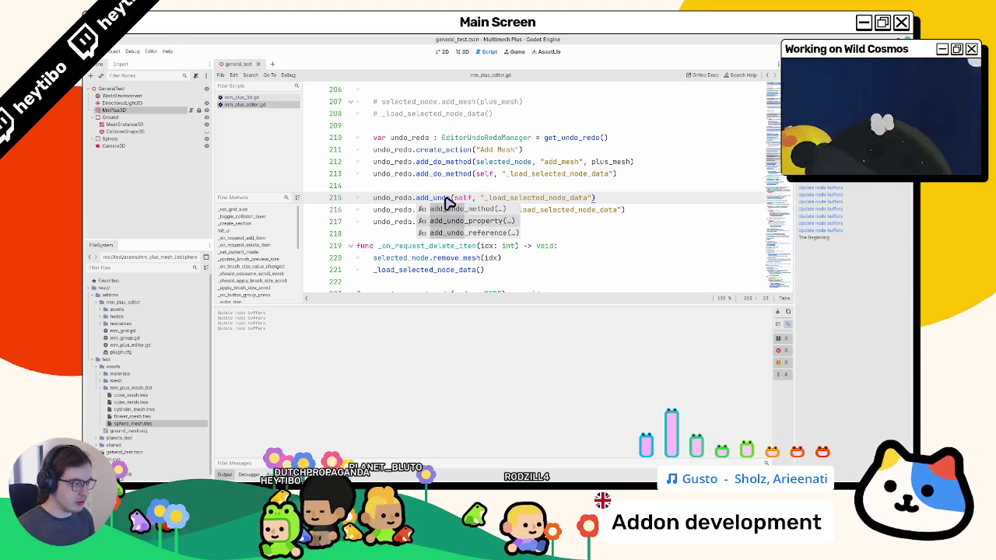
pyautogui.press('Down')
pyautogui.press('Return')
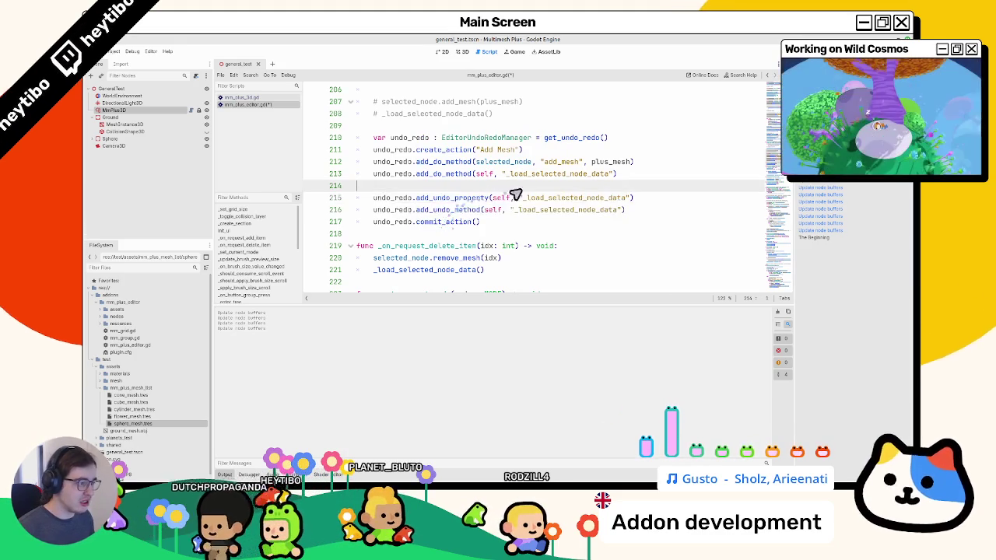
pyautogui.scroll(4, 498, 199)
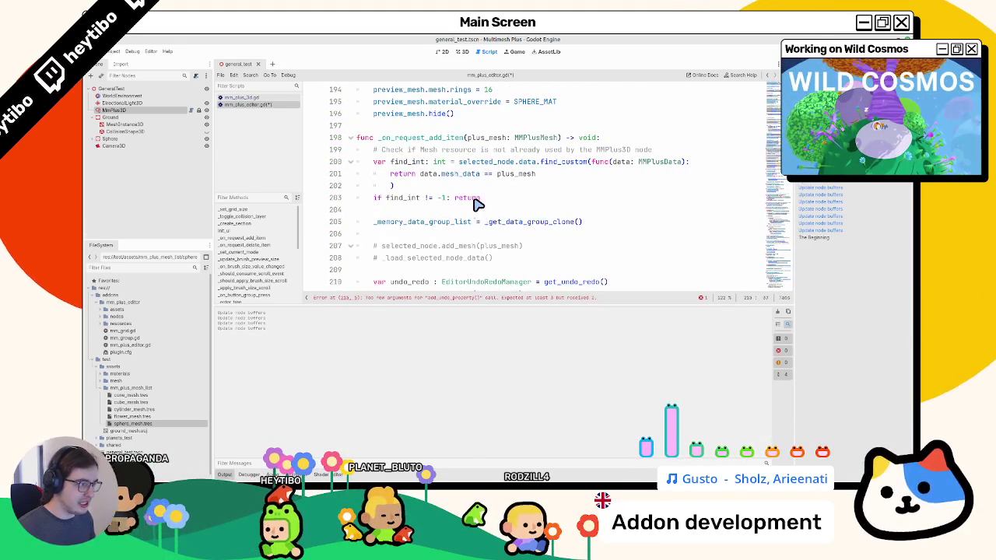
# Trace data_group_list through _get_data_group_clone to its declaration, then go back to the Add Mesh code
pyautogui.keyDown('ctrl'); pyautogui.click(512, 224); pyautogui.keyUp('ctrl')
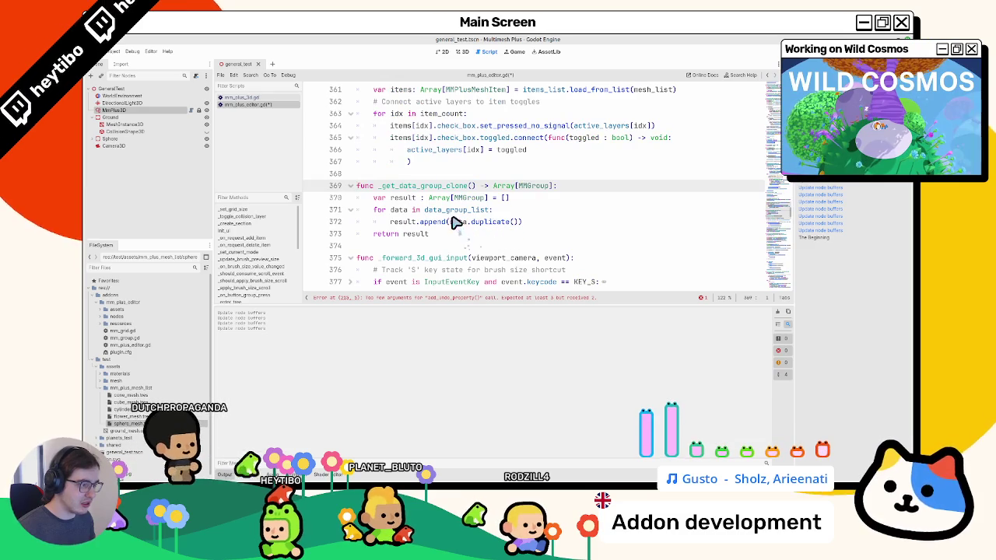
pyautogui.click(420, 210)
pyautogui.doubleClick(397, 210)
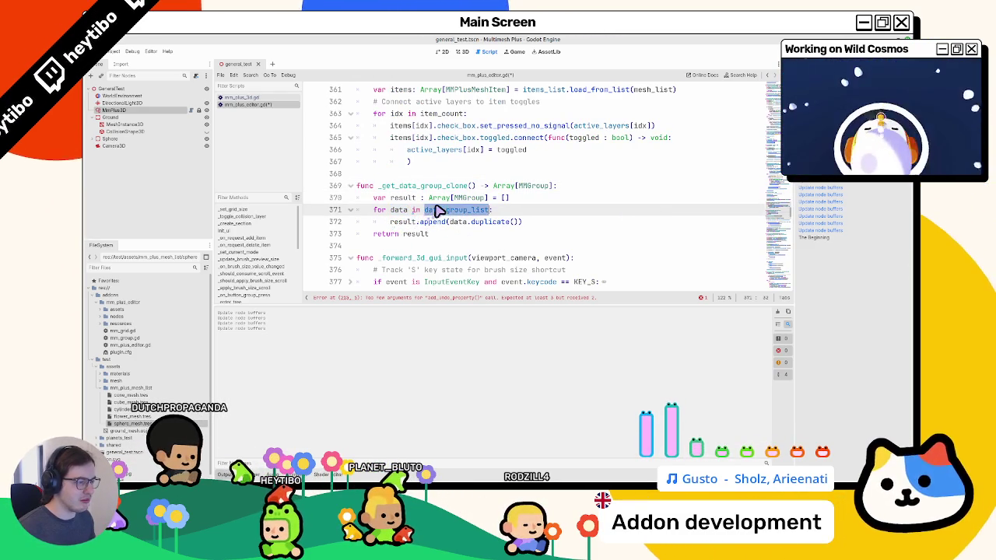
pyautogui.keyDown('ctrl'); pyautogui.click(431, 211); pyautogui.keyUp('ctrl')
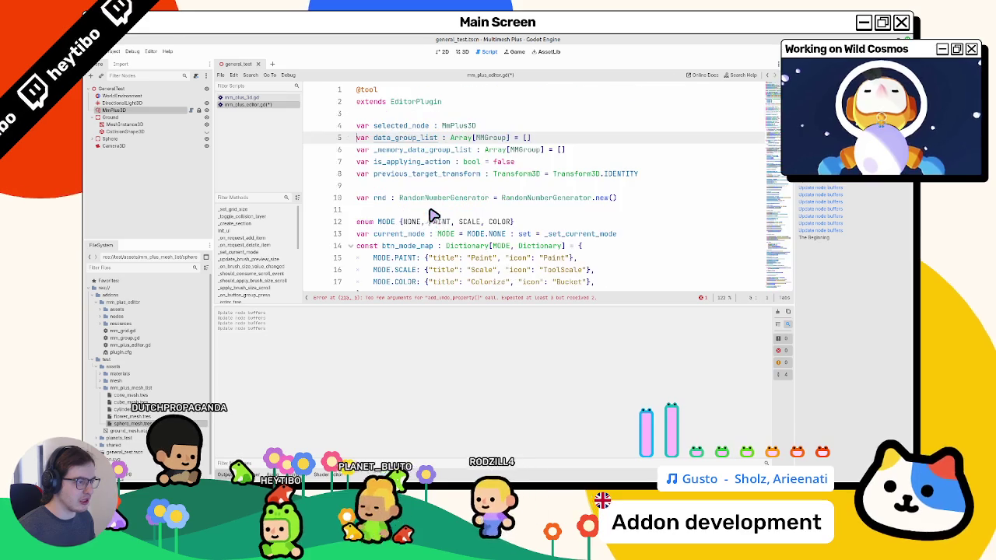
pyautogui.click(429, 190)
pyautogui.hotkey('alt', 'Left')
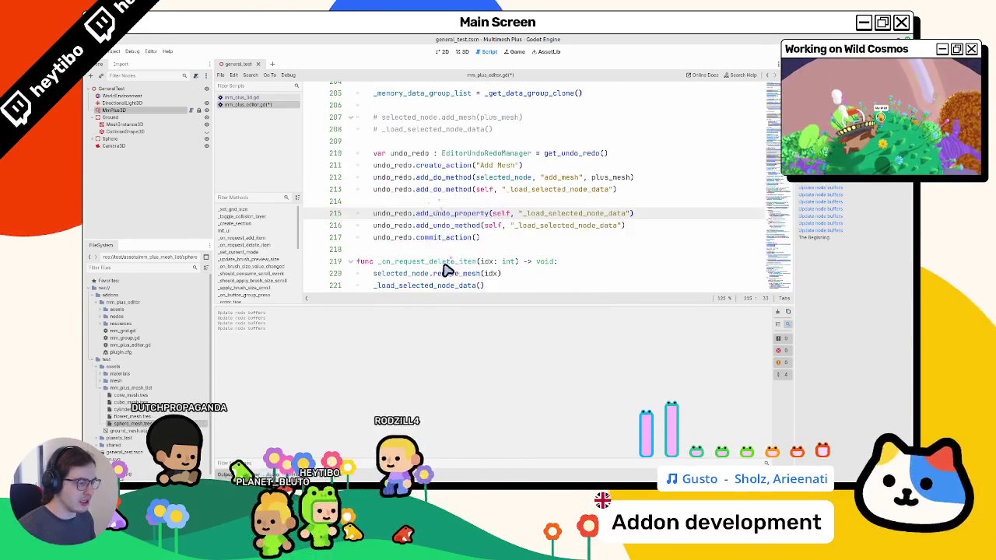
# Find the working data_group_list add_undo_property call in _add_to_history, then return to line 215
pyautogui.doubleClick(459, 219)
pyautogui.hotkey('ctrl', 'f')
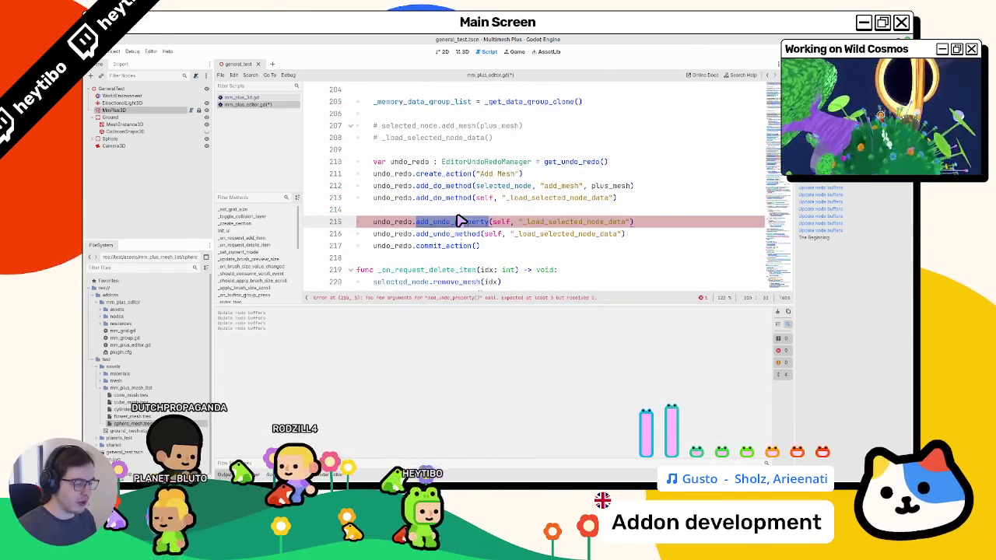
pyautogui.write('add_')
pyautogui.press('Return')
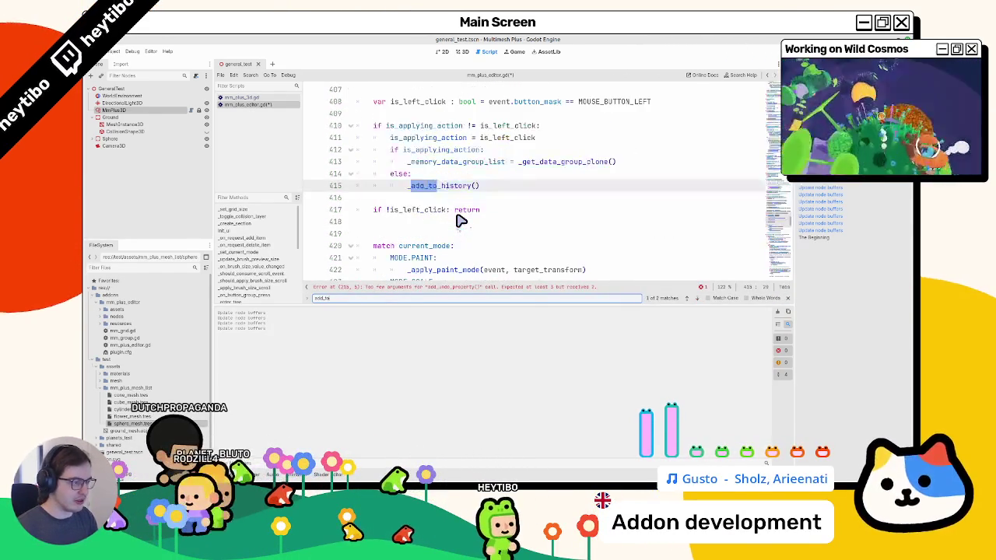
pyautogui.keyDown('ctrl'); pyautogui.click(424, 185); pyautogui.keyUp('ctrl')
pyautogui.scroll(-2, 460, 197)
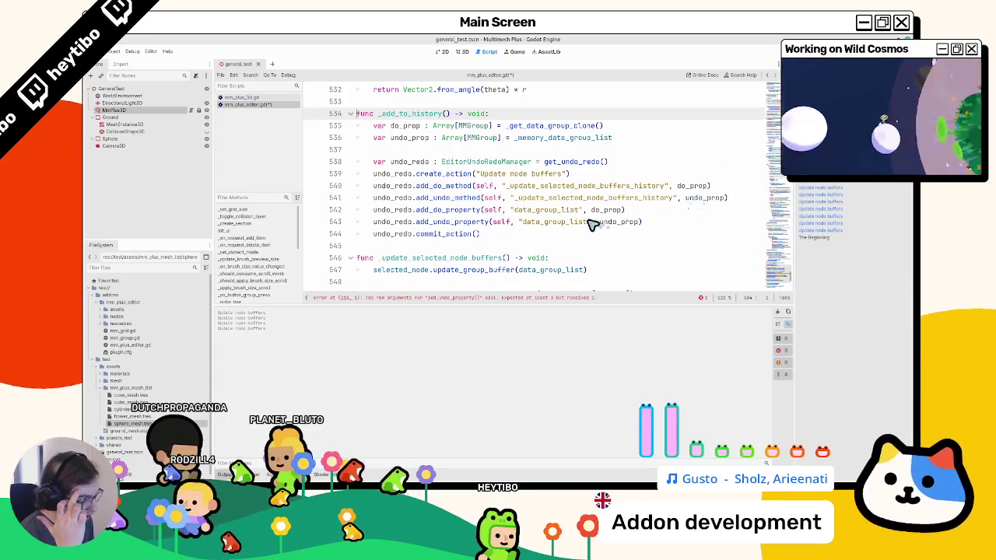
pyautogui.doubleClick(544, 210)
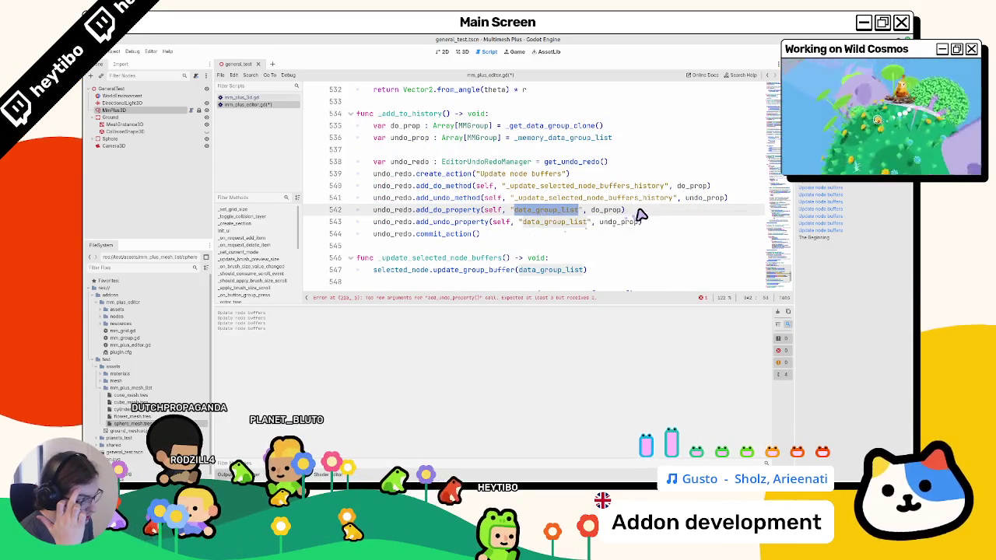
pyautogui.moveTo(642, 222)
pyautogui.mouseDown()
pyautogui.moveTo(420, 238)
pyautogui.moveTo(418, 225)
pyautogui.mouseUp()
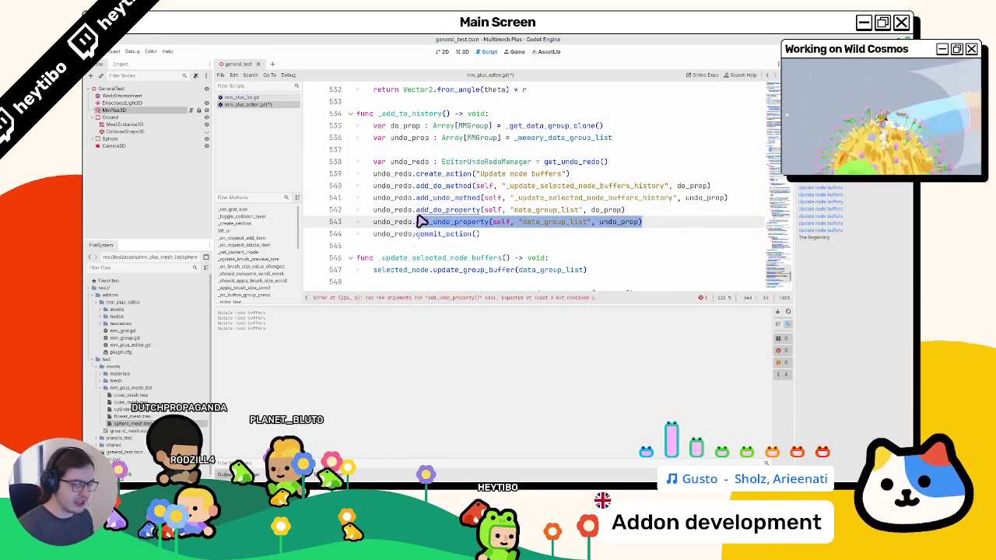
pyautogui.hotkey('ctrl', 'z')
pyautogui.scroll(2, 461, 165)
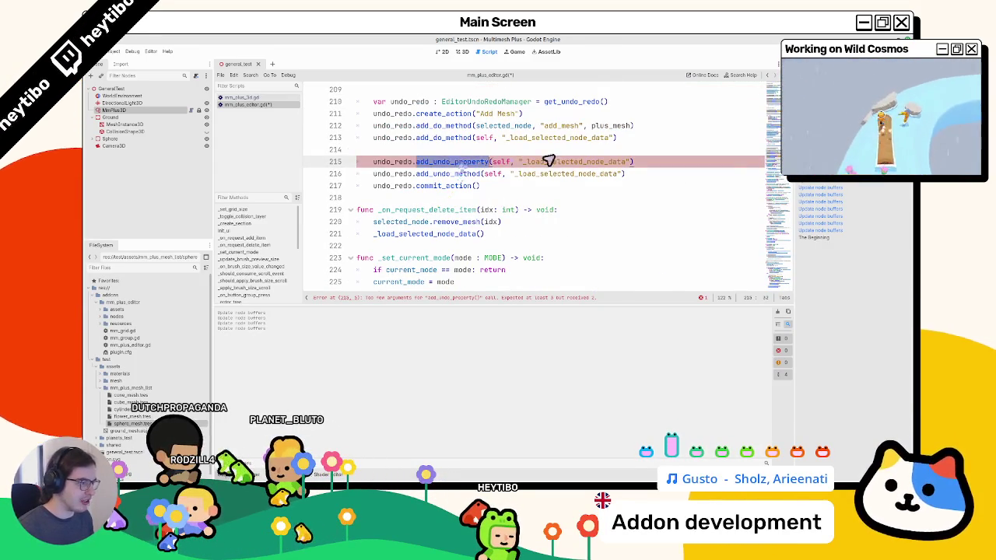
# Replace the faulty undo-property call on line 215 with the copied data_group_list call
pyautogui.moveTo(514, 162); pyautogui.dragTo(722, 169)
pyautogui.hotkey('ctrl', 'v')
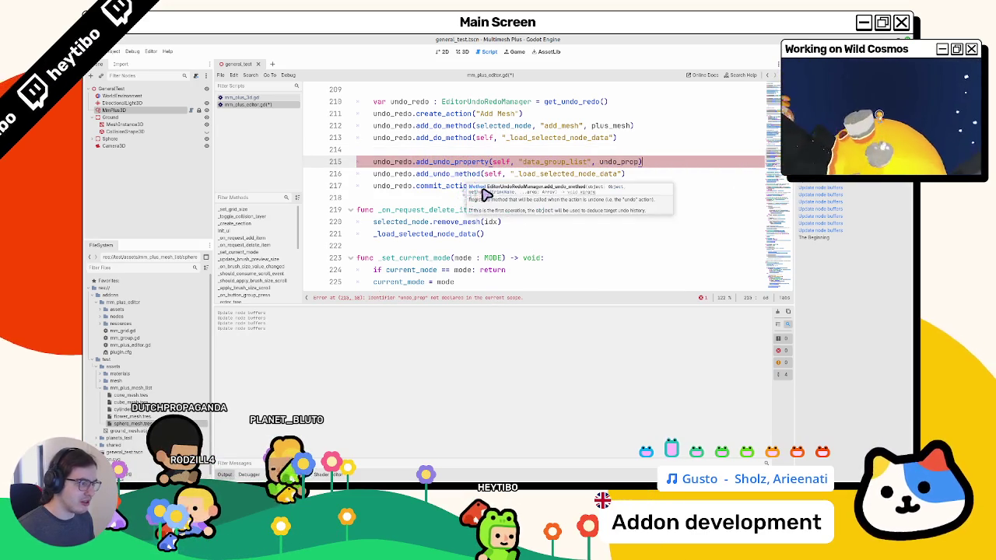
pyautogui.scroll(2, 455, 182)
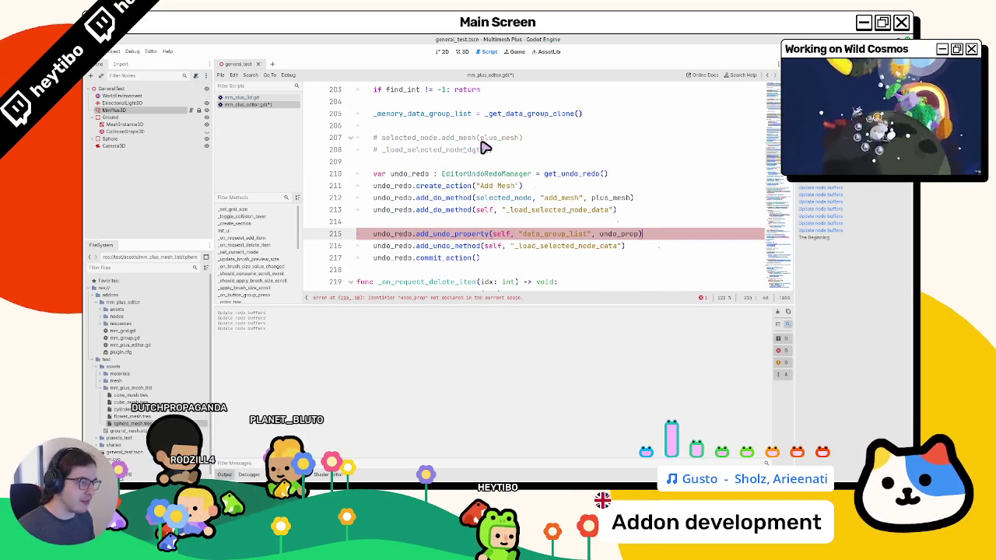
# Search the script to find where undo_prop is declared
pyautogui.doubleClick(441, 116)
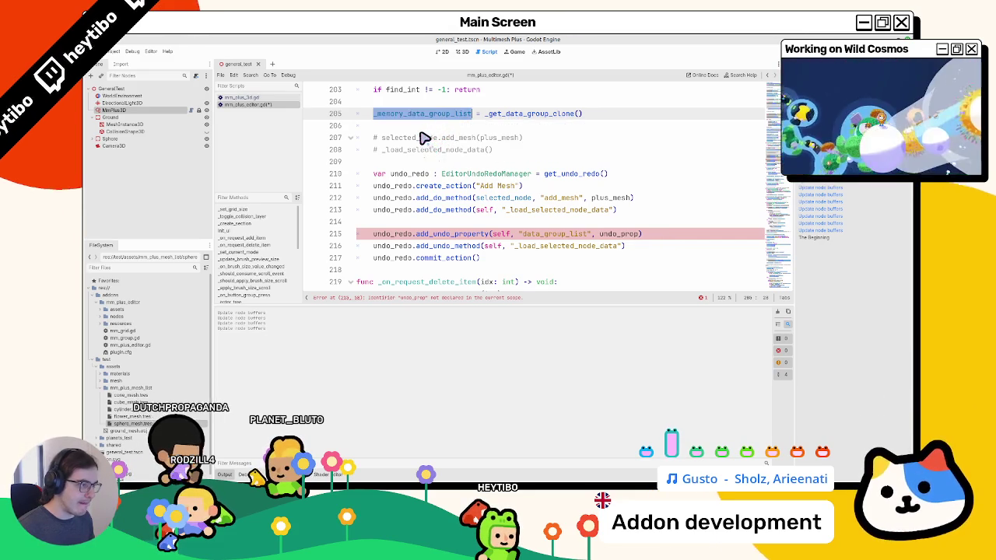
pyautogui.click(627, 236)
pyautogui.hotkey('ctrl', 'f')
pyautogui.press('Return')
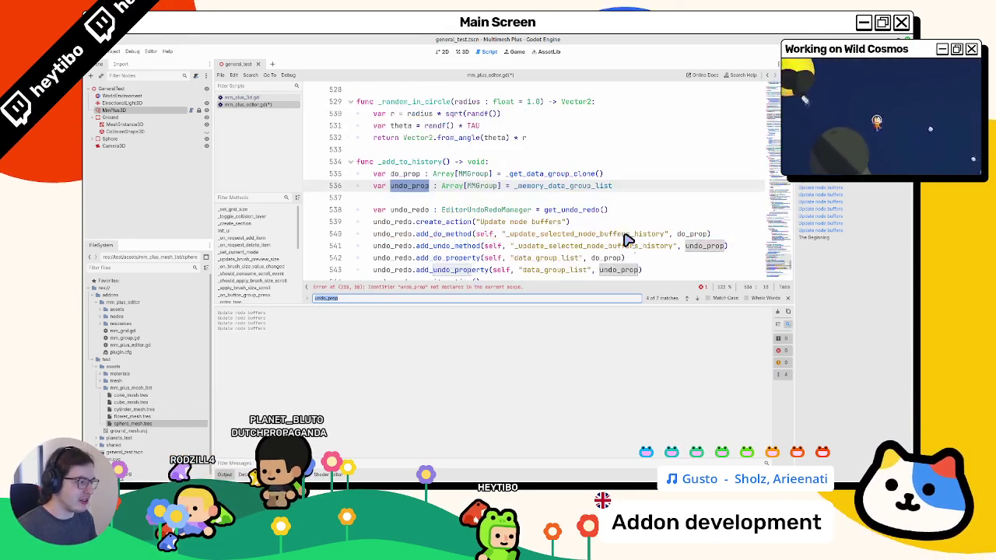
pyautogui.press('Escape')
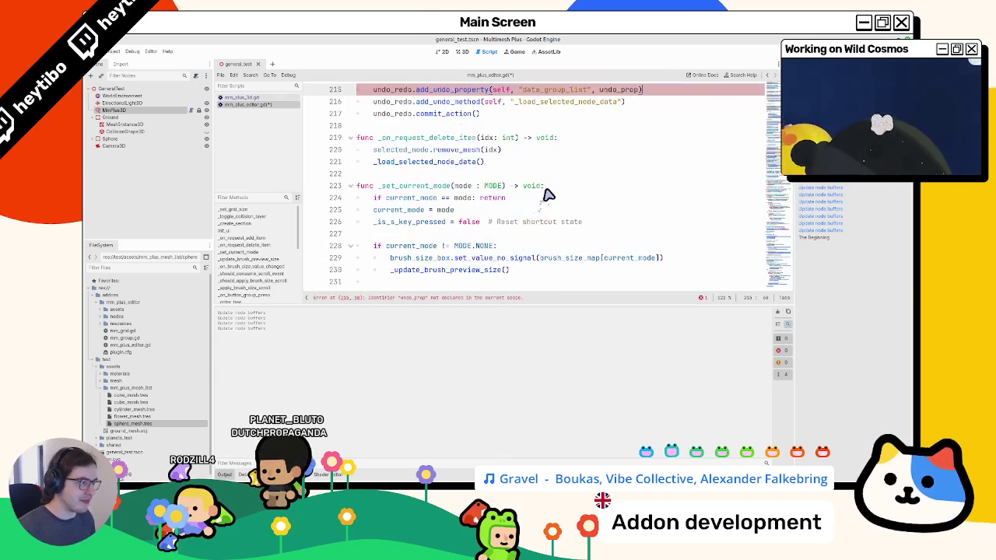
# Trace the uses of _memory_data_group_list through the script, including the input handler
pyautogui.doubleClick(411, 114)
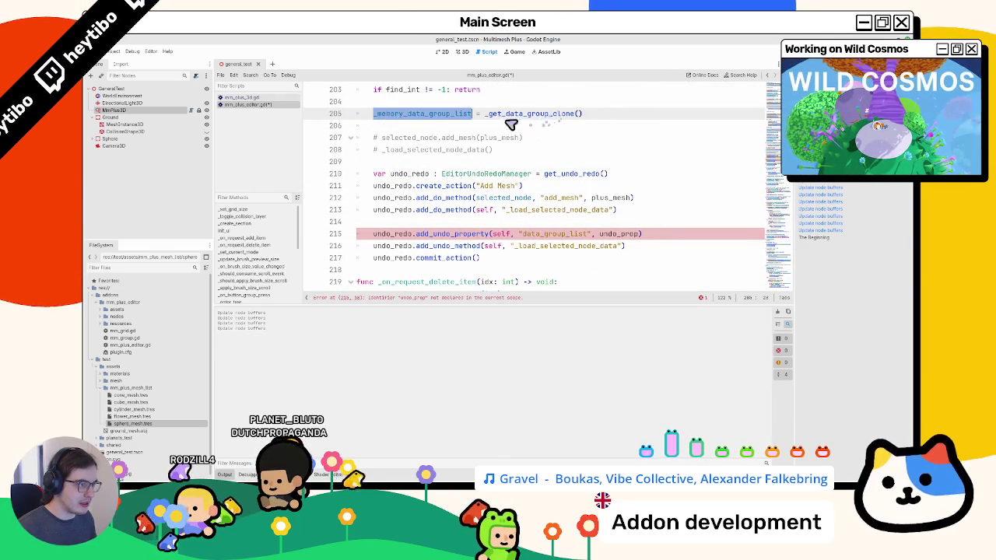
pyautogui.click(426, 126)
pyautogui.write('var unfo')
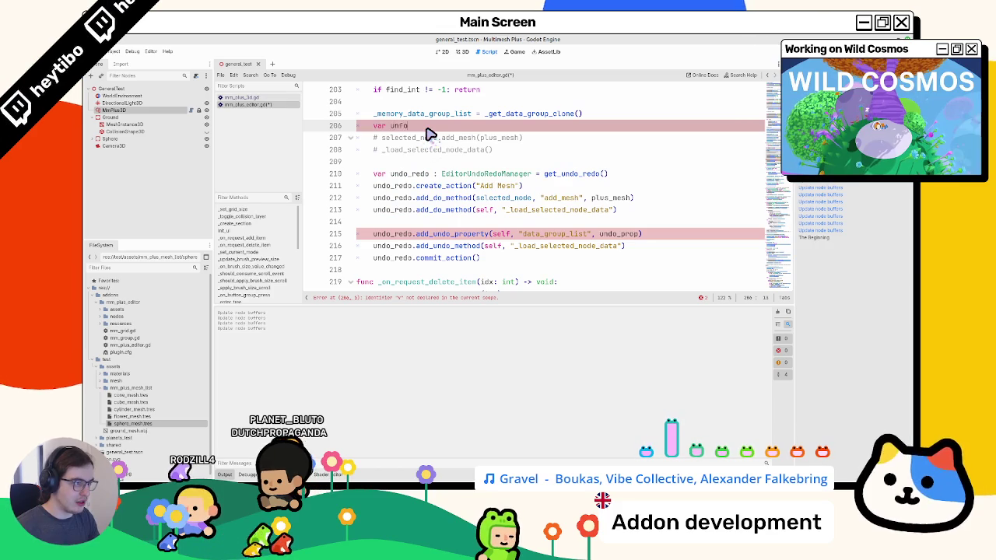
pyautogui.keyDown('ctrl'); pyautogui.click(436, 114); pyautogui.keyUp('ctrl')
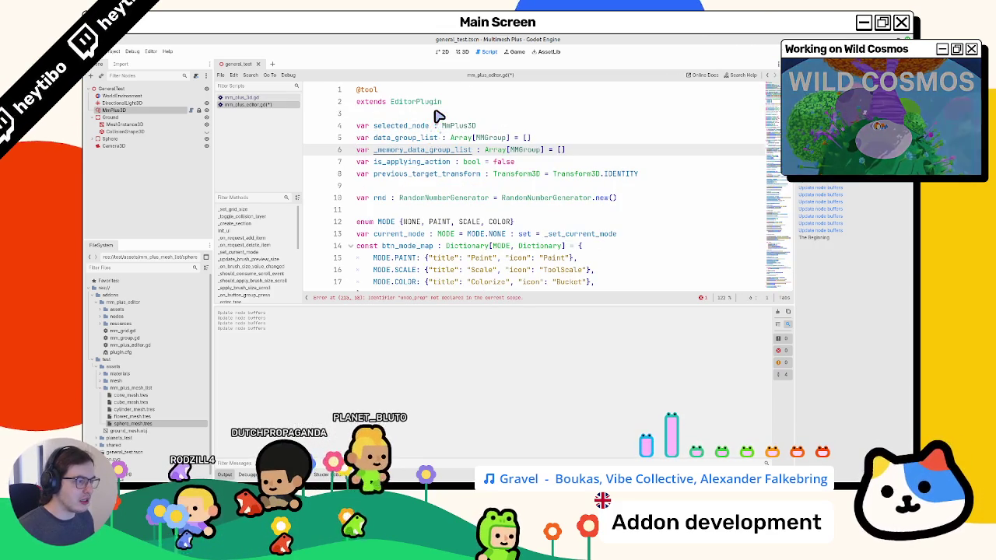
pyautogui.hotkey('ctrl', 'f')
pyautogui.press('Return')
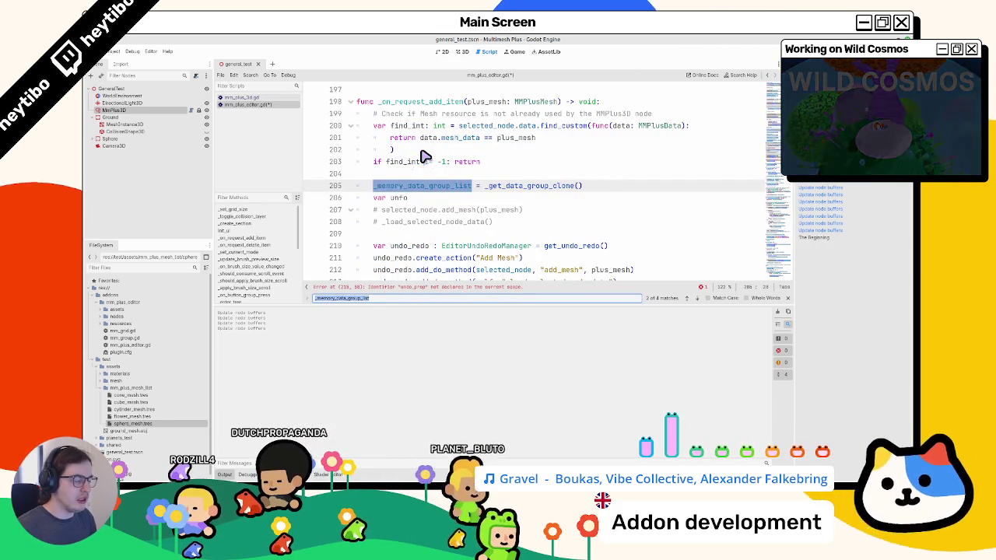
pyautogui.press('Return')
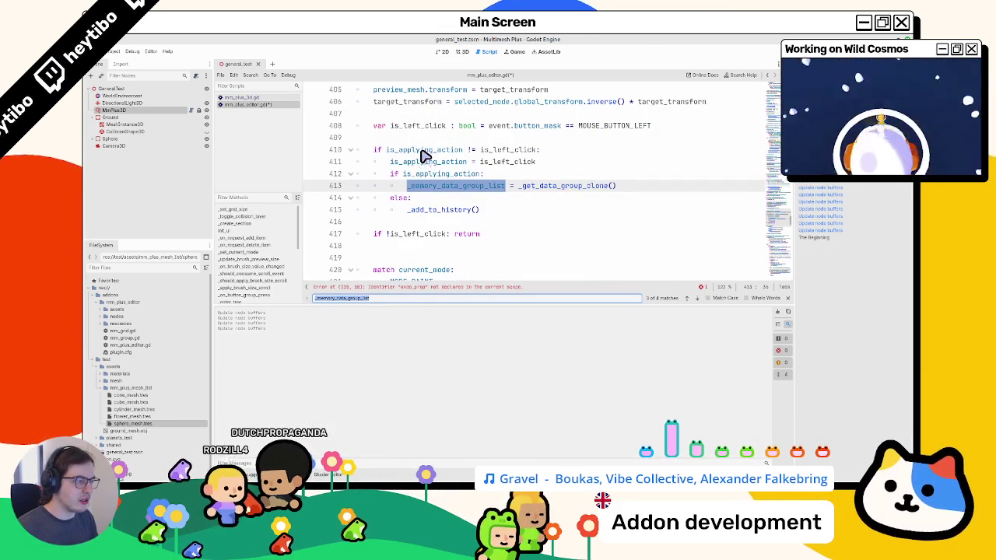
pyautogui.press('Escape')
pyautogui.hotkey('alt', 'Left')
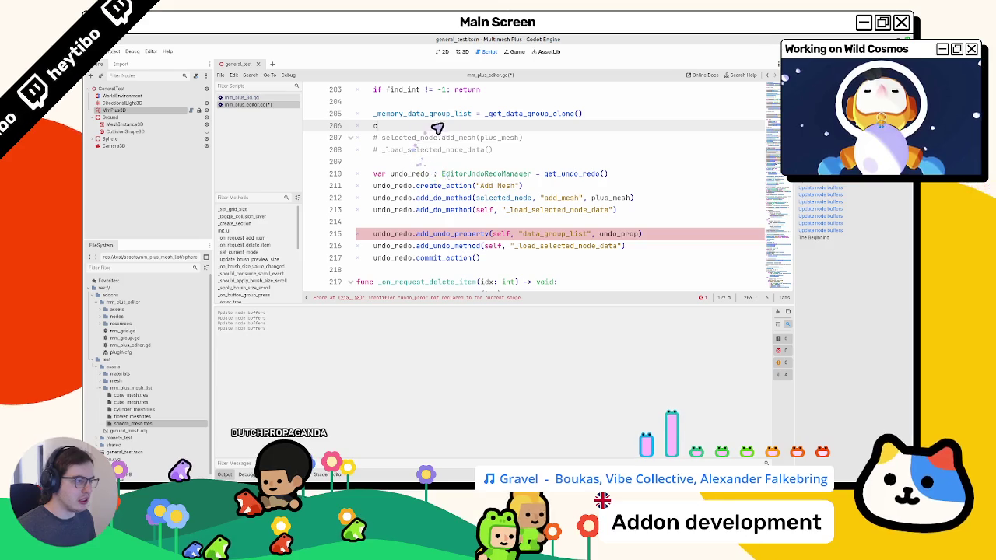
# Change line 205 to 'var undo_prop: Array[MMGroup] = _get_data_group_clone()'
pyautogui.click(625, 234)
pyautogui.doubleClick(450, 114)
pyautogui.write('va')
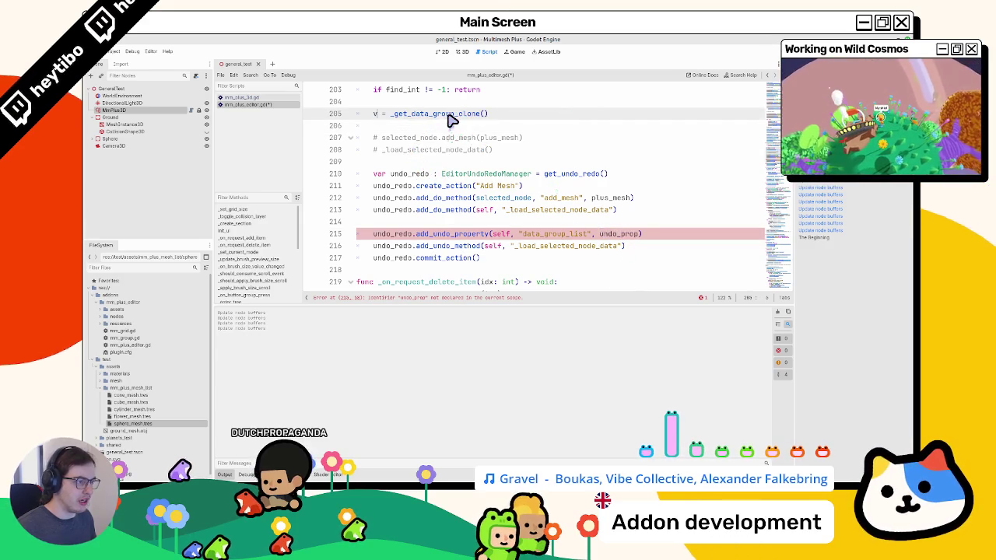
pyautogui.write('r undo_prop')
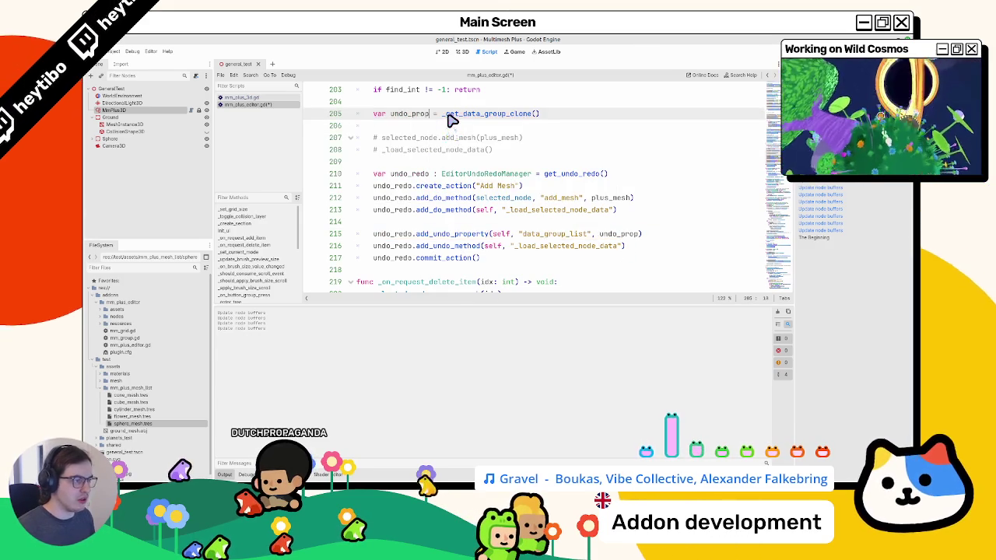
pyautogui.keyDown('ctrl'); pyautogui.click(447, 114); pyautogui.keyUp('ctrl')
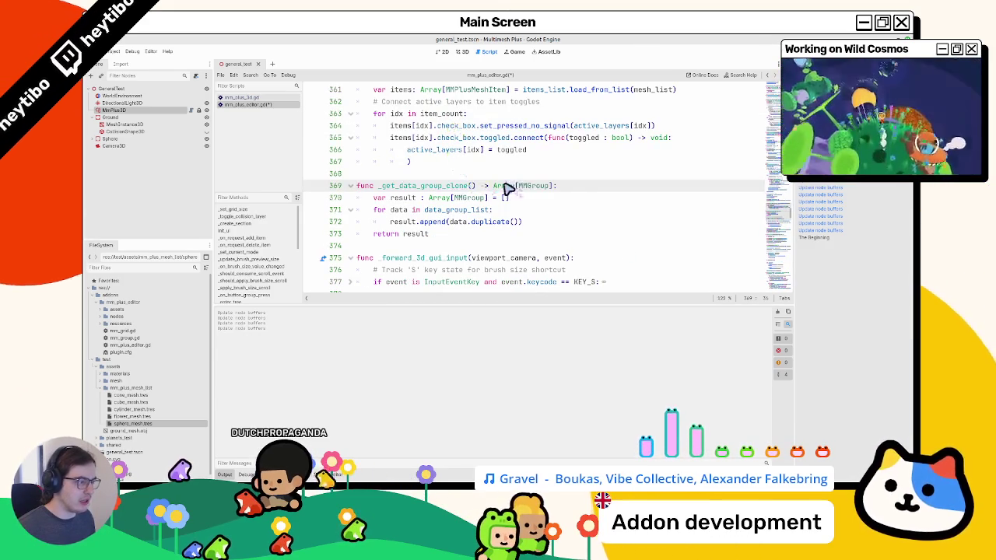
pyautogui.moveTo(493, 186); pyautogui.dragTo(553, 186)
pyautogui.hotkey('alt', 'Left')
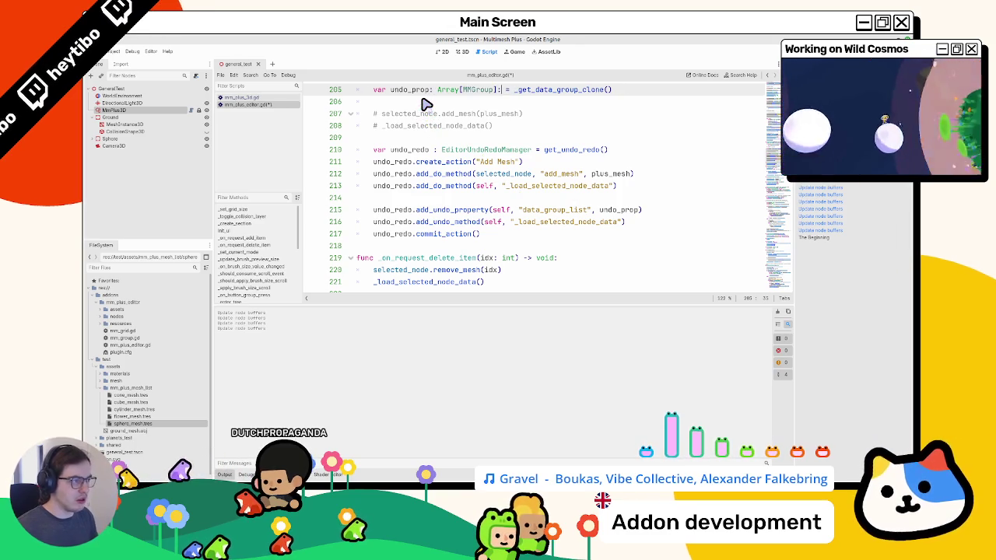
pyautogui.doubleClick(413, 88)
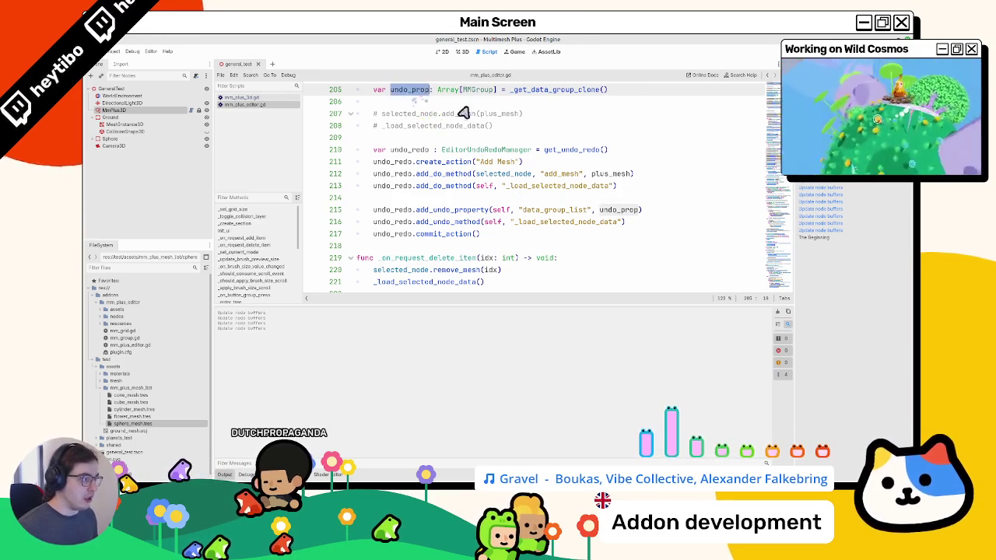
# Check data_group_list, undo_prop and _load_selected_node_data on lines 215–216, then return to 3D
pyautogui.scroll(1, 545, 221)
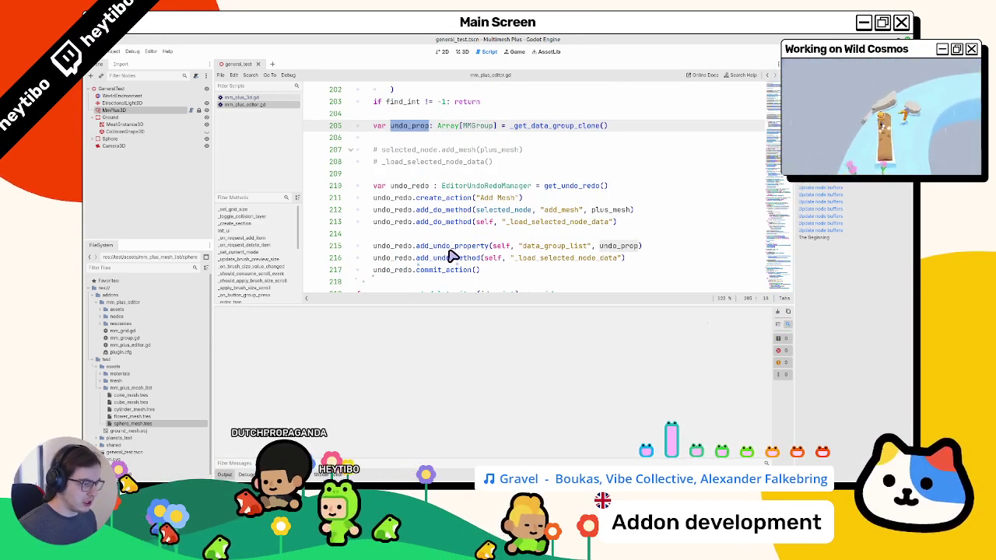
pyautogui.doubleClick(587, 247)
pyautogui.doubleClick(619, 246)
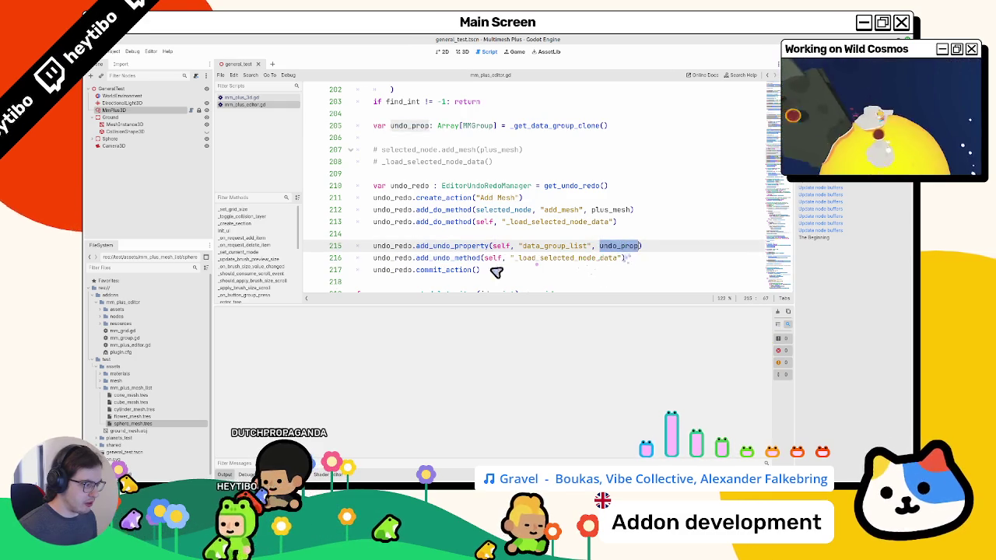
pyautogui.doubleClick(611, 257)
pyautogui.click(467, 53)
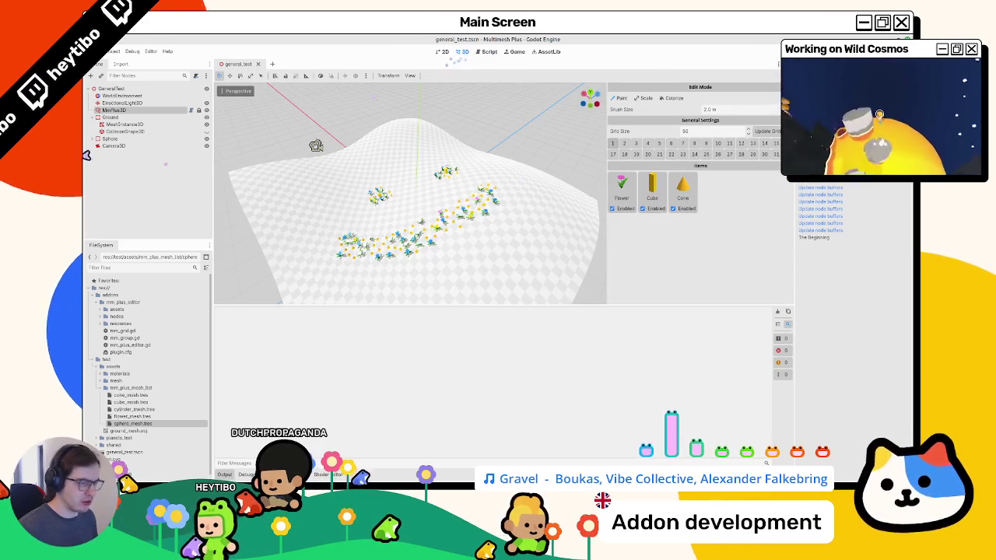
# Paint flower, cube and cone instances, undo and redo the strokes, and clear the output
pyautogui.moveTo(429, 223)
pyautogui.mouseDown()
pyautogui.moveTo(510, 267)
pyautogui.moveTo(411, 272)
pyautogui.mouseUp()
pyautogui.hotkey('ctrl', 'z')
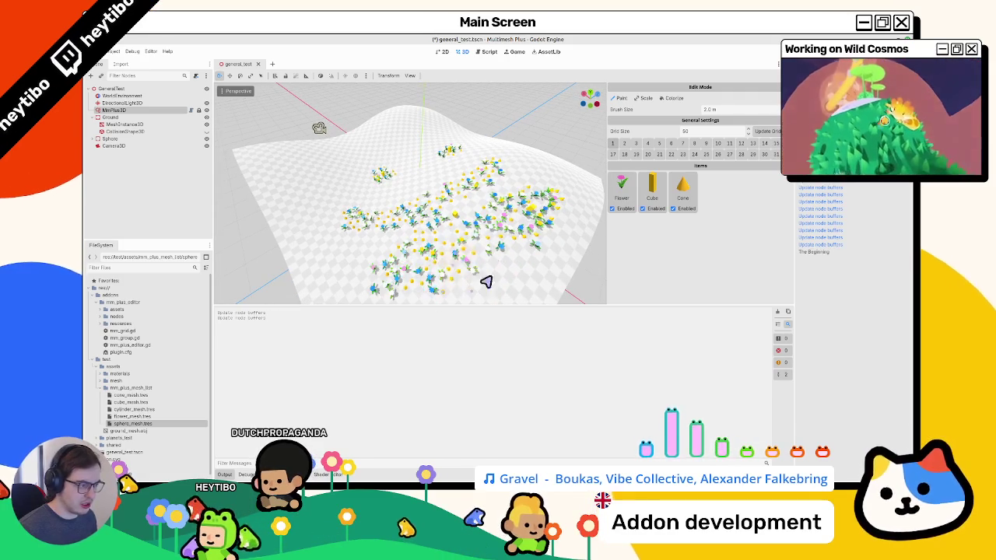
pyautogui.hotkey('ctrl', 'z')
pyautogui.hotkey('ctrl', 'shift', 'z')
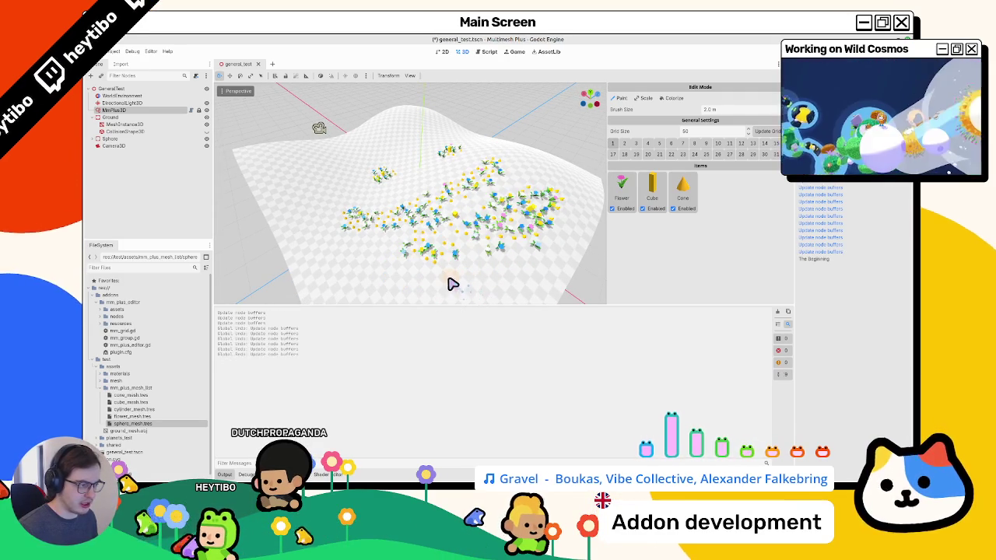
pyautogui.hotkey('ctrl', 'z')
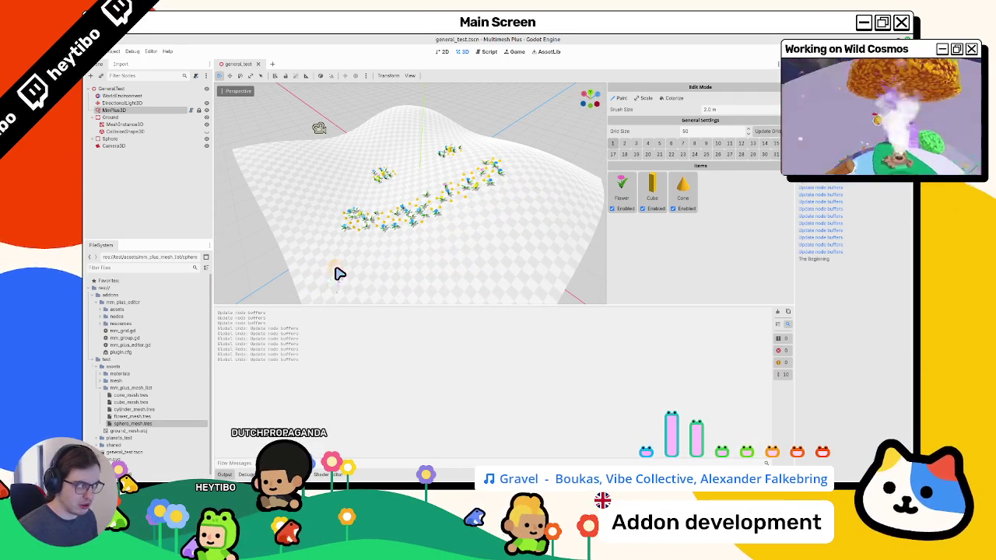
pyautogui.hotkey('ctrl', 'alt', 'k')
# Add sphere_mesh.tres as a new paint item, paint a mixed patch, and undo twice
pyautogui.moveTo(132, 431); pyautogui.dragTo(731, 238)
pyautogui.moveTo(458, 253)
pyautogui.mouseDown()
pyautogui.moveTo(474, 283)
pyautogui.moveTo(602, 213)
pyautogui.moveTo(583, 182)
pyautogui.moveTo(565, 197)
pyautogui.mouseUp()
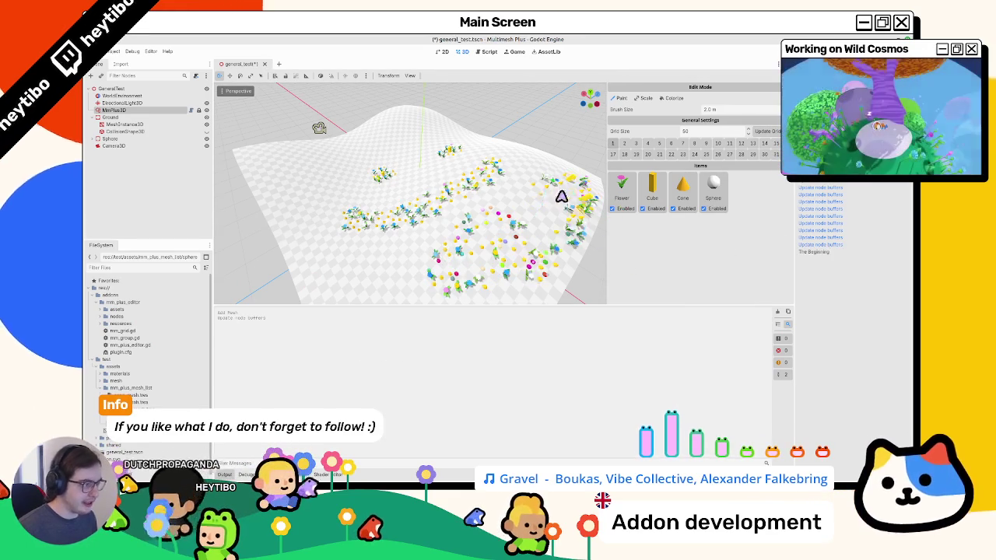
pyautogui.hotkey('ctrl', 'z')
pyautogui.hotkey('ctrl', 'z')
pyautogui.hotkey('ctrl', 'z')
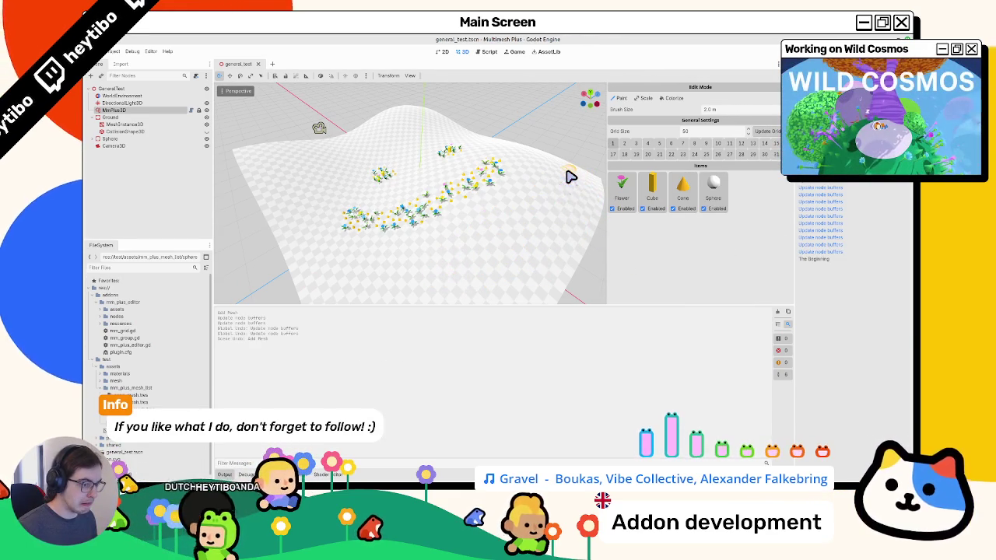
pyautogui.hotkey('ctrl', 'z')
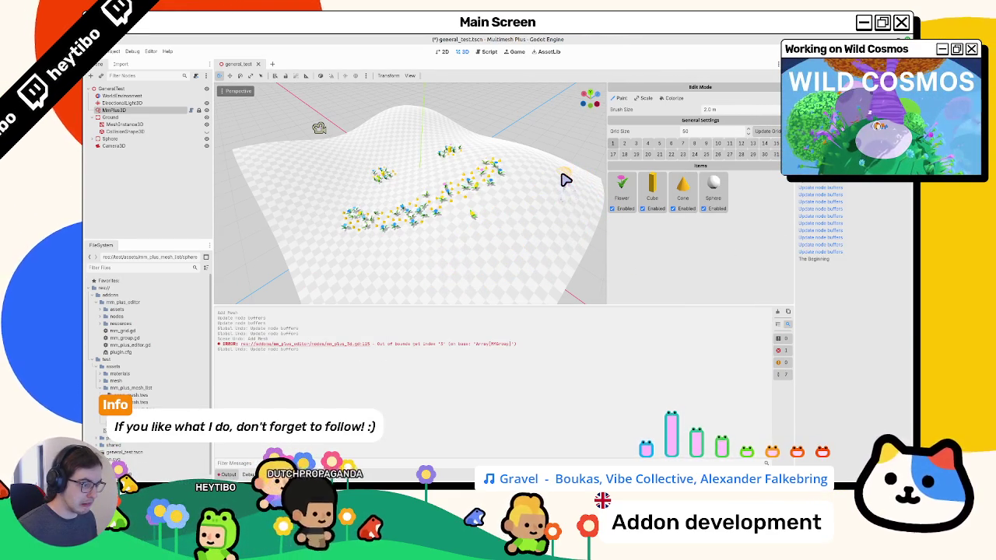
# Paint flower patches on the right and centre, testing undo and redo on each
pyautogui.moveTo(540, 184)
pyautogui.mouseDown()
pyautogui.moveTo(498, 231)
pyautogui.moveTo(535, 210)
pyautogui.mouseUp()
pyautogui.hotkey('ctrl', 'z')
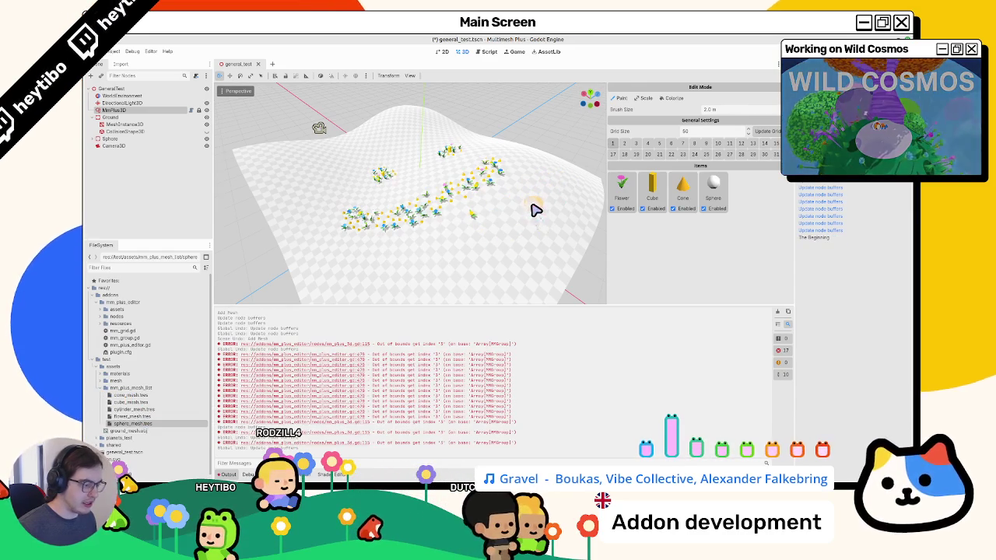
pyautogui.hotkey('ctrl', 'shift', 'z')
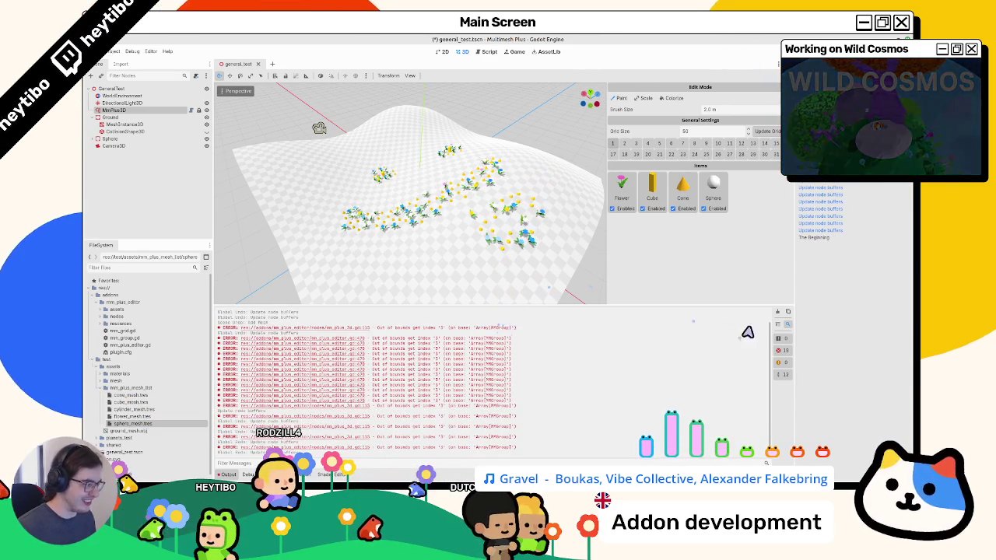
pyautogui.moveTo(441, 274)
pyautogui.mouseDown()
pyautogui.moveTo(467, 285)
pyautogui.moveTo(418, 258)
pyautogui.moveTo(420, 274)
pyautogui.mouseUp()
pyautogui.hotkey('ctrl', 'z')
pyautogui.hotkey('ctrl', 'z')
pyautogui.hotkey('ctrl', 'z')
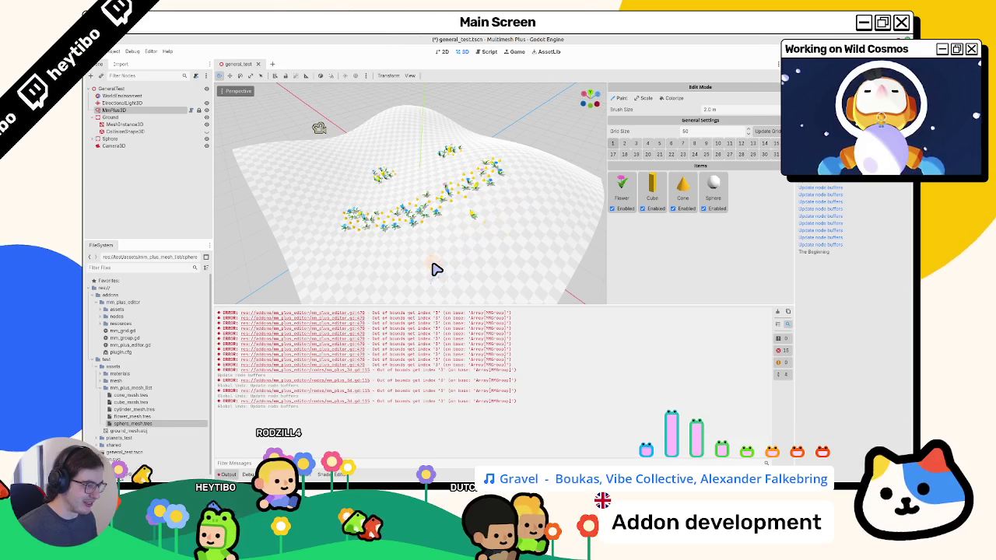
pyautogui.hotkey('ctrl', 'z')
pyautogui.hotkey('ctrl', 'z')
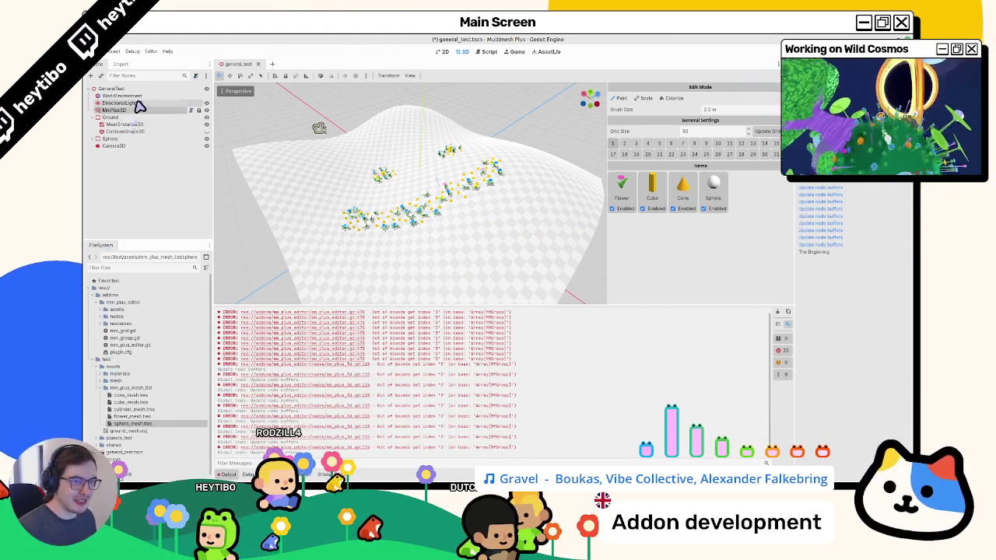
pyautogui.hotkey('ctrl', 'z')
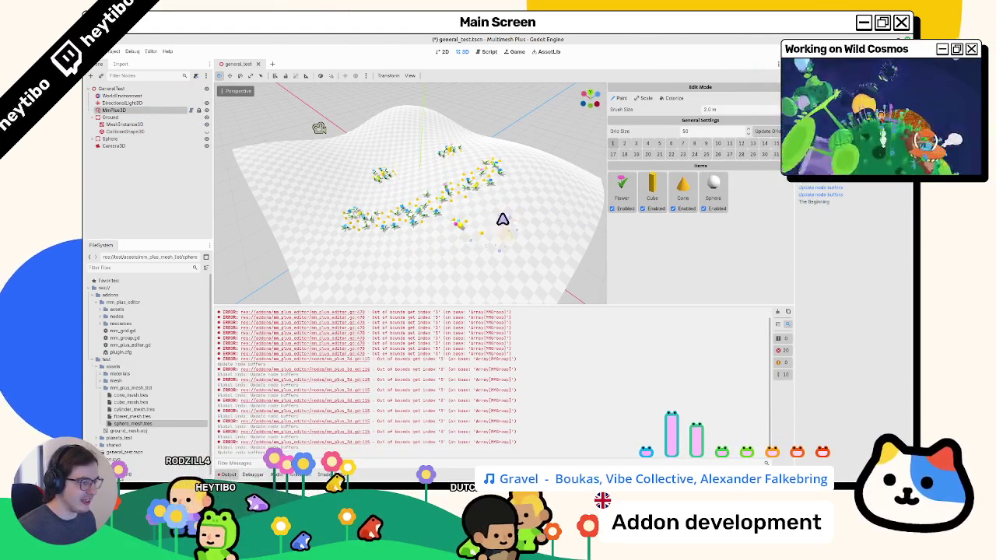
pyautogui.hotkey('ctrl', 'z')
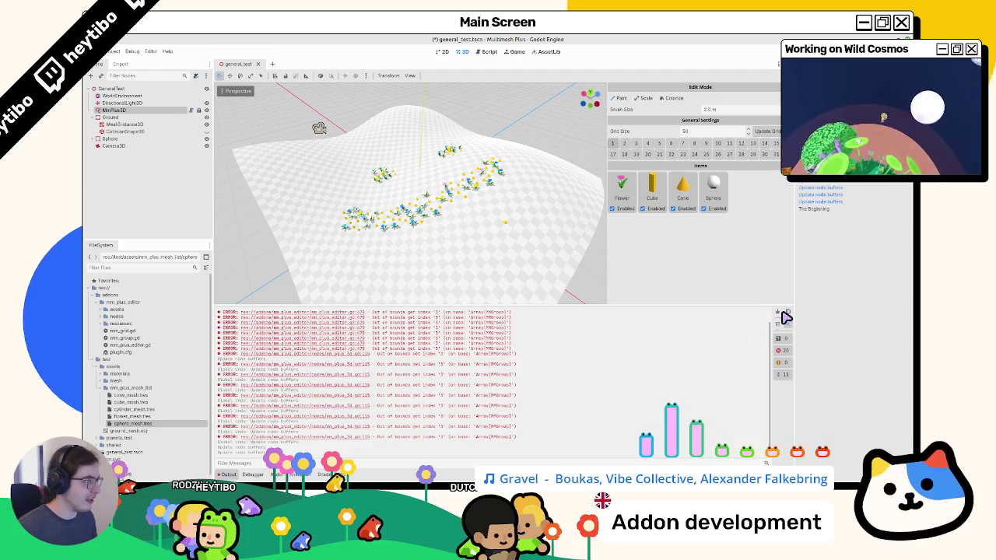
# Clear the output, reselect the MmPlus3D node, and save the scene
pyautogui.click(781, 313)
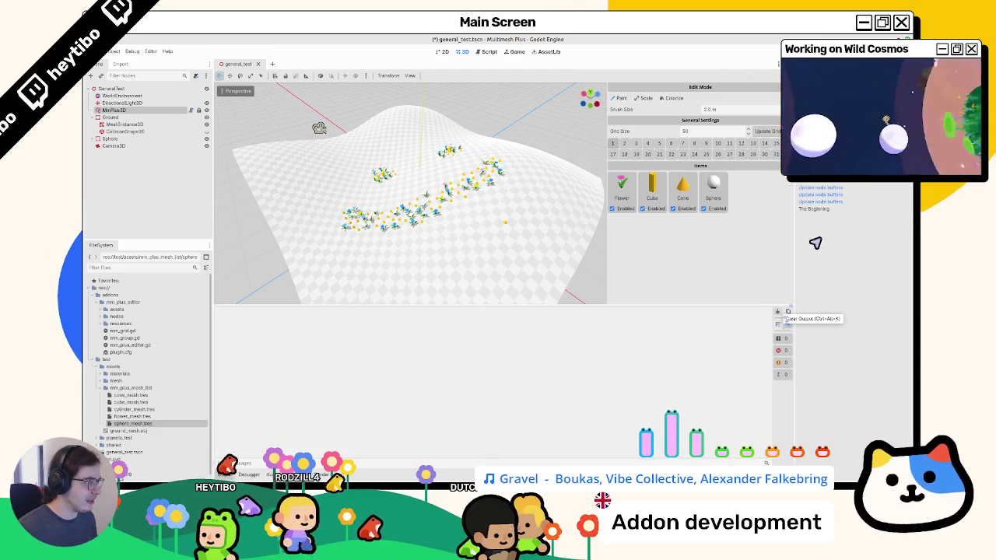
pyautogui.click(831, 201)
pyautogui.click(123, 117)
pyautogui.click(132, 111)
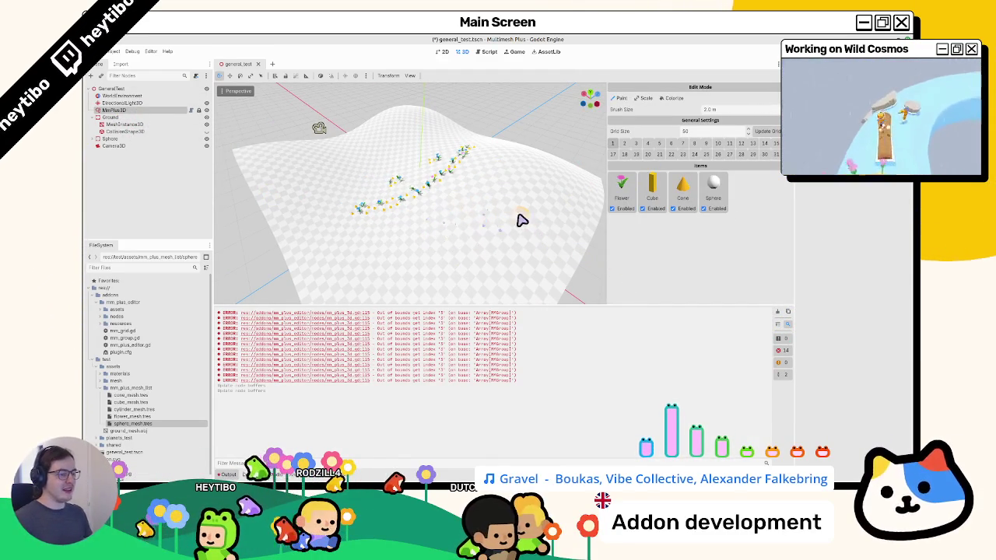
pyautogui.hotkey('ctrl', 's')
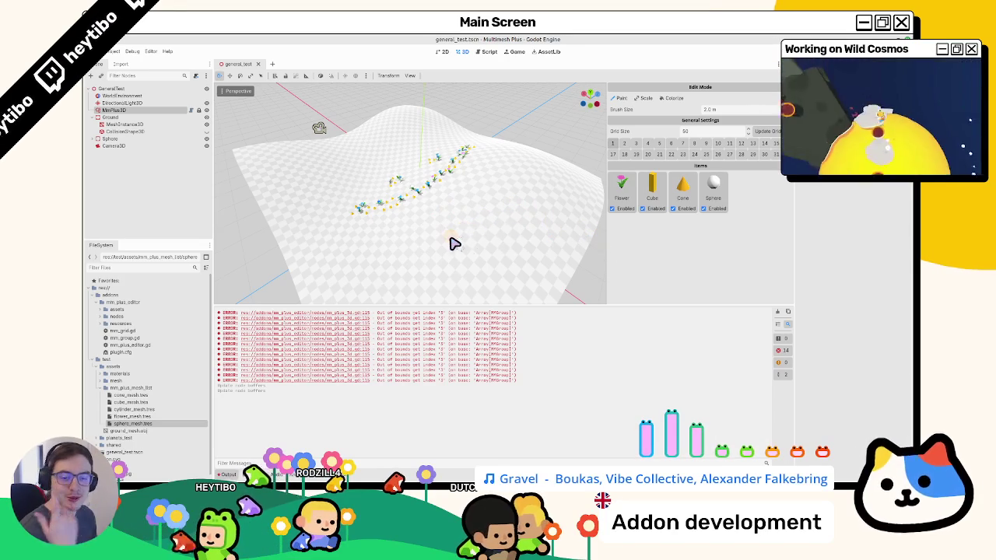
pyautogui.click(489, 53)
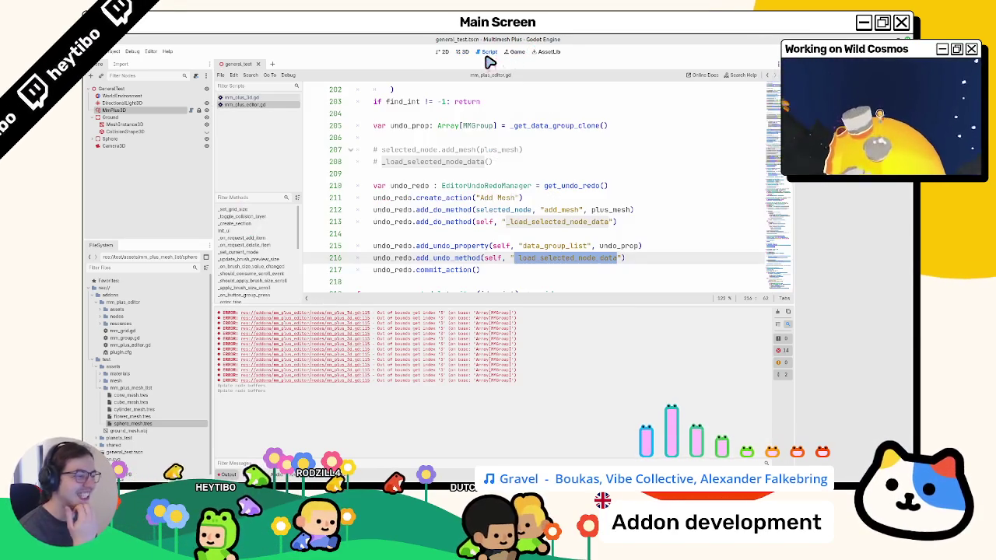
# Inspect the add_mesh add_do_method call on line 212 and data_group_list on line 215
pyautogui.doubleClick(559, 210)
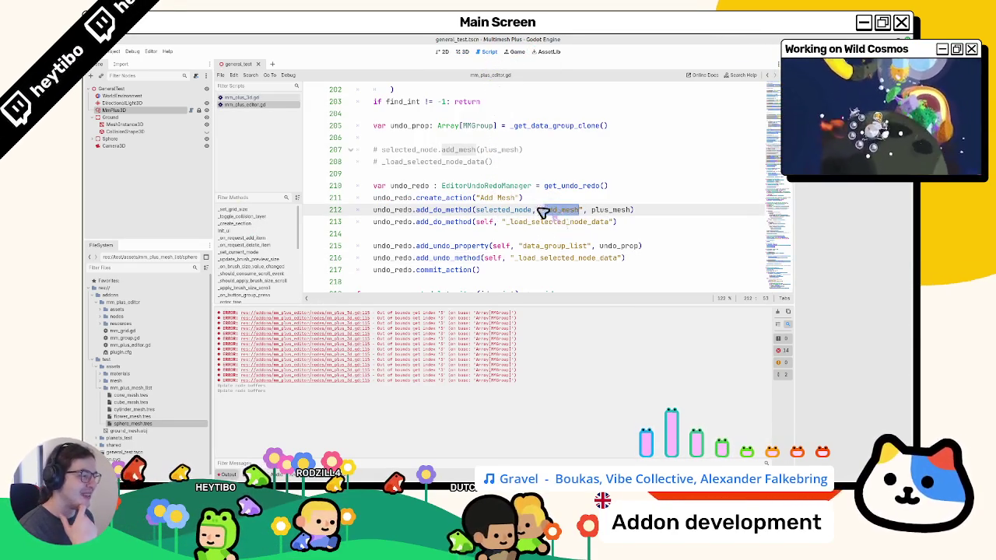
pyautogui.moveTo(515, 217); pyautogui.dragTo(631, 220)
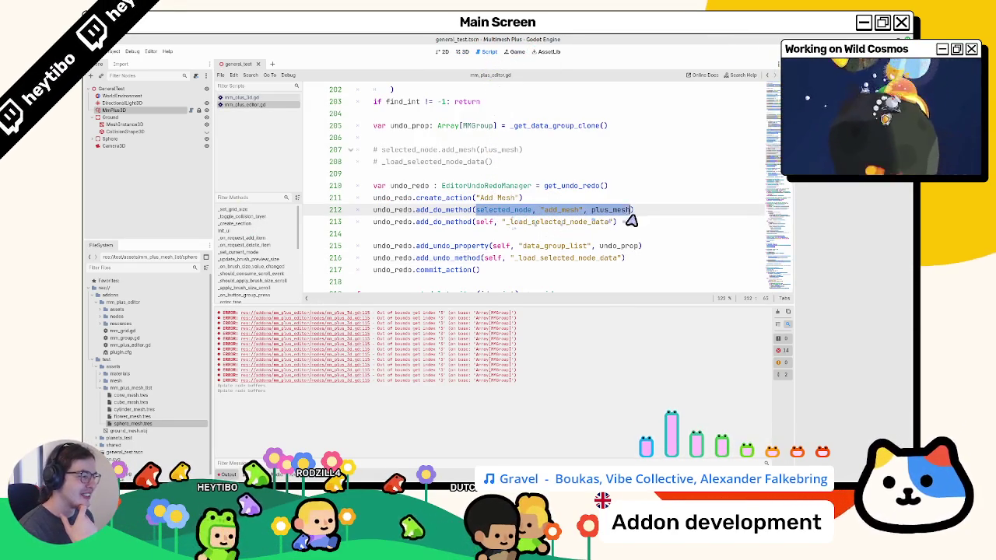
pyautogui.doubleClick(569, 211)
pyautogui.scroll(-2, 566, 216)
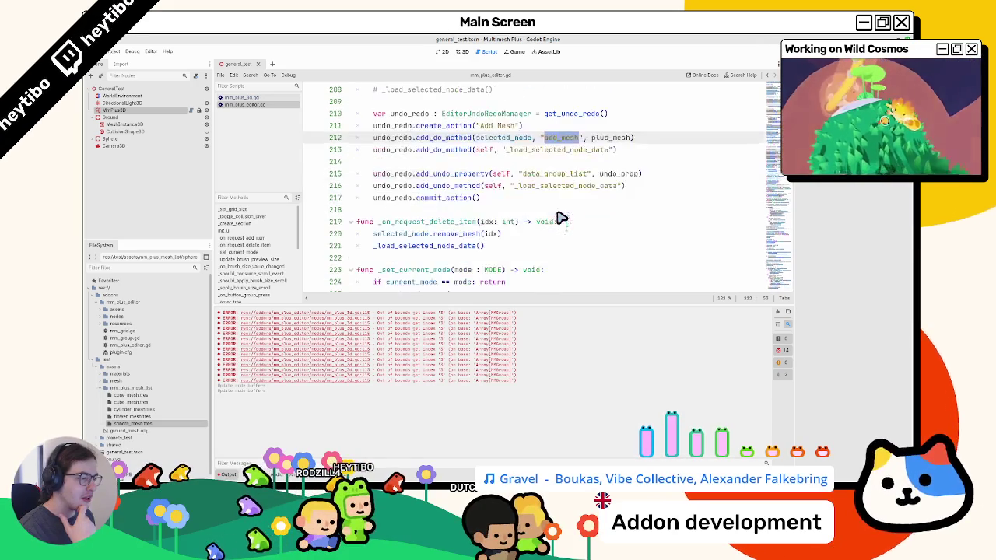
pyautogui.doubleClick(549, 174)
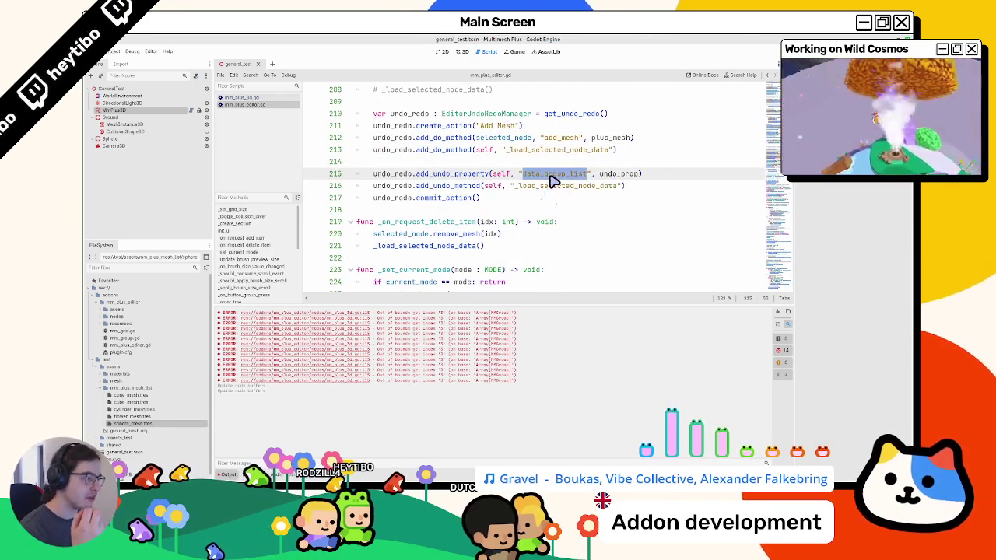
pyautogui.scroll(2, 549, 184)
pyautogui.scroll(1, 549, 184)
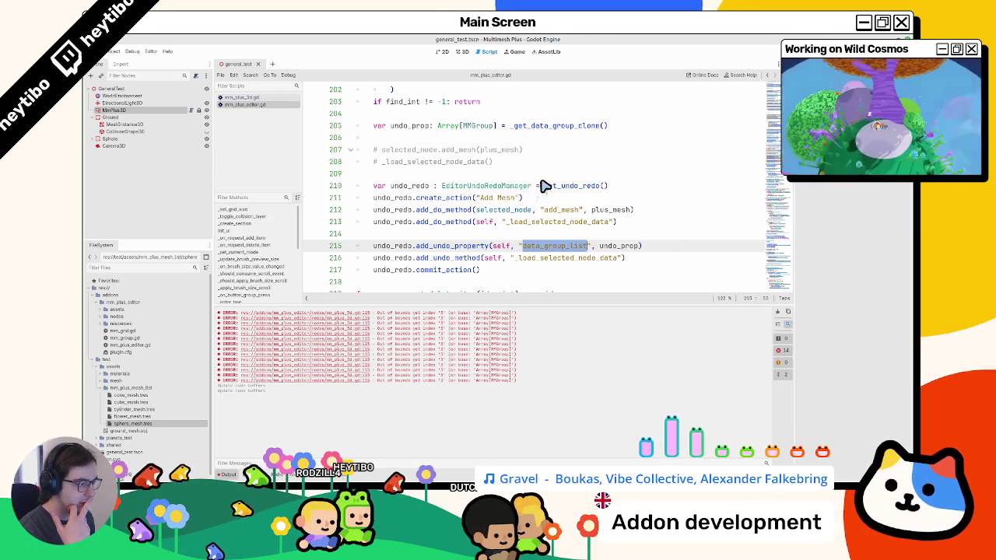
# Search for undo_prop from line 205 to reach its match in _add_to_history at line 536
pyautogui.click(522, 269)
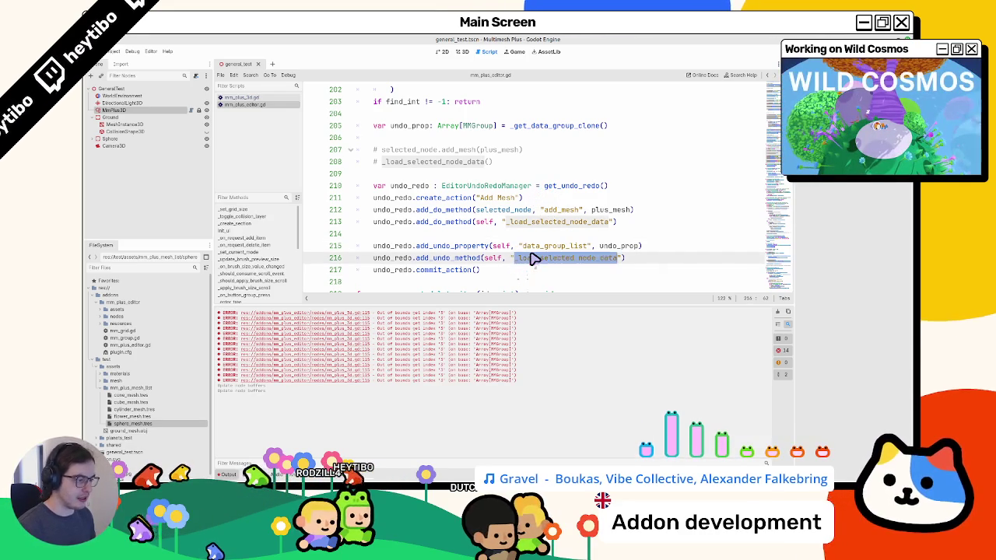
pyautogui.doubleClick(536, 246)
pyautogui.doubleClick(428, 126)
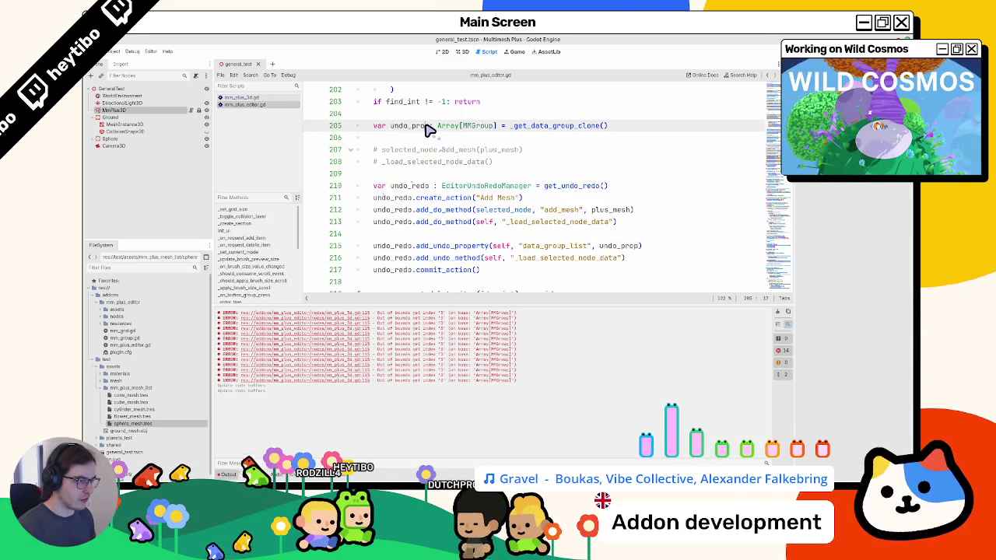
pyautogui.hotkey('ctrl', 'f')
pyautogui.press('Return')
pyautogui.press('Return')
pyautogui.press('Return')
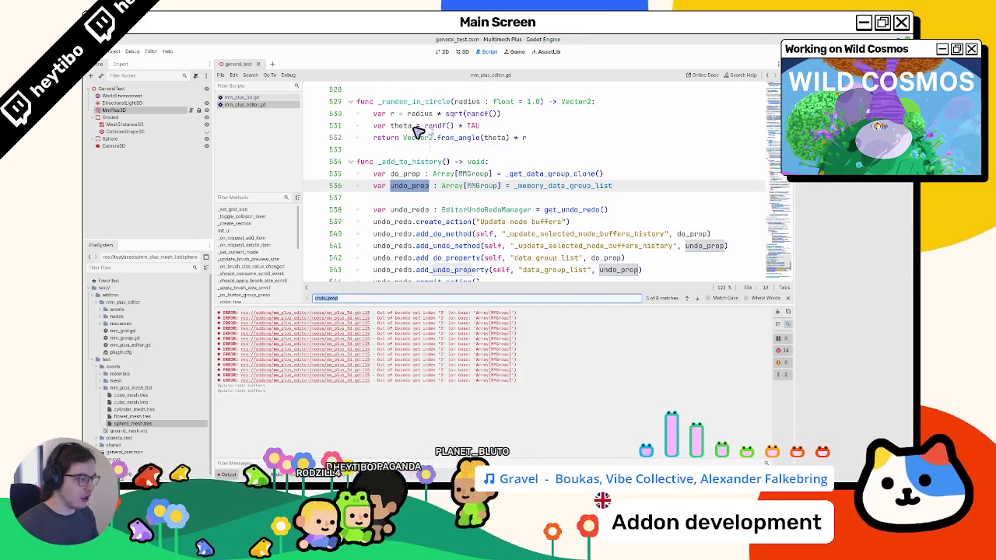
# Examine the _update_selected_node_buffers_history call on lines 540–541 in _add_to_history
pyautogui.scroll(-1, 482, 234)
pyautogui.press('Escape')
pyautogui.doubleClick(569, 213)
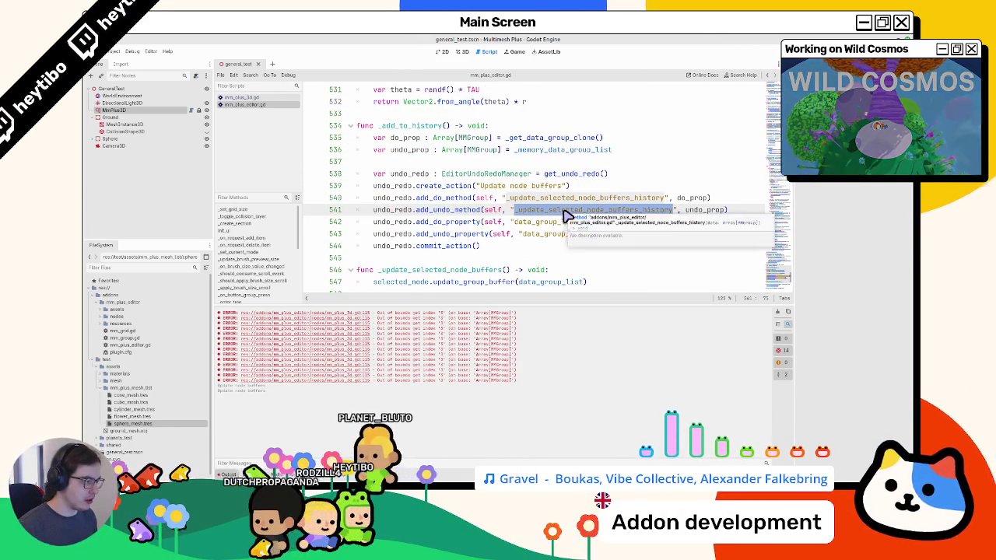
pyautogui.scroll(-2, 566, 215)
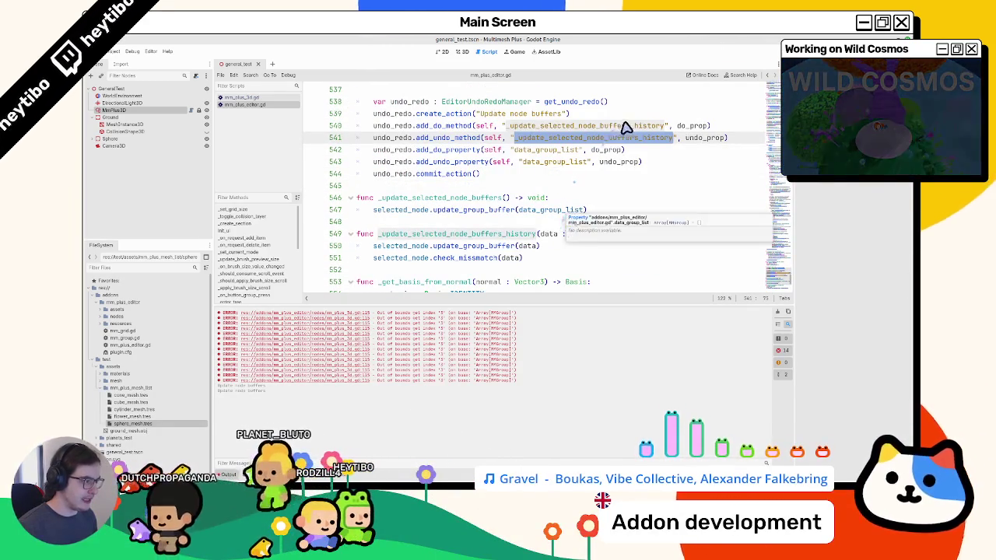
pyautogui.moveTo(673, 137)
pyautogui.mouseDown()
pyautogui.moveTo(706, 129)
pyautogui.moveTo(729, 143)
pyautogui.moveTo(536, 142)
pyautogui.mouseUp()
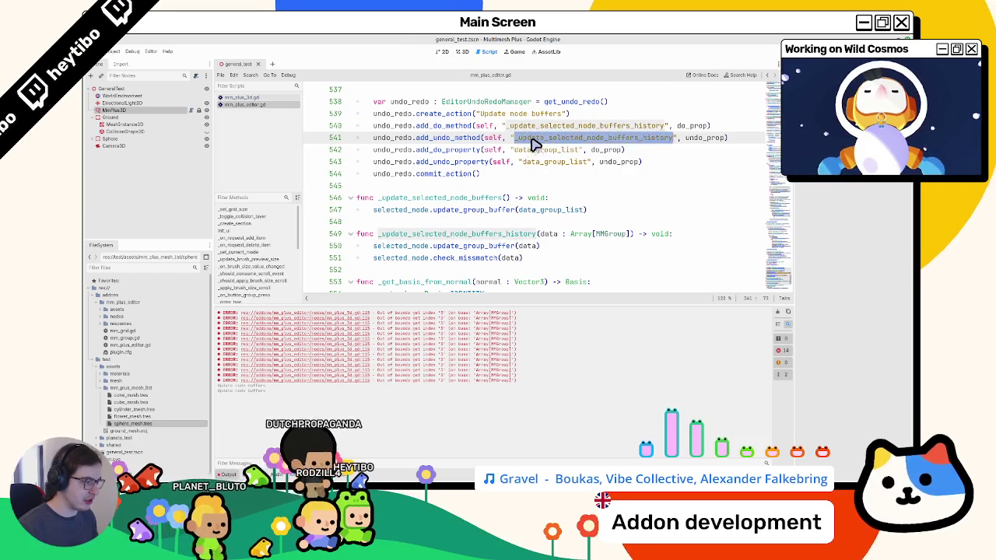
# Go back to the Add Mesh code, search undo_prop again, and select line 541
pyautogui.hotkey('alt', 'Left')
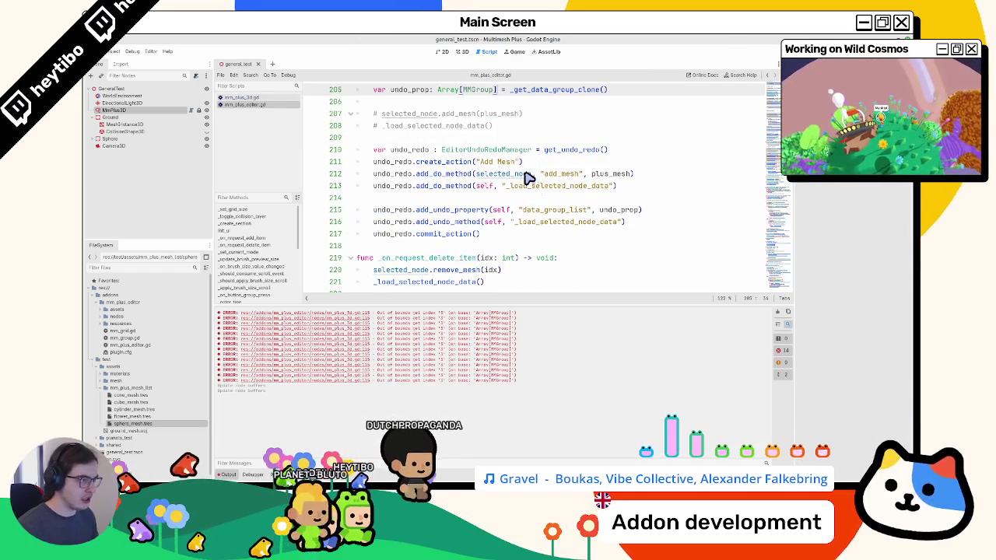
pyautogui.hotkey('ctrl', 'f')
pyautogui.press('Return')
pyautogui.press('Return')
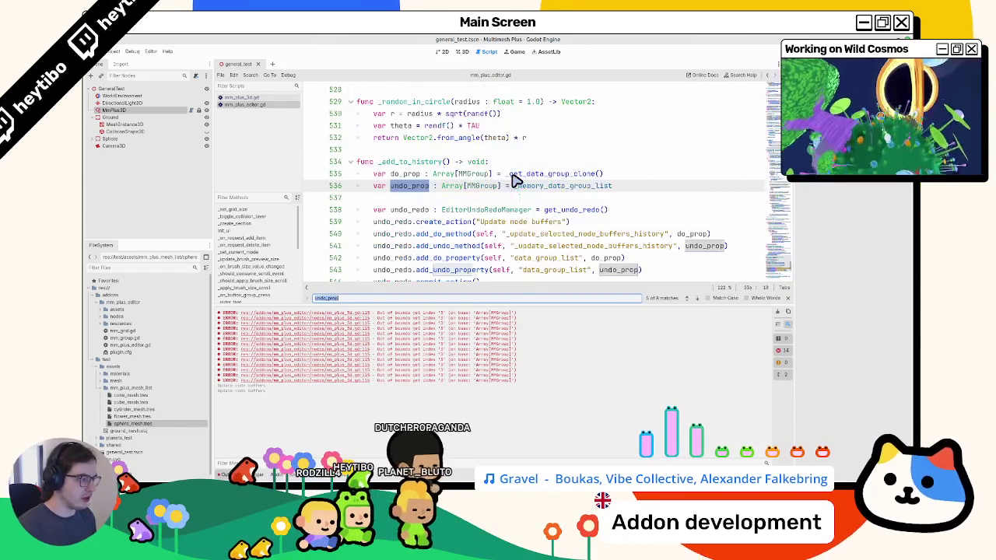
pyautogui.press('Escape')
pyautogui.scroll(-1, 567, 211)
pyautogui.moveTo(374, 210); pyautogui.dragTo(827, 213)
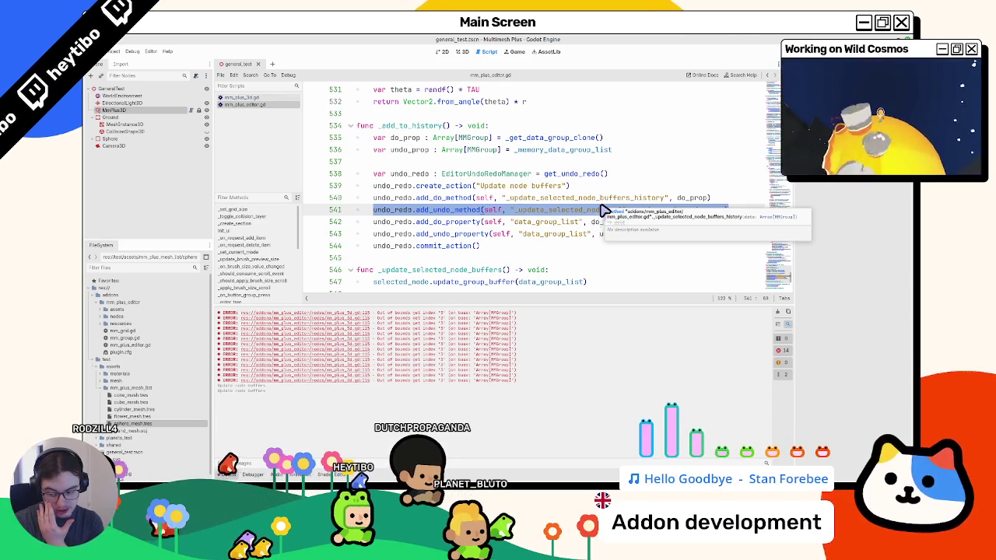
# Undo and redo edits until line 216 calls add_undo_method for _update_selected_node_buffers_history with undo_prop
pyautogui.tripleClick(544, 223)
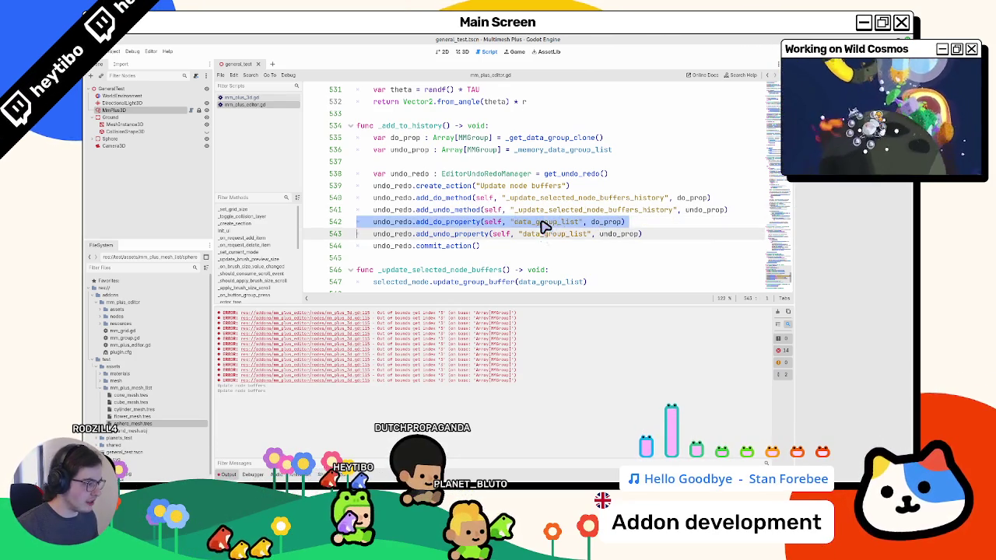
pyautogui.doubleClick(549, 210)
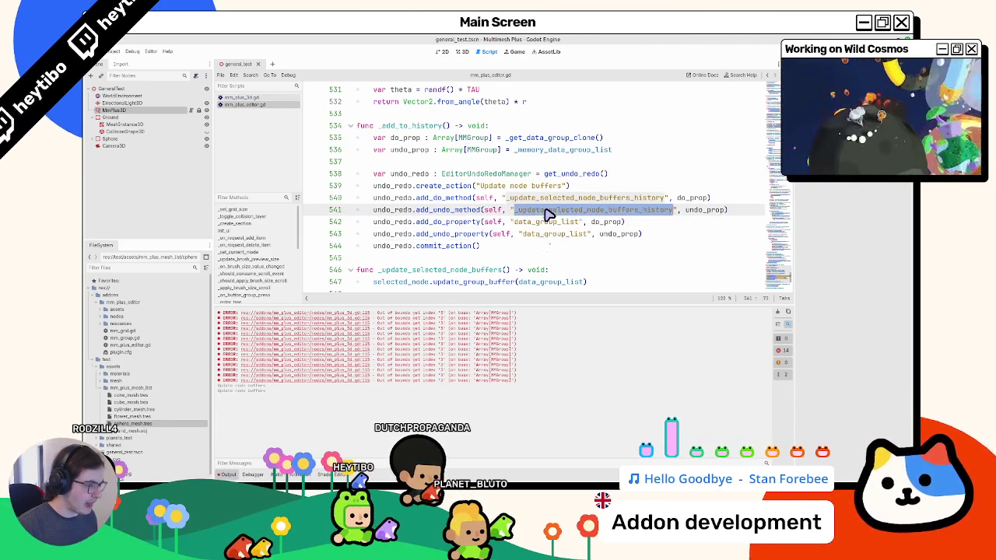
pyautogui.moveTo(570, 221); pyautogui.dragTo(589, 233)
pyautogui.hotkey('ctrl', 'z')
pyautogui.hotkey('ctrl', 'z')
pyautogui.hotkey('ctrl', 'z')
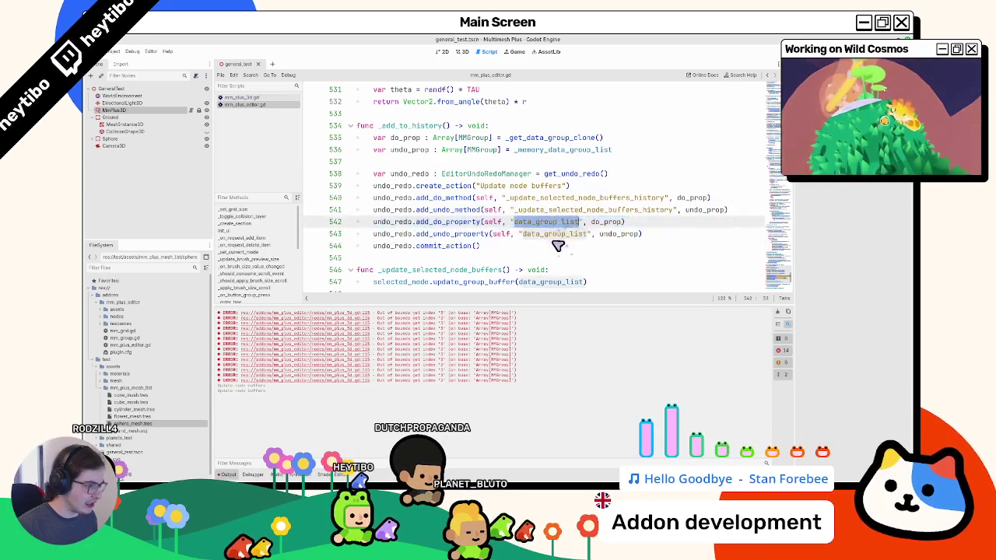
pyautogui.hotkey('ctrl', 'z')
pyautogui.hotkey('ctrl', 'z')
pyautogui.hotkey('ctrl', 'z')
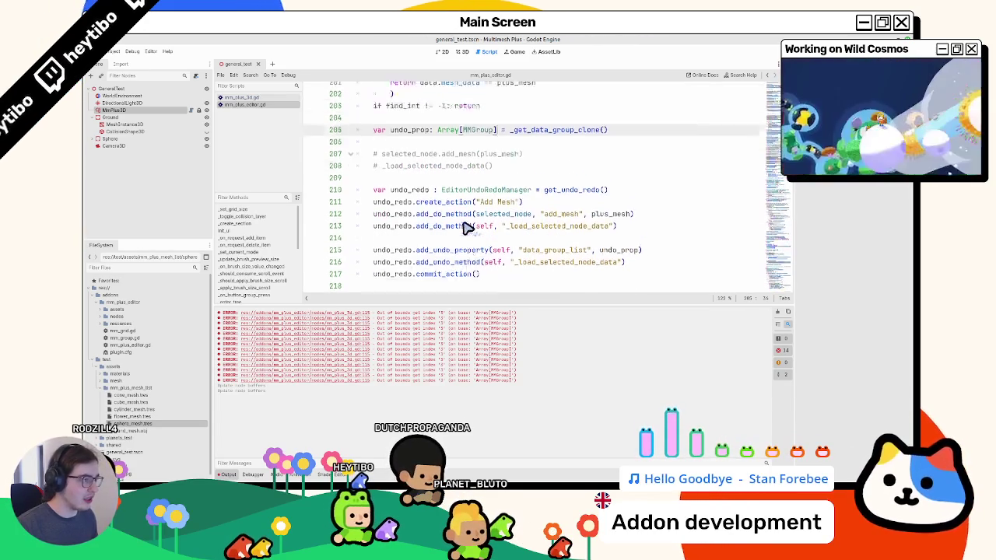
pyautogui.click(681, 166)
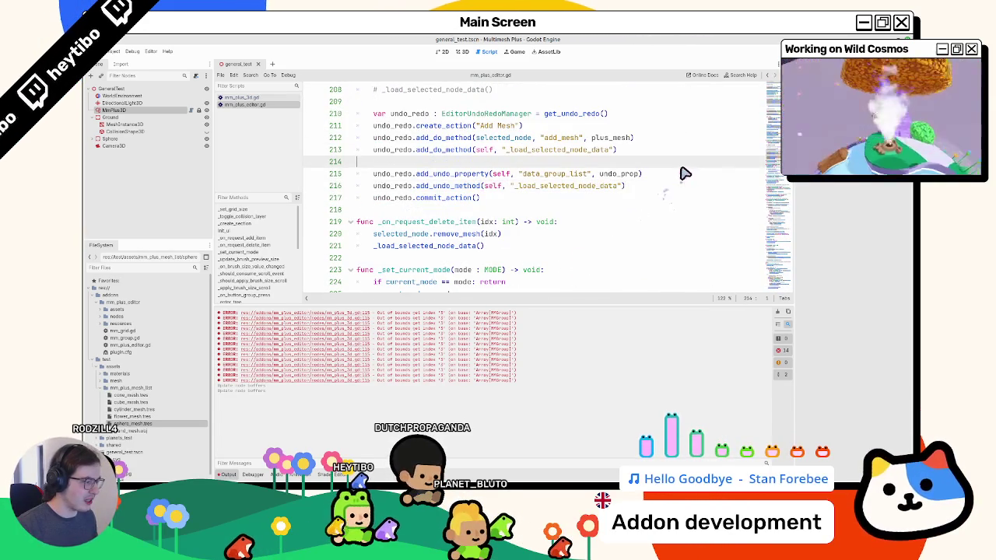
pyautogui.hotkey('ctrl', 'y')
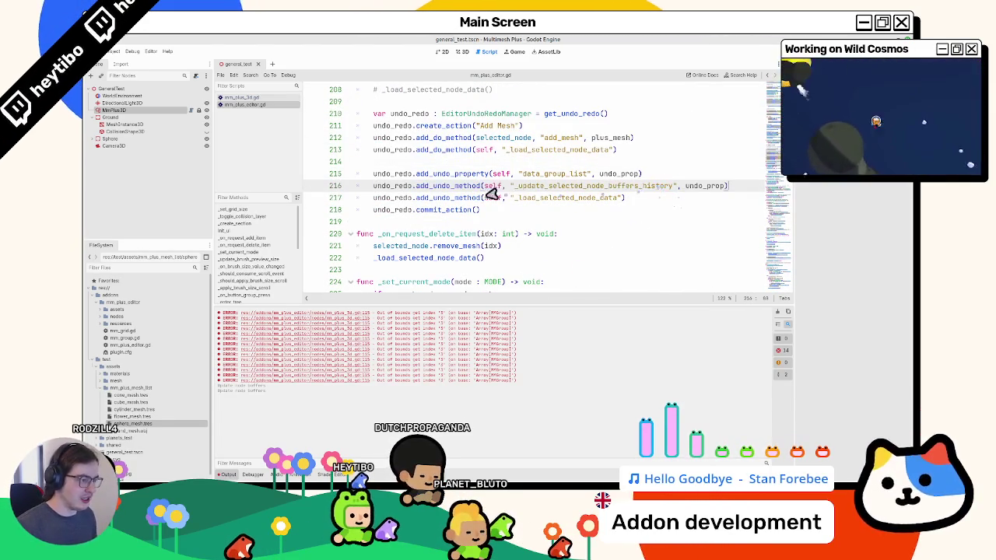
pyautogui.doubleClick(459, 187)
pyautogui.keyDown('ctrl'); pyautogui.click(491, 185); pyautogui.keyUp('ctrl')
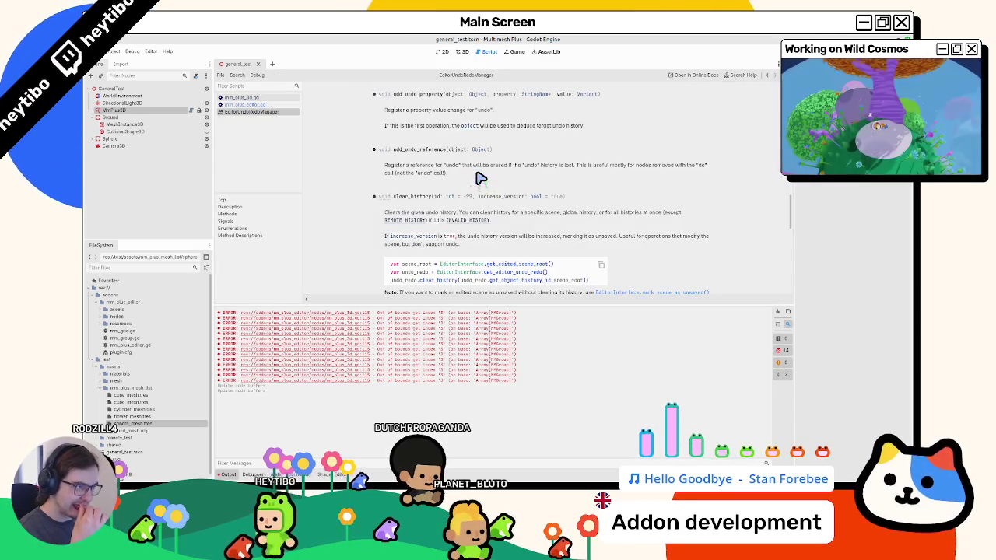
# Read the EditorUndoRedoManager note about the first operation's object, then return to mm_plus_editor.gd
pyautogui.moveTo(405, 125)
pyautogui.mouseDown()
pyautogui.moveTo(478, 108)
pyautogui.moveTo(463, 127)
pyautogui.moveTo(473, 133)
pyautogui.mouseUp()
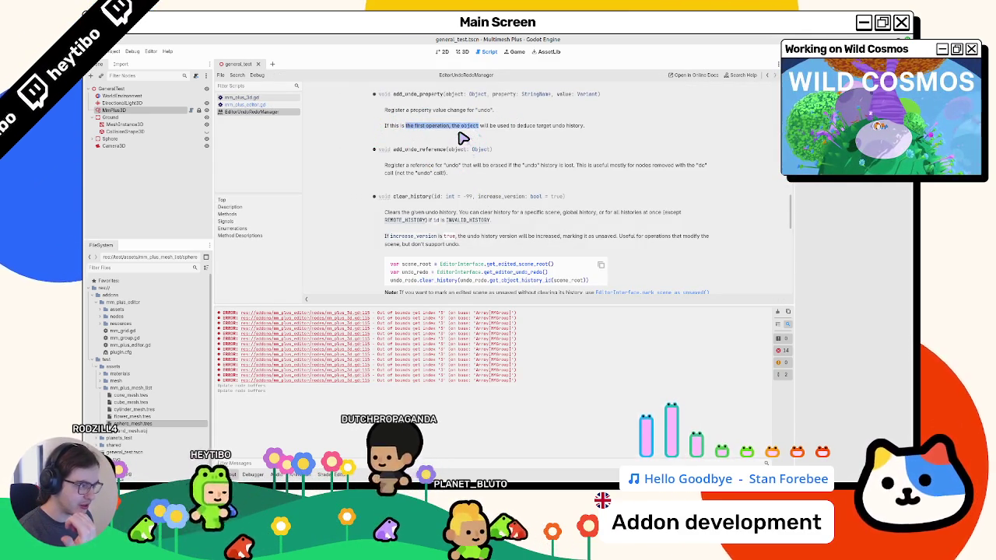
pyautogui.scroll(2, 463, 137)
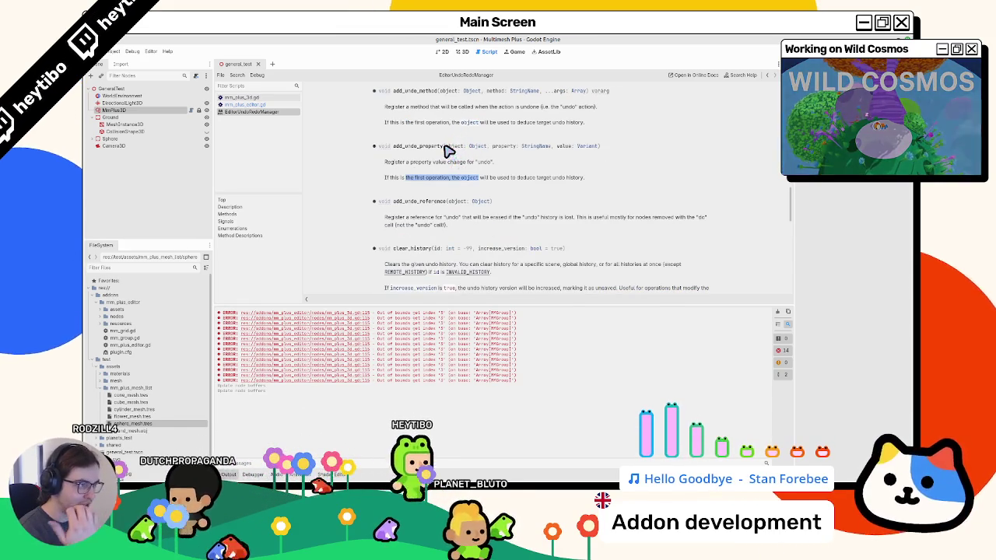
pyautogui.click(243, 104)
# Review undo lines 215–216, clear the Array[MMGroup] errors from Output, and return to the 3D view
pyautogui.doubleClick(449, 186)
pyautogui.click(457, 175)
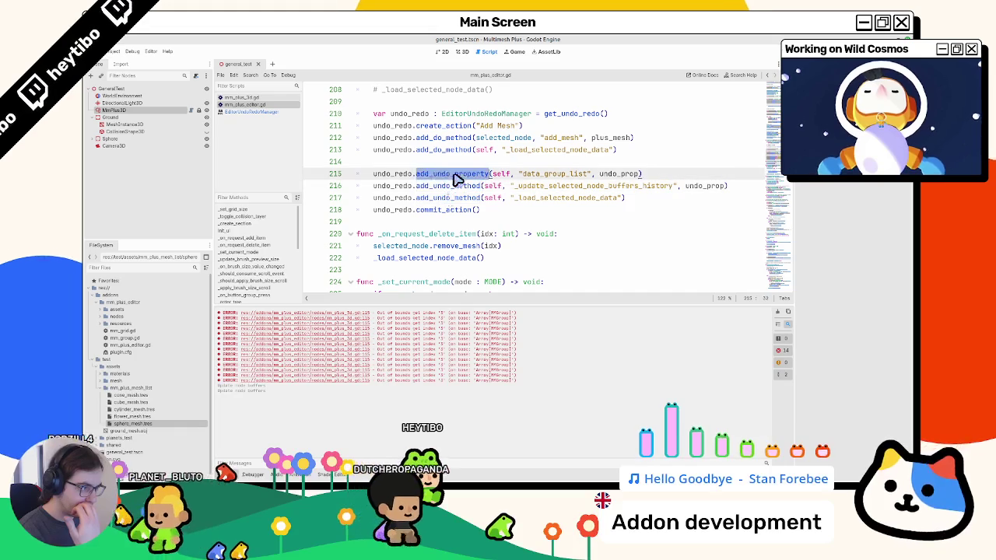
pyautogui.moveTo(374, 173); pyautogui.dragTo(668, 177)
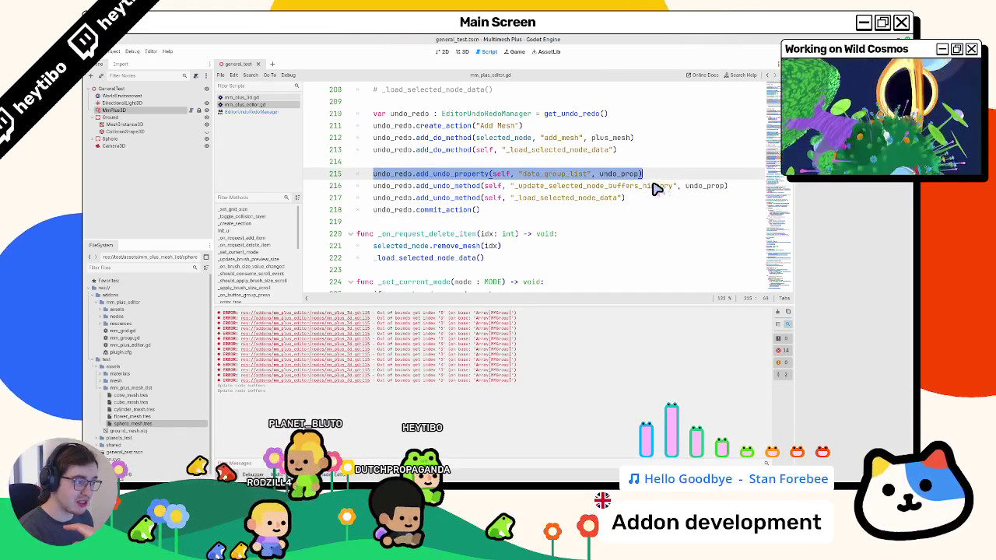
pyautogui.moveTo(646, 188)
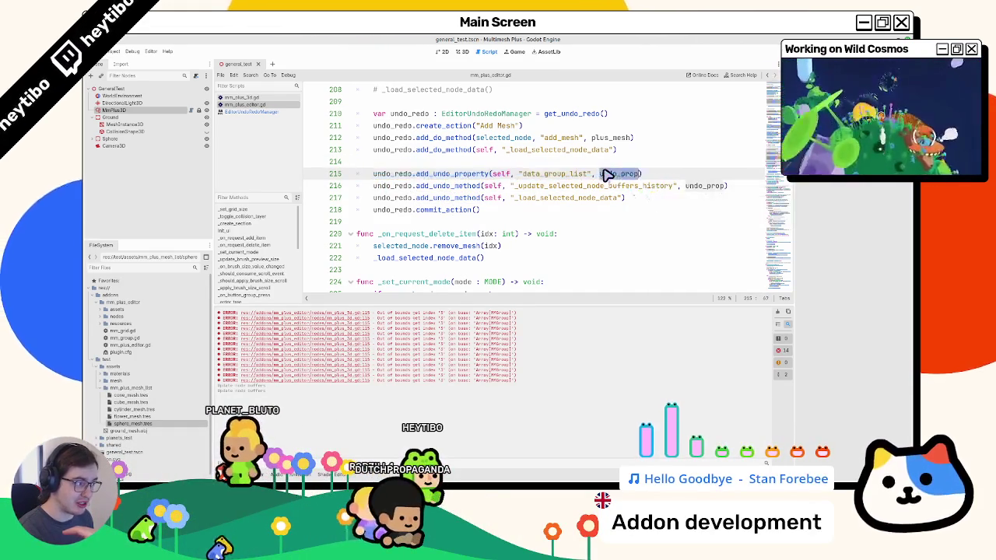
pyautogui.doubleClick(545, 187)
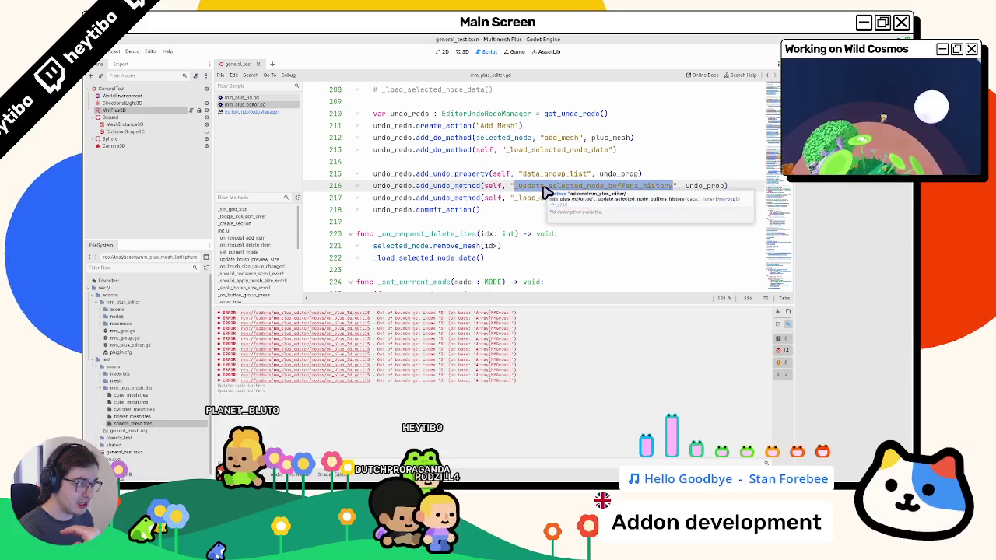
pyautogui.doubleClick(552, 174)
pyautogui.click(783, 315)
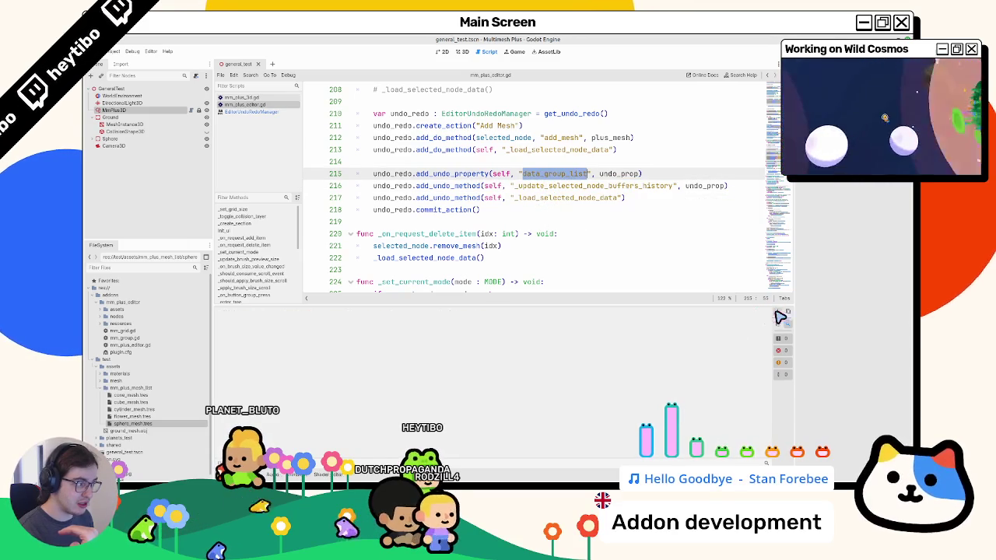
pyautogui.click(460, 52)
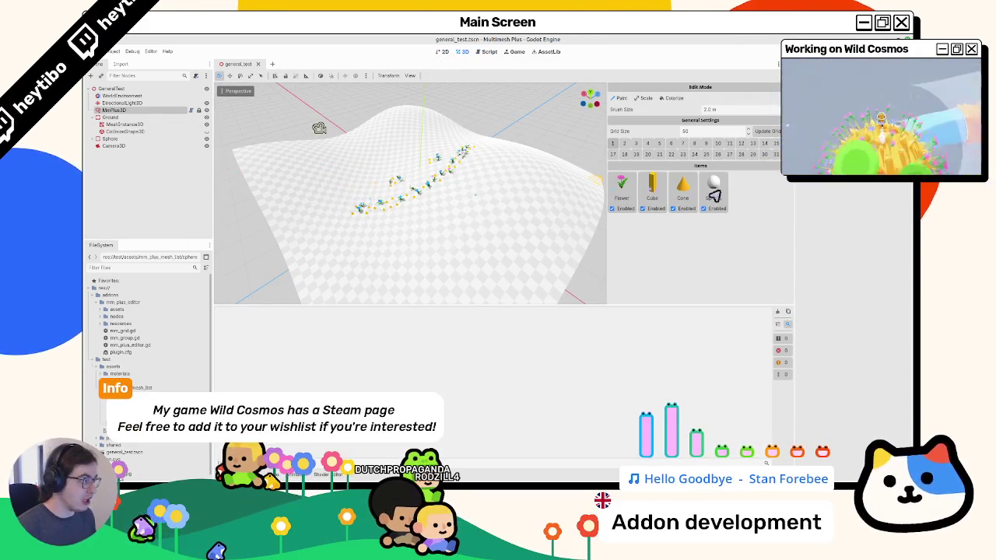
# Delete the Sphere item and paint three strokes of flowers across the terrain
pyautogui.click(734, 198)
pyautogui.click(148, 110)
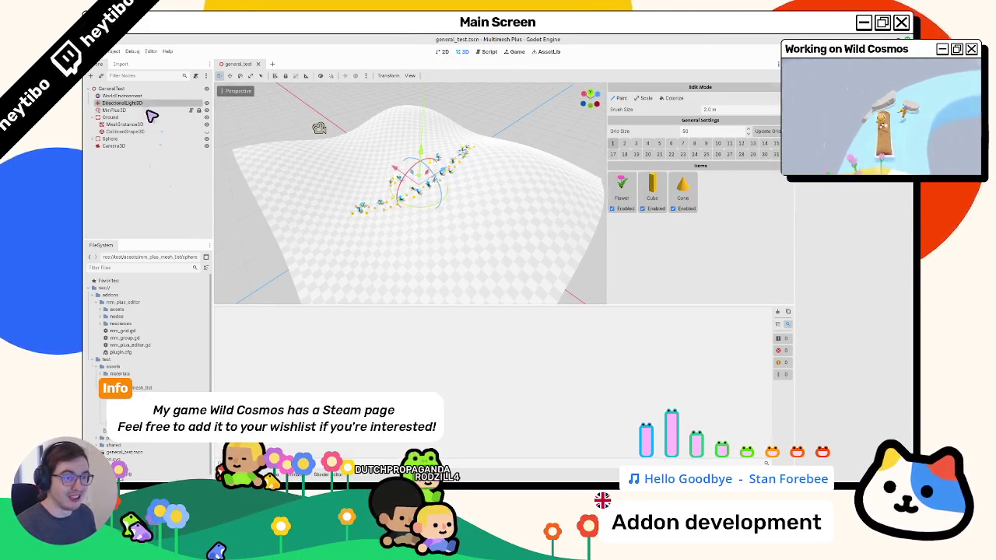
pyautogui.moveTo(475, 230); pyautogui.dragTo(444, 215)
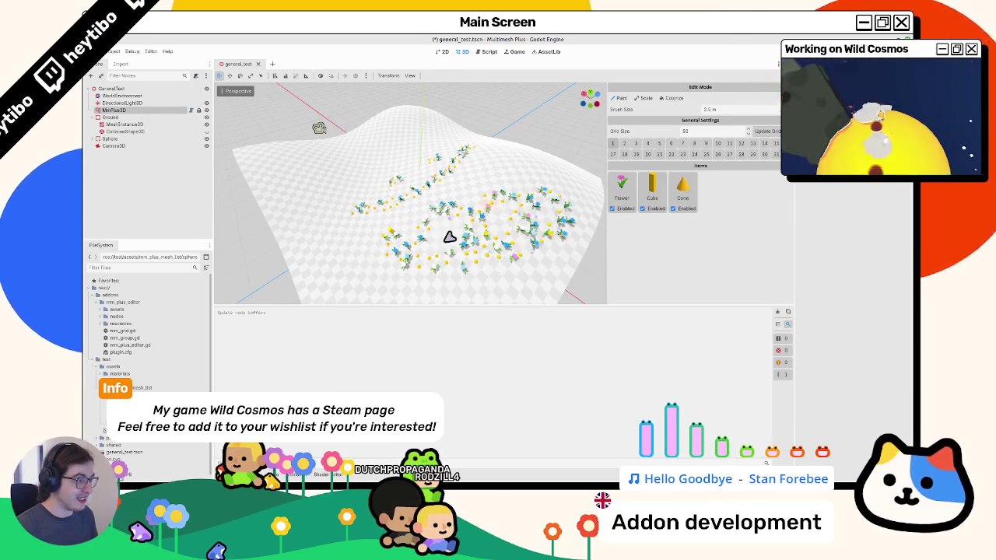
pyautogui.moveTo(367, 225)
pyautogui.mouseDown()
pyautogui.moveTo(498, 226)
pyautogui.moveTo(560, 260)
pyautogui.mouseUp()
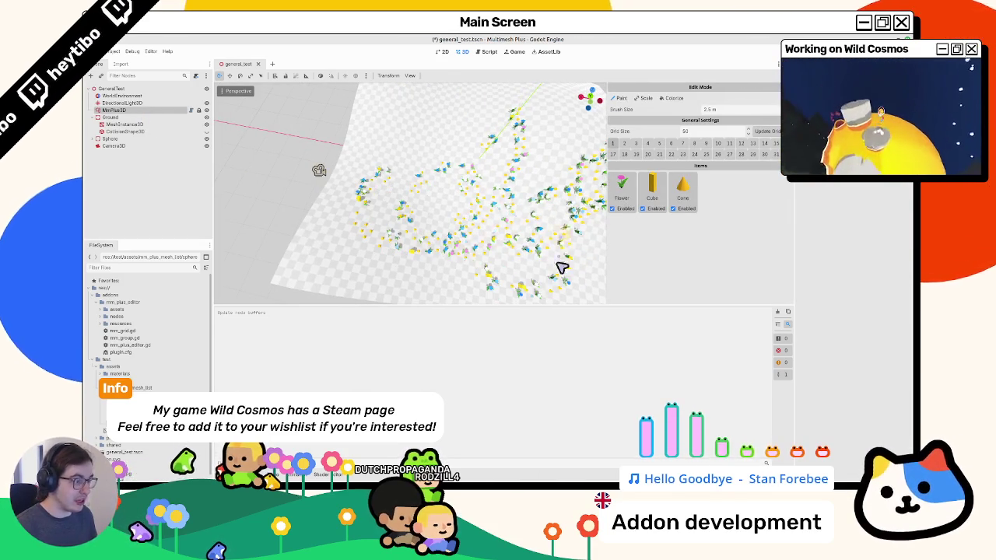
pyautogui.moveTo(550, 219)
pyautogui.mouseDown()
pyautogui.moveTo(269, 234)
pyautogui.moveTo(478, 204)
pyautogui.moveTo(412, 213)
pyautogui.moveTo(446, 189)
pyautogui.moveTo(430, 258)
pyautogui.moveTo(431, 249)
pyautogui.mouseUp()
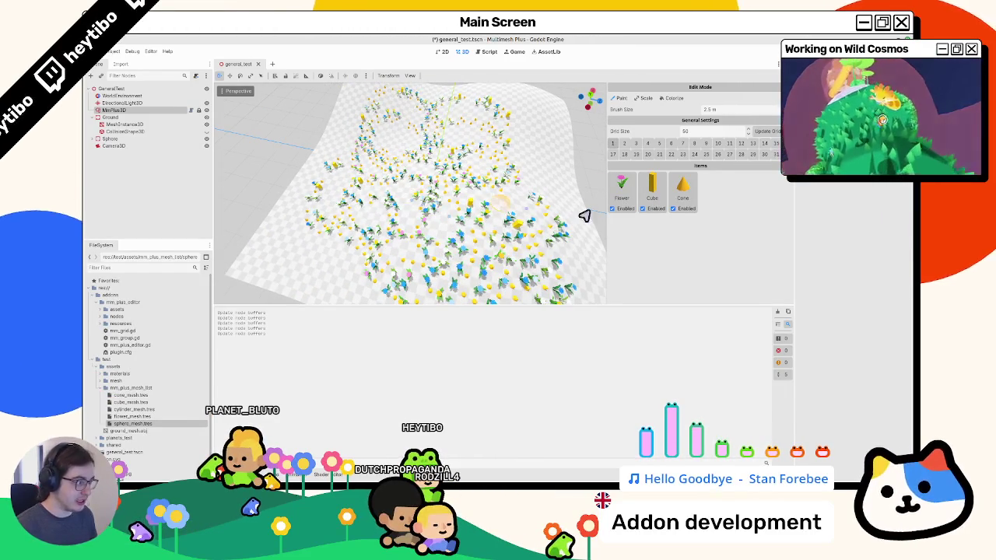
# Add sphere_mesh.tres as a Sphere item, then undo the stroke, the item and earlier history
pyautogui.moveTo(144, 423); pyautogui.dragTo(714, 211)
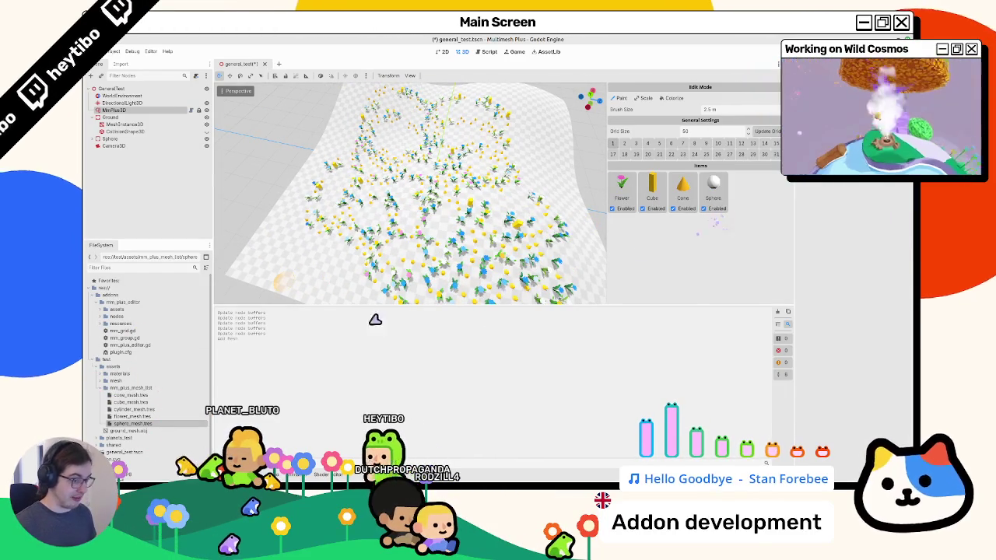
pyautogui.moveTo(465, 150); pyautogui.dragTo(446, 256)
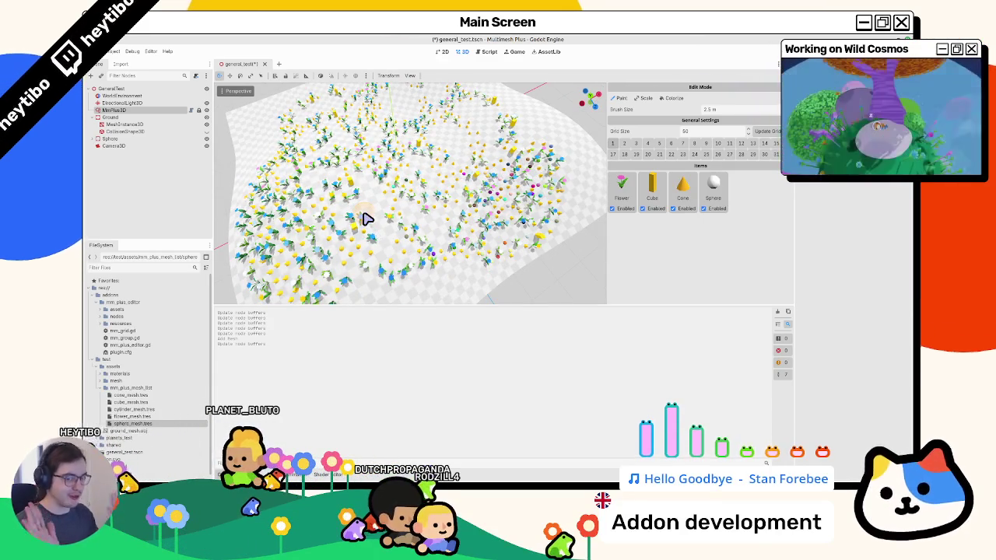
pyautogui.hotkey('ctrl', 'z')
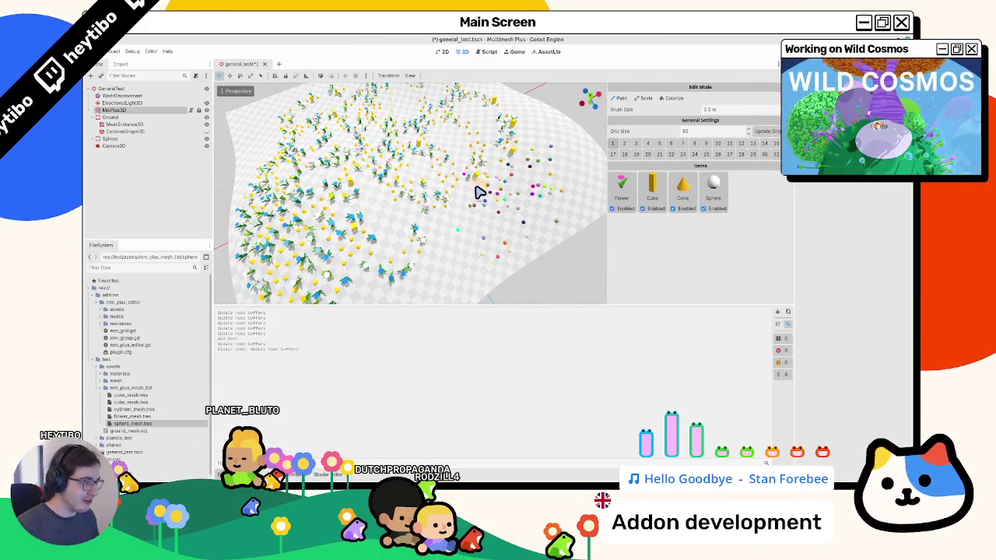
pyautogui.hotkey('ctrl', 'z')
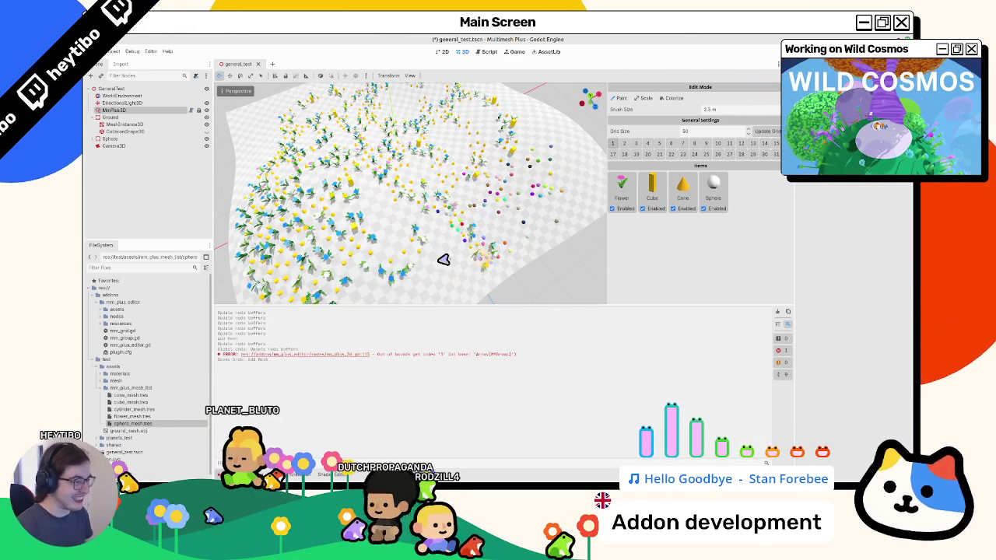
pyautogui.hotkey('ctrl', 'z')
pyautogui.hotkey('ctrl', 'z')
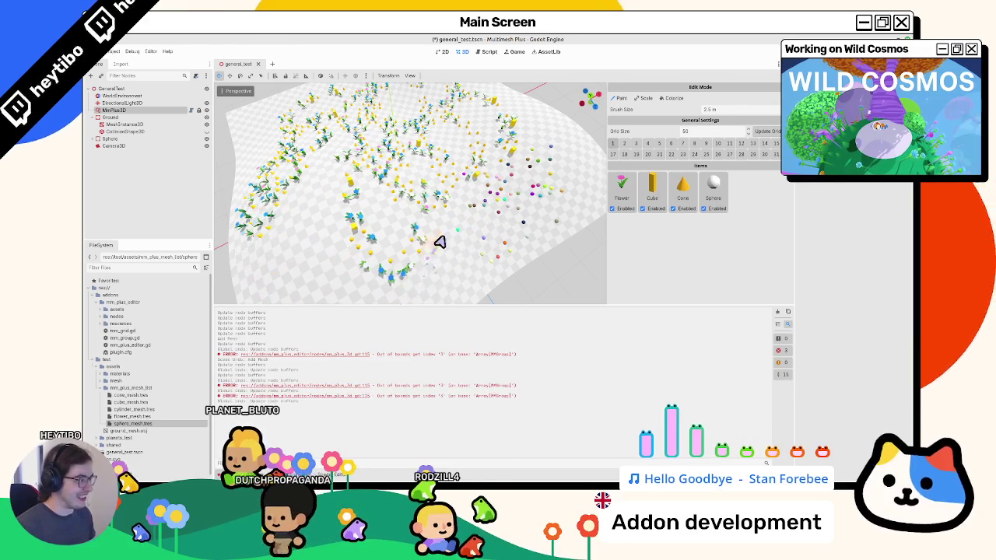
pyautogui.hotkey('ctrl', 'z')
# Clear the output, delete the Sphere item, and go back to the script
pyautogui.click(776, 313)
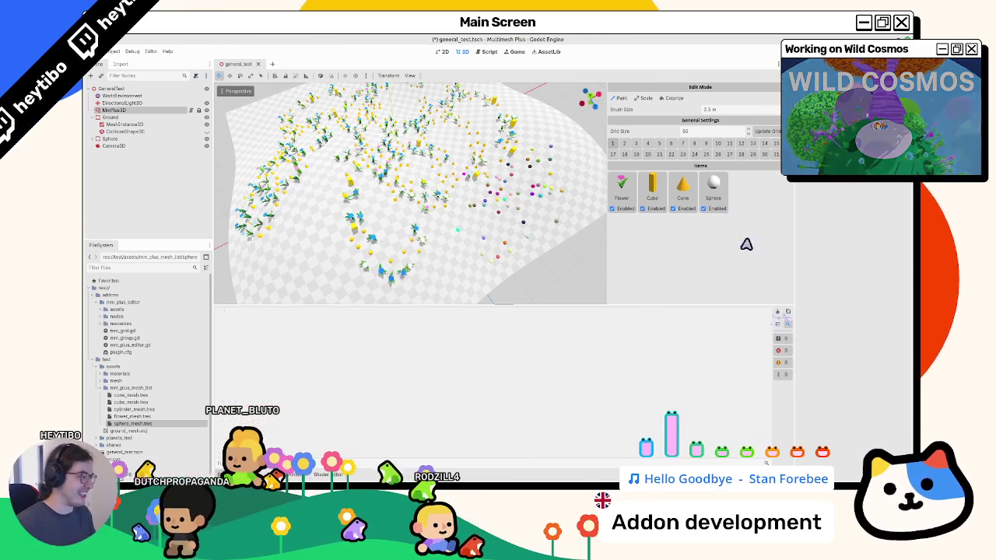
pyautogui.click(722, 191)
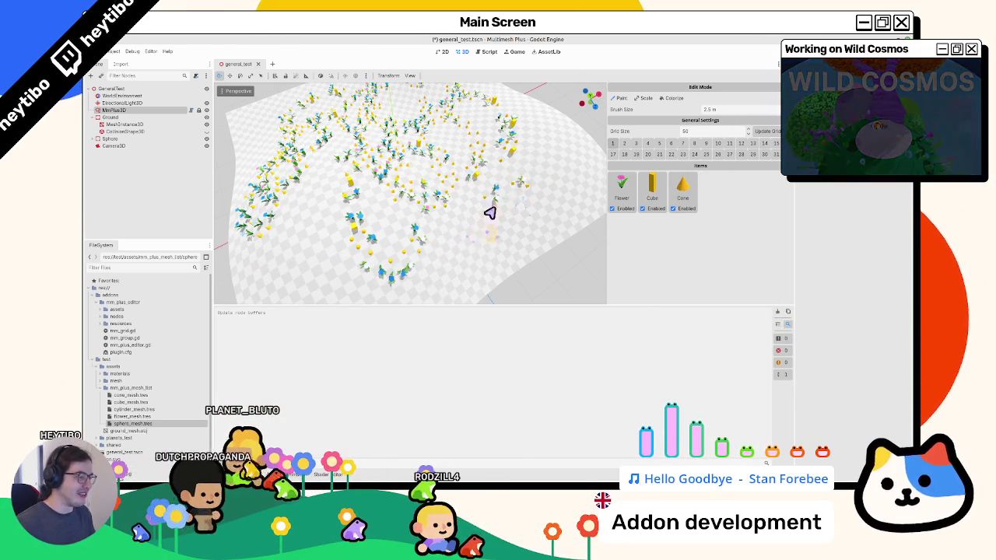
pyautogui.click(487, 52)
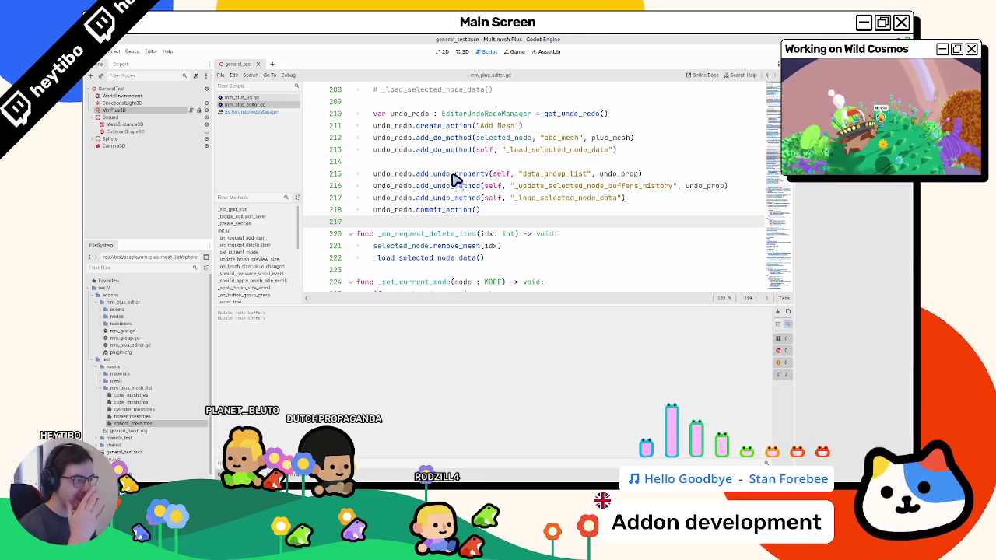
# Review the Add Mesh undo code: add_undo_method, commit_action, the commented lines and undo_prop
pyautogui.doubleClick(467, 198)
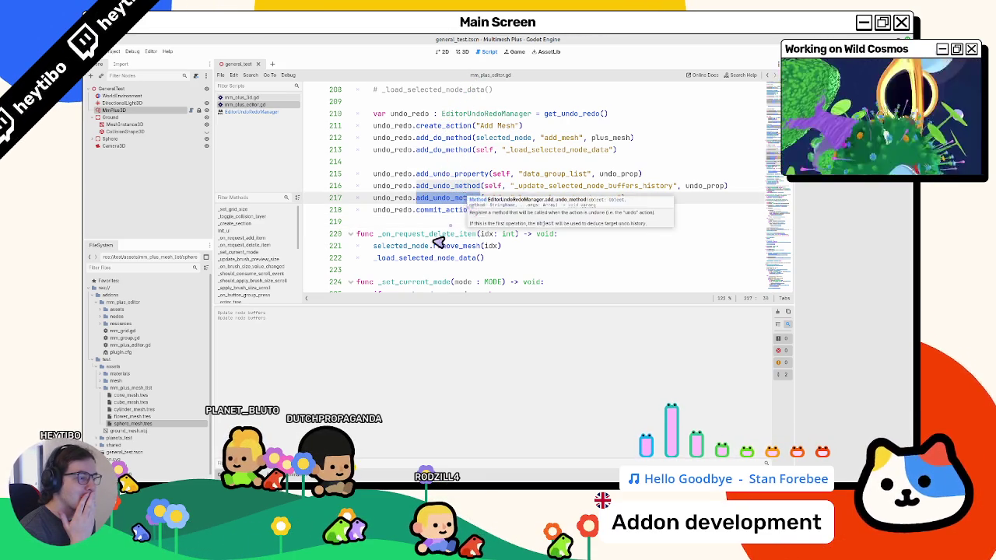
pyautogui.doubleClick(437, 211)
pyautogui.moveTo(437, 221)
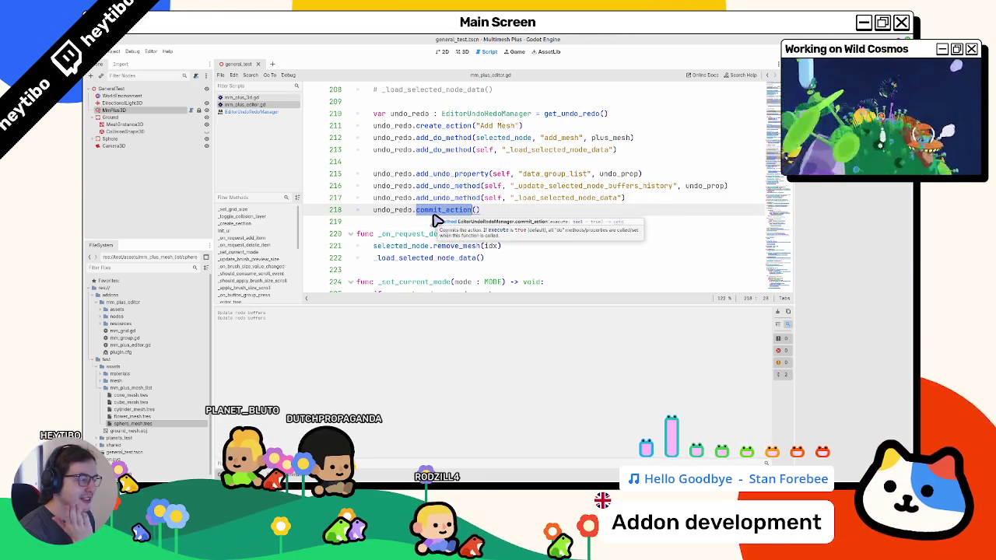
pyautogui.scroll(2, 437, 221)
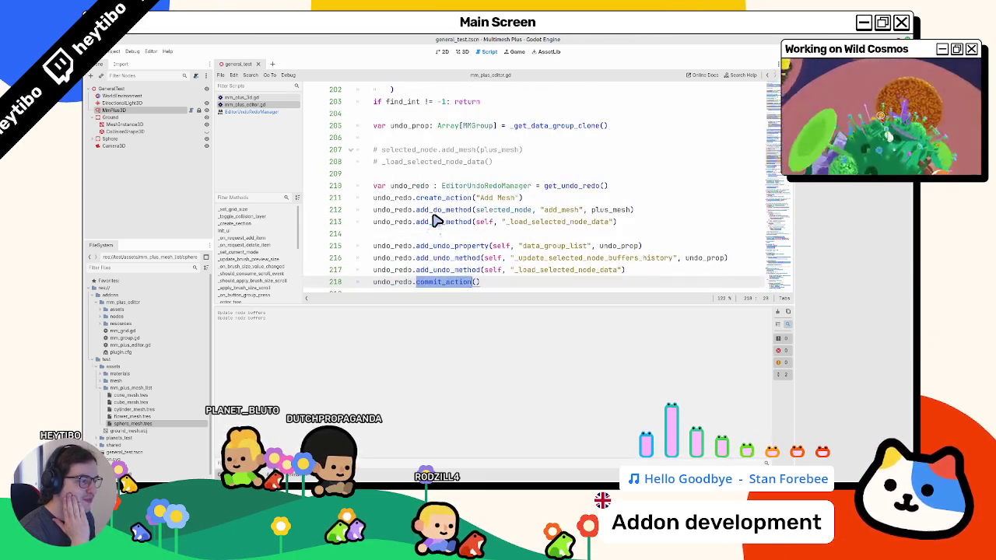
pyautogui.click(443, 150)
pyautogui.moveTo(441, 147); pyautogui.dragTo(442, 167)
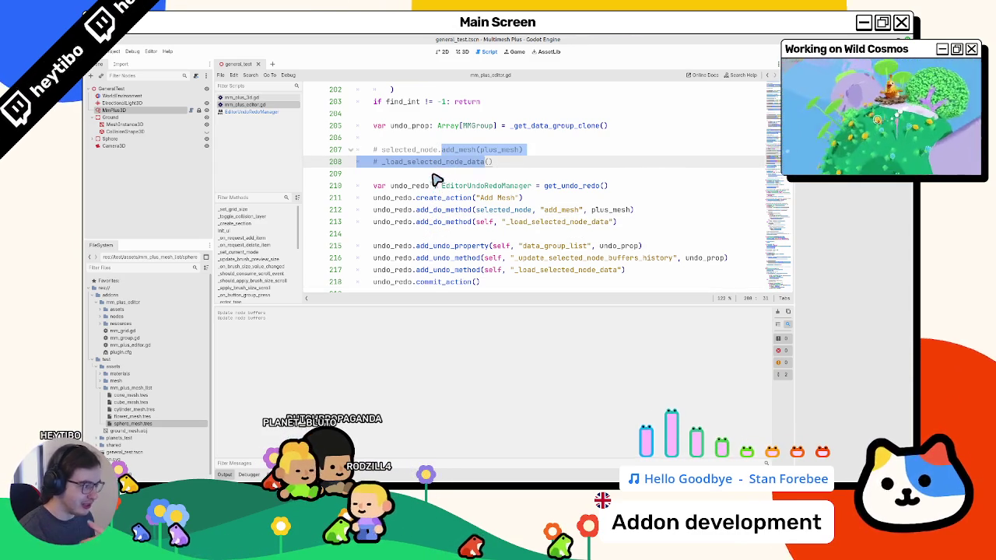
pyautogui.doubleClick(615, 248)
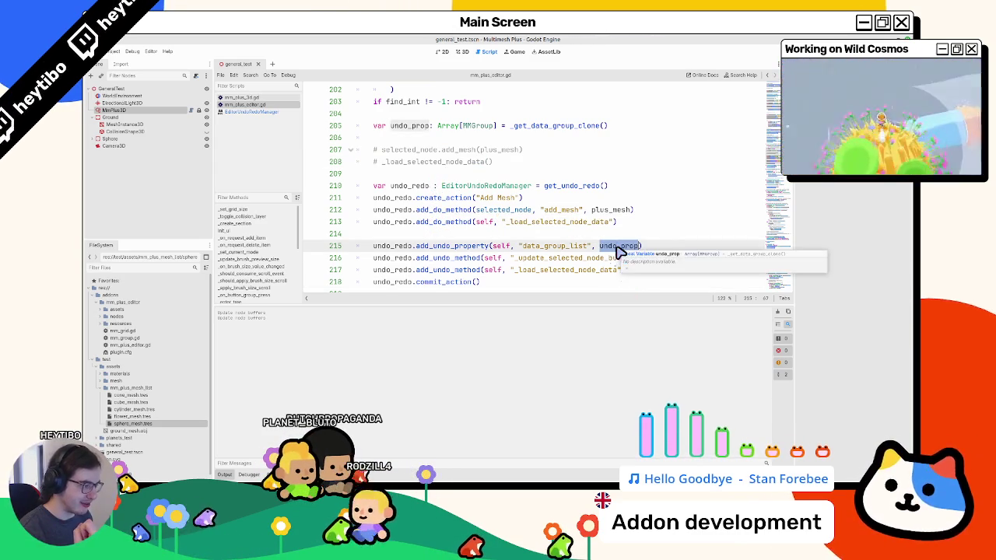
# Trace _update_selected_node_buffers_history to its definition and the mismatch check on line 552
pyautogui.scroll(3, 616, 251)
pyautogui.scroll(-2, 616, 255)
pyautogui.scroll(-1, 615, 255)
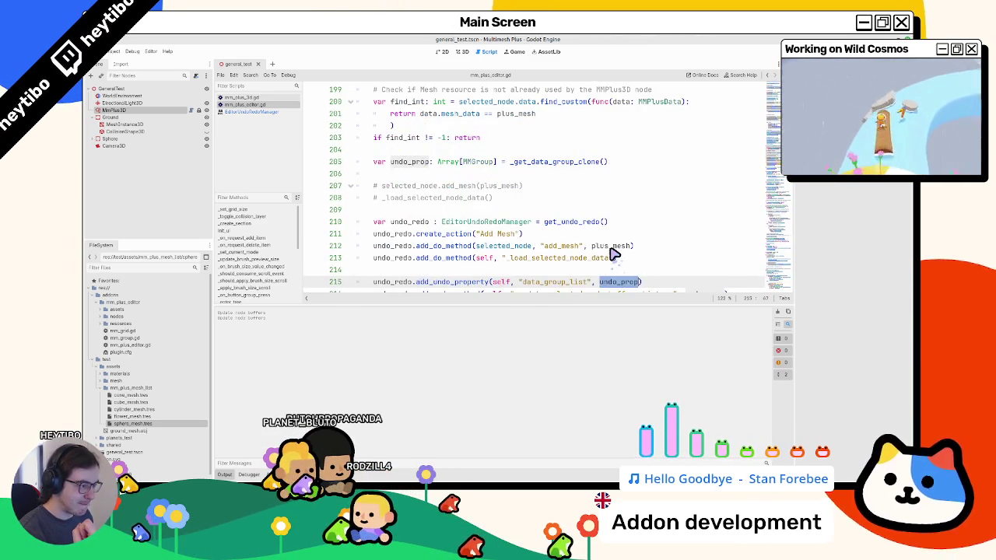
pyautogui.scroll(-2, 612, 254)
pyautogui.doubleClick(584, 224)
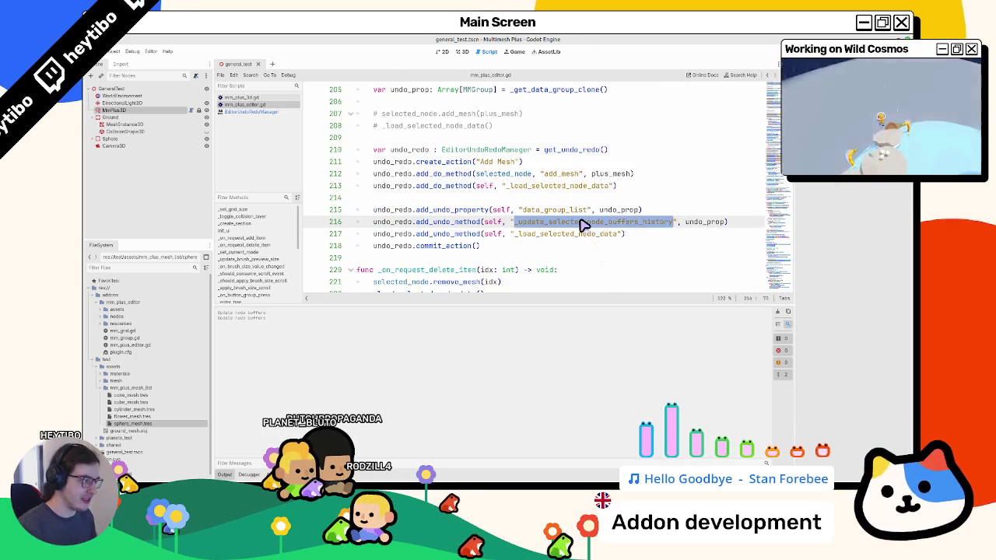
pyautogui.hotkey('ctrl', 'f')
pyautogui.press('Return')
pyautogui.press('Return')
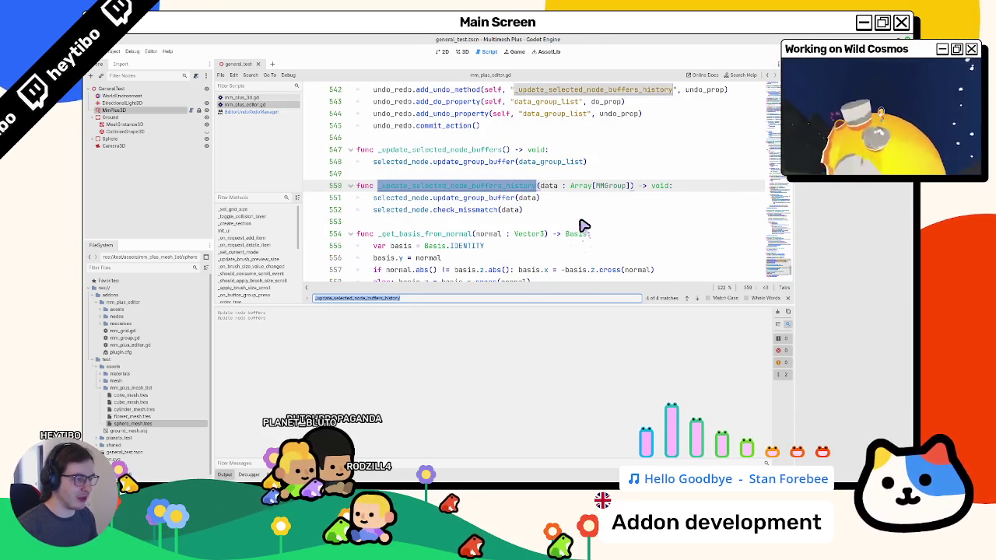
pyautogui.press('Escape')
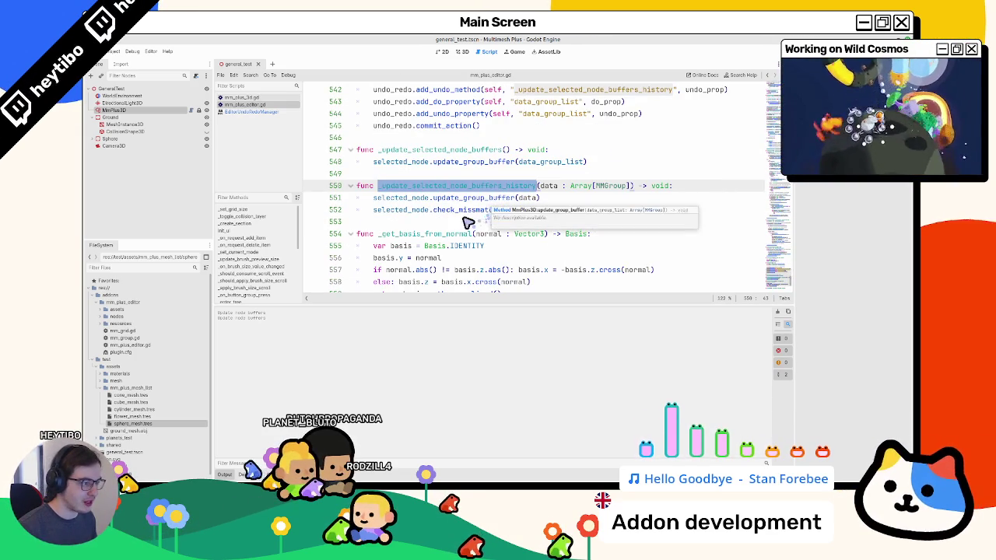
pyautogui.doubleClick(462, 211)
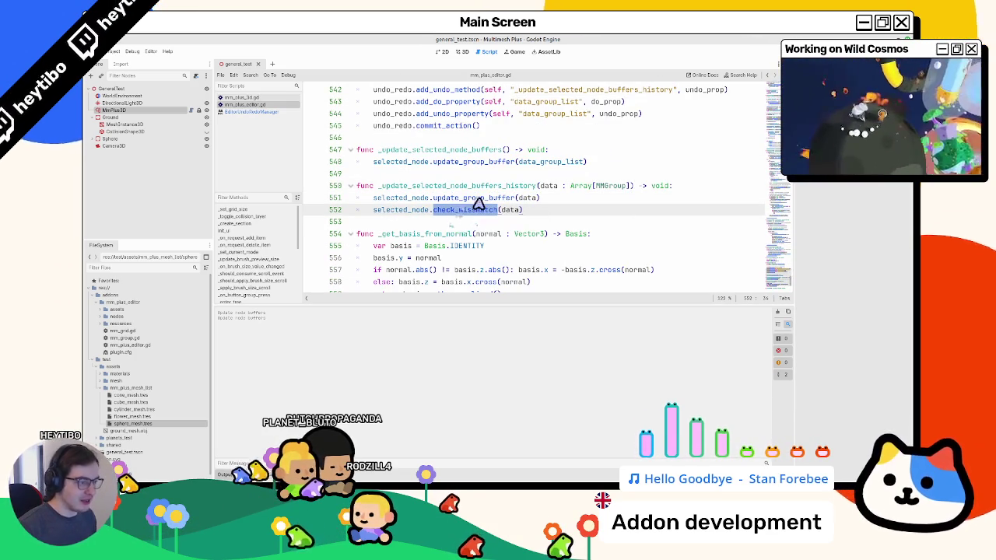
pyautogui.press('F3')
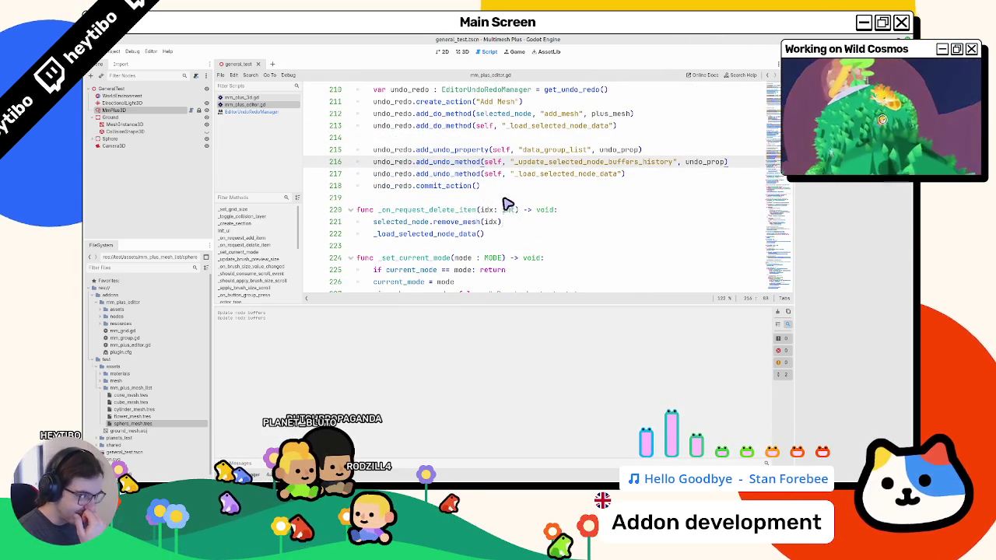
# Delete the data_group_list add_undo_property line from the Add Mesh undo code
pyautogui.scroll(3, 507, 203)
pyautogui.scroll(-3, 498, 210)
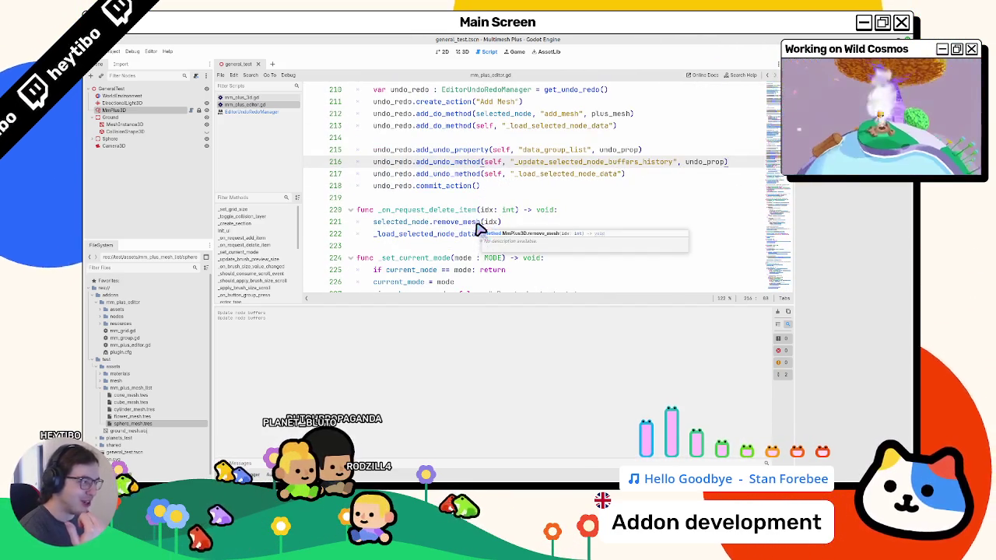
pyautogui.moveTo(479, 226)
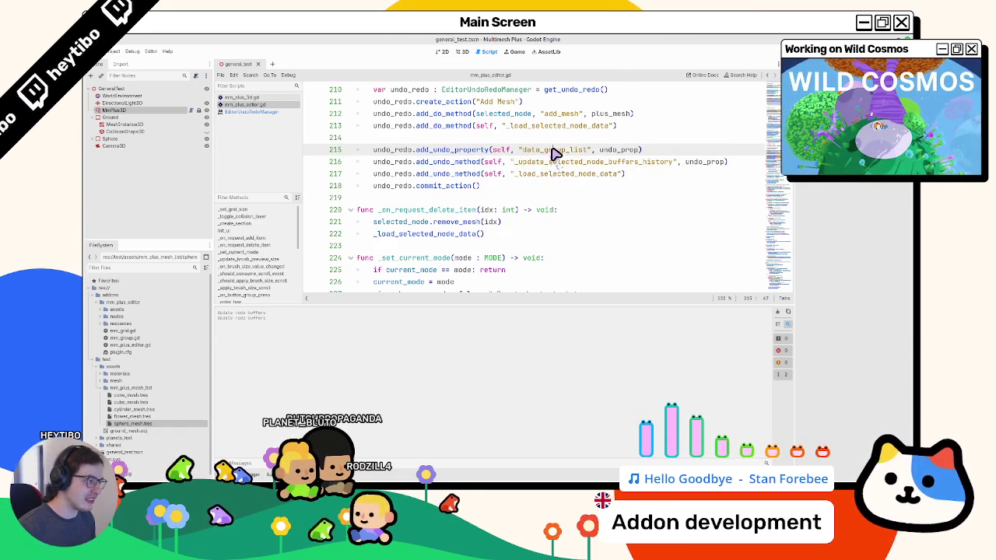
pyautogui.tripleClick(552, 153)
pyautogui.scroll(2, 551, 163)
pyautogui.press('BackSpace')
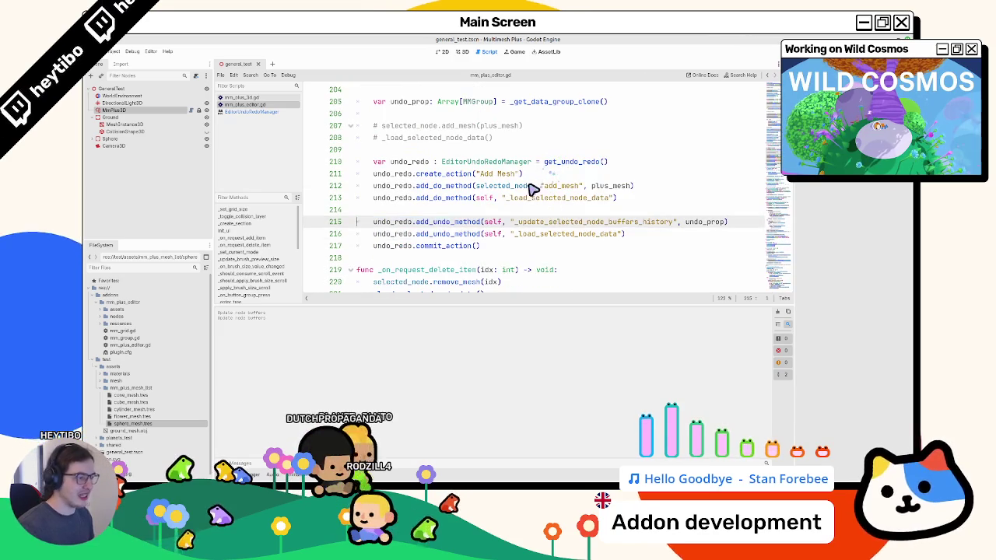
# Paint more flowers, cubes and cones on the ground in the 3D view
pyautogui.click(464, 52)
pyautogui.moveTo(343, 268)
pyautogui.mouseDown()
pyautogui.moveTo(467, 249)
pyautogui.moveTo(533, 207)
pyautogui.moveTo(503, 240)
pyautogui.moveTo(547, 216)
pyautogui.mouseUp()
pyautogui.scroll(-3, 475, 226)
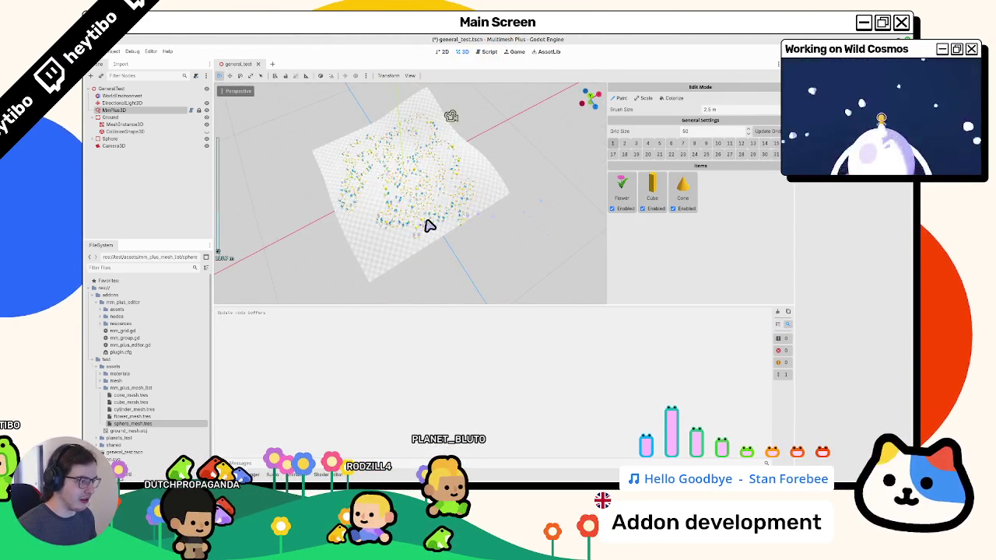
pyautogui.scroll(5, 420, 213)
# Add sphere_mesh.tres as a Sphere item, paint, undo, and open the reported error line
pyautogui.moveTo(133, 423); pyautogui.dragTo(755, 224)
pyautogui.moveTo(427, 246); pyautogui.dragTo(502, 200)
pyautogui.hotkey('ctrl', 'z')
pyautogui.hotkey('ctrl', 'z')
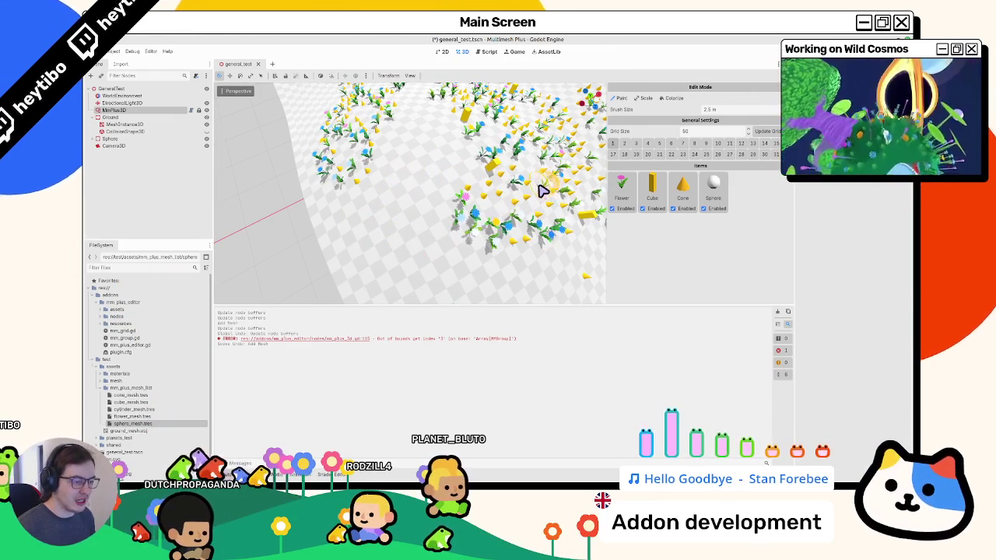
pyautogui.click(343, 341)
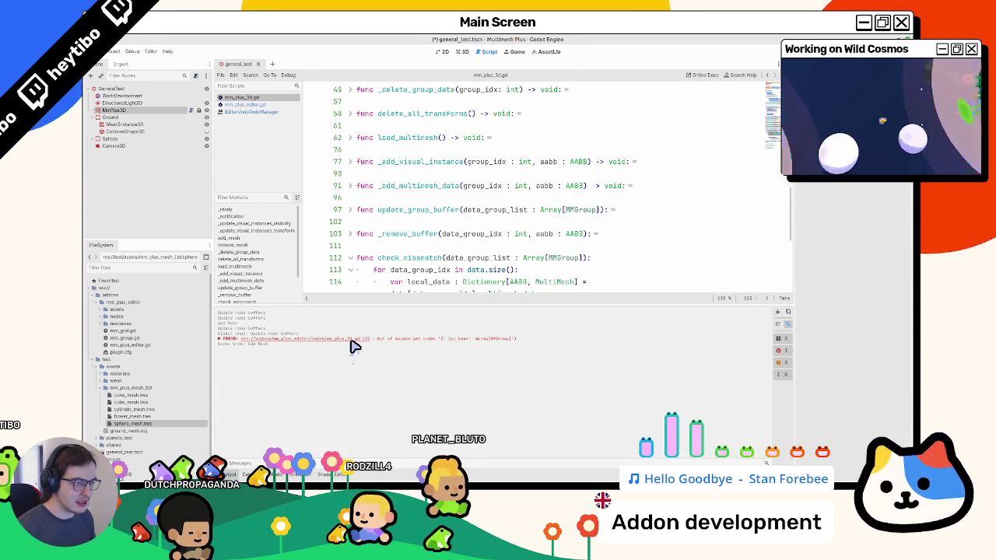
# Scroll to check_missmatch in mm_plus_3d.gd and select its name, then switch back to mm_plus_editor.gd
pyautogui.scroll(-1, 393, 281)
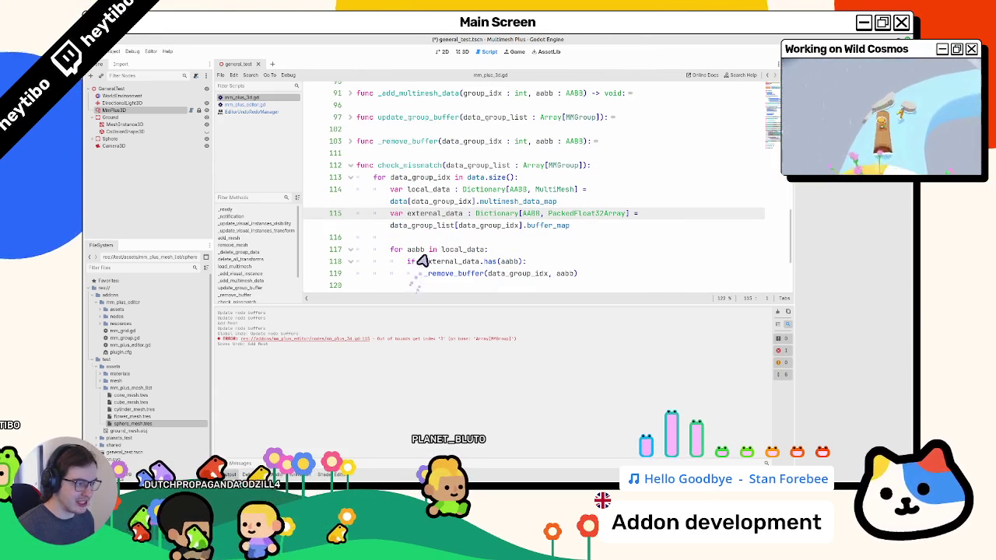
pyautogui.click(435, 240)
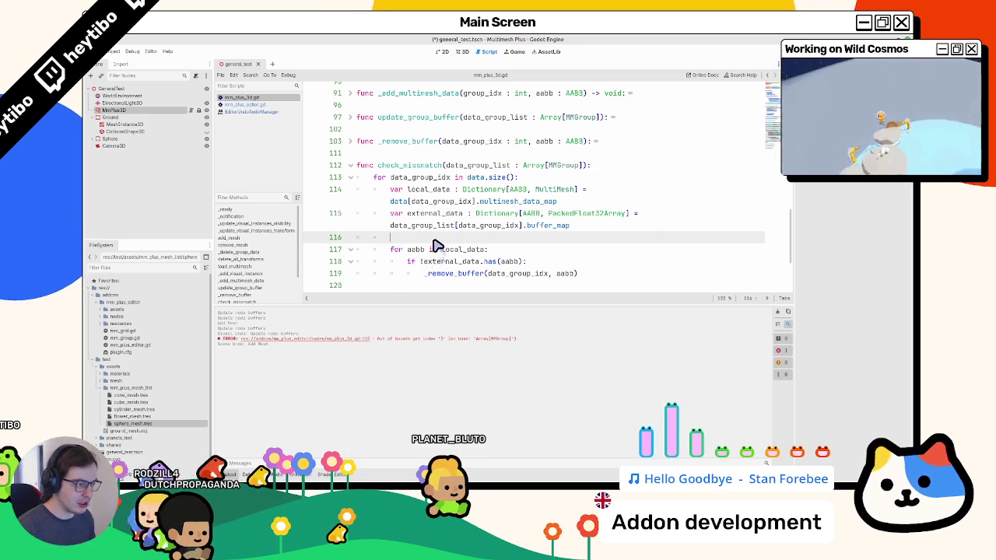
pyautogui.doubleClick(411, 165)
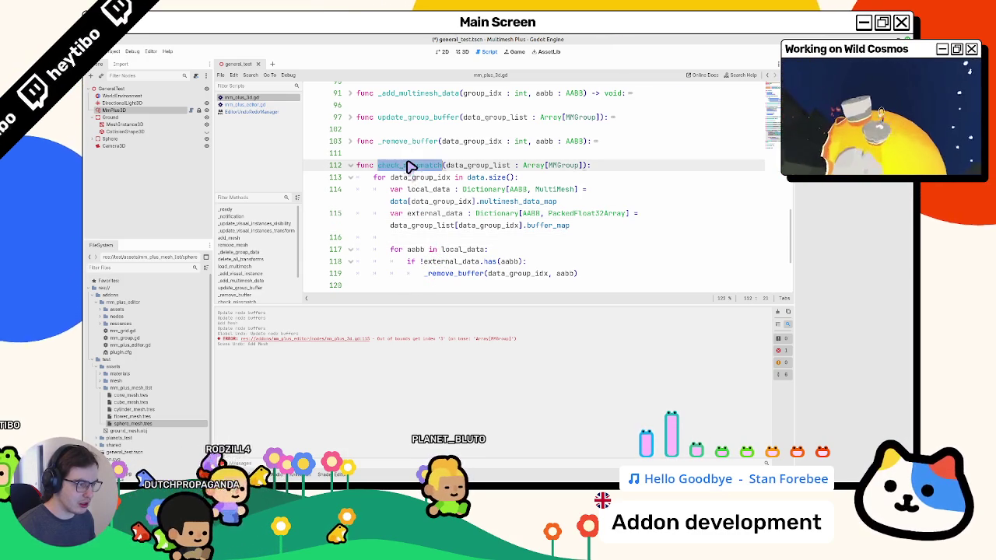
pyautogui.click(248, 104)
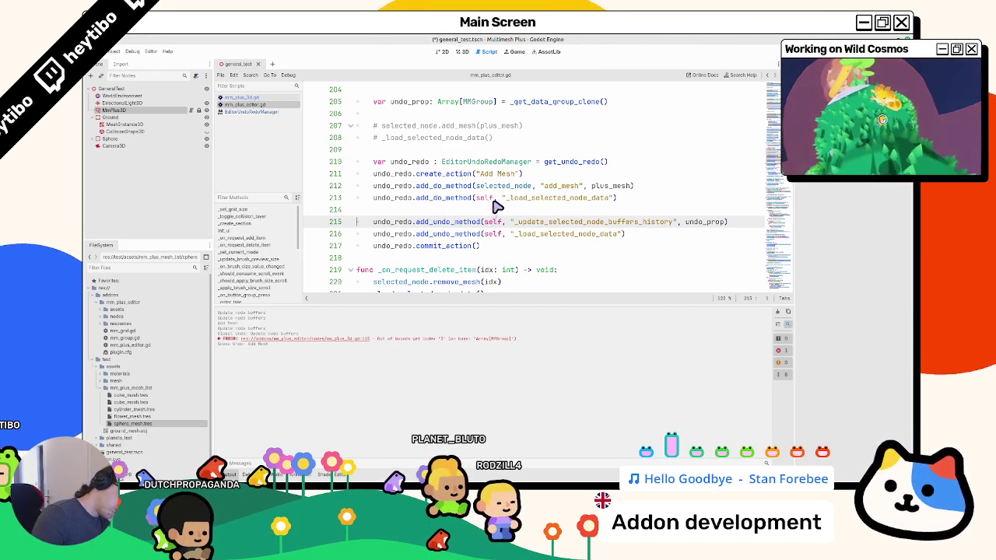
# Reorder the Add Mesh undo calls so _update_selected_node_buffers_history runs before _load_selected_node_data
pyautogui.click(612, 238)
pyautogui.hotkey('alt', 'Up')
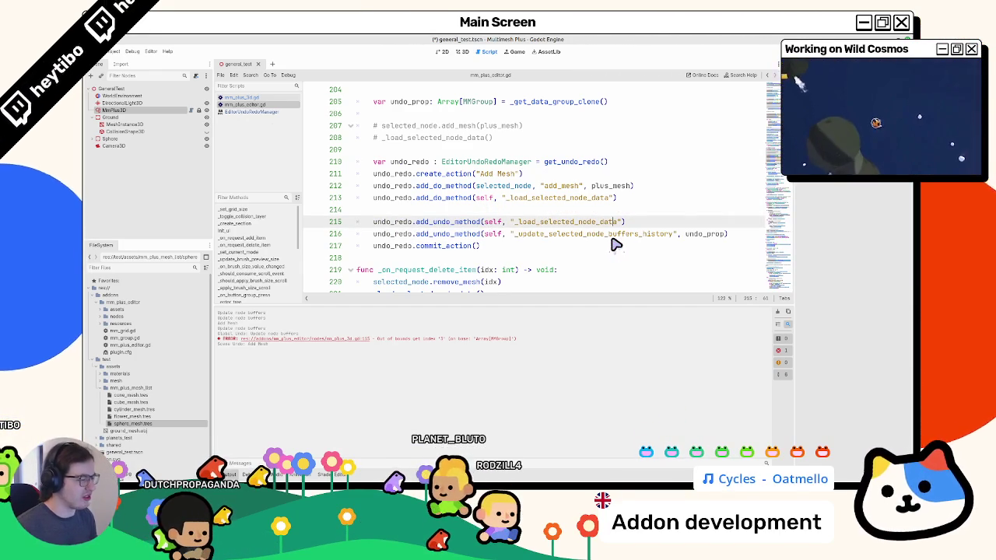
pyautogui.hotkey('alt', 'Down')
pyautogui.hotkey('alt', 'Up')
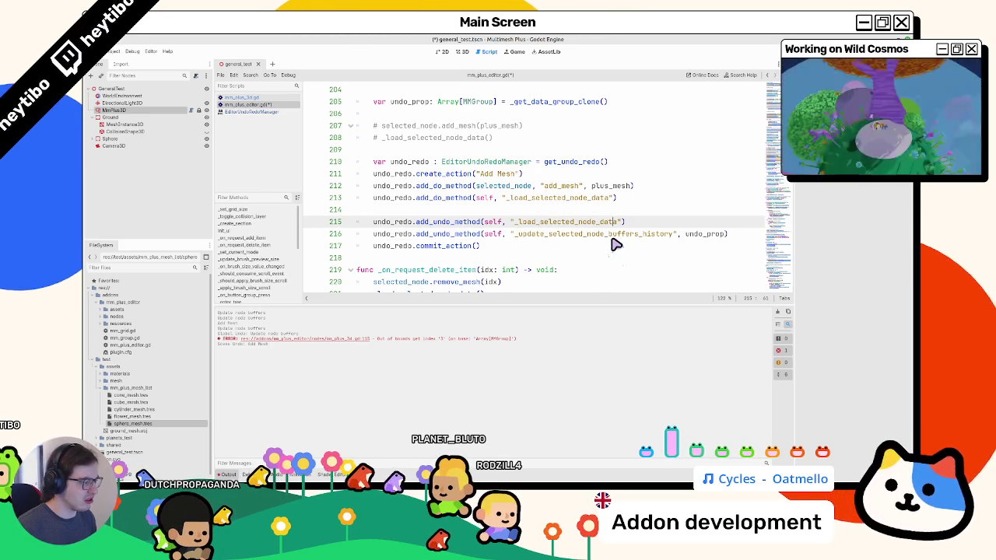
pyautogui.press('F3')
pyautogui.press('F3')
pyautogui.press('F3')
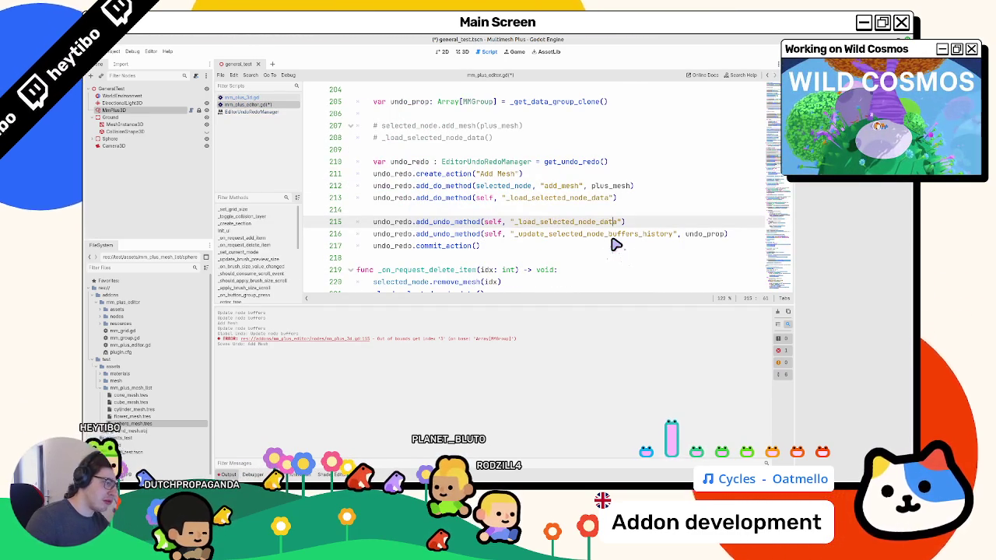
pyautogui.hotkey('alt', 'Down')
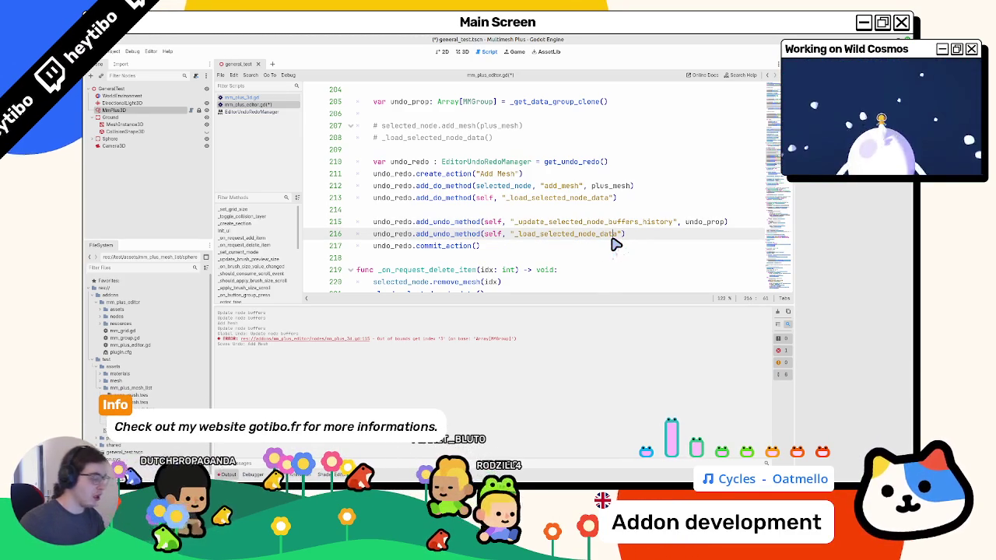
# Clear the output log and return to the 3D scene view
pyautogui.click(777, 311)
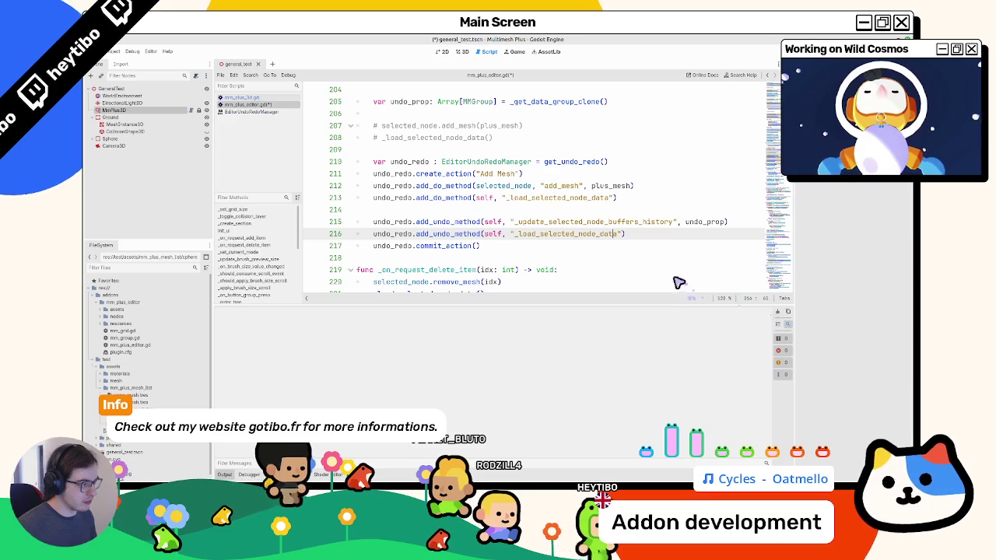
pyautogui.scroll(-1, 666, 282)
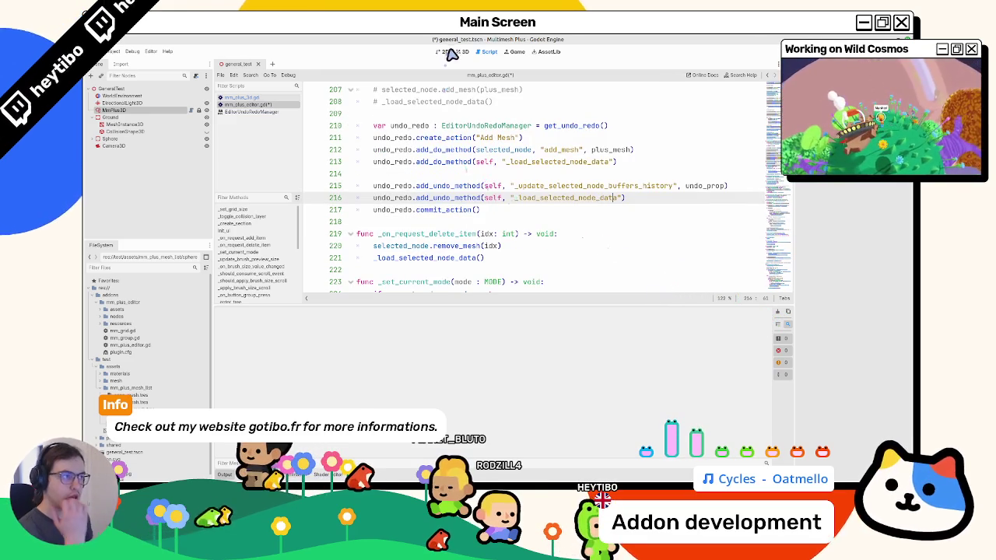
pyautogui.click(460, 52)
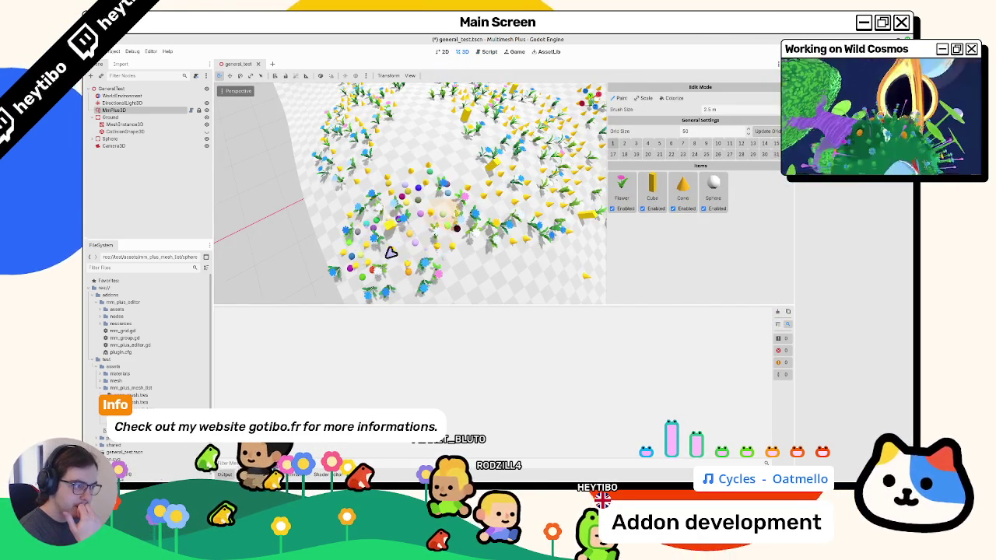
# Paint several strokes of spheres onto the ground
pyautogui.moveTo(412, 238); pyautogui.dragTo(501, 262)
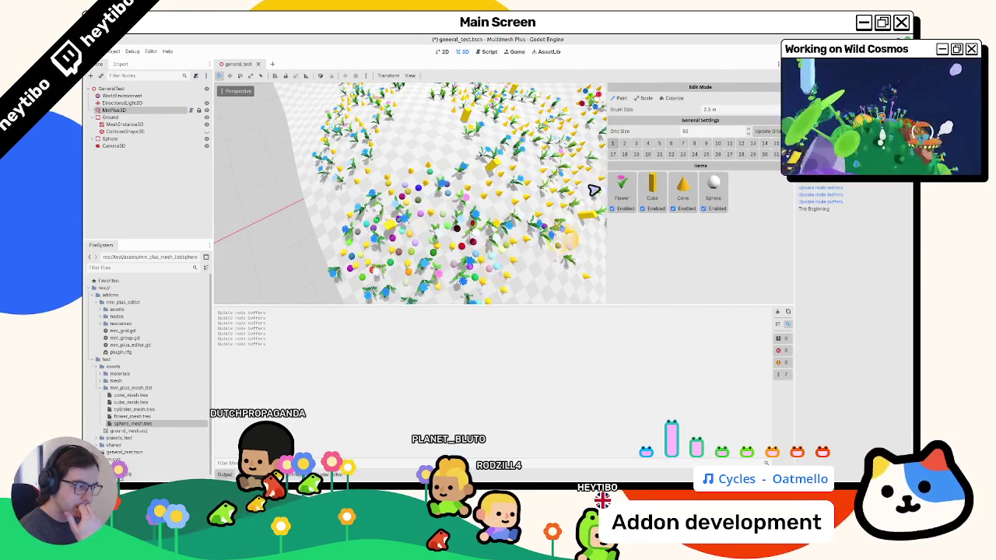
pyautogui.click(409, 137)
pyautogui.click(401, 218)
pyautogui.scroll(-5, 476, 196)
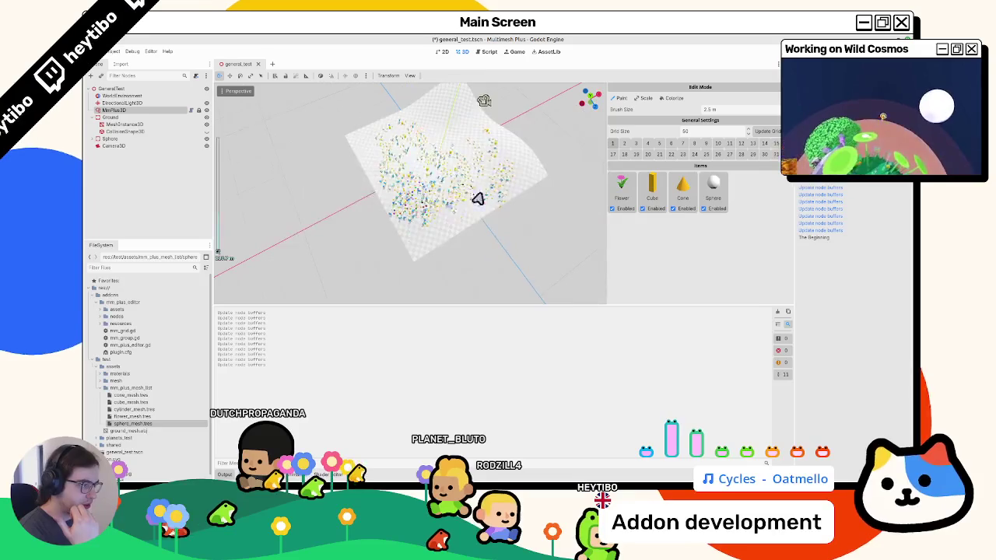
pyautogui.scroll(3, 476, 197)
# Remove the Sphere item, erase most painted items with a large brush, save, and paint a few items
pyautogui.rightClick(724, 191)
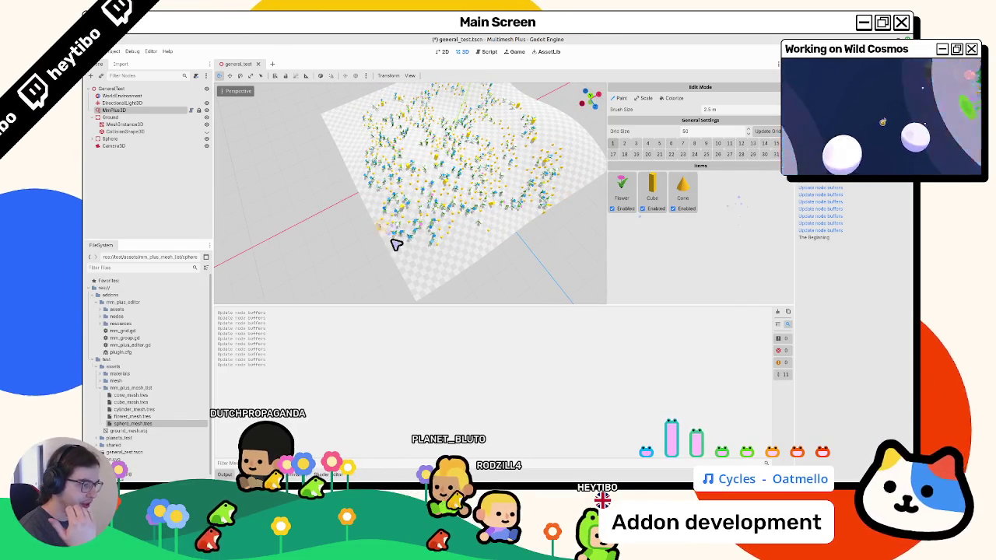
pyautogui.scroll(7, 458, 223)
pyautogui.moveTo(458, 223)
pyautogui.mouseDown()
pyautogui.moveTo(491, 197)
pyautogui.moveTo(434, 144)
pyautogui.moveTo(400, 144)
pyautogui.moveTo(567, 197)
pyautogui.moveTo(527, 241)
pyautogui.moveTo(561, 151)
pyautogui.moveTo(374, 155)
pyautogui.moveTo(467, 147)
pyautogui.mouseUp()
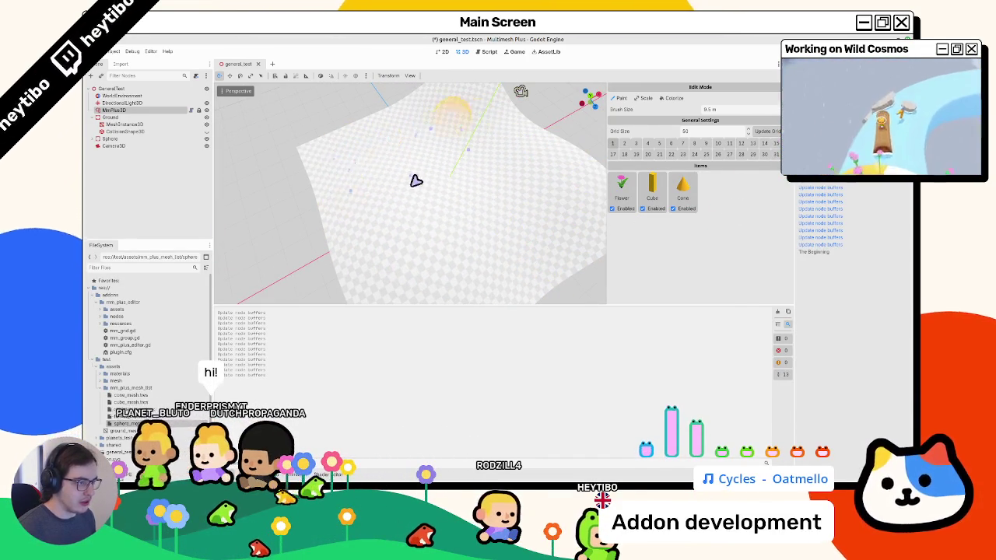
pyautogui.scroll(-8, 387, 191)
pyautogui.hotkey('ctrl', 's')
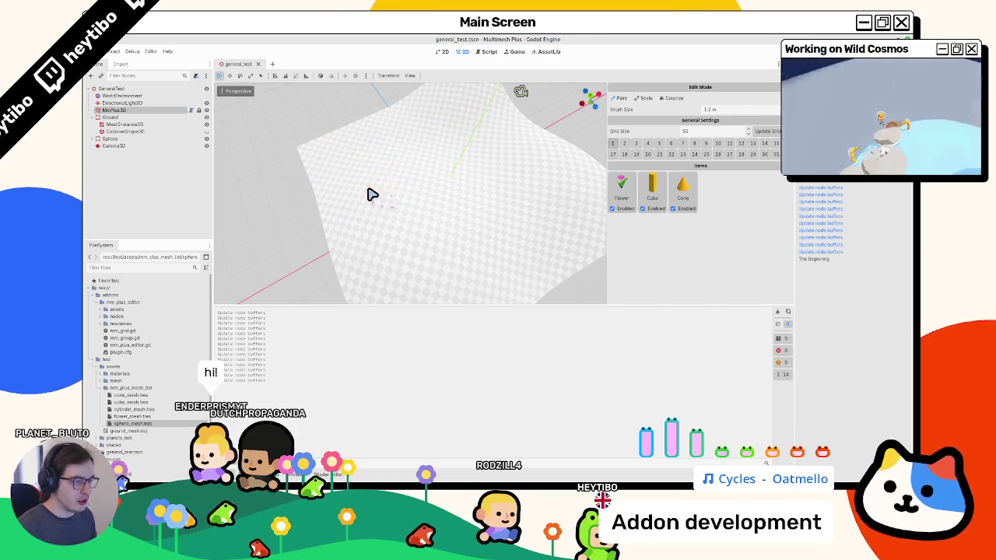
pyautogui.scroll(2, 372, 195)
pyautogui.moveTo(373, 161)
pyautogui.mouseDown()
pyautogui.moveTo(525, 275)
pyautogui.moveTo(385, 178)
pyautogui.moveTo(474, 291)
pyautogui.moveTo(413, 127)
pyautogui.moveTo(449, 287)
pyautogui.moveTo(394, 169)
pyautogui.moveTo(389, 272)
pyautogui.moveTo(447, 223)
pyautogui.moveTo(478, 249)
pyautogui.moveTo(450, 257)
pyautogui.moveTo(444, 215)
pyautogui.moveTo(466, 213)
pyautogui.mouseUp()
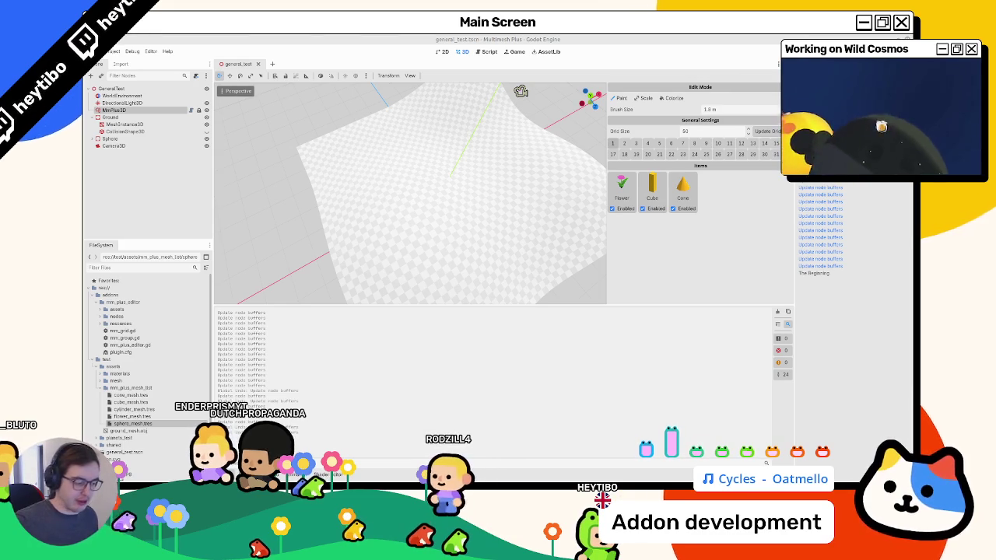
pyautogui.click(487, 52)
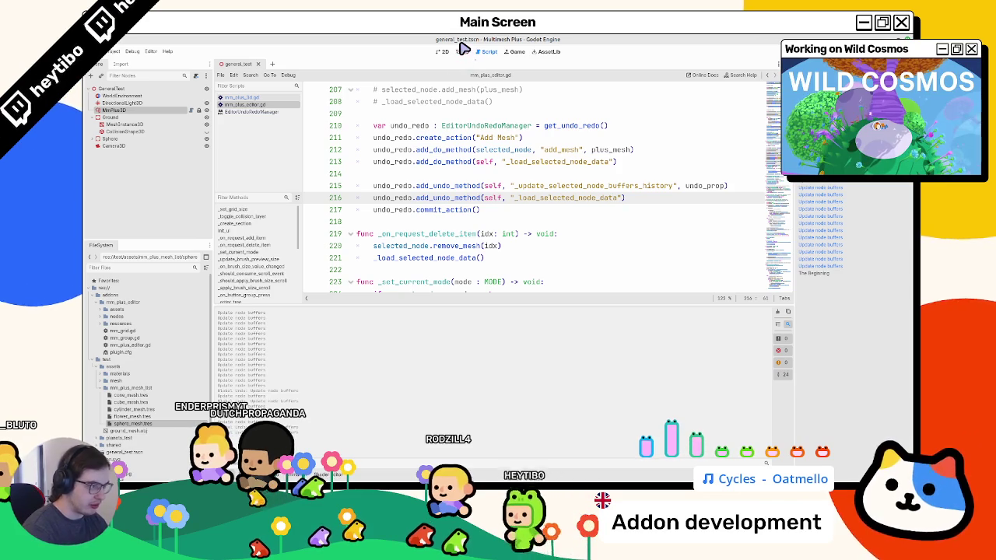
pyautogui.moveTo(358, 149); pyautogui.dragTo(479, 169)
pyautogui.moveTo(416, 186)
pyautogui.mouseDown()
pyautogui.moveTo(460, 191)
pyautogui.moveTo(456, 210)
pyautogui.mouseUp()
pyautogui.scroll(1, 454, 200)
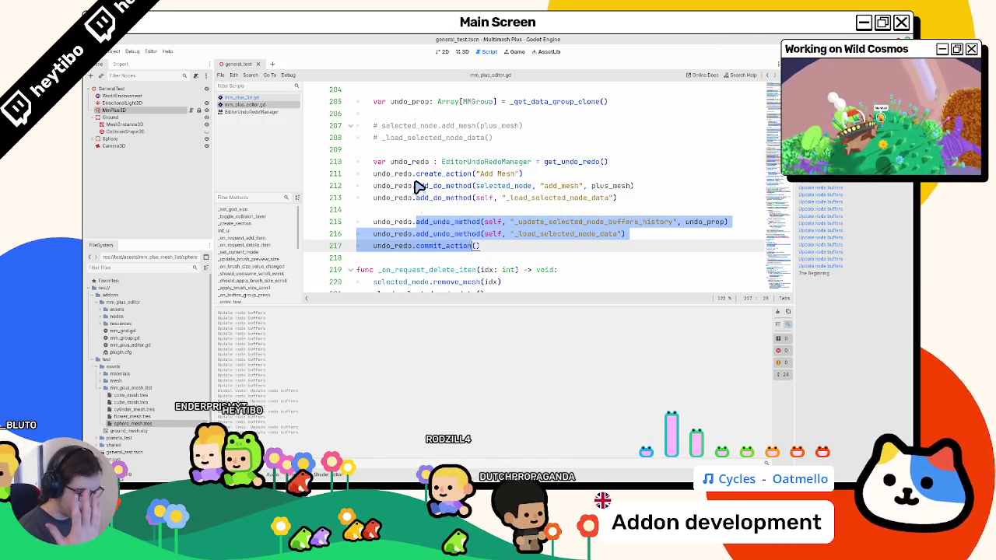
pyautogui.scroll(1, 413, 191)
pyautogui.scroll(1, 412, 191)
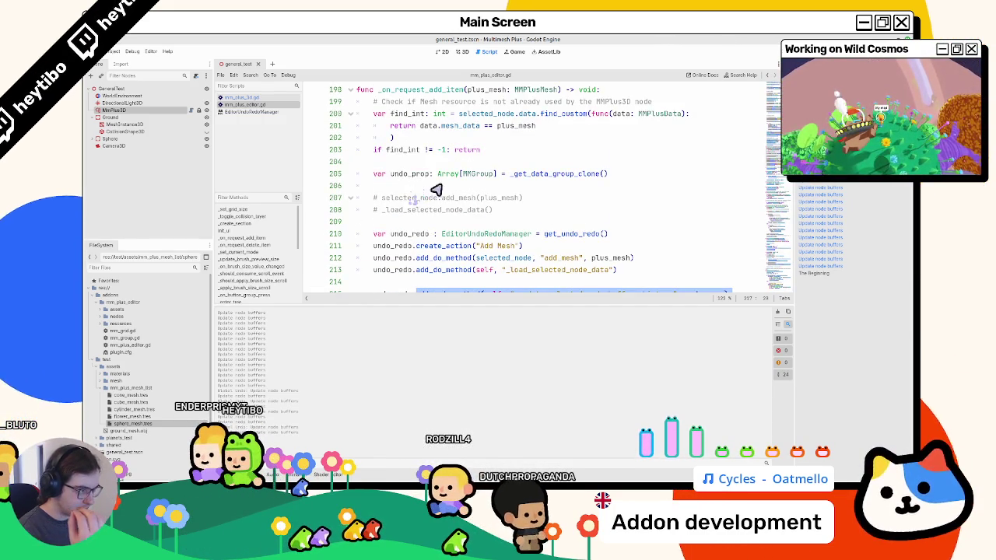
pyautogui.moveTo(512, 173); pyautogui.dragTo(608, 173)
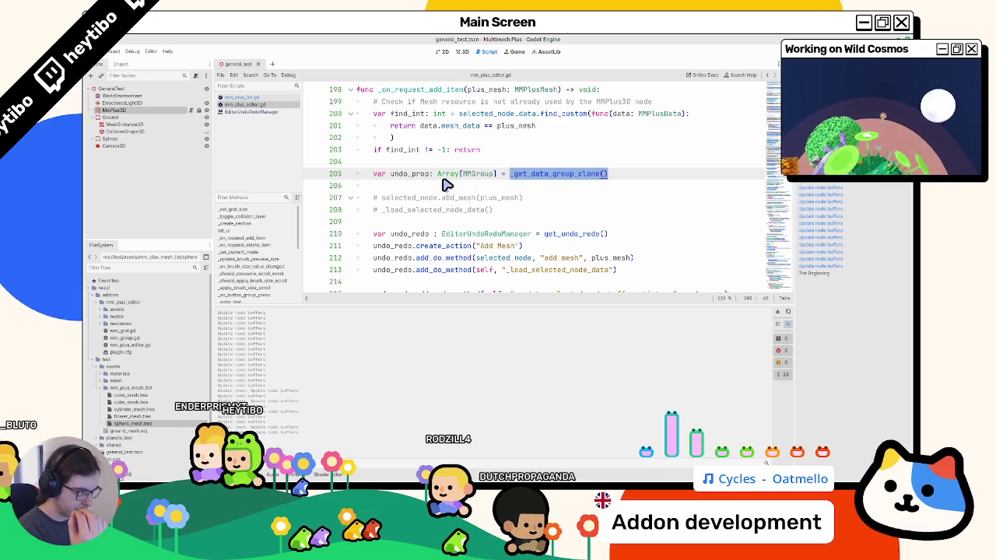
pyautogui.hotkey('shift', 'Left')
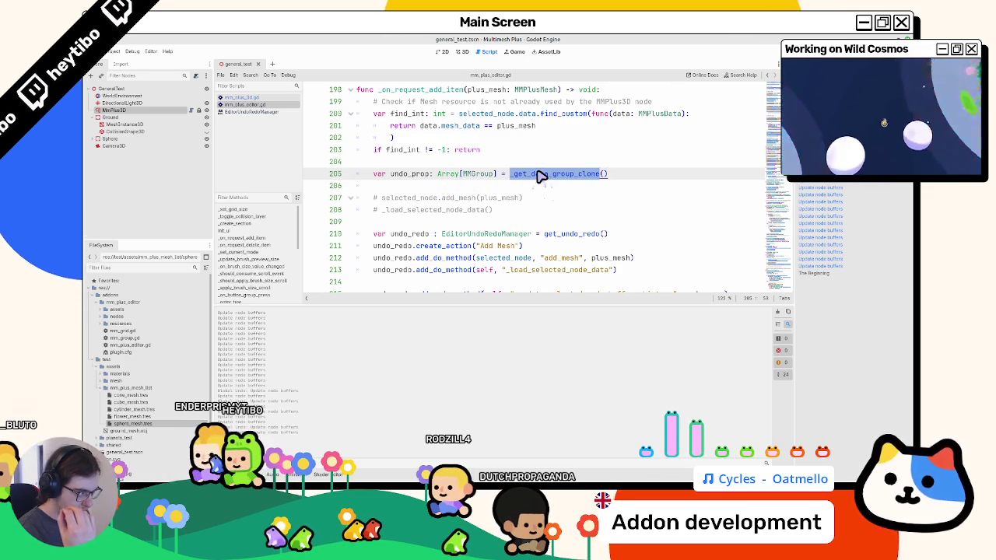
pyautogui.moveTo(535, 178)
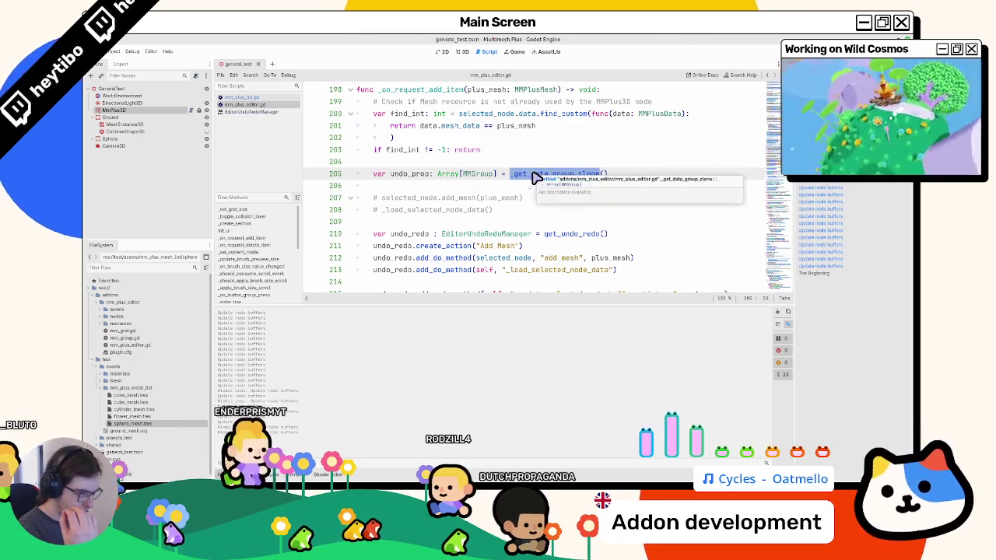
pyautogui.hotkey('shift', 'Right')
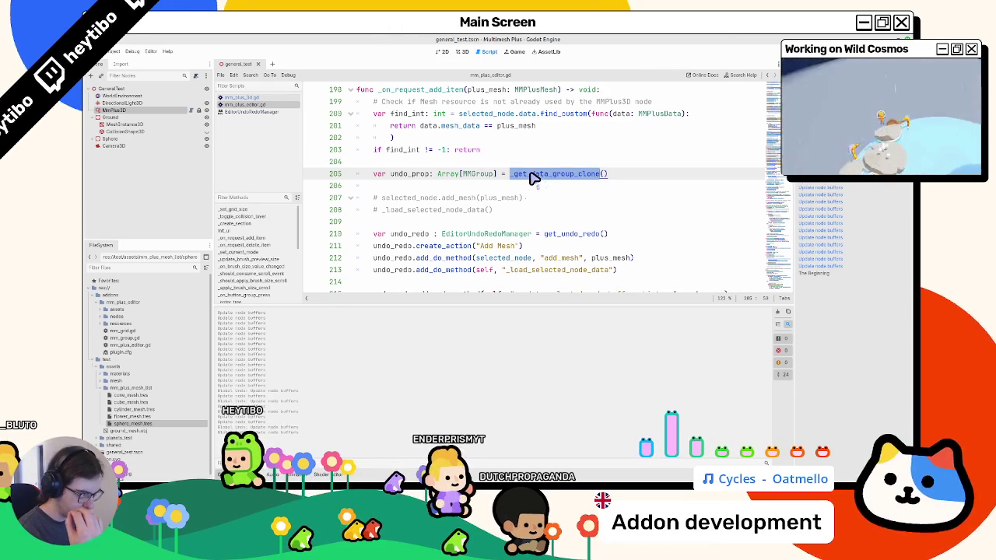
pyautogui.scroll(-2, 533, 178)
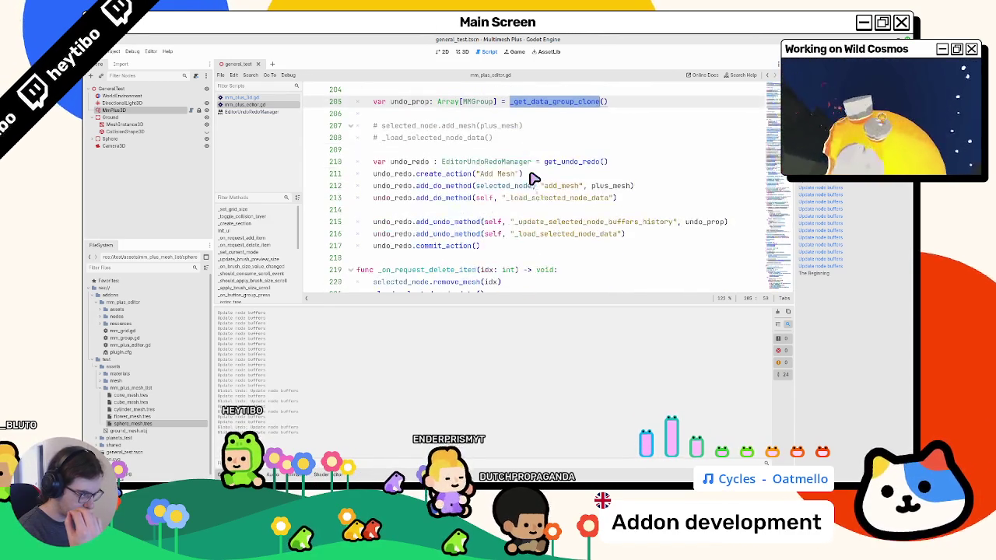
pyautogui.doubleClick(505, 188)
pyautogui.scroll(-2, 498, 203)
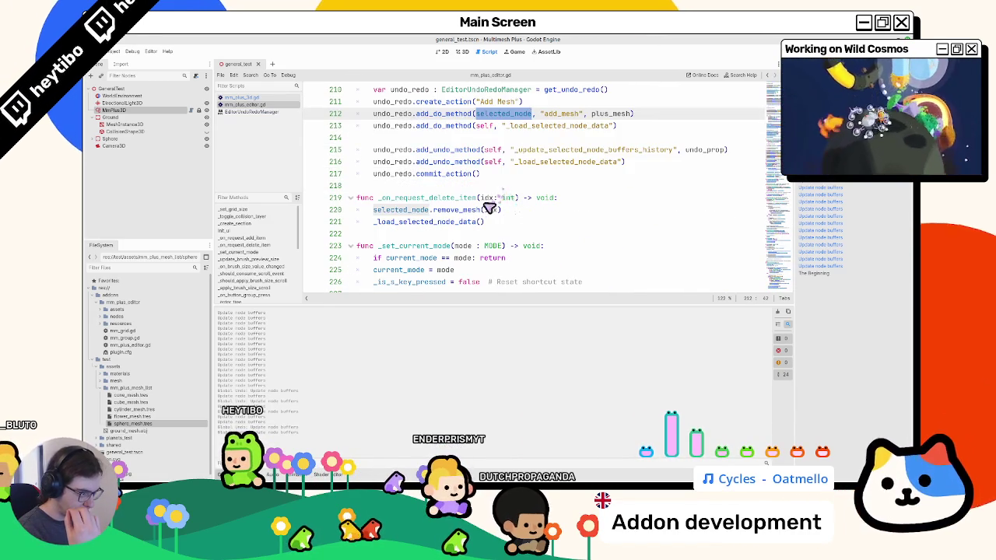
pyautogui.scroll(2, 483, 220)
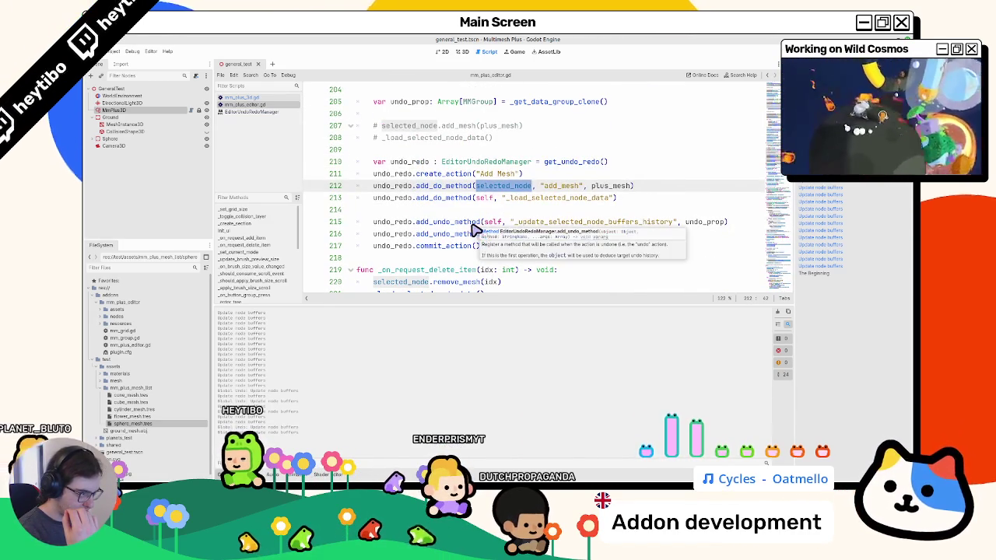
pyautogui.scroll(-3, 476, 232)
pyautogui.doubleClick(401, 174)
pyautogui.moveTo(470, 179); pyautogui.dragTo(511, 182)
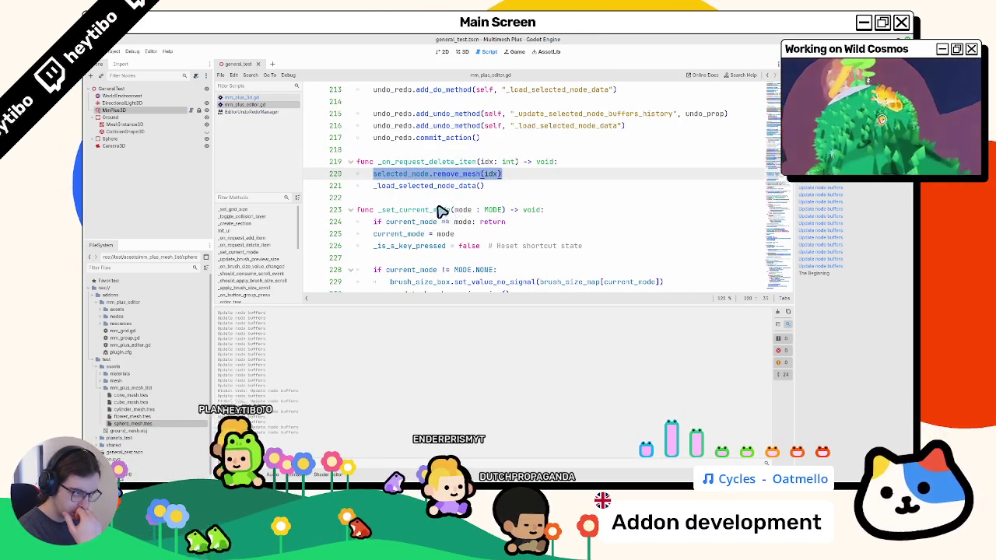
pyautogui.scroll(2, 442, 209)
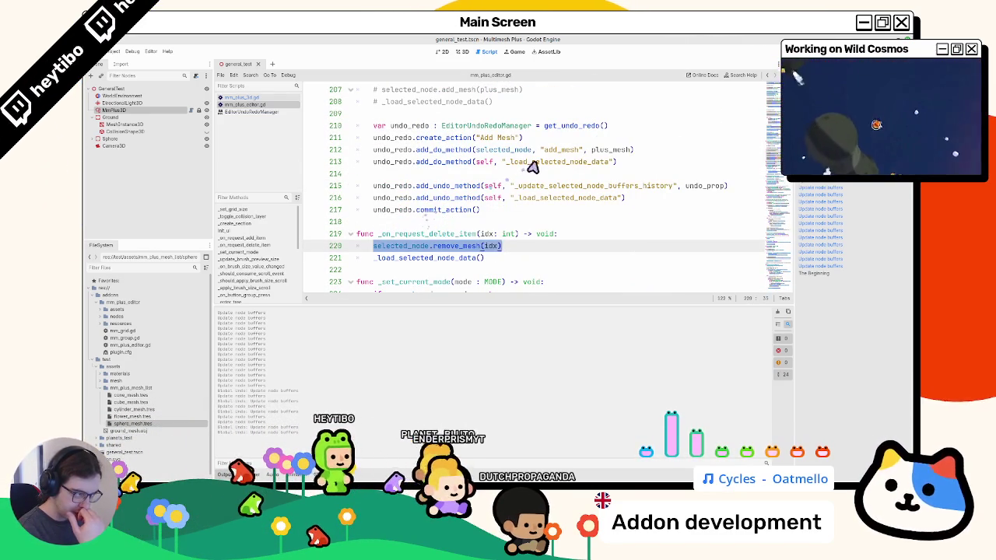
# Paste a copy of the add_mesh do line on line 215 and change it to "remove_mesh"
pyautogui.click(506, 174)
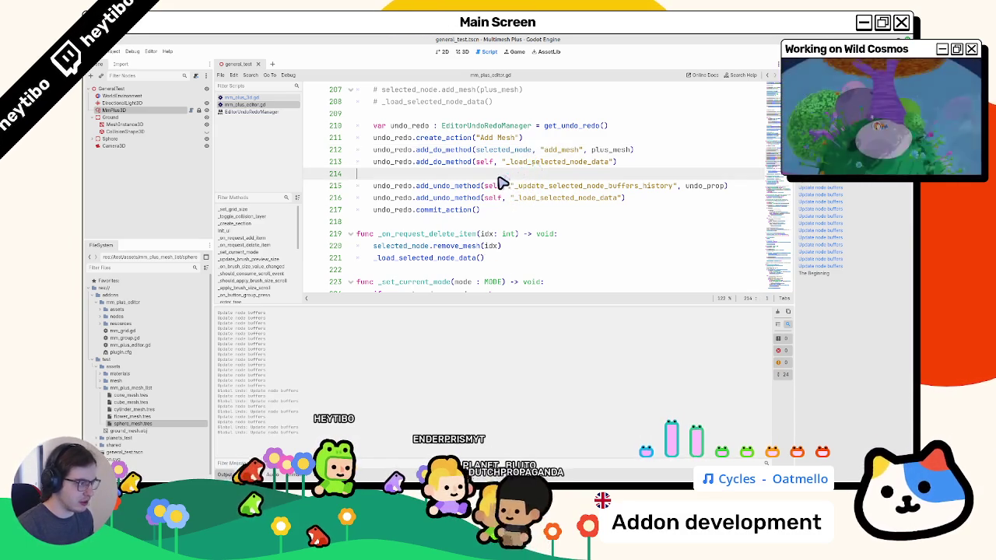
pyautogui.hotkey('ctrl', 'v')
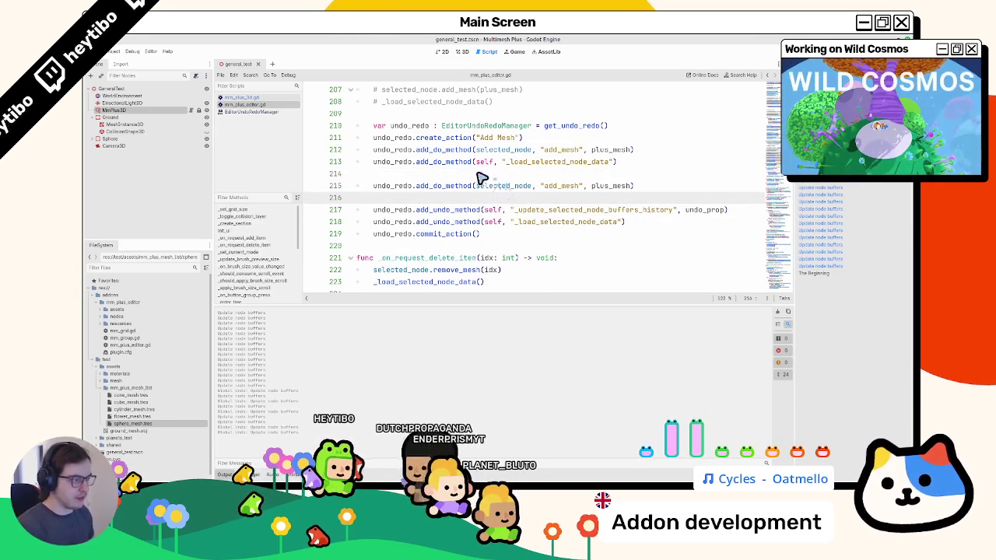
pyautogui.press('BackSpace')
pyautogui.doubleClick(456, 258)
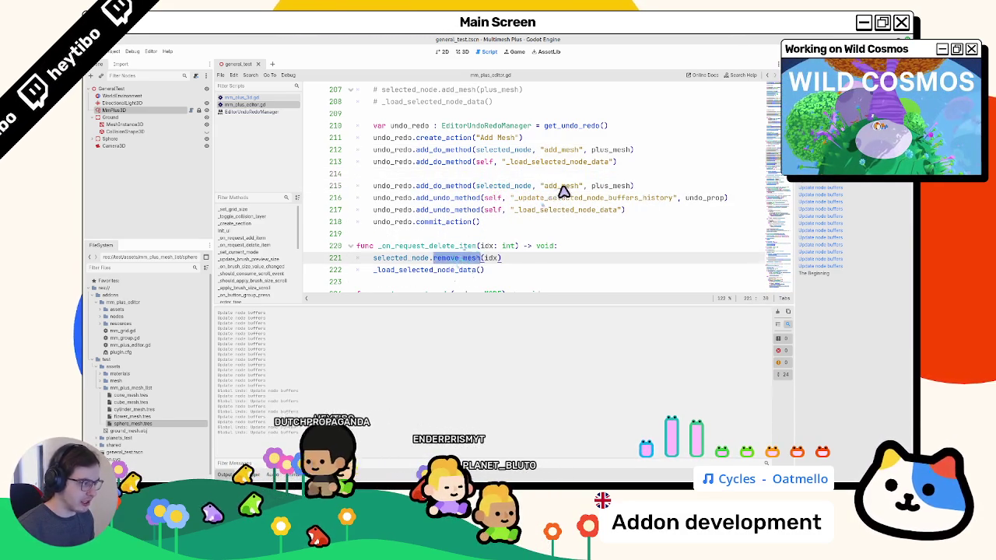
pyautogui.hotkey('ctrl', 'c')
pyautogui.doubleClick(562, 186)
pyautogui.hotkey('ctrl', 'v')
# Review the remove_mesh and plus_mesh arguments on line 215 and selected_node.data on line 200
pyautogui.doubleClick(611, 187)
pyautogui.scroll(1, 604, 198)
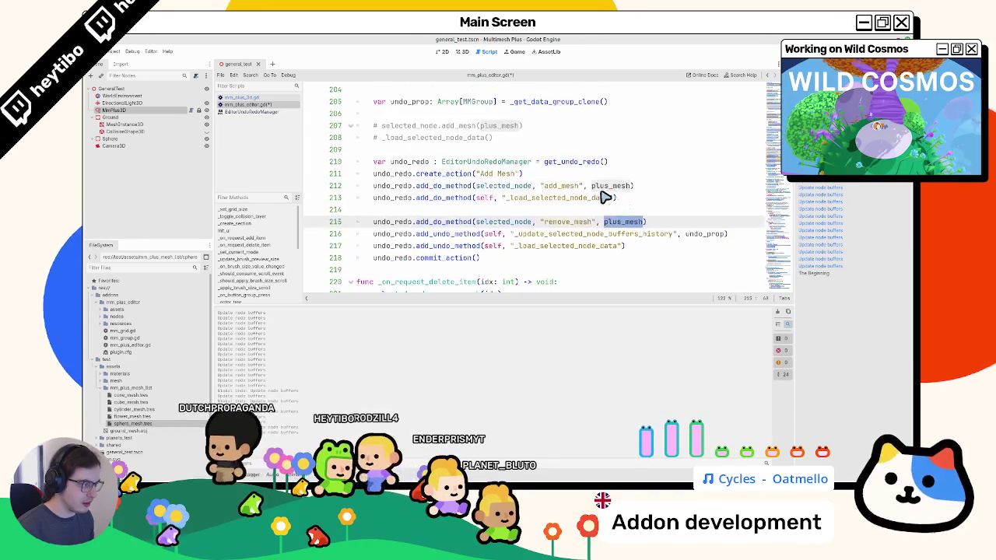
pyautogui.scroll(-3, 604, 204)
pyautogui.scroll(3, 585, 212)
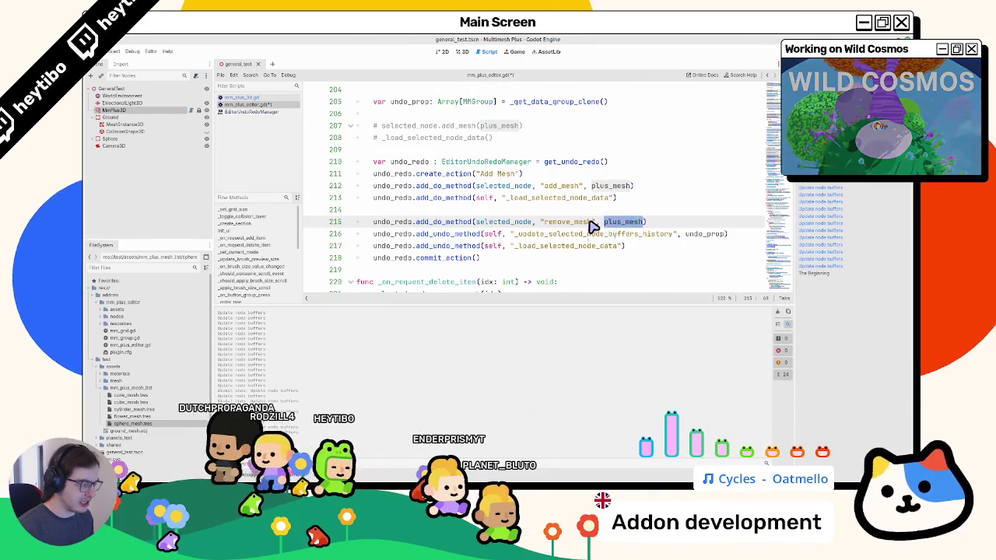
pyautogui.doubleClick(579, 223)
pyautogui.doubleClick(627, 222)
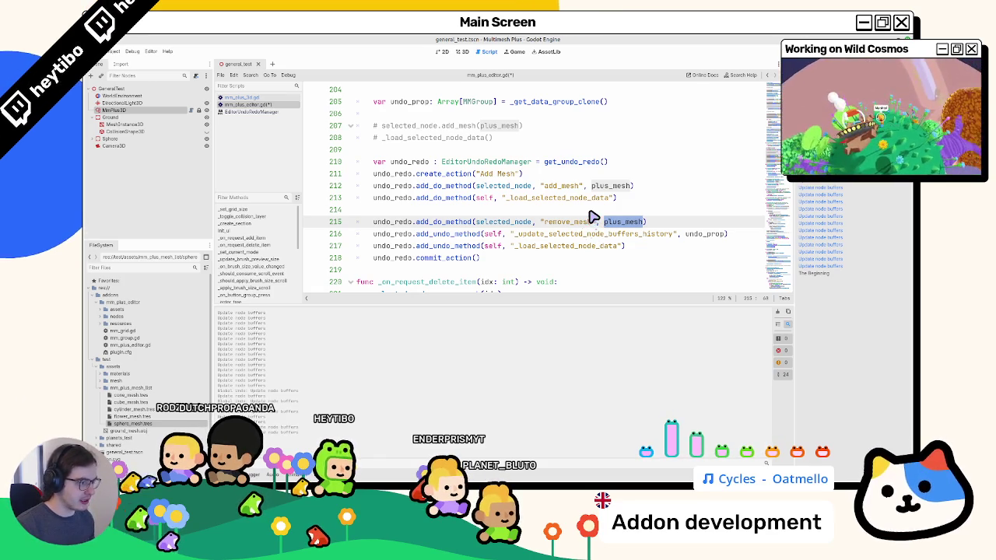
pyautogui.scroll(3, 591, 217)
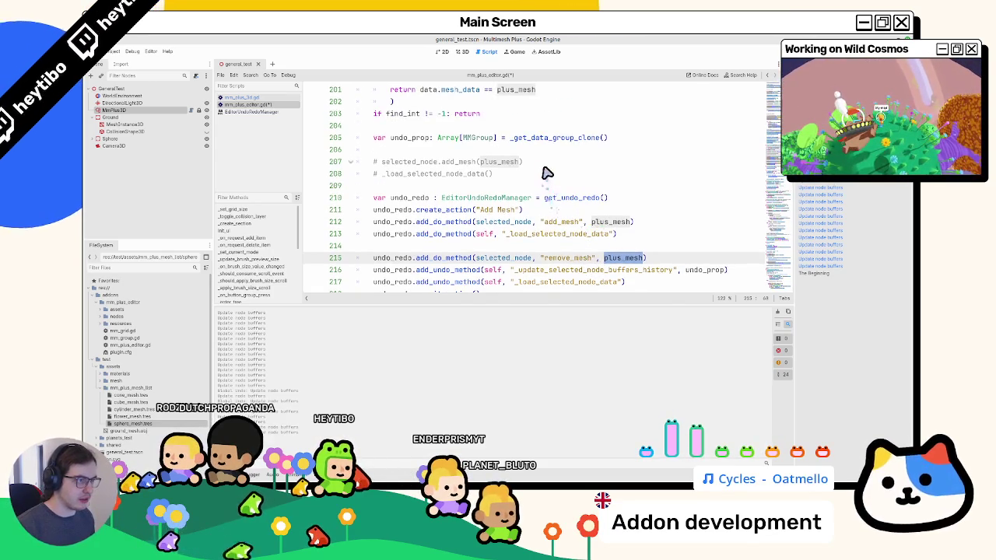
pyautogui.moveTo(458, 150); pyautogui.dragTo(529, 152)
pyautogui.scroll(-1, 570, 191)
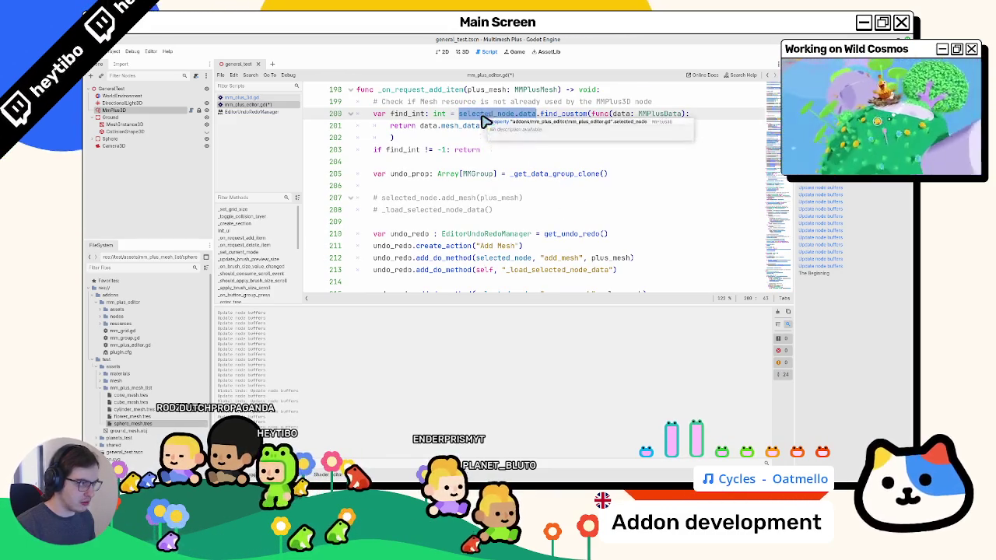
# Declare var undo_idx: int = selected_node.data.size() - 1 before the undo_prop line
pyautogui.click(526, 163)
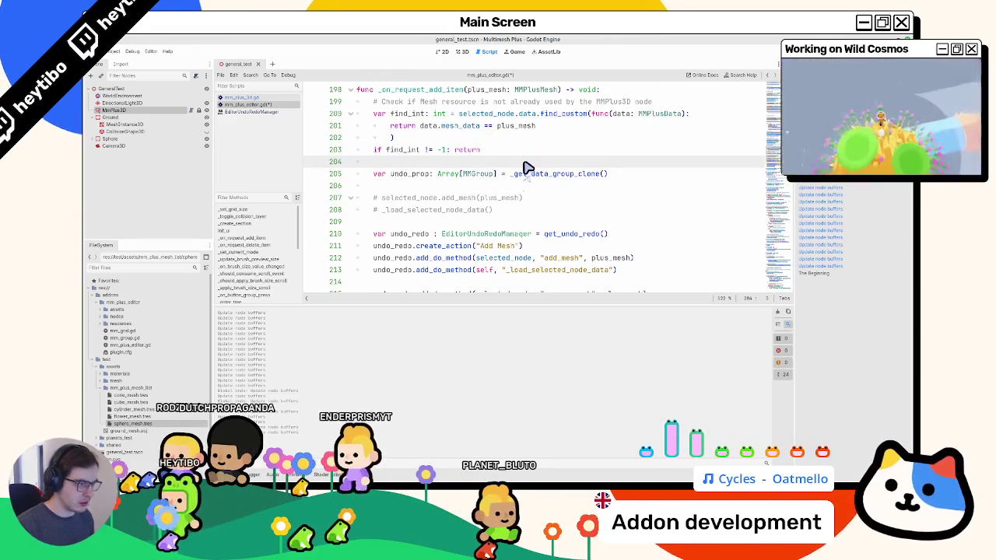
pyautogui.write('var')
pyautogui.press('Return')
pyautogui.press('BackSpace')
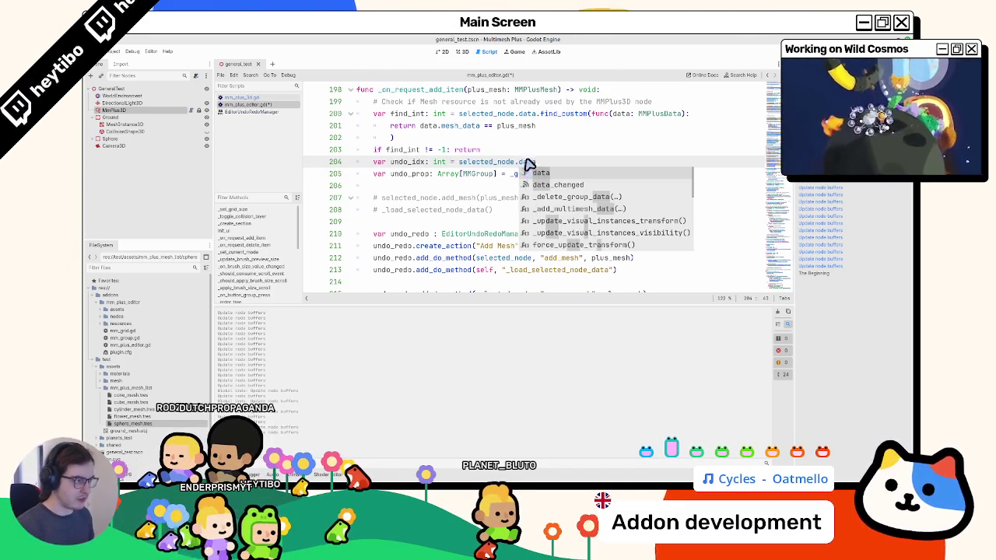
pyautogui.press('Home')
pyautogui.press('Return')
pyautogui.write('size() -')
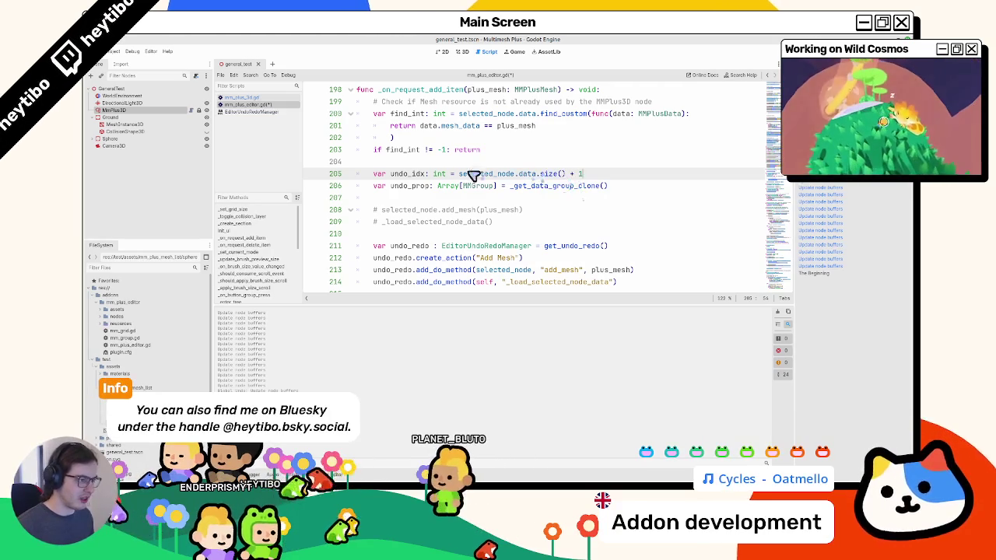
pyautogui.scroll(-3, 426, 186)
# Make the line add_undo_method(selected_node, "remove_mesh", undo_idx) and check the neighbouring undo calls
pyautogui.click(614, 199)
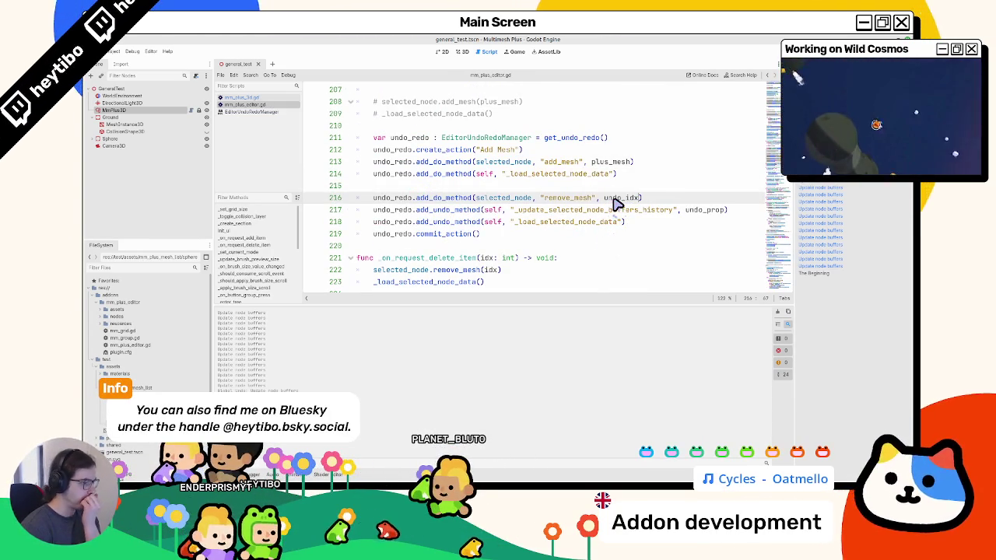
pyautogui.doubleClick(470, 210)
pyautogui.press('Up')
pyautogui.write('un')
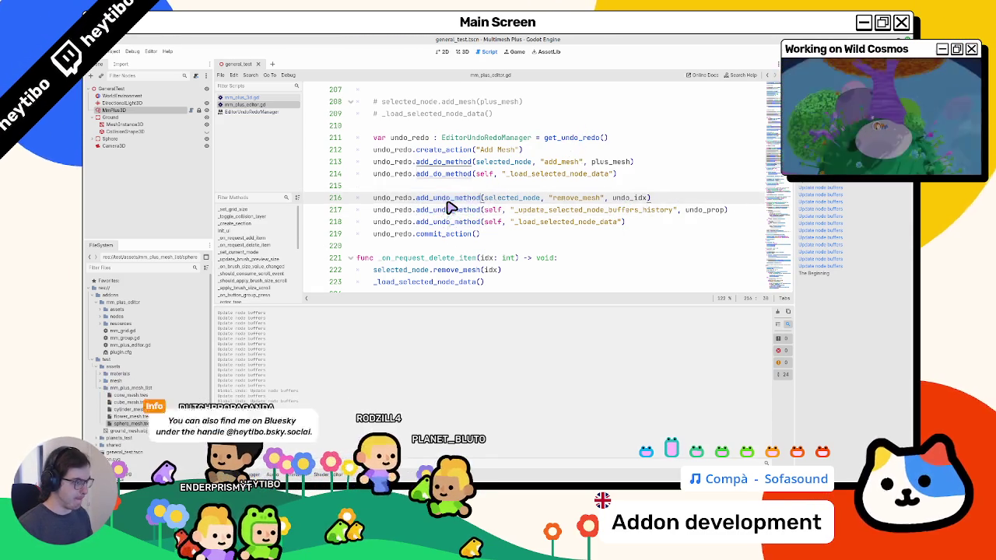
pyautogui.click(390, 211)
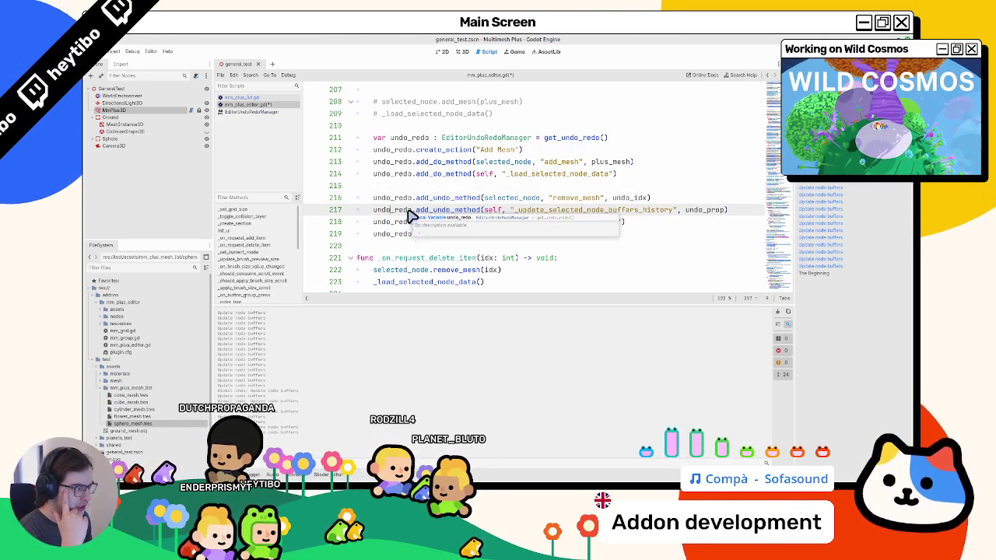
pyautogui.doubleClick(561, 213)
pyautogui.doubleClick(547, 224)
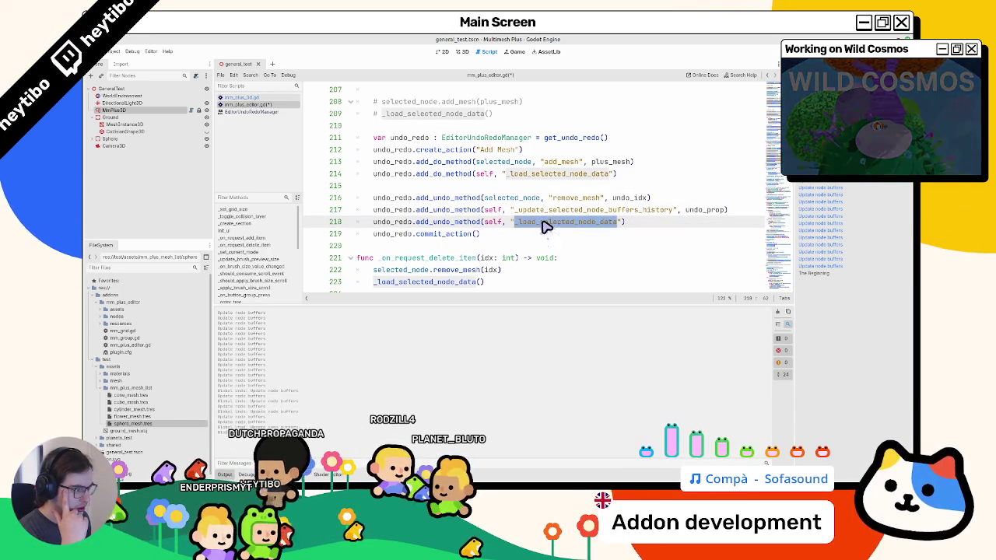
pyautogui.doubleClick(540, 176)
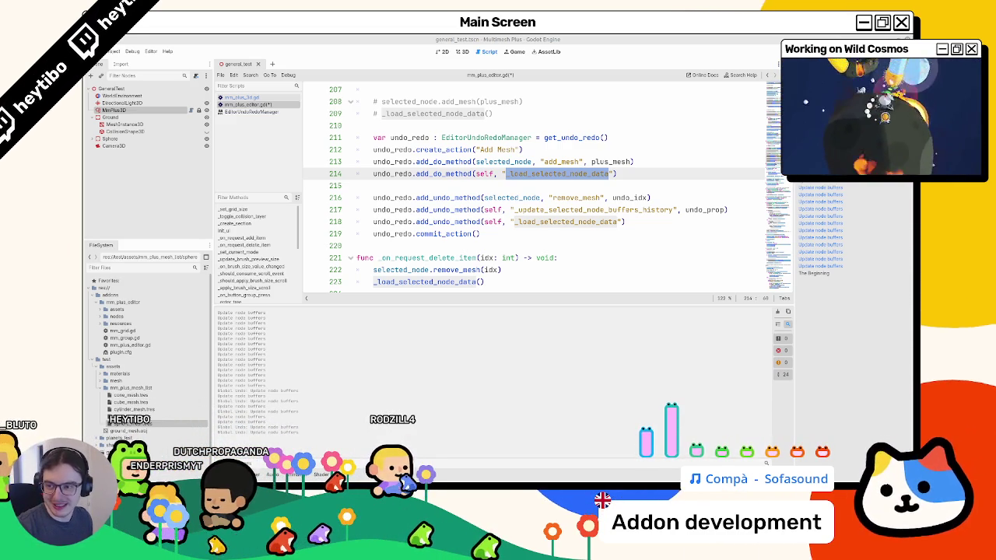
pyautogui.click(543, 199)
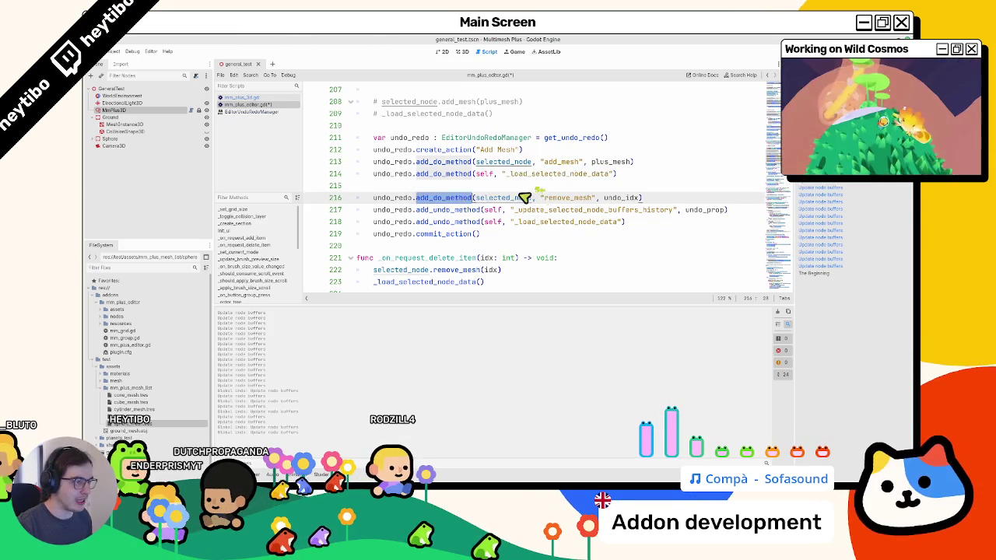
pyautogui.write('un')
pyautogui.doubleClick(537, 198)
pyautogui.moveTo(654, 198); pyautogui.dragTo(373, 204)
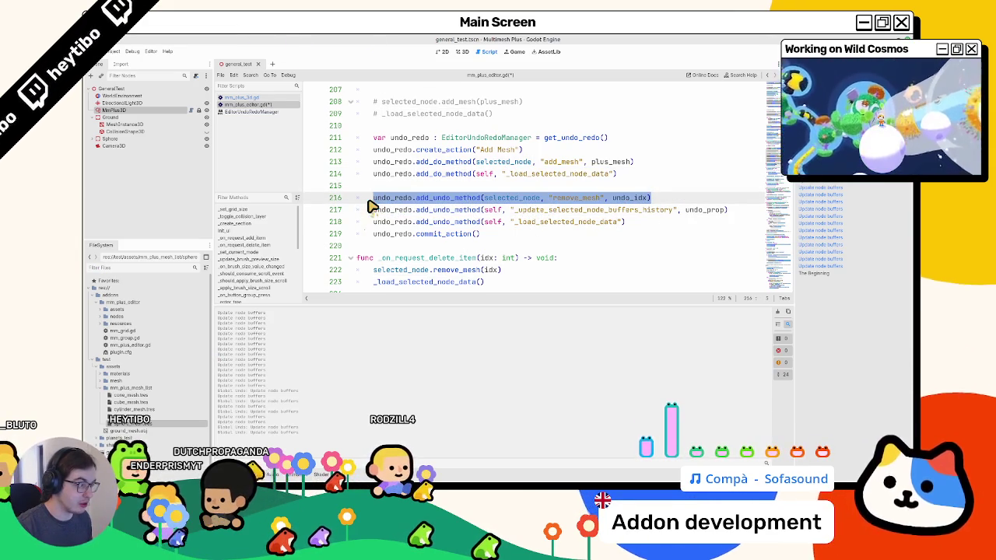
pyautogui.doubleClick(647, 198)
pyautogui.scroll(3, 499, 214)
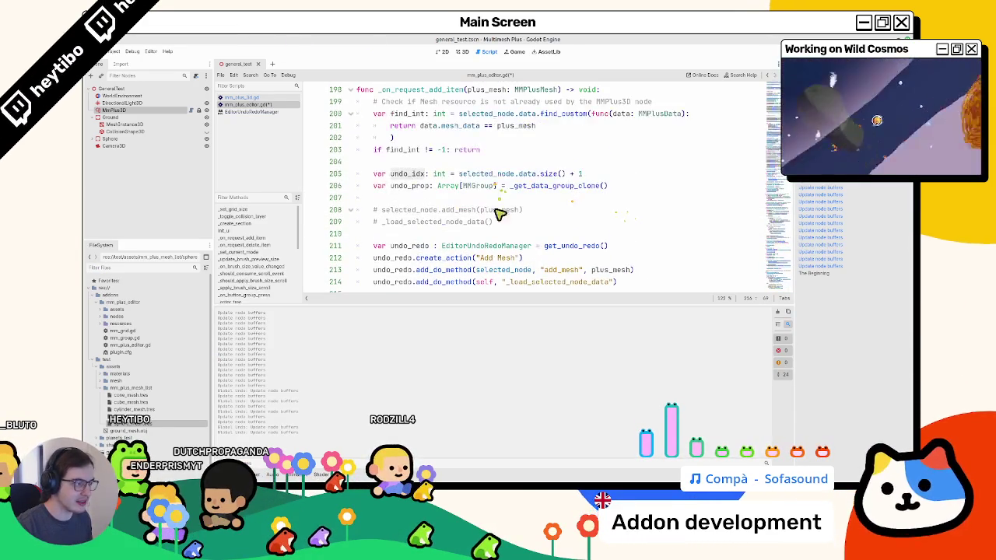
pyautogui.click(583, 175)
pyautogui.press('BackSpace')
pyautogui.press('BackSpace')
pyautogui.press('BackSpace')
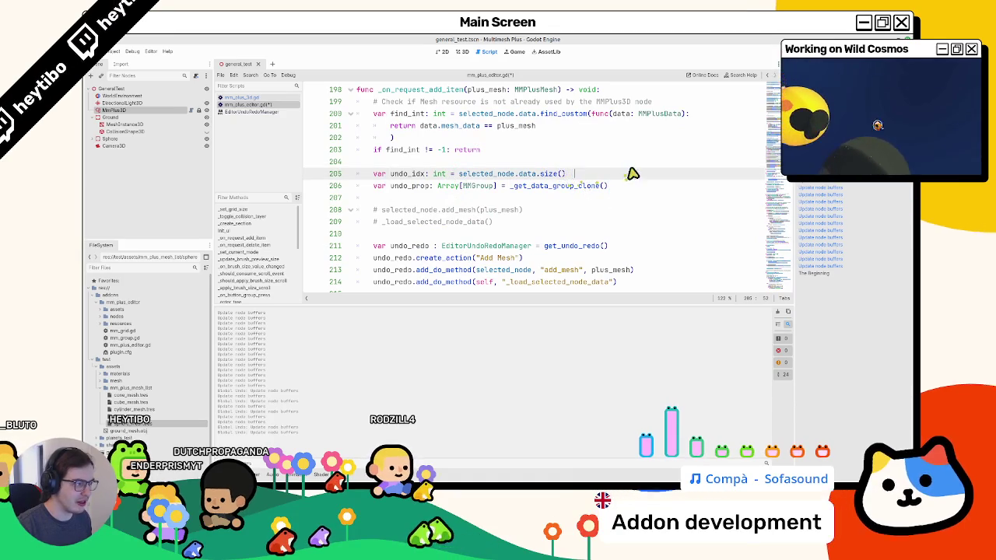
pyautogui.hotkey('ctrl', 'z')
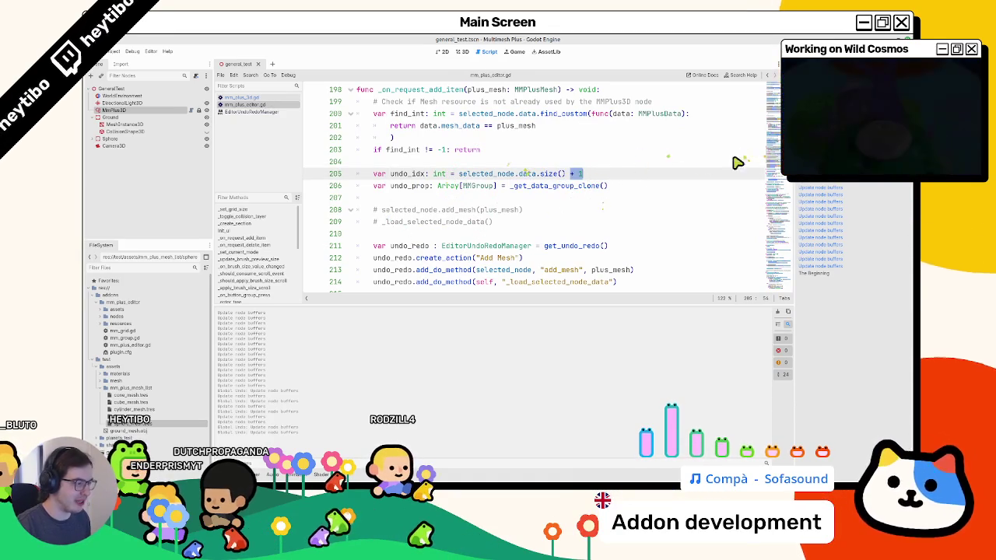
pyautogui.scroll(-3, 629, 267)
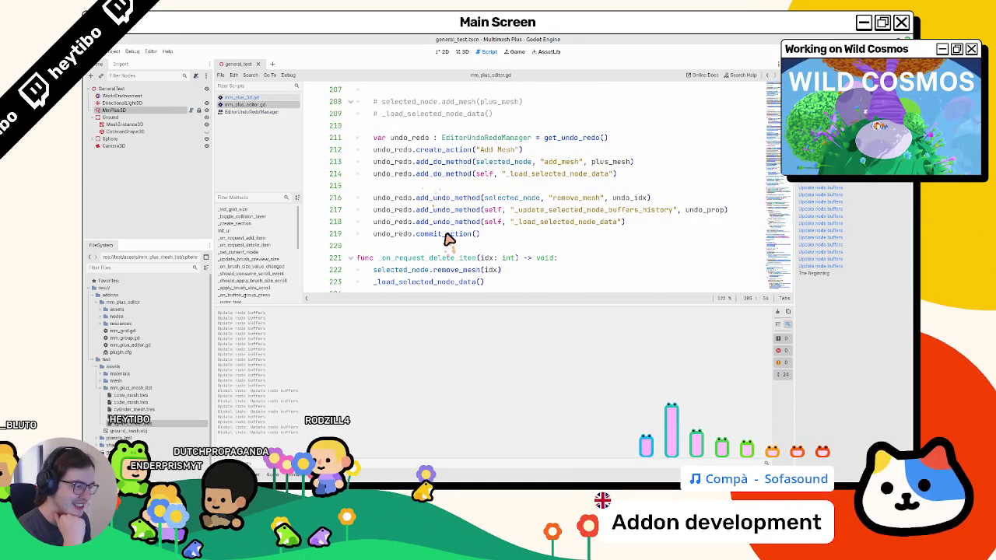
pyautogui.doubleClick(554, 210)
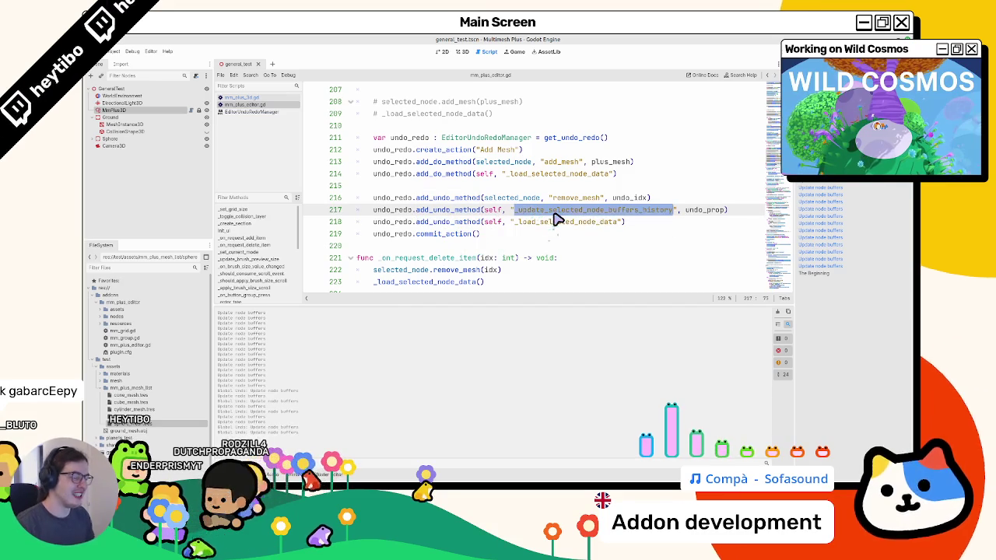
# Search the script for uses of _update_selected_node_buffers_history
pyautogui.hotkey('ctrl', 'f')
pyautogui.press('Return')
pyautogui.press('Return')
pyautogui.press('Return')
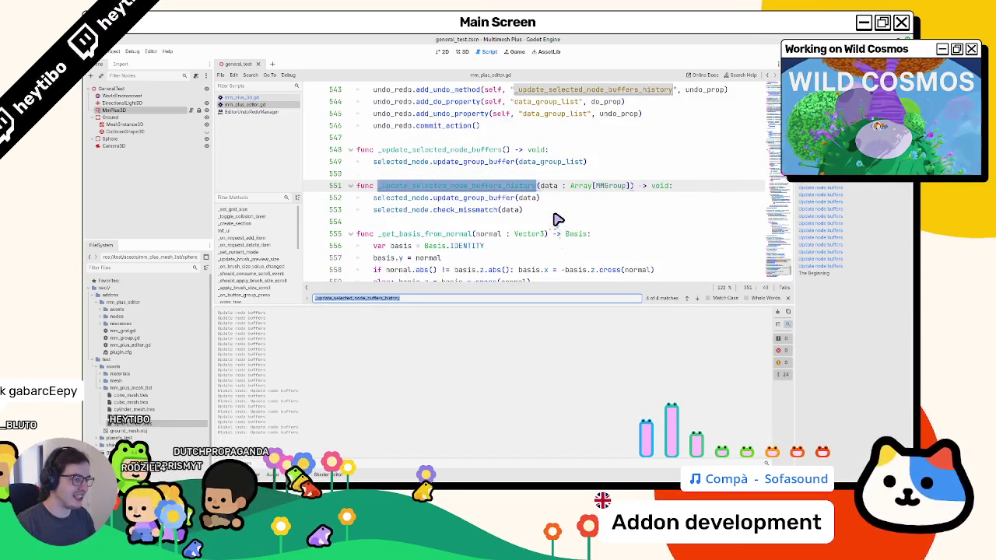
pyautogui.press('Return')
pyautogui.press('Return')
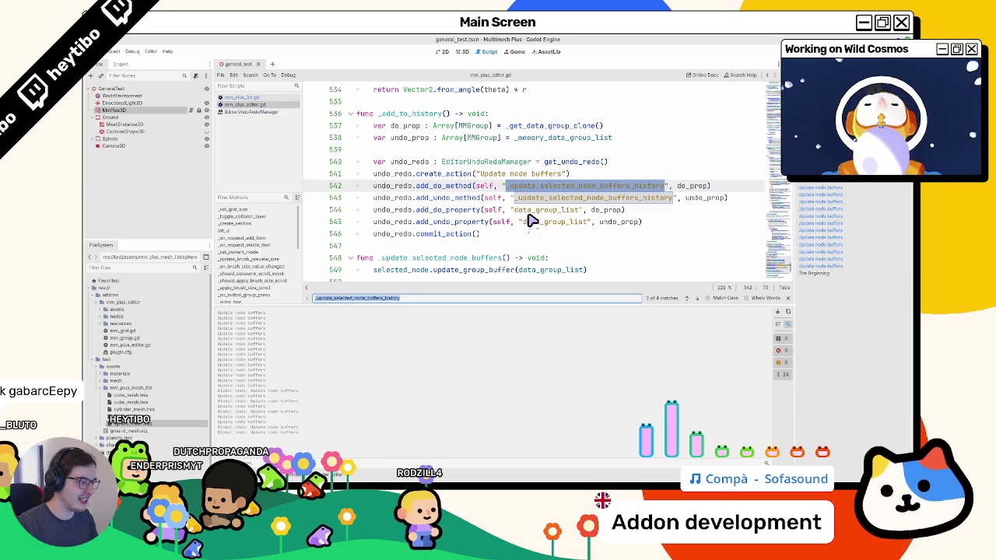
pyautogui.press('Escape')
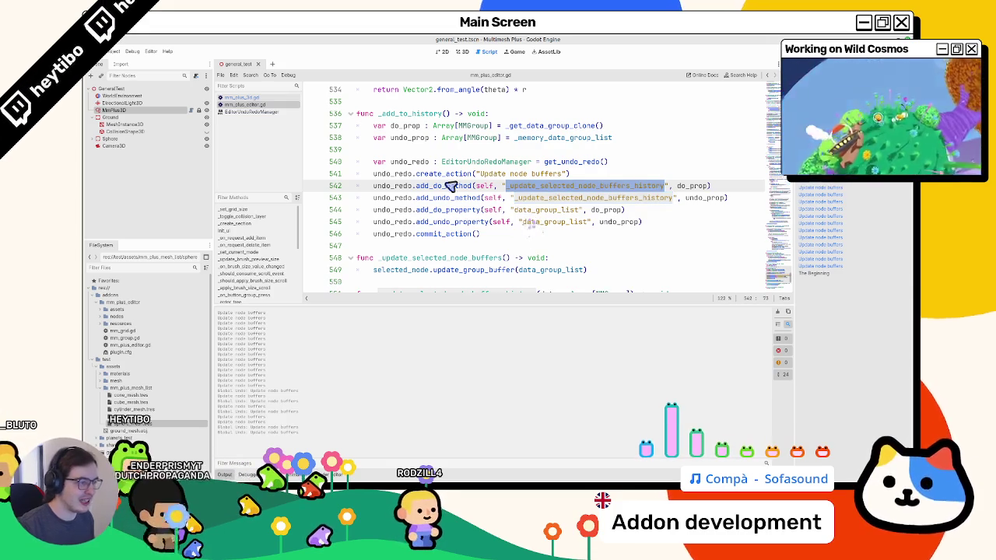
# Insert the add_undo_property data_group_list line below line 216 in the Add Mesh undo code
pyautogui.moveTo(406, 224); pyautogui.dragTo(734, 222)
pyautogui.hotkey('ctrl', 'c')
pyautogui.hotkey('ctrl', 'z')
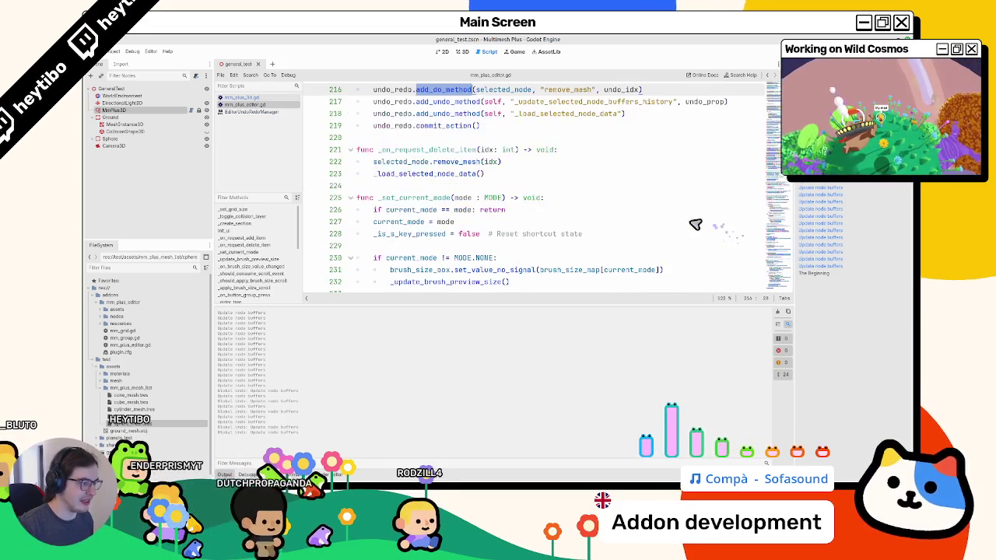
pyautogui.write('un')
pyautogui.scroll(2, 668, 190)
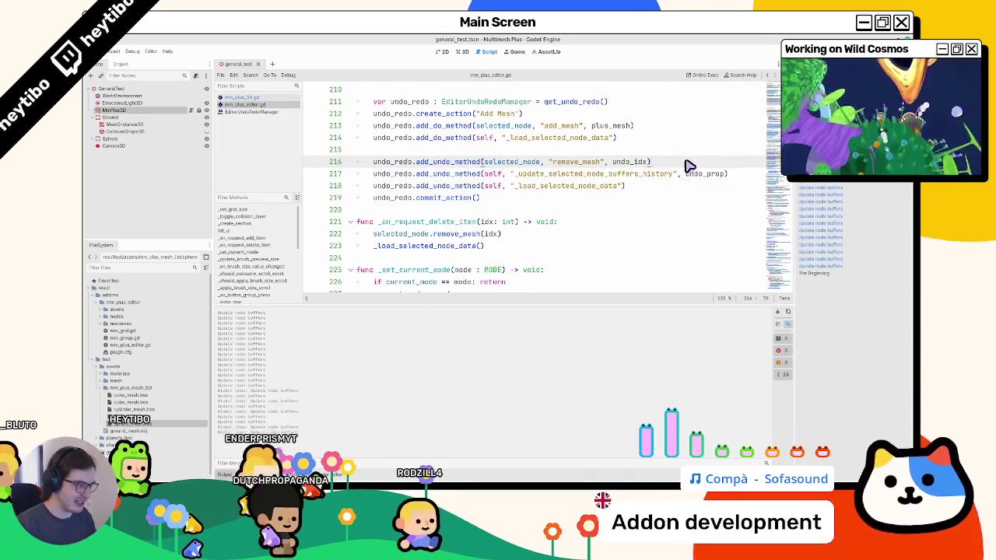
pyautogui.press('Return')
pyautogui.hotkey('ctrl', 'v')
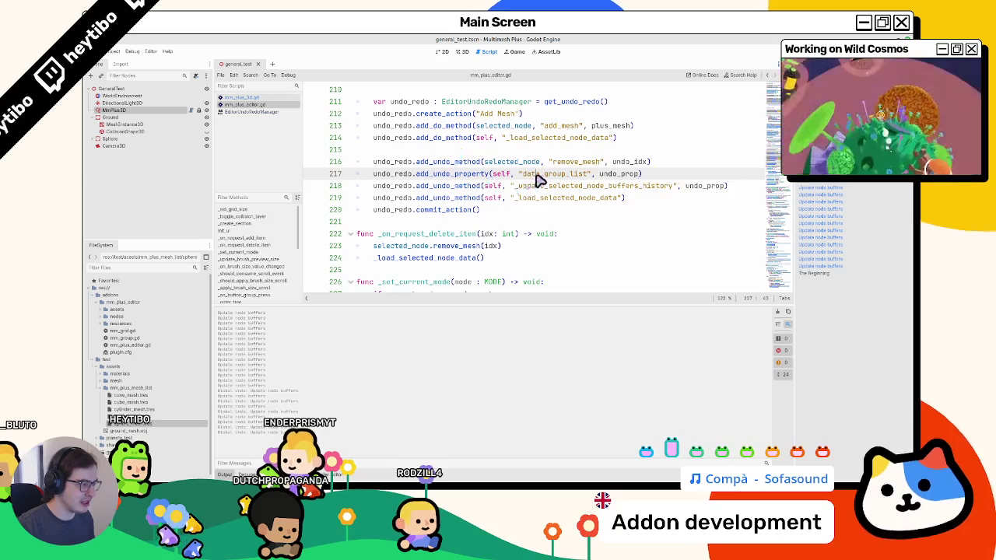
# Check the inserted data_group_list line, then focus the ground mesh in the 3D view
pyautogui.doubleClick(539, 175)
pyautogui.doubleClick(540, 187)
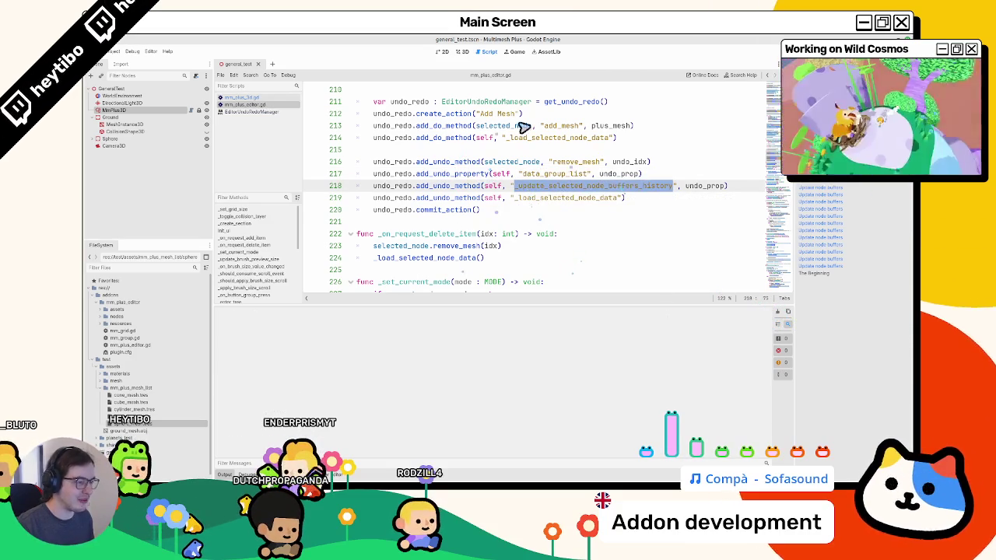
pyautogui.click(461, 51)
pyautogui.doubleClick(121, 110)
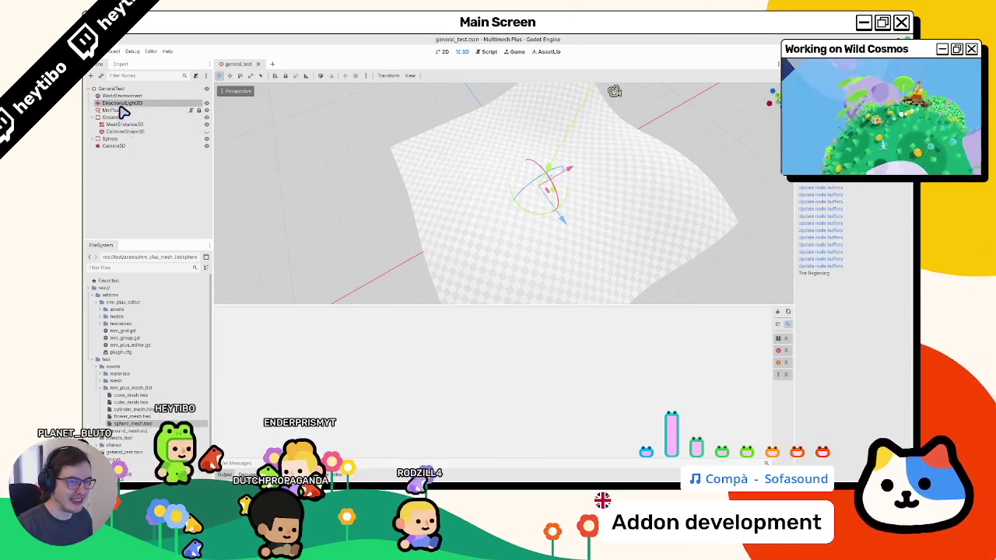
# Paint a ring of flowers with MmPlus3D and add sphere_mesh.tres as a Sphere item
pyautogui.click(121, 110)
pyautogui.moveTo(469, 198)
pyautogui.mouseDown()
pyautogui.moveTo(494, 226)
pyautogui.moveTo(389, 209)
pyautogui.moveTo(461, 151)
pyautogui.moveTo(507, 223)
pyautogui.moveTo(445, 211)
pyautogui.moveTo(460, 195)
pyautogui.mouseUp()
pyautogui.scroll(3, 321, 233)
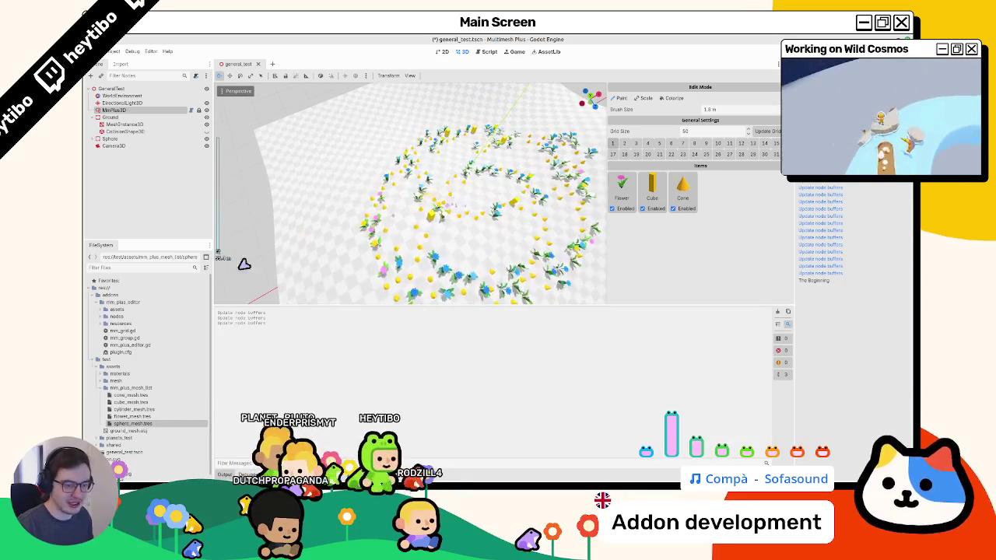
pyautogui.moveTo(128, 423)
pyautogui.mouseDown()
pyautogui.moveTo(629, 345)
pyautogui.moveTo(682, 274)
pyautogui.mouseUp()
pyautogui.moveTo(346, 181); pyautogui.dragTo(382, 144)
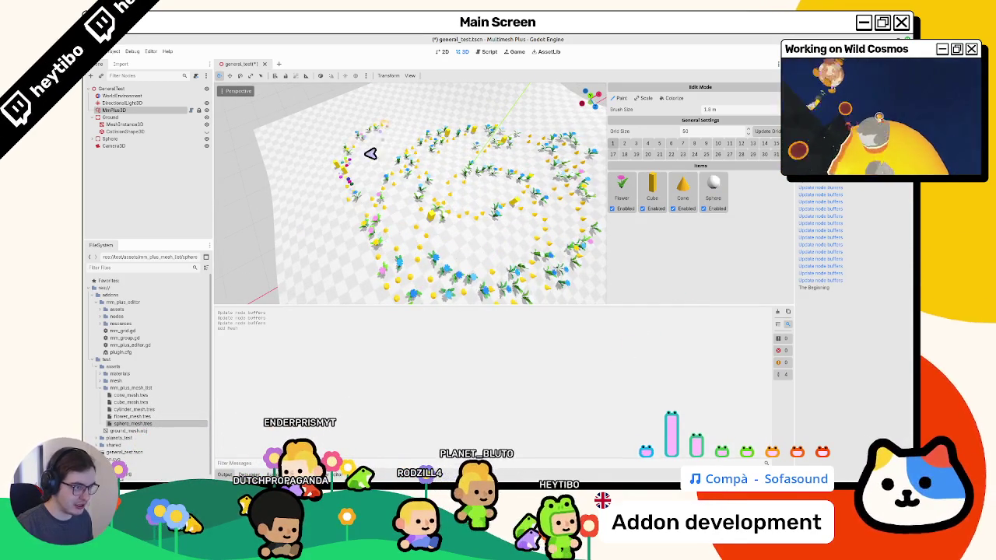
# Undo the paint stroke and the Sphere item, then open the out-of-bounds error's script line
pyautogui.hotkey('ctrl', 'z')
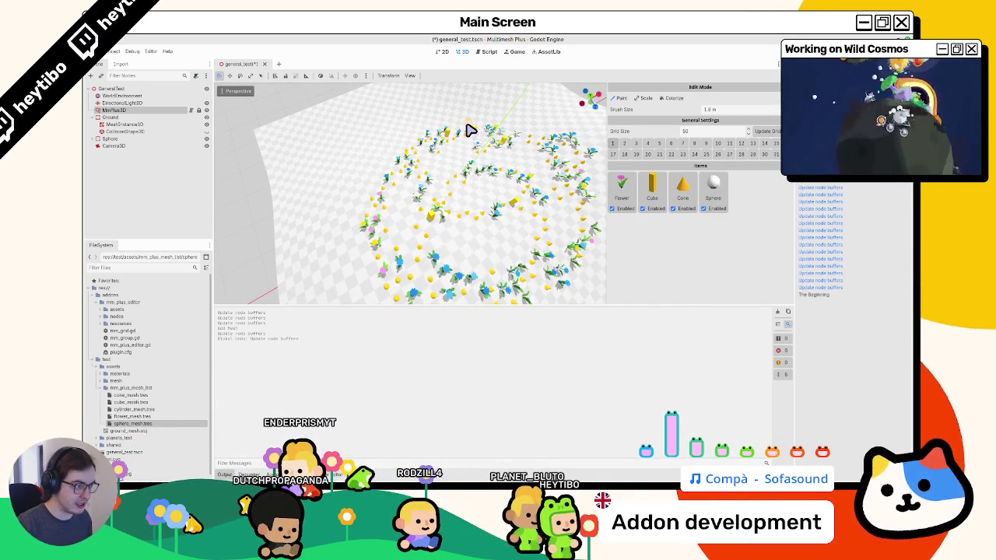
pyautogui.hotkey('ctrl', 'z')
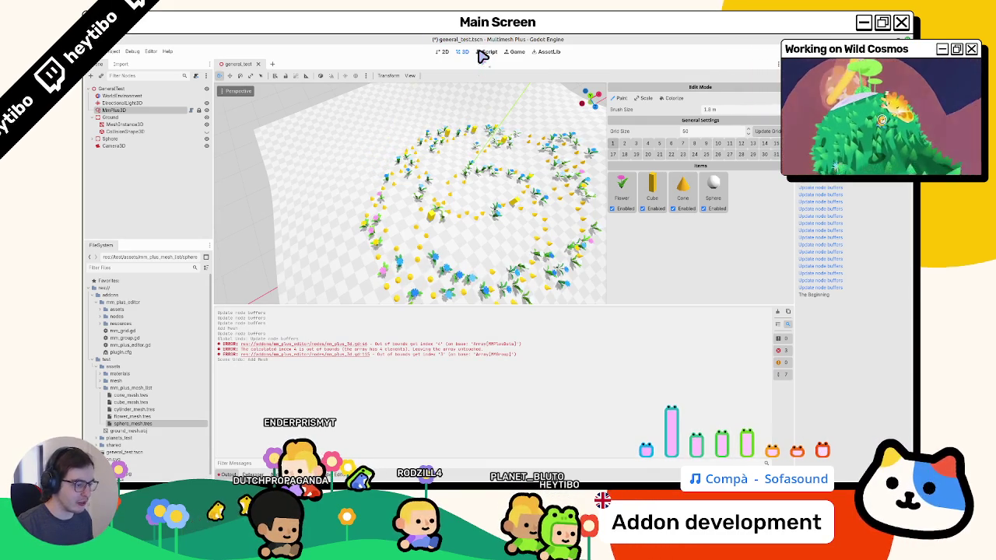
pyautogui.click(333, 348)
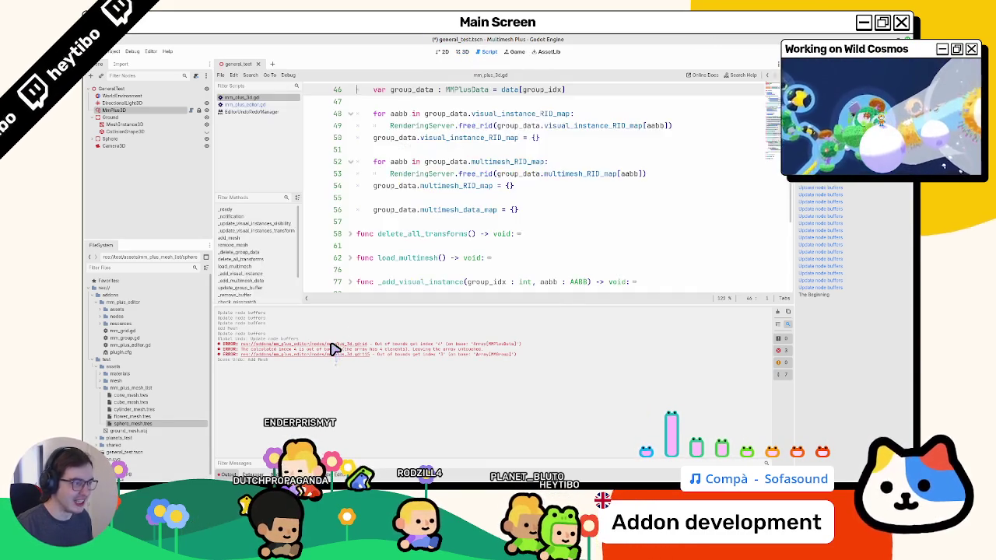
# Look over the _delete_group_data function in mm_plus_3d.gd
pyautogui.scroll(1, 409, 253)
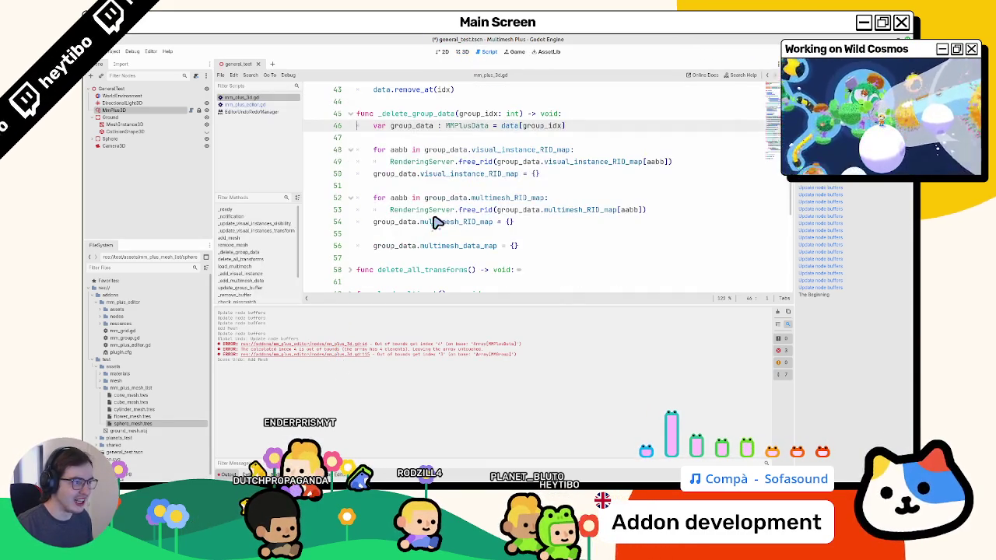
pyautogui.click(266, 105)
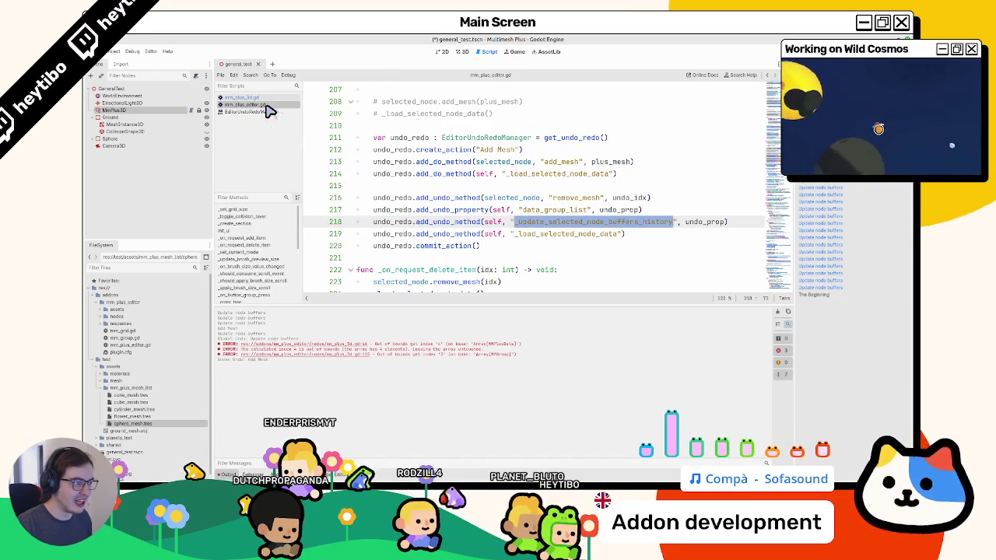
pyautogui.click(267, 97)
pyautogui.scroll(2, 422, 129)
pyautogui.doubleClick(420, 192)
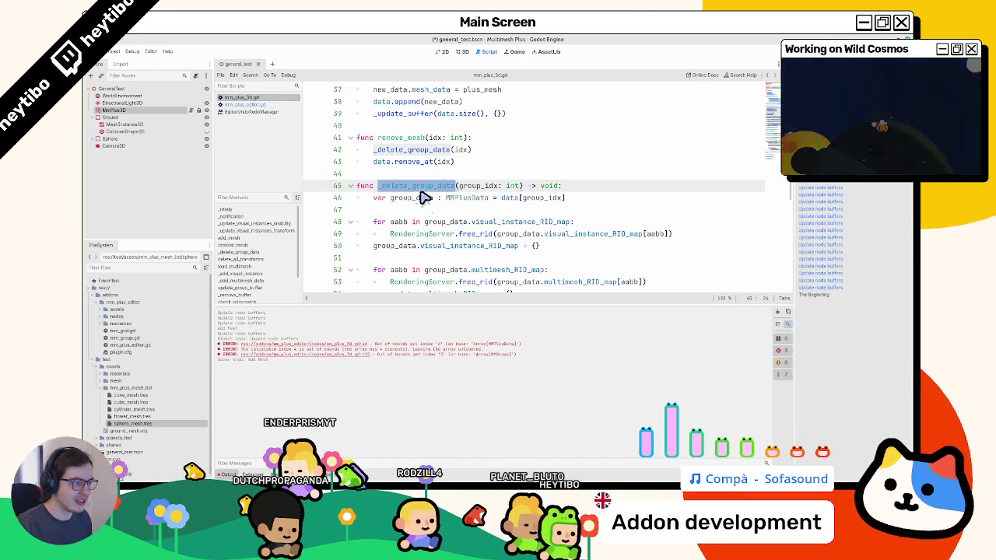
pyautogui.click(407, 209)
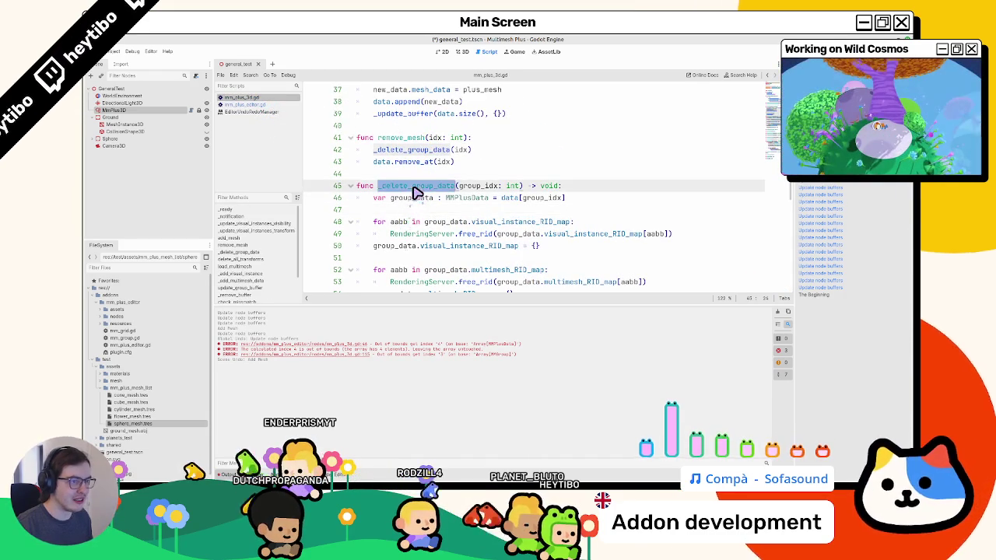
pyautogui.doubleClick(417, 186)
# Delete the + 1 from undo_idx on line 205, save the script, and clear the output
pyautogui.click(245, 105)
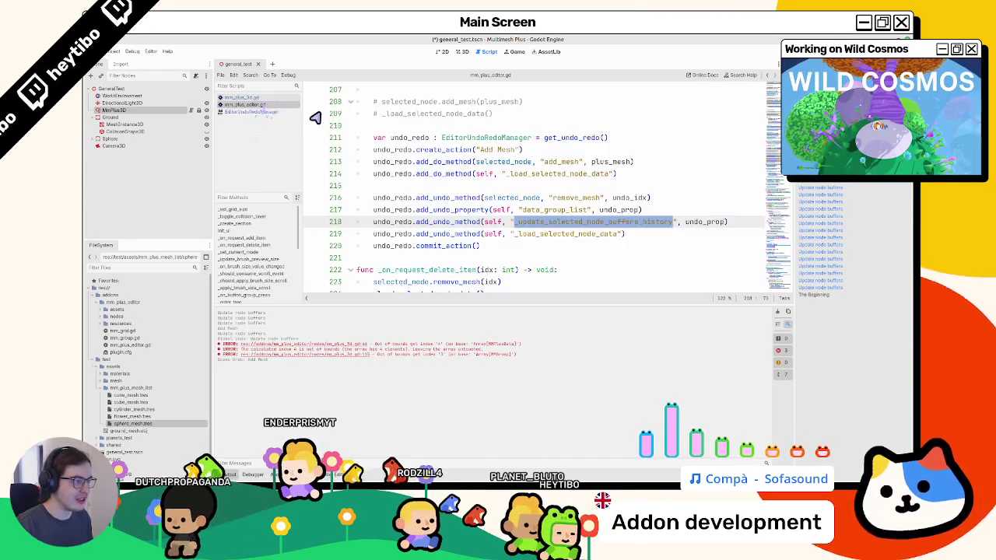
pyautogui.scroll(3, 495, 165)
pyautogui.click(567, 173)
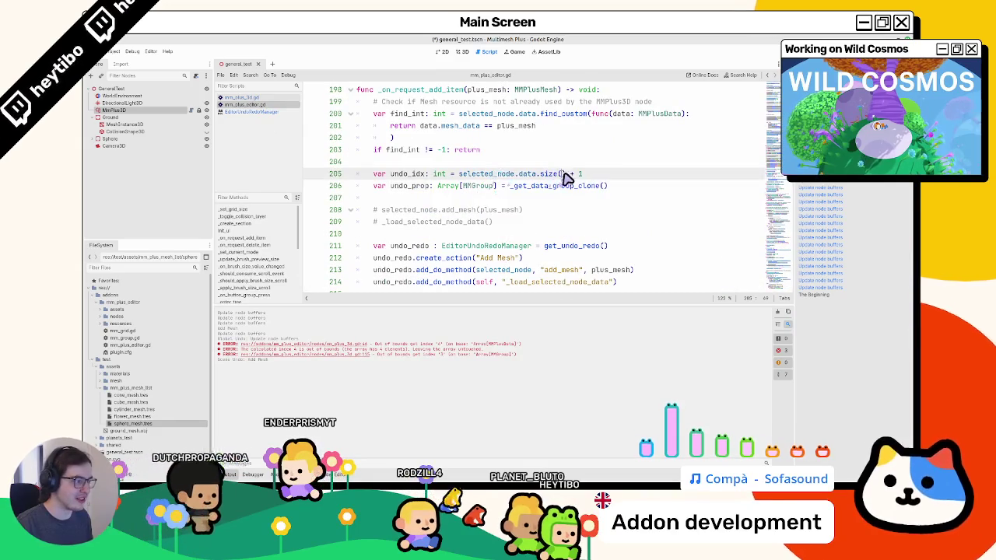
pyautogui.hotkey('shift', 'End')
pyautogui.press('BackSpace')
pyautogui.hotkey('ctrl', 's')
pyautogui.click(779, 311)
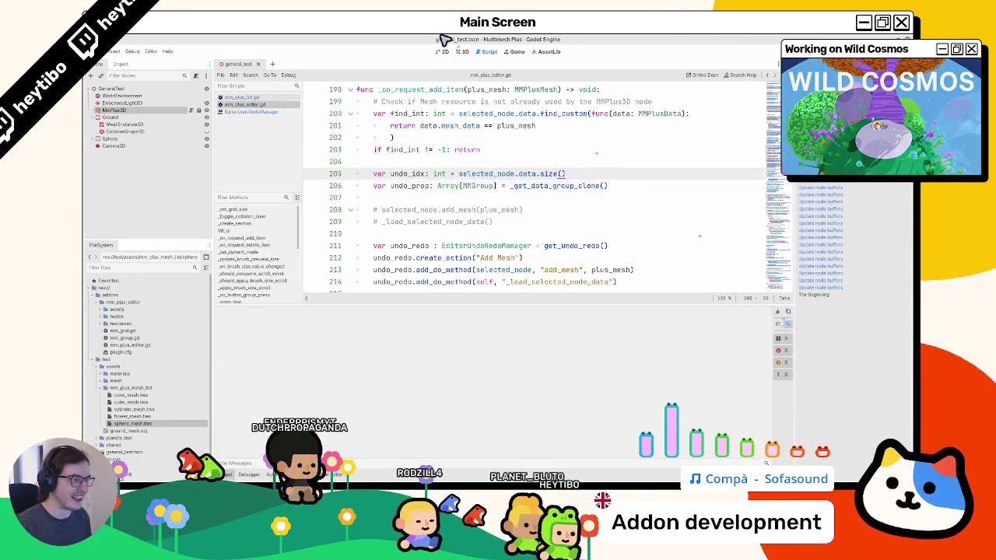
pyautogui.click(460, 53)
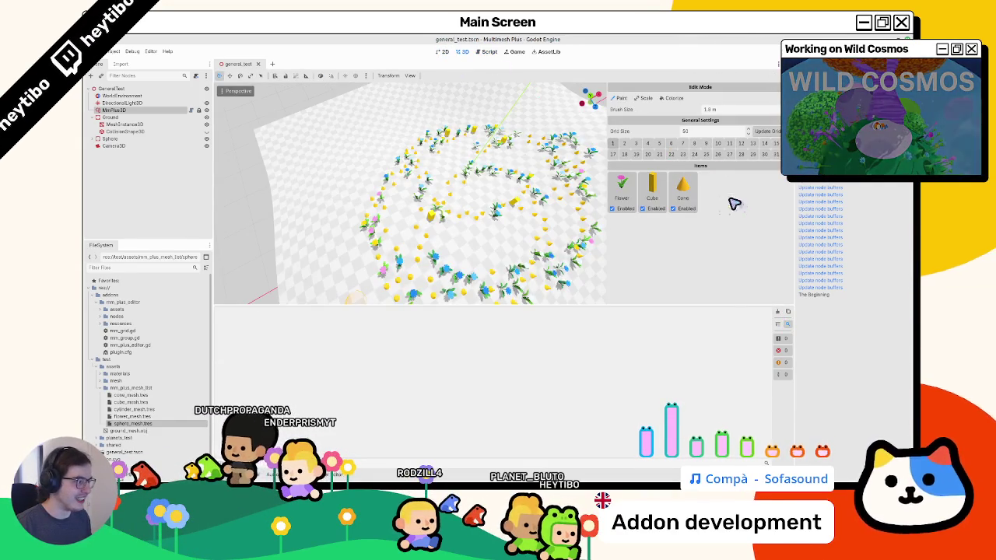
# Paint more instances and add the Sphere mesh as a new item again
pyautogui.scroll(-5, 467, 179)
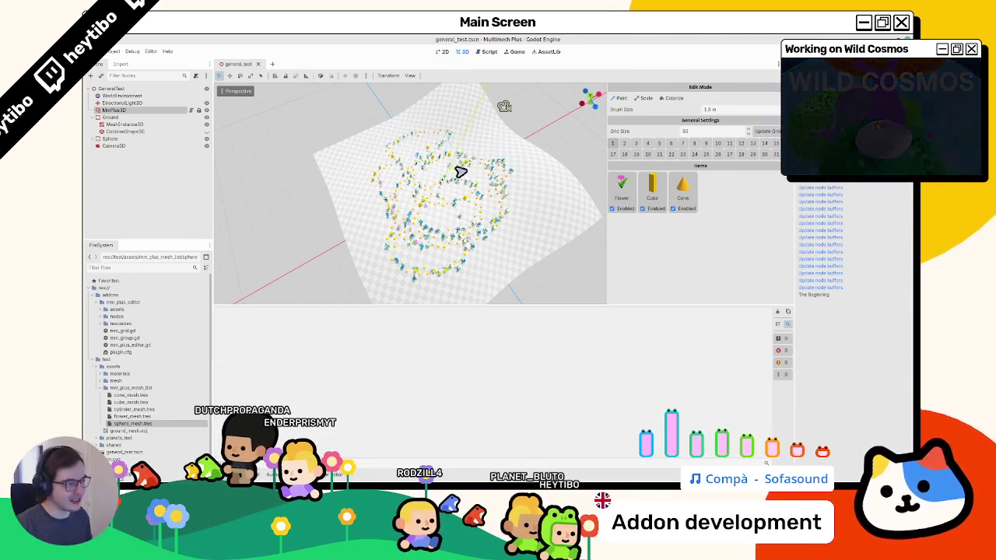
pyautogui.click(513, 227)
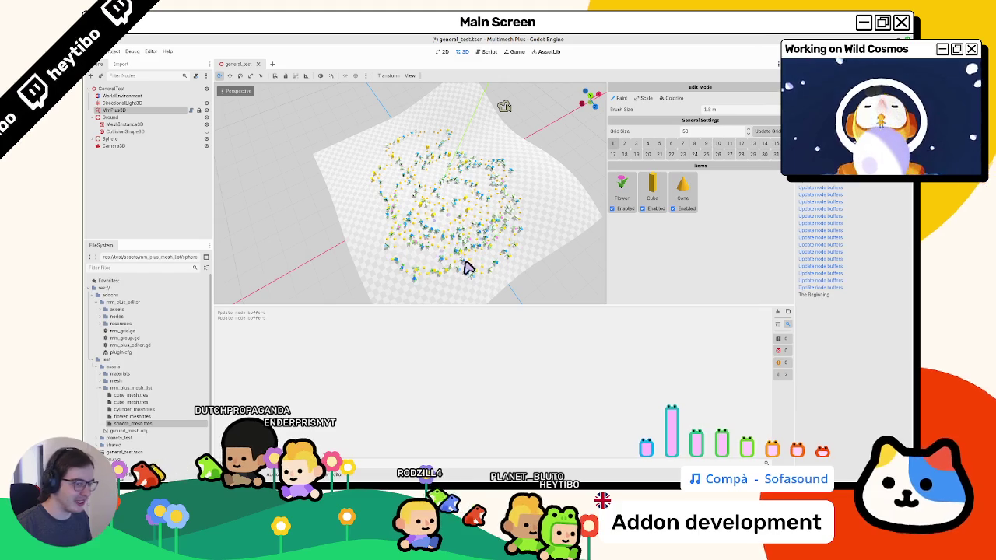
pyautogui.moveTo(702, 227); pyautogui.dragTo(710, 229)
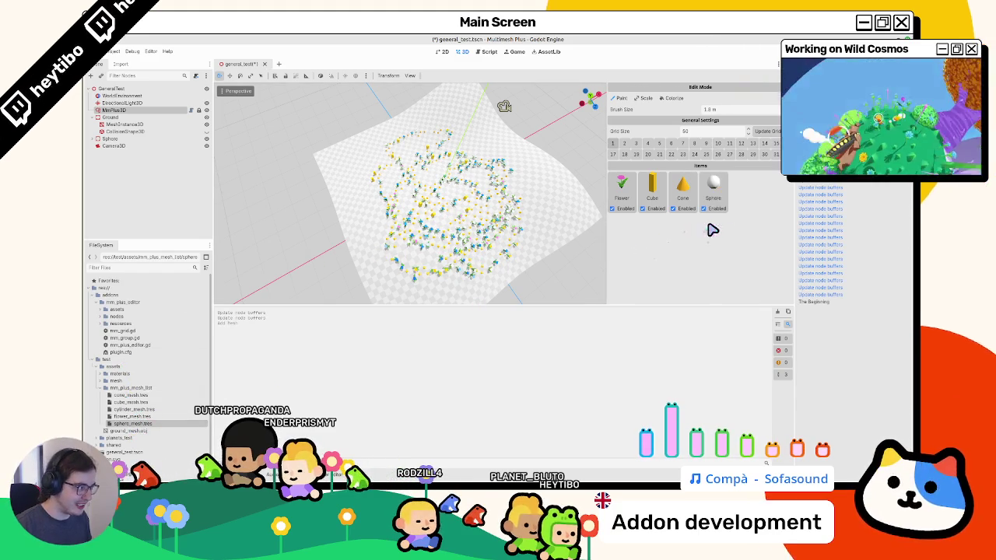
pyautogui.scroll(5, 506, 226)
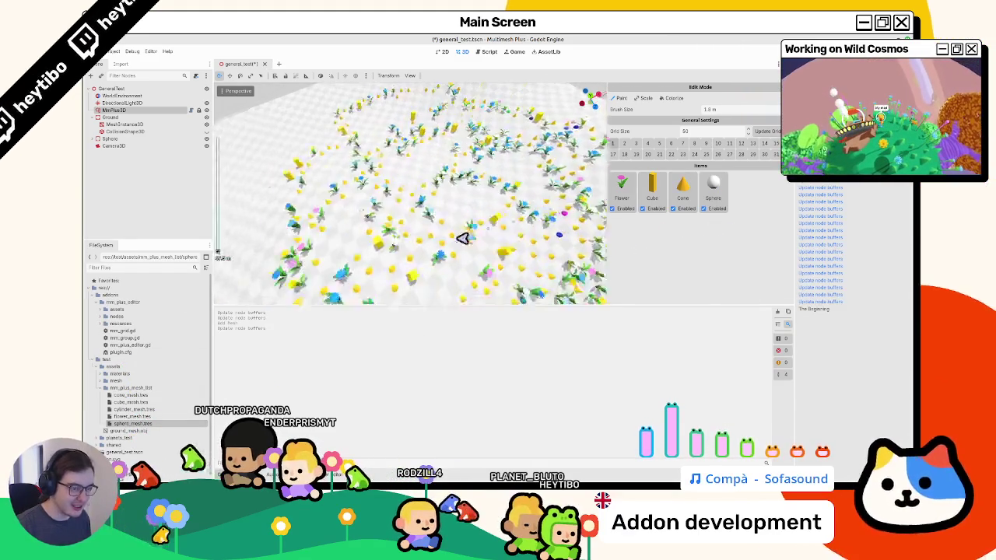
pyautogui.scroll(-5, 440, 257)
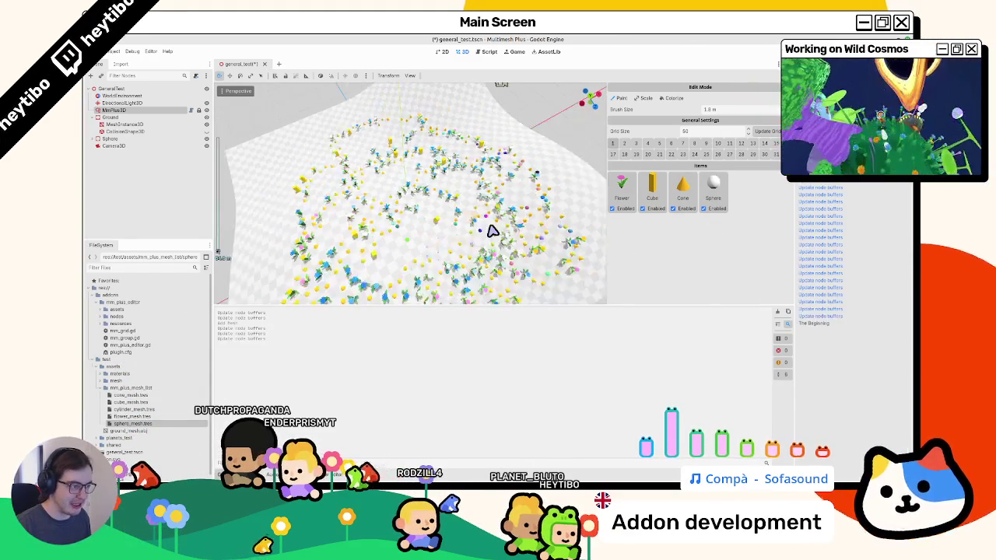
# Undo and redo the Sphere mesh addition repeatedly with Ctrl+Z and Ctrl+Shift+Z
pyautogui.hotkey('ctrl', 'z')
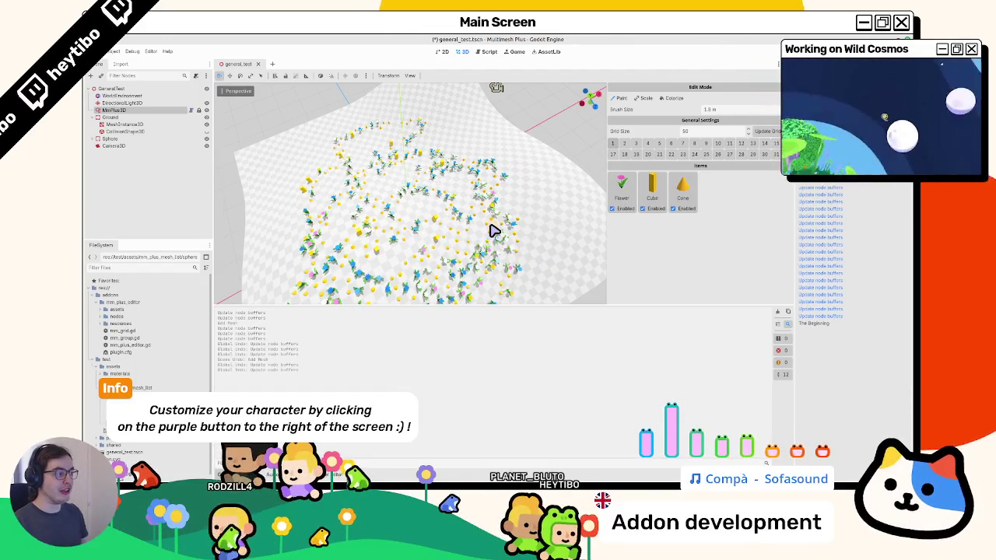
pyautogui.hotkey('ctrl', 'shift', 'z')
pyautogui.hotkey('ctrl', 'z')
pyautogui.hotkey('ctrl', 'shift', 'z')
pyautogui.hotkey('ctrl', 'z')
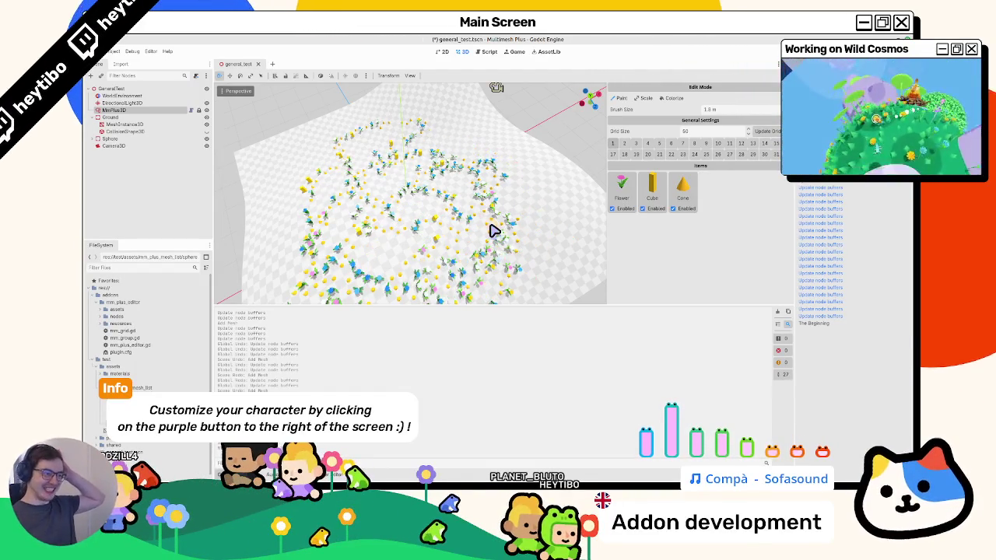
pyautogui.hotkey('ctrl', 'z')
pyautogui.hotkey('ctrl', 'z')
pyautogui.hotkey('ctrl', 'shift', 'z')
pyautogui.hotkey('ctrl', 'shift', 'z')
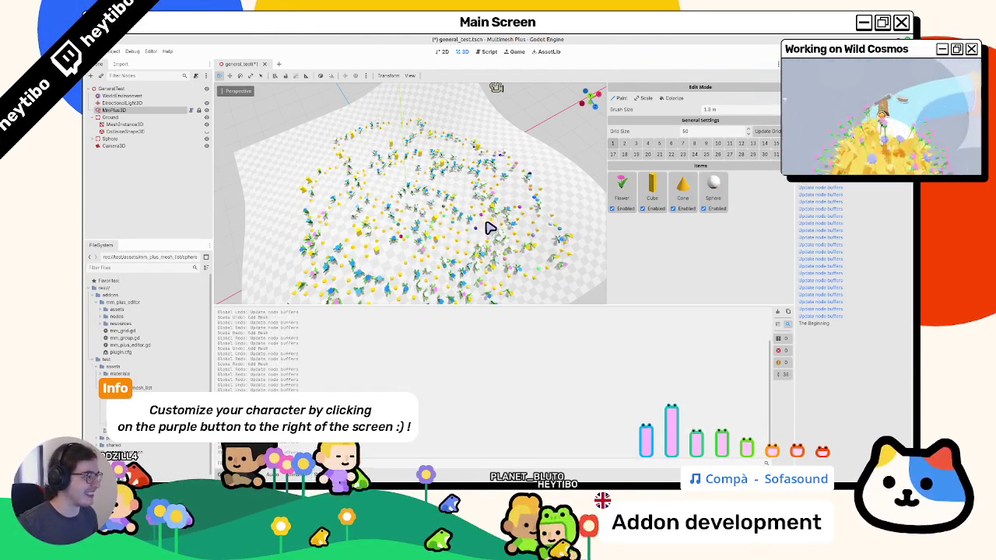
pyautogui.hotkey('ctrl', 'z')
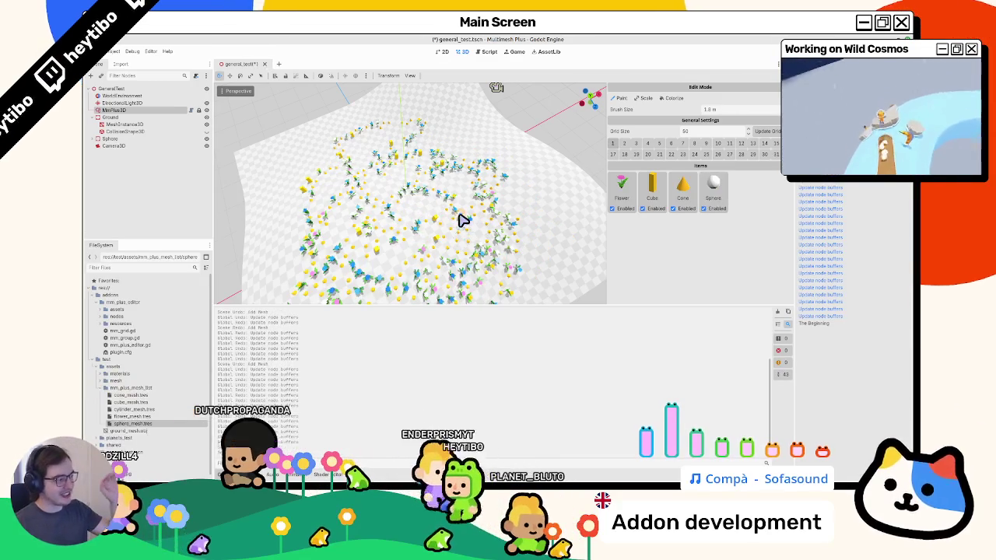
pyautogui.hotkey('ctrl', 'shift', 'z')
pyautogui.hotkey('ctrl', 'z')
pyautogui.hotkey('ctrl', 'shift', 'z')
pyautogui.hotkey('ctrl', 'z')
pyautogui.hotkey('ctrl', 'shift', 'z')
pyautogui.hotkey('ctrl', 'z')
pyautogui.hotkey('ctrl', 'shift', 'z')
# Undo past the Sphere addition and recent flower strokes, then redo painting to restore scattered instances
pyautogui.hotkey('ctrl', 'z')
pyautogui.hotkey('ctrl', 'z')
pyautogui.hotkey('ctrl', 'z')
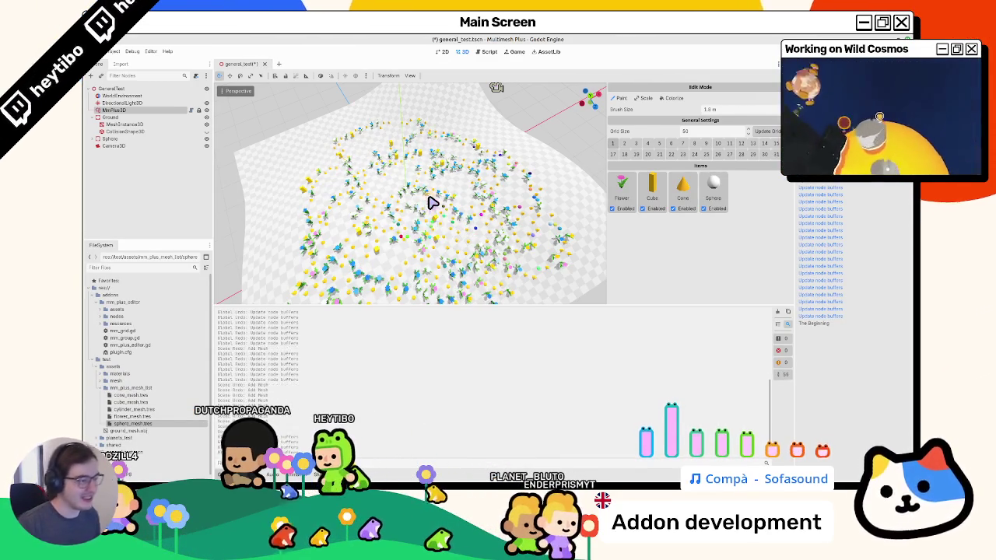
pyautogui.hotkey('ctrl', 'z')
pyautogui.hotkey('ctrl', 'z')
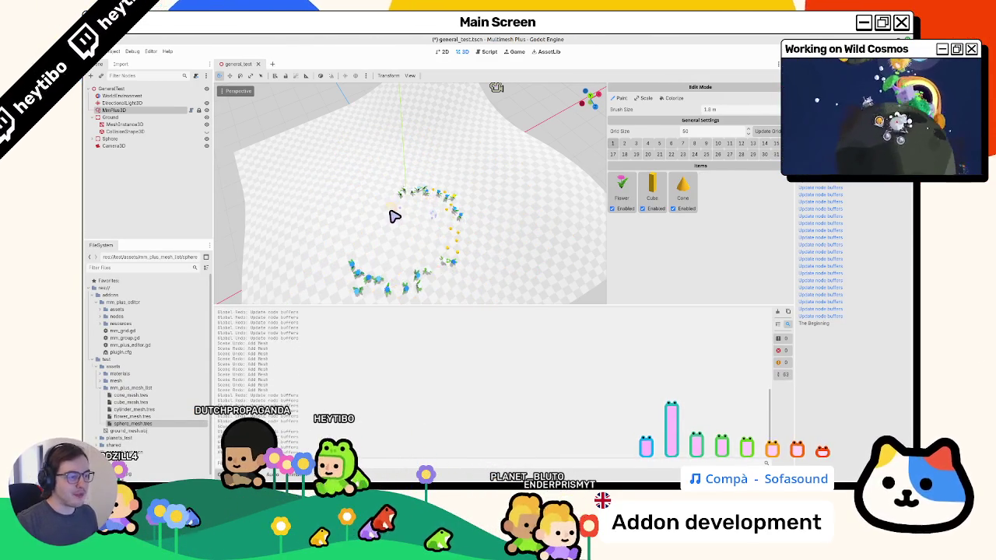
pyautogui.hotkey('ctrl', 'z')
pyautogui.hotkey('ctrl', 'shift', 'z')
pyautogui.scroll(-5, 366, 209)
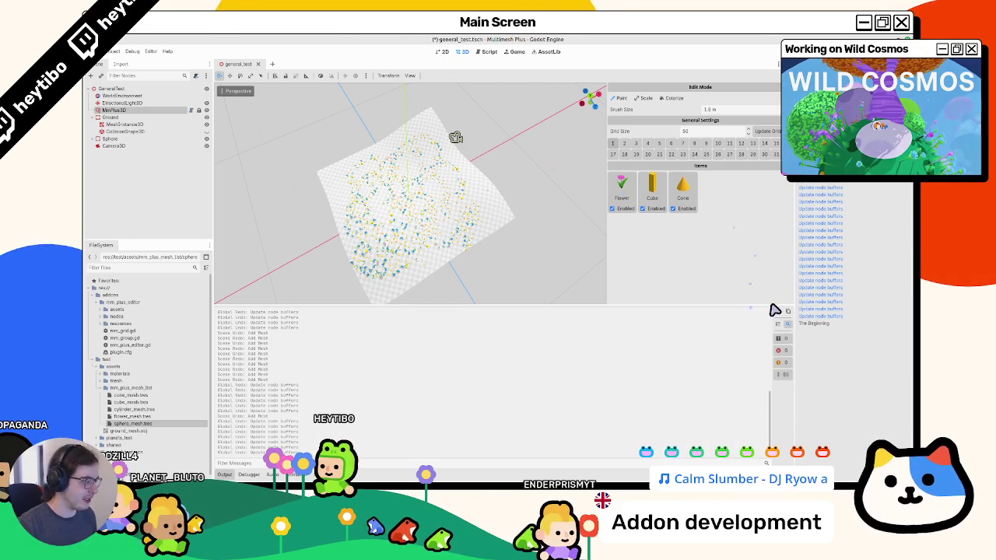
# Clear the output log, erase the scattered items, and paint a trail across the plane's middle
pyautogui.click(778, 312)
pyautogui.scroll(6, 436, 206)
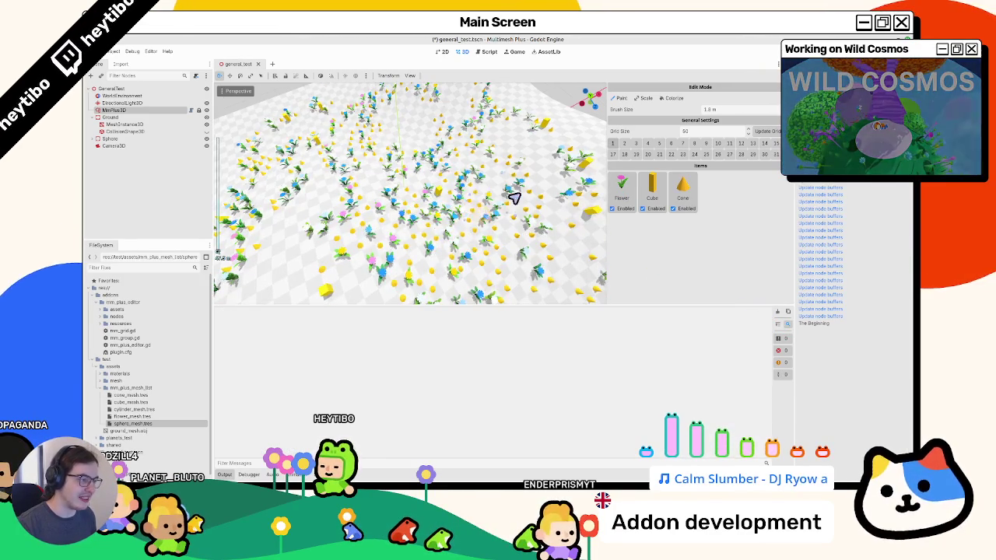
pyautogui.scroll(-6, 476, 222)
pyautogui.moveTo(395, 194)
pyautogui.mouseDown()
pyautogui.moveTo(340, 275)
pyautogui.moveTo(405, 318)
pyautogui.moveTo(389, 289)
pyautogui.moveTo(441, 163)
pyautogui.moveTo(291, 149)
pyautogui.moveTo(449, 139)
pyautogui.moveTo(452, 196)
pyautogui.mouseUp()
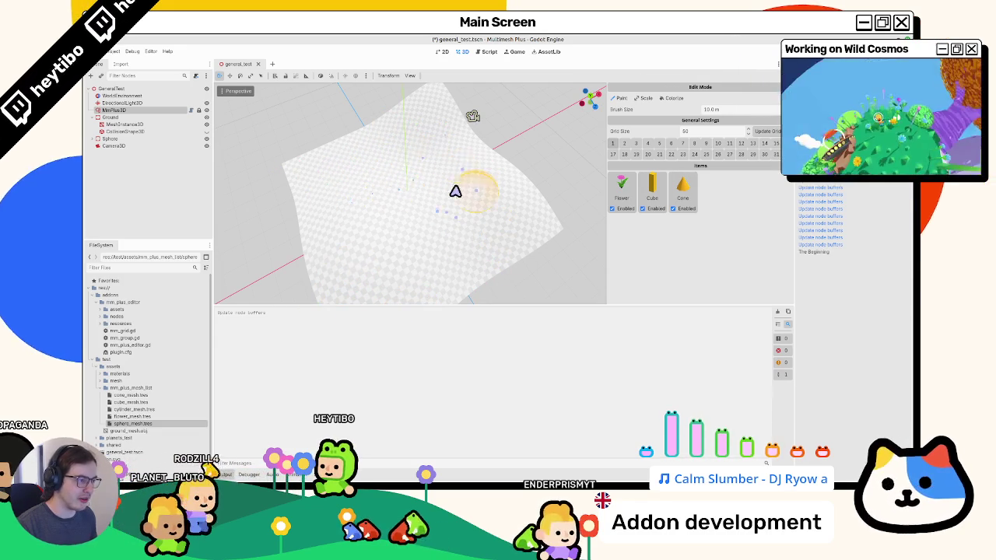
pyautogui.moveTo(421, 237)
pyautogui.mouseDown()
pyautogui.moveTo(431, 247)
pyautogui.moveTo(409, 303)
pyautogui.moveTo(496, 207)
pyautogui.moveTo(226, 237)
pyautogui.mouseUp()
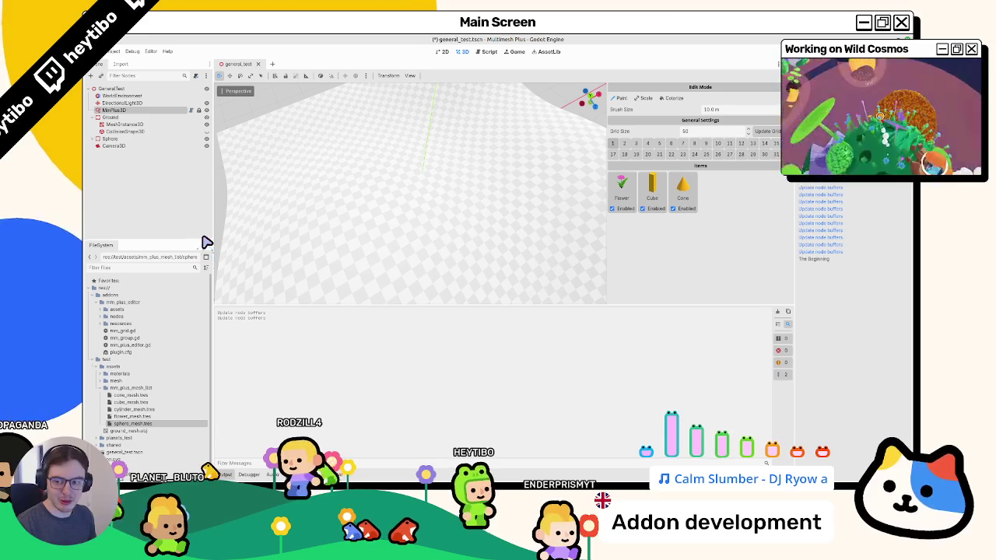
# Add sphere_mesh.tres, paint and undo, then remove the Cone and Sphere items and save
pyautogui.moveTo(140, 414)
pyautogui.mouseDown()
pyautogui.moveTo(405, 327)
pyautogui.moveTo(712, 190)
pyautogui.mouseUp()
pyautogui.moveTo(574, 234)
pyautogui.mouseDown()
pyautogui.moveTo(490, 180)
pyautogui.moveTo(473, 195)
pyautogui.mouseUp()
pyautogui.hotkey('ctrl', 'z')
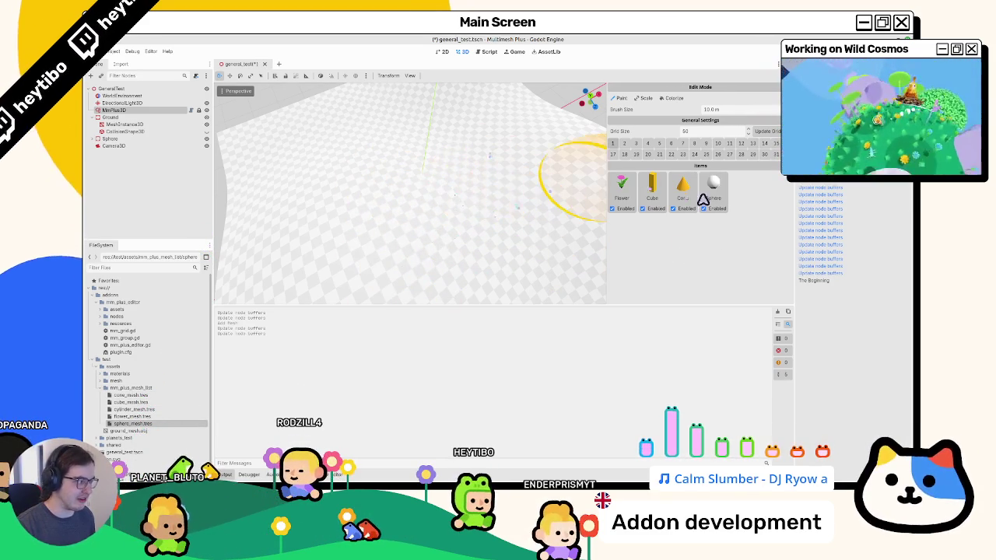
pyautogui.rightClick(714, 190)
pyautogui.rightClick(683, 191)
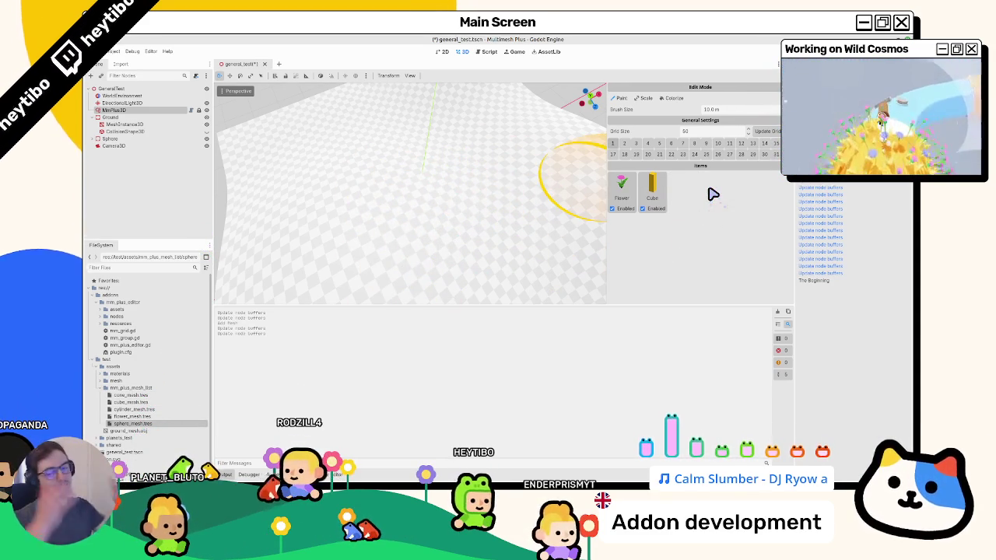
pyautogui.hotkey('ctrl', 's')
pyautogui.hotkey('ctrl', 'F3')
# Scroll down and select the add_undo_method lines in mm_plus_editor.gd to review them
pyautogui.scroll(-2, 456, 148)
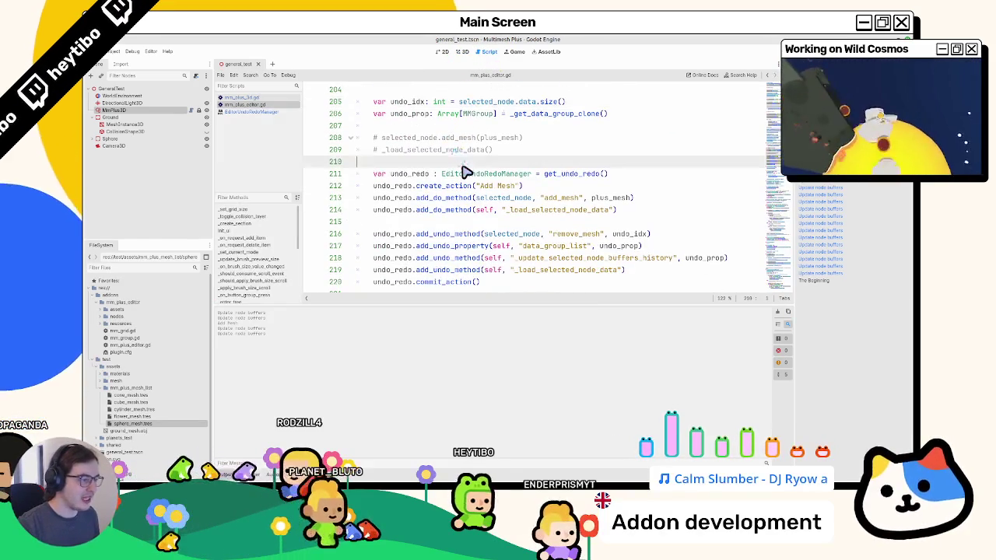
pyautogui.scroll(-3, 563, 189)
pyautogui.doubleClick(569, 163)
pyautogui.moveTo(569, 167)
pyautogui.mouseDown()
pyautogui.moveTo(576, 127)
pyautogui.moveTo(573, 161)
pyautogui.mouseUp()
# Delete the commented-out add_mesh and _load_selected_node_data lines 208–209 and the leftover blank line
pyautogui.scroll(3, 570, 165)
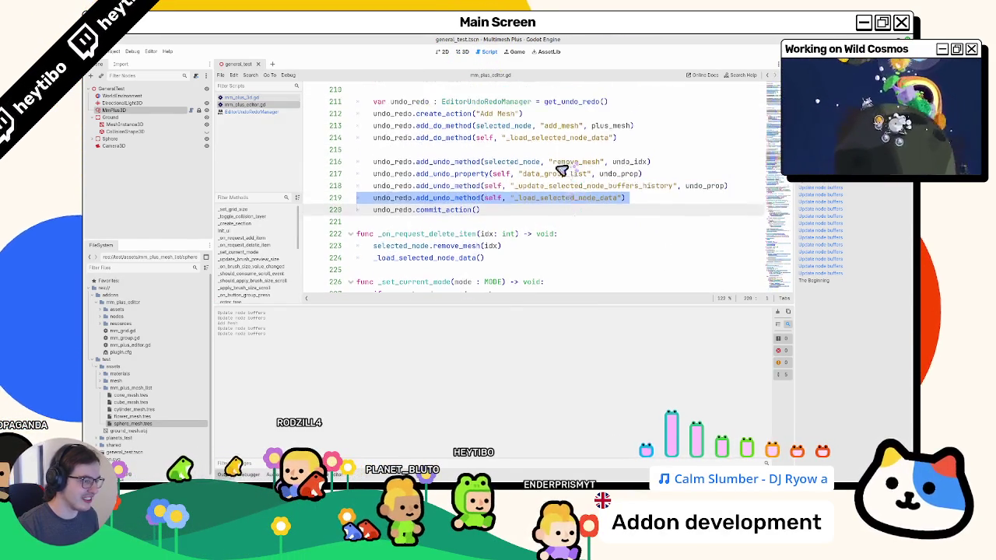
pyautogui.scroll(2, 516, 195)
pyautogui.scroll(1, 413, 188)
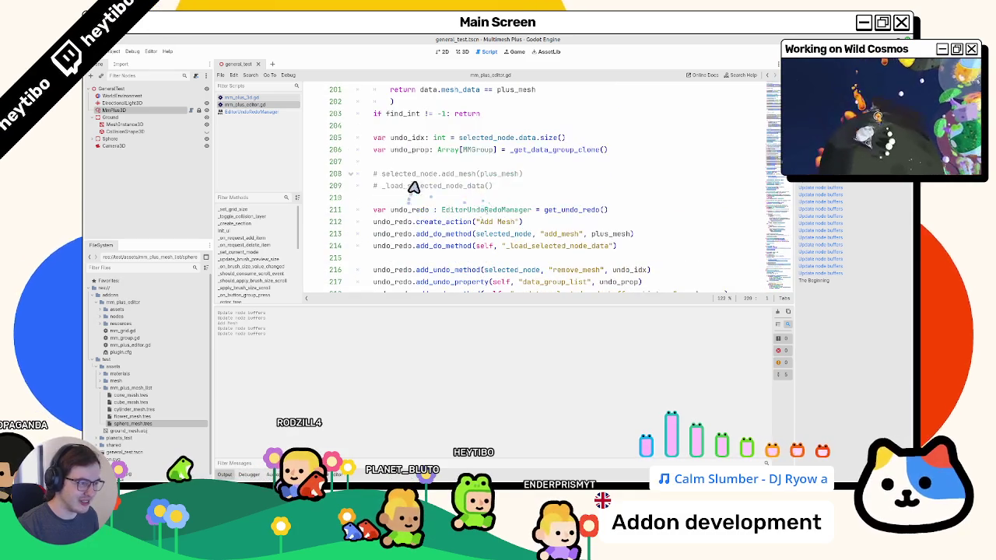
pyautogui.moveTo(413, 187); pyautogui.dragTo(413, 173)
pyautogui.press('BackSpace')
pyautogui.press('BackSpace')
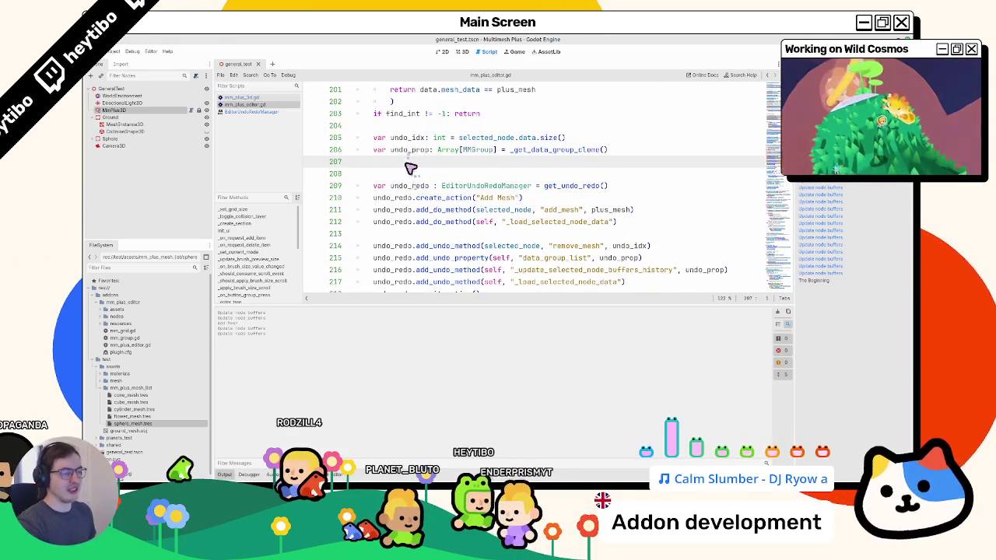
pyautogui.press('BackSpace')
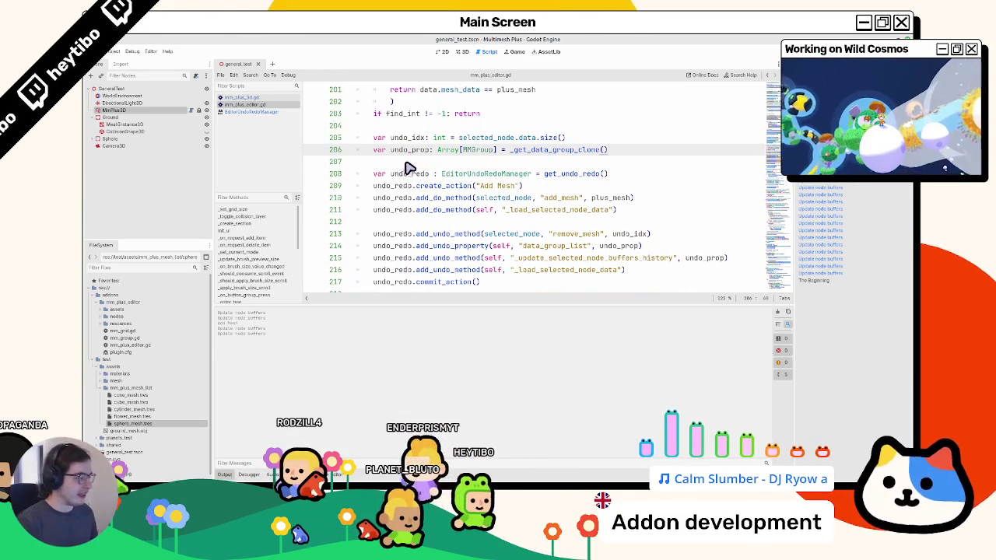
# Select the remove_mesh call in _on_request_delete_item, then hide the output panel with Ctrl+J
pyautogui.scroll(-3, 436, 218)
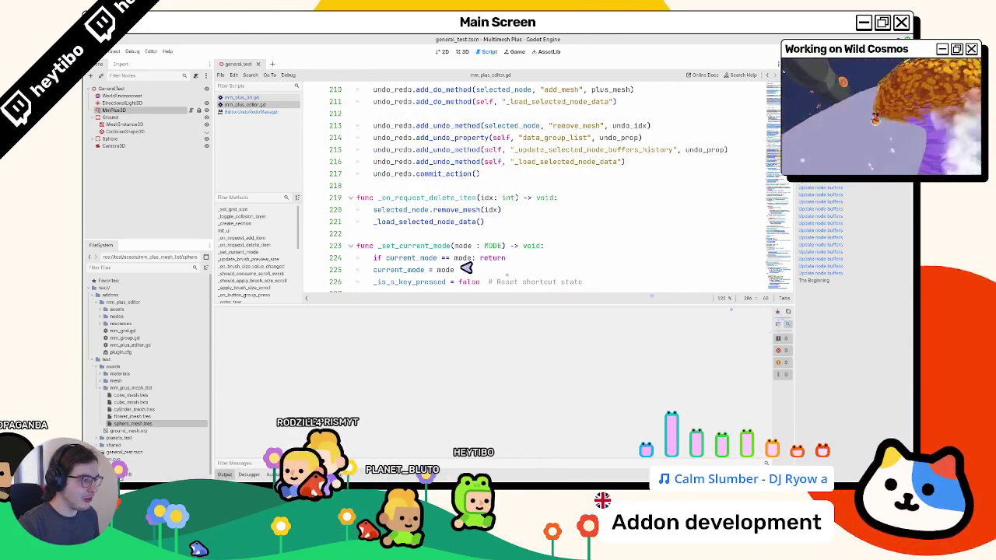
pyautogui.tripleClick(345, 201)
pyautogui.moveTo(345, 201)
pyautogui.mouseDown()
pyautogui.moveTo(444, 240)
pyautogui.moveTo(450, 218)
pyautogui.mouseUp()
pyautogui.scroll(6, 447, 216)
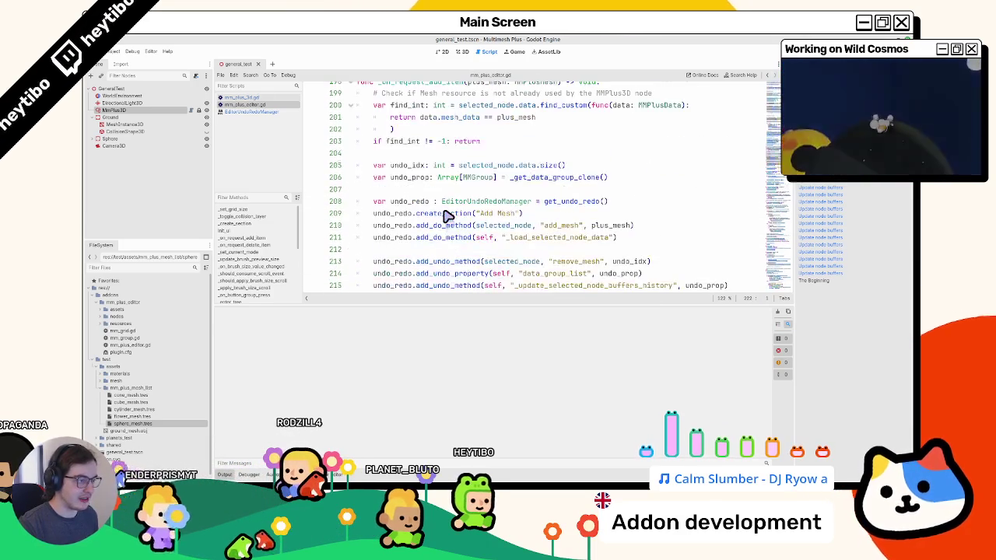
pyautogui.scroll(-6, 420, 199)
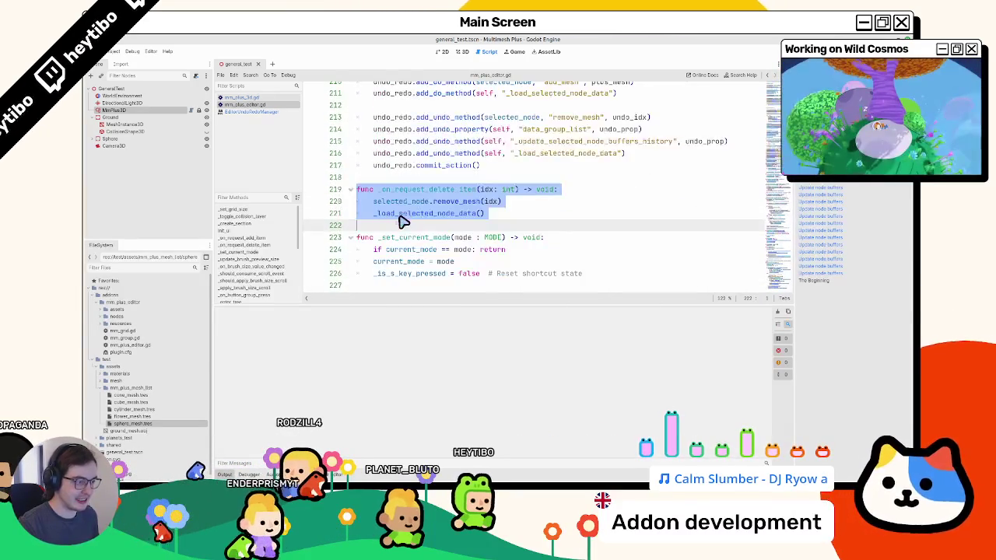
pyautogui.moveTo(373, 201); pyautogui.dragTo(482, 201)
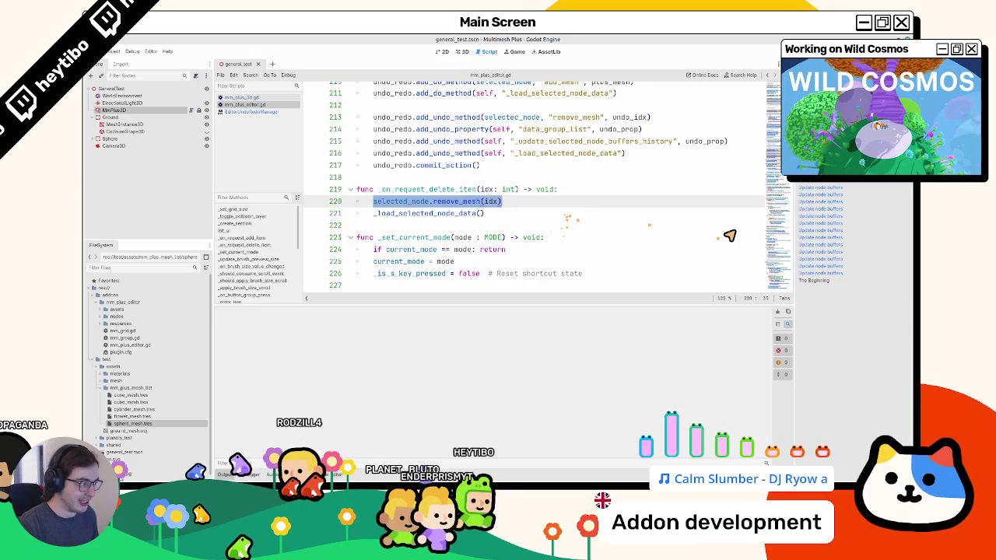
pyautogui.hotkey('ctrl', 'j')
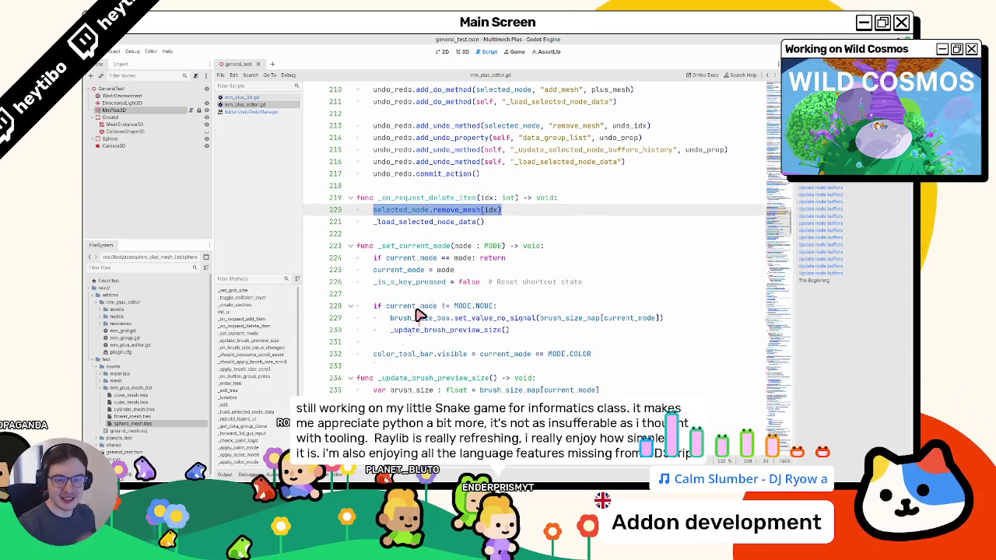
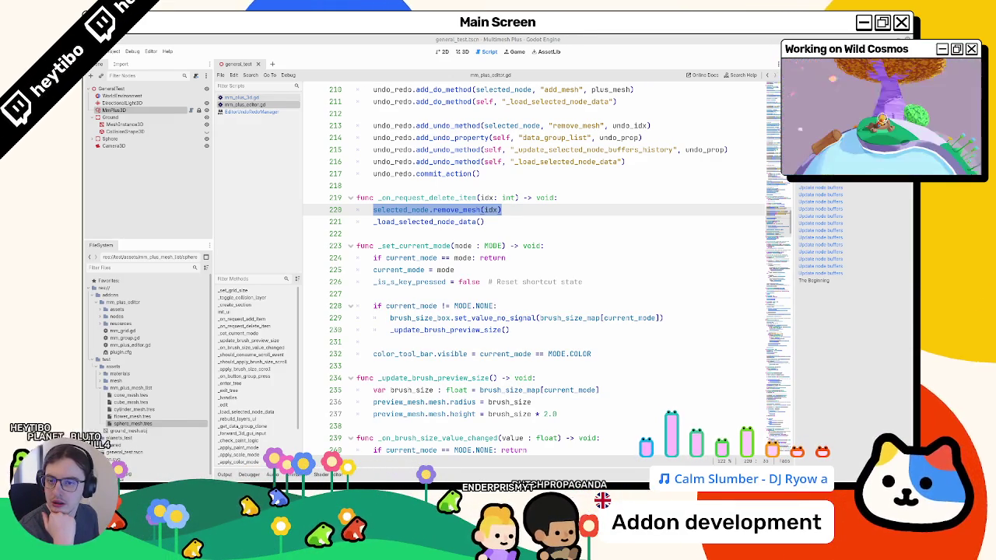
# Switch from the Godot script editor to the browser showing raylib.com/examples
pyautogui.hotkey('alt', 'Tab')
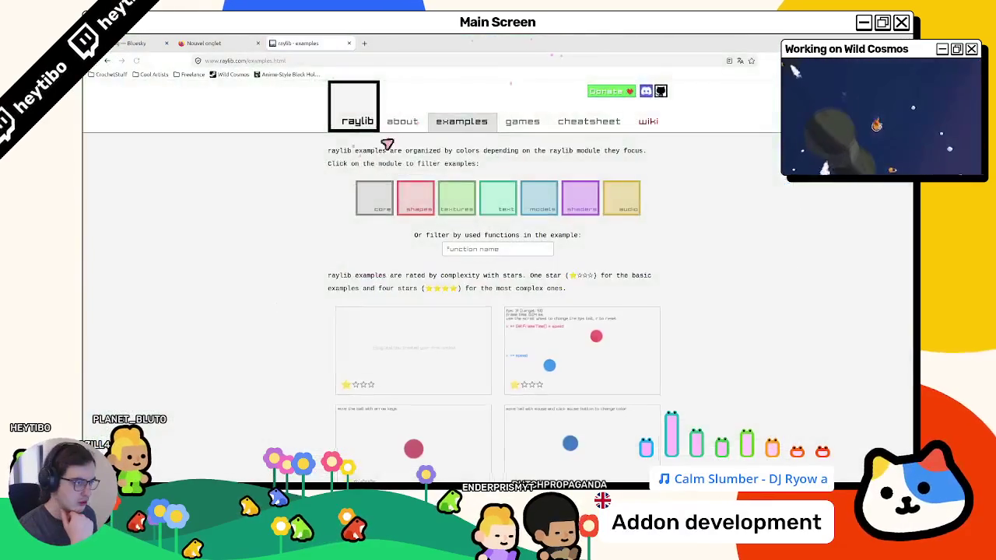
# Read through the raylib about page sections, then return to mm_plus_editor.gd in Godot
pyautogui.click(402, 123)
pyautogui.scroll(-5, 347, 168)
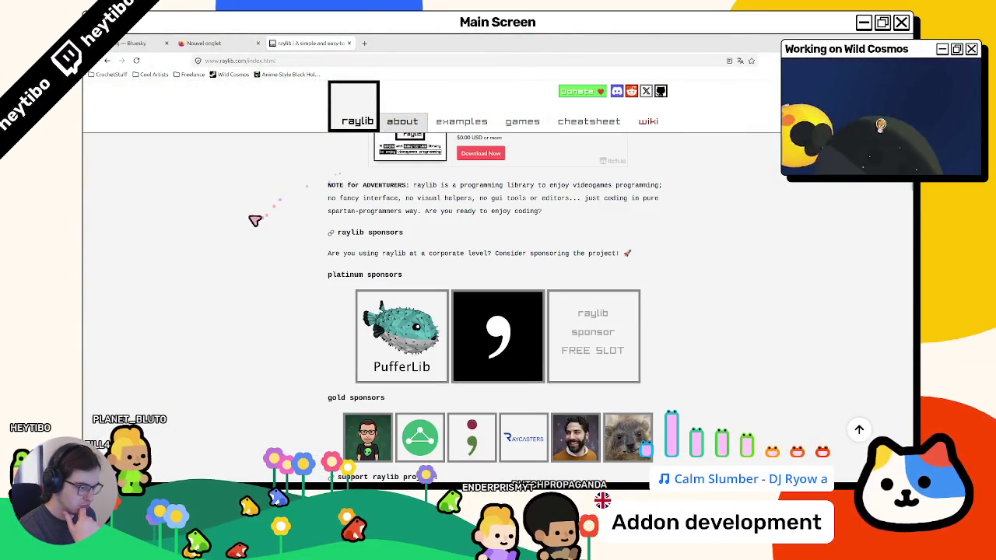
pyautogui.scroll(3, 249, 226)
pyautogui.scroll(3, 231, 234)
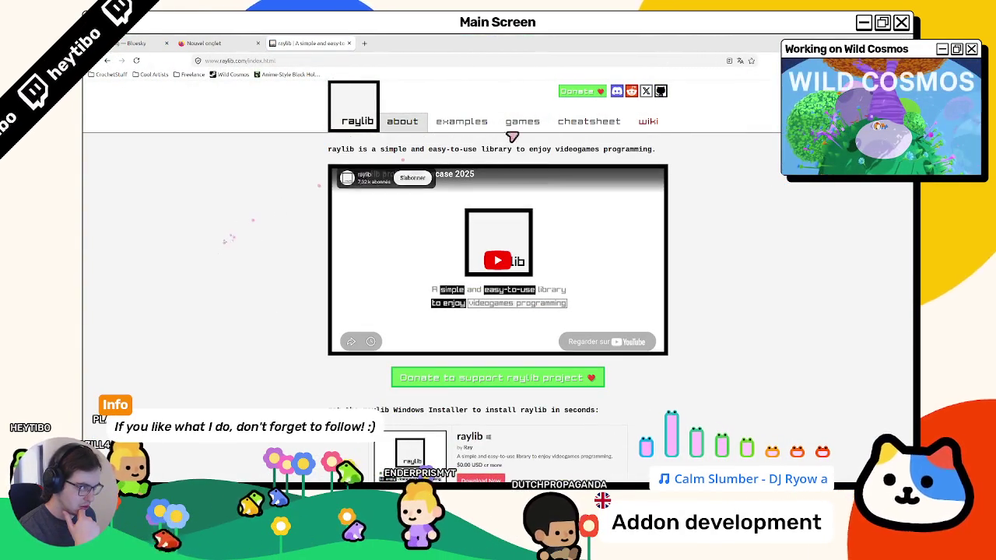
pyautogui.scroll(-15, 387, 158)
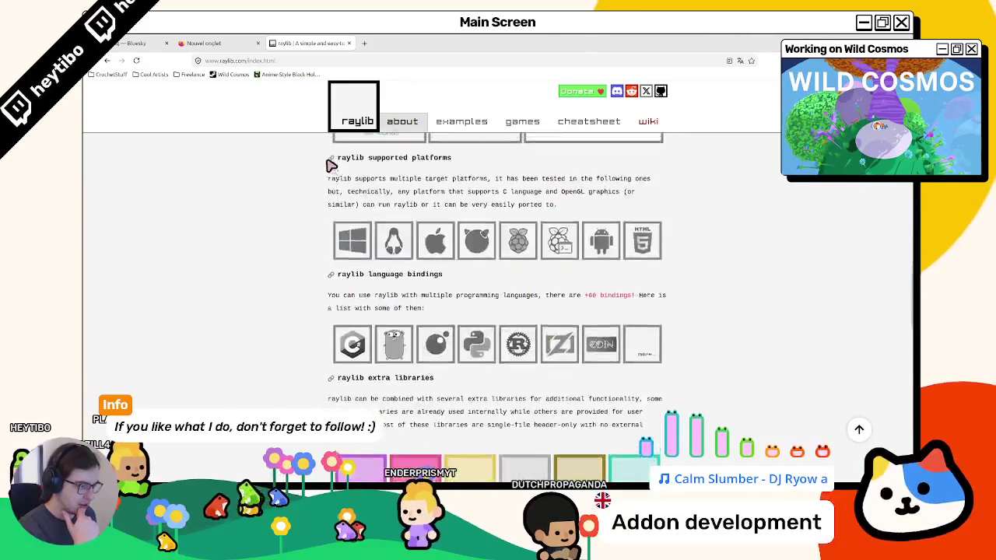
pyautogui.scroll(3, 327, 165)
pyautogui.scroll(-4, 285, 192)
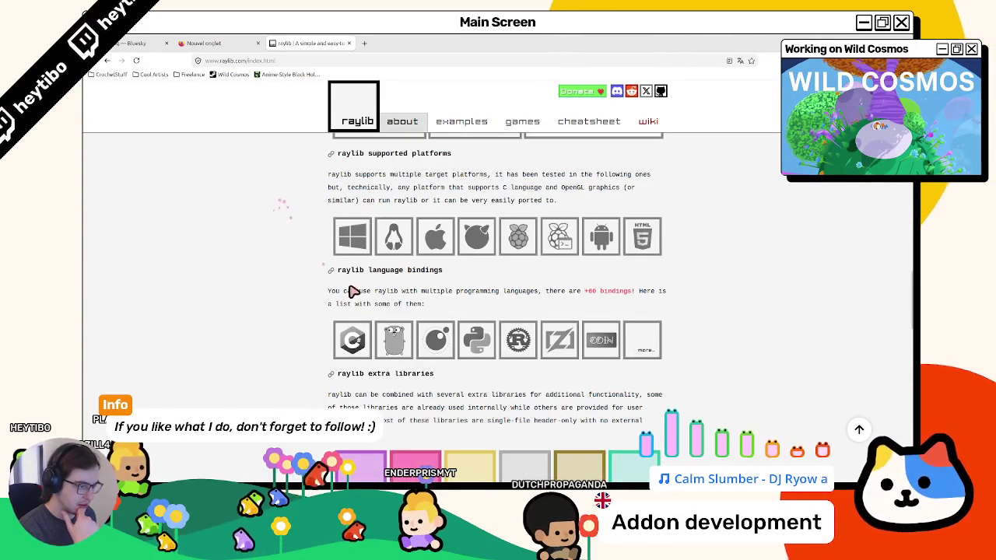
pyautogui.scroll(3, 366, 326)
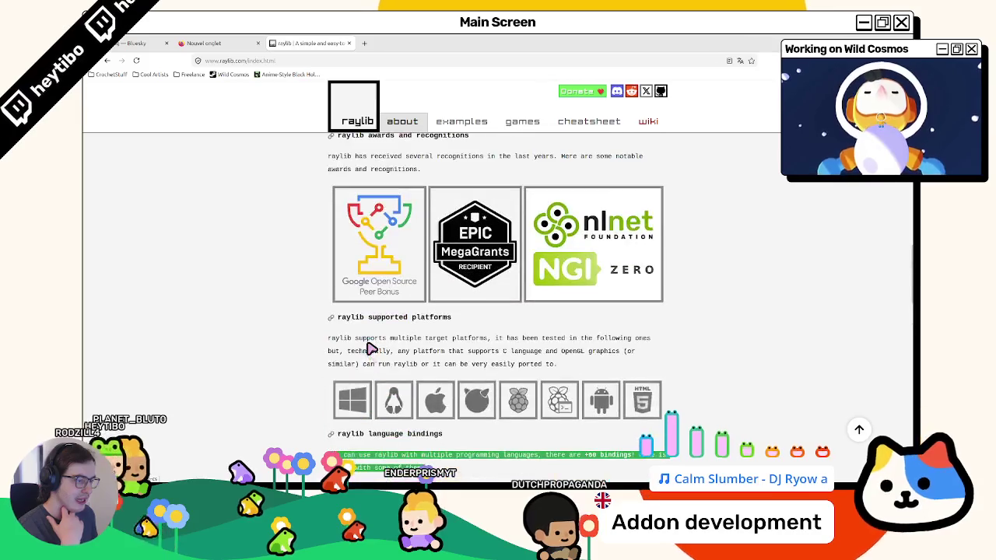
pyautogui.scroll(-11, 368, 347)
pyautogui.scroll(-6, 369, 346)
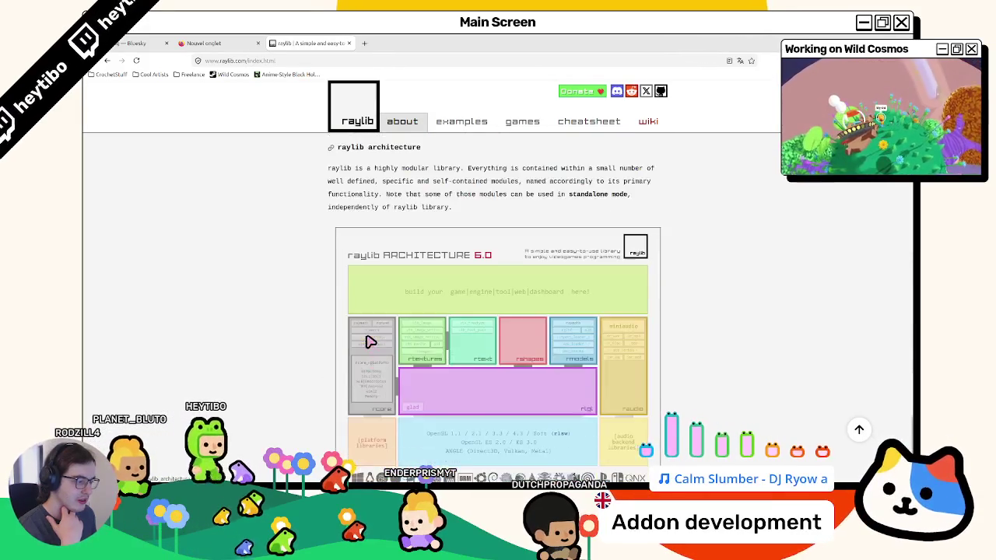
pyautogui.hotkey('alt', 'Tab')
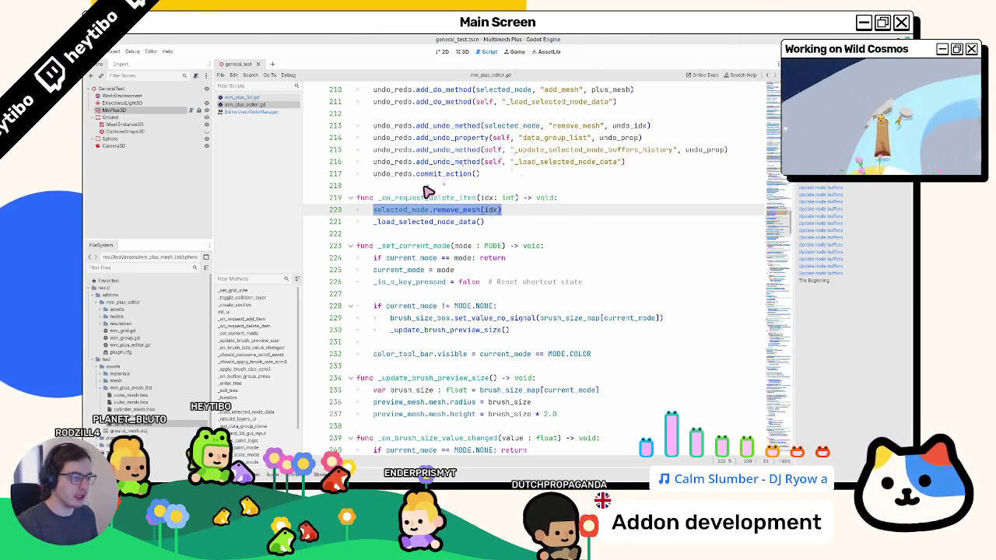
# Add blank lines after _load_selected_node_data() at the end of _on_request_delete_item
pyautogui.scroll(4, 428, 191)
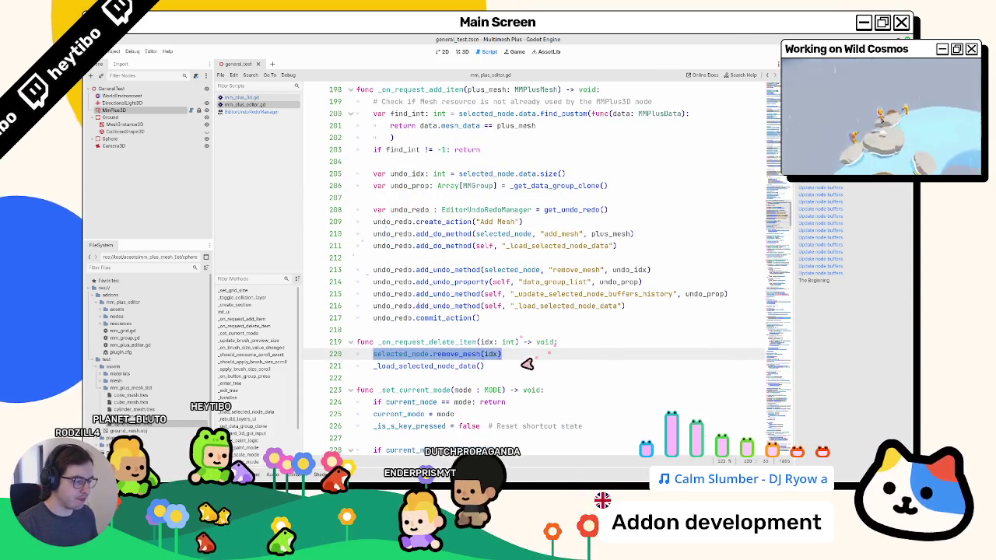
pyautogui.click(534, 364)
pyautogui.press('Return')
pyautogui.press('Return')
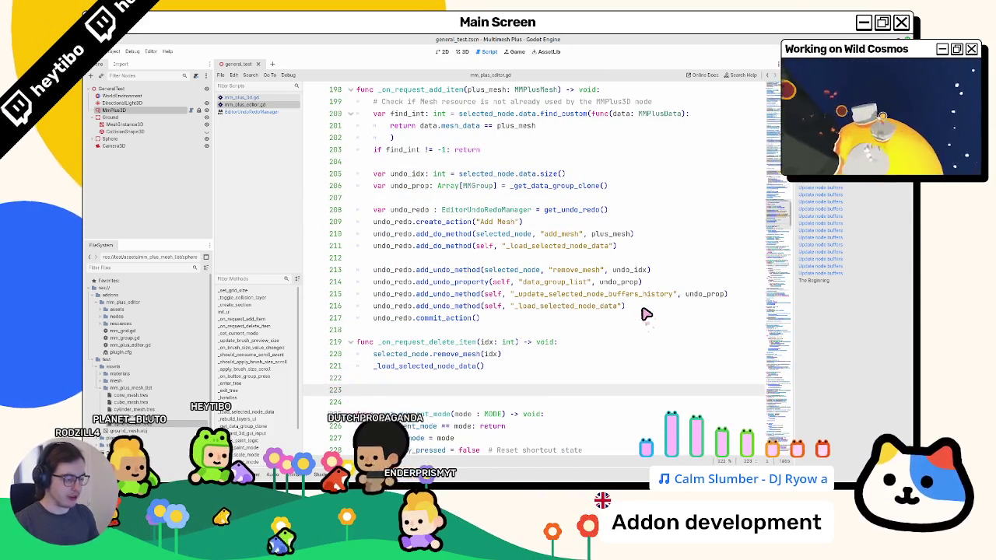
pyautogui.scroll(-4, 556, 335)
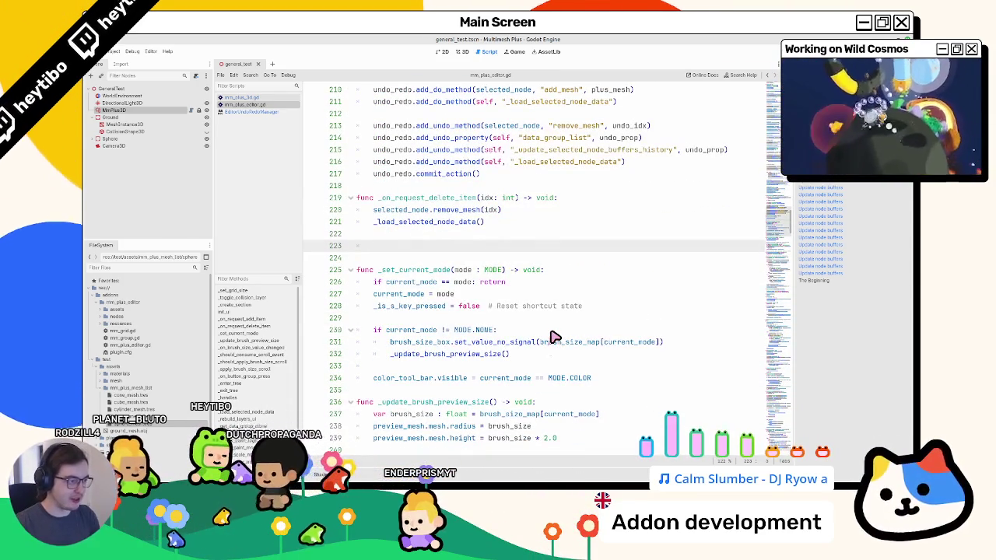
pyautogui.scroll(3, 537, 320)
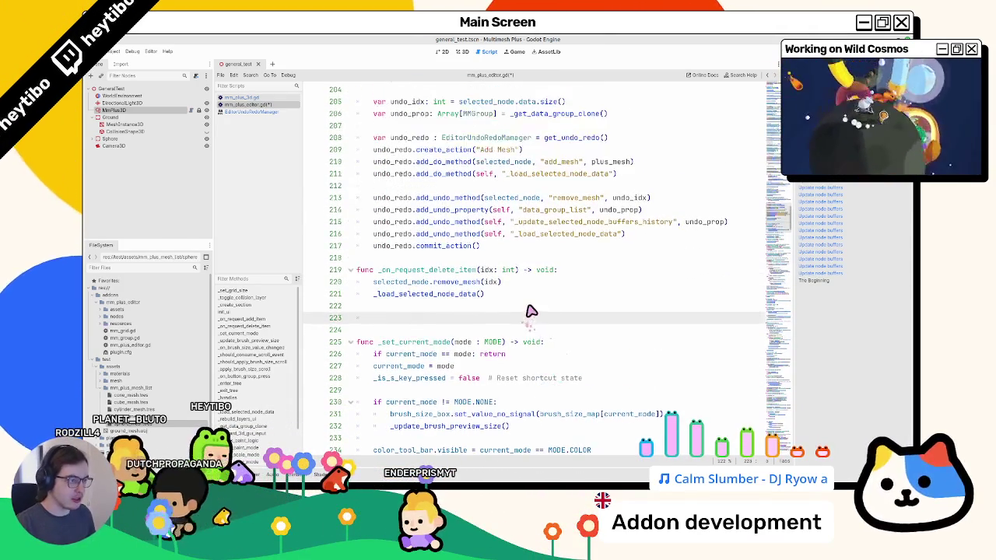
pyautogui.write('v')
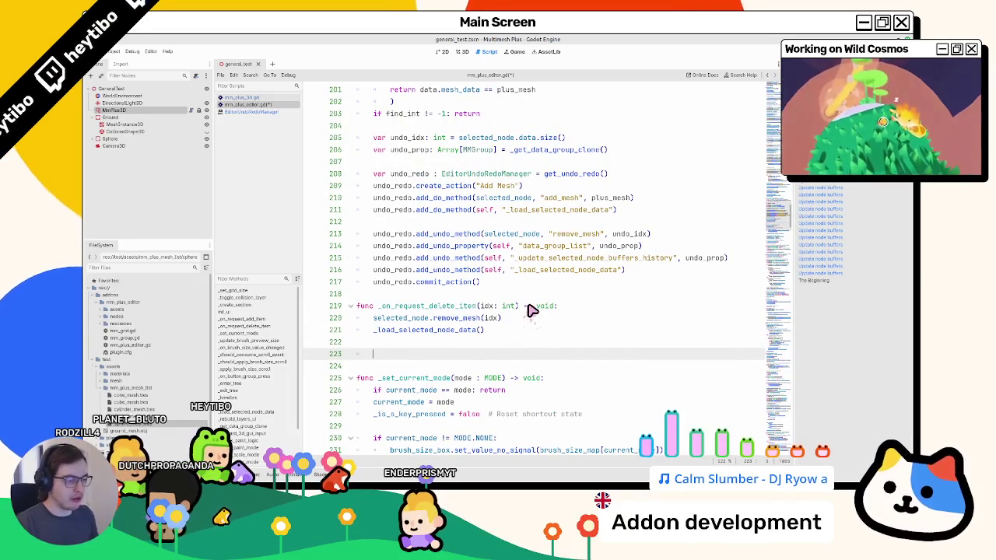
# Review the undo_idx and add_undo_property calls on lines 213–216, then go to blank line 223
pyautogui.doubleClick(425, 138)
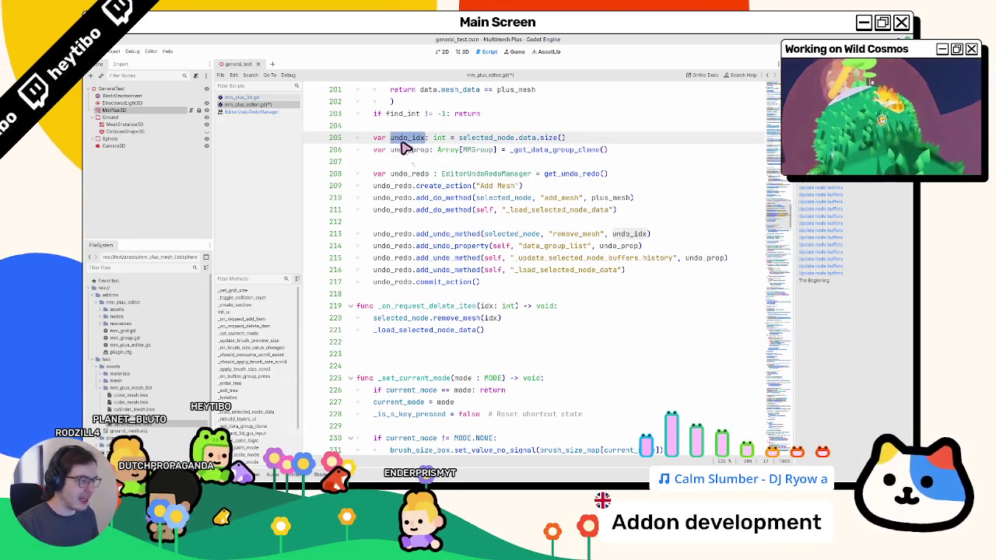
pyautogui.moveTo(456, 234); pyautogui.dragTo(455, 271)
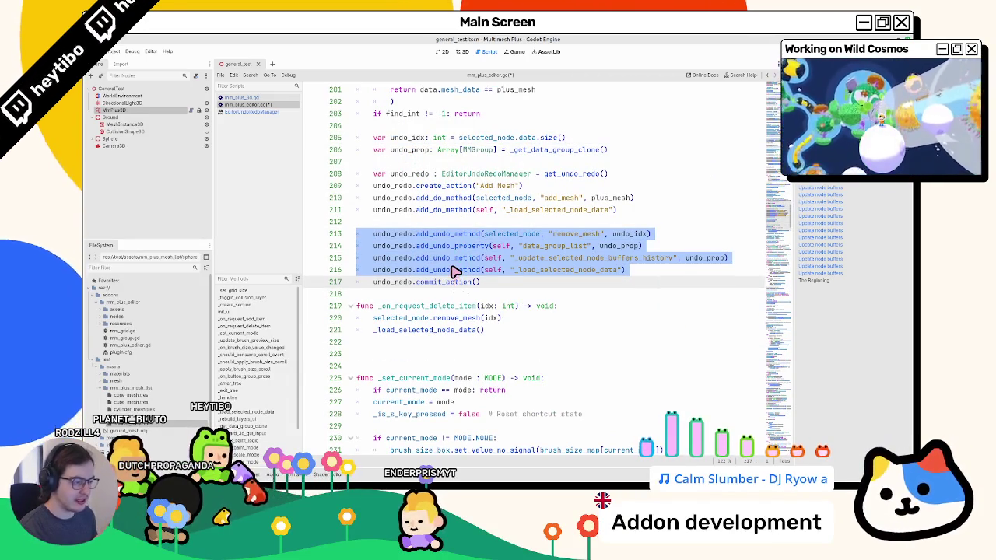
pyautogui.doubleClick(447, 247)
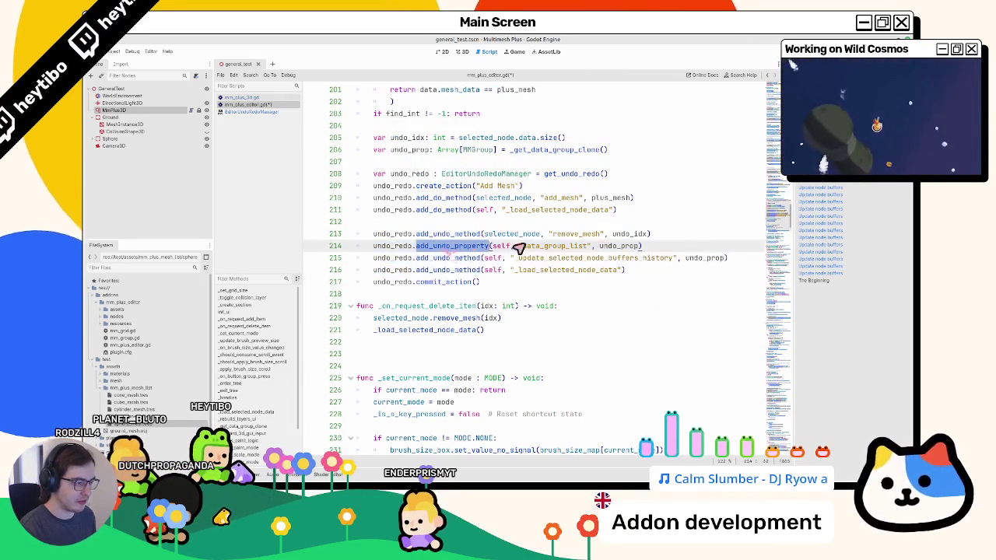
pyautogui.moveTo(444, 249); pyautogui.dragTo(680, 249)
pyautogui.click(689, 251)
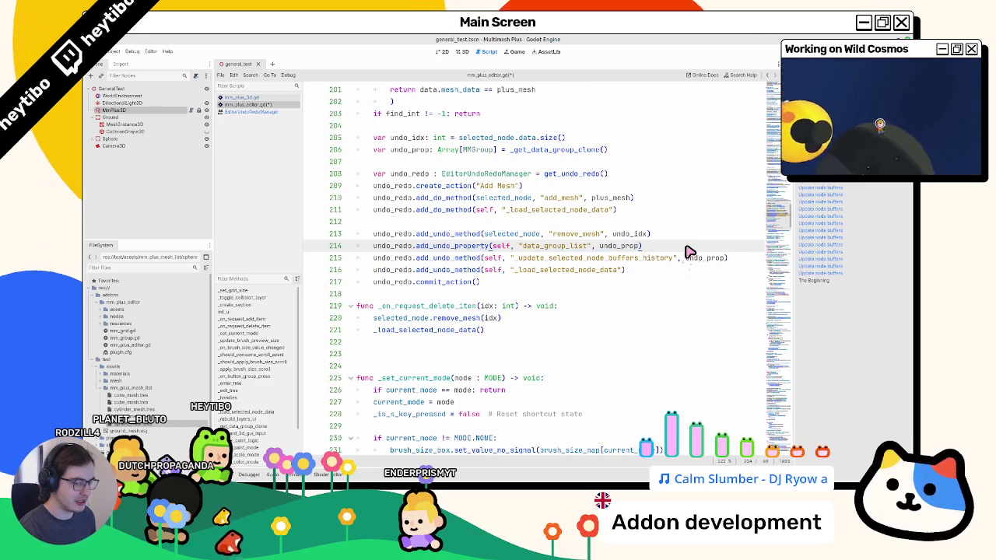
pyautogui.click(414, 342)
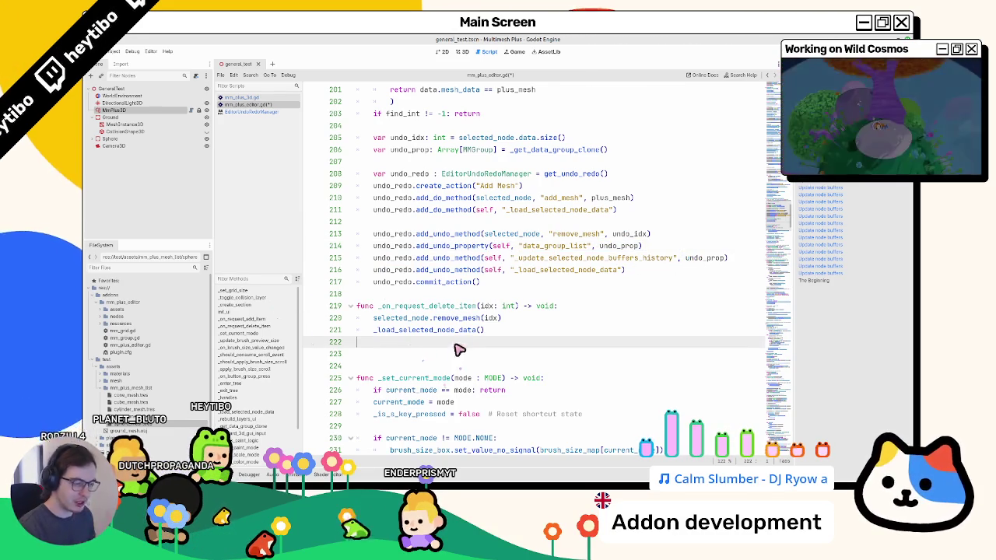
pyautogui.click(456, 357)
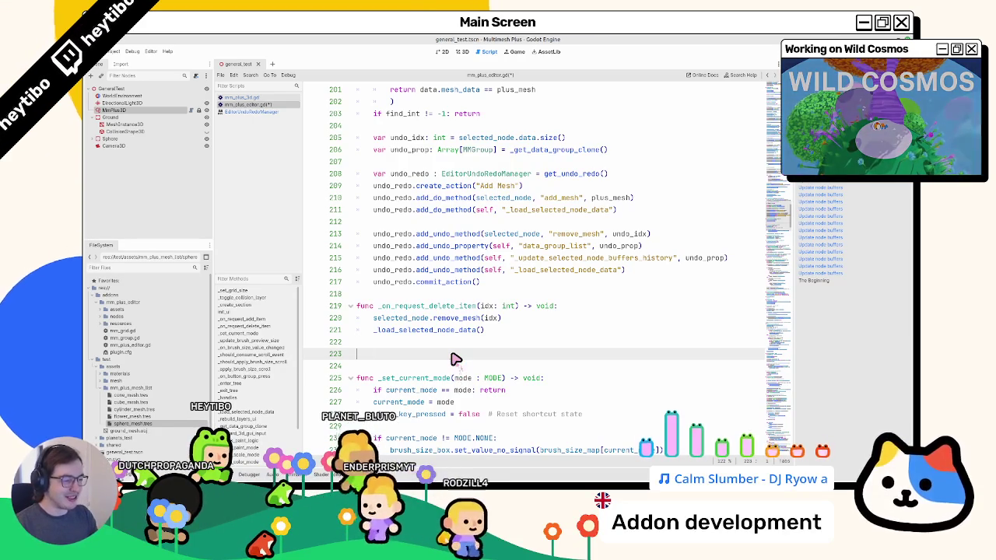
# Declare var undo_redo: EditorUndoRedoManager = get_undo_redo() on a fresh line 223
pyautogui.press('BackSpace')
pyautogui.press('BackSpace')
pyautogui.press('Return')
pyautogui.press('BackSpace')
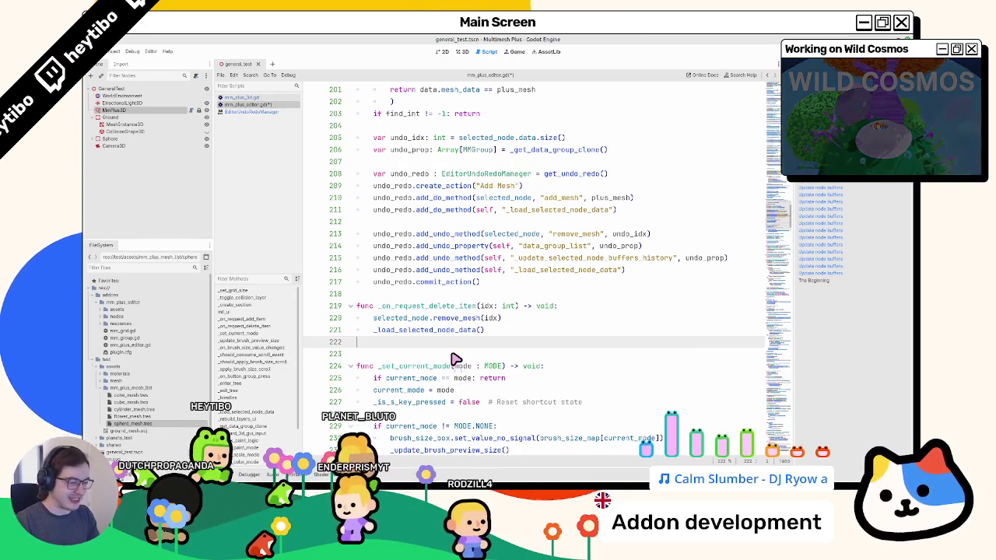
pyautogui.press('Return')
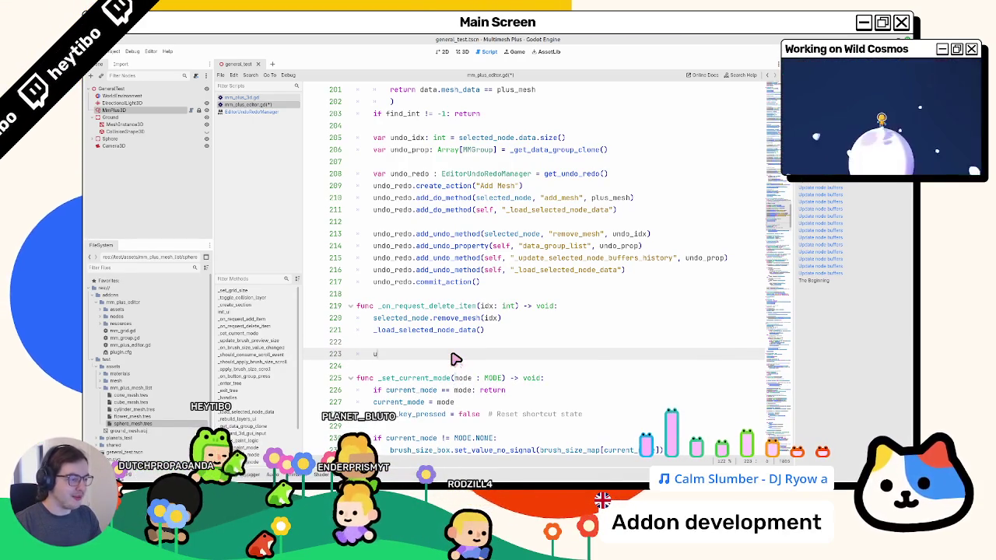
pyautogui.write('var und')
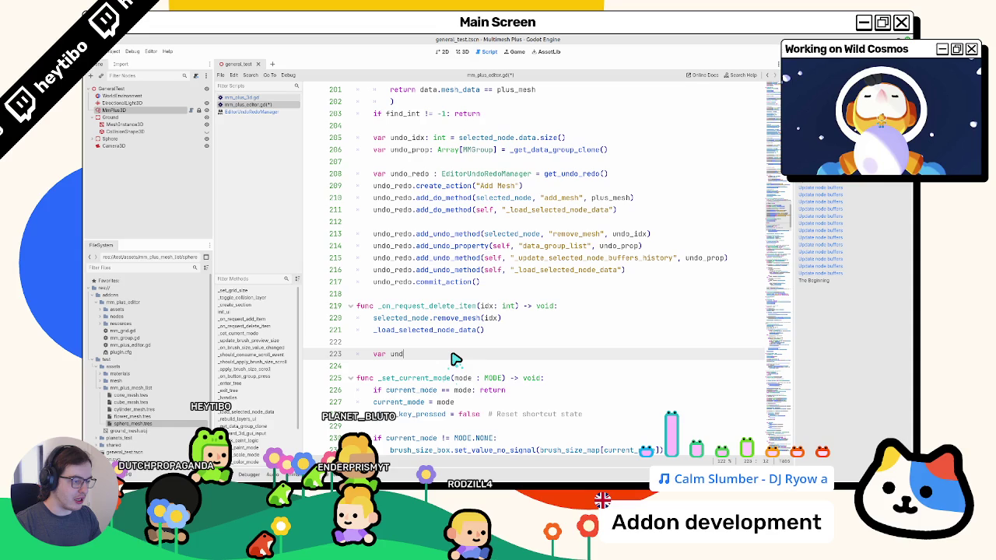
pyautogui.write('o_redo: ')
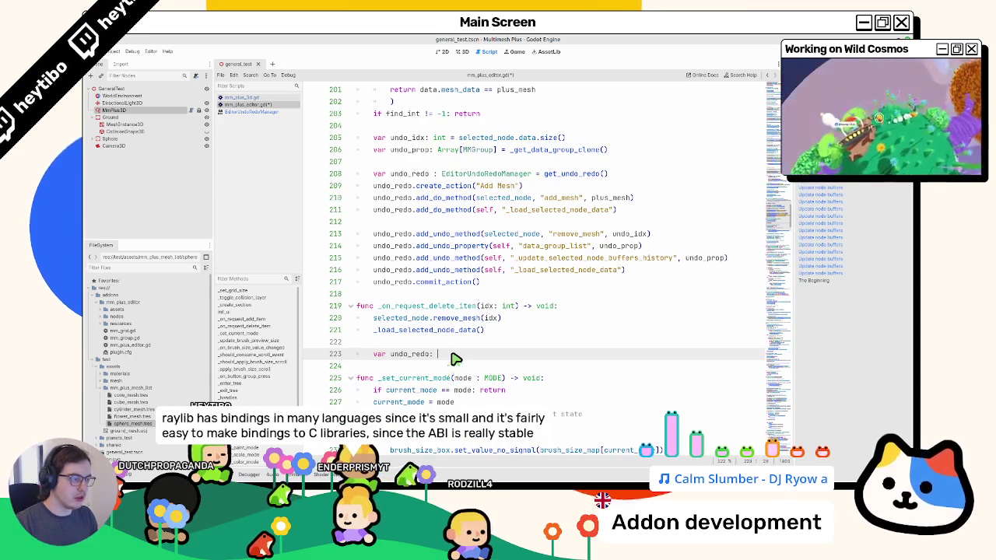
pyautogui.write('Edi')
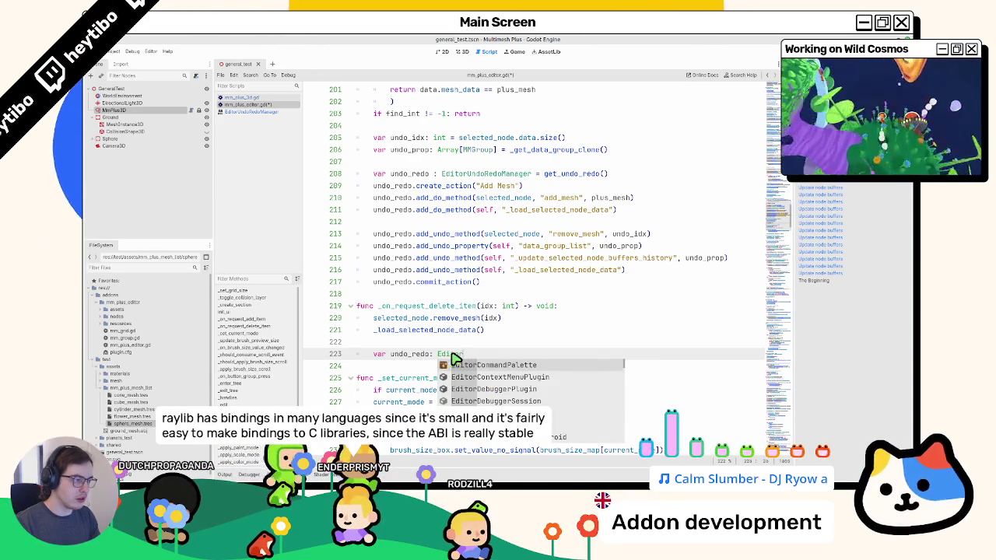
pyautogui.write('torUndo')
pyautogui.press('Return')
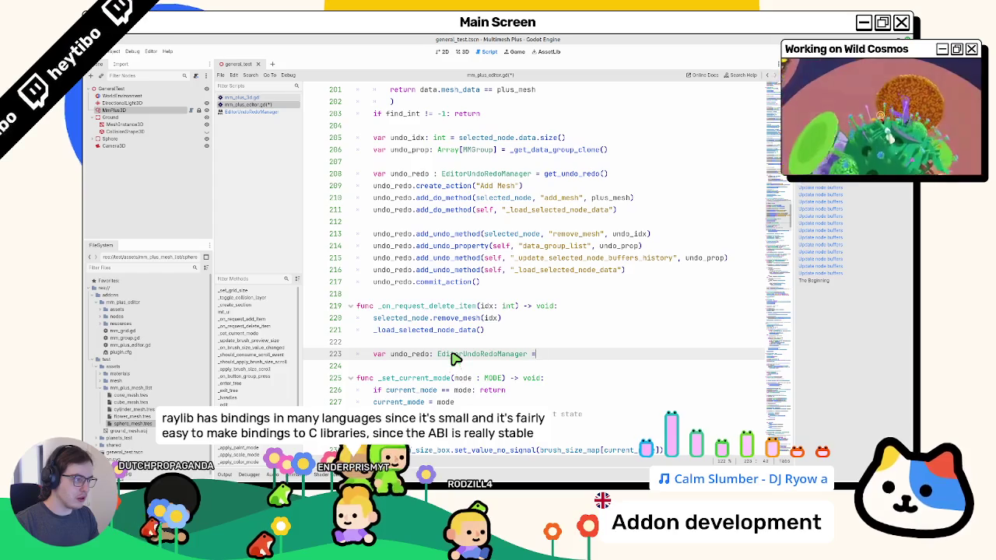
pyautogui.write('= get_')
pyautogui.write('undo')
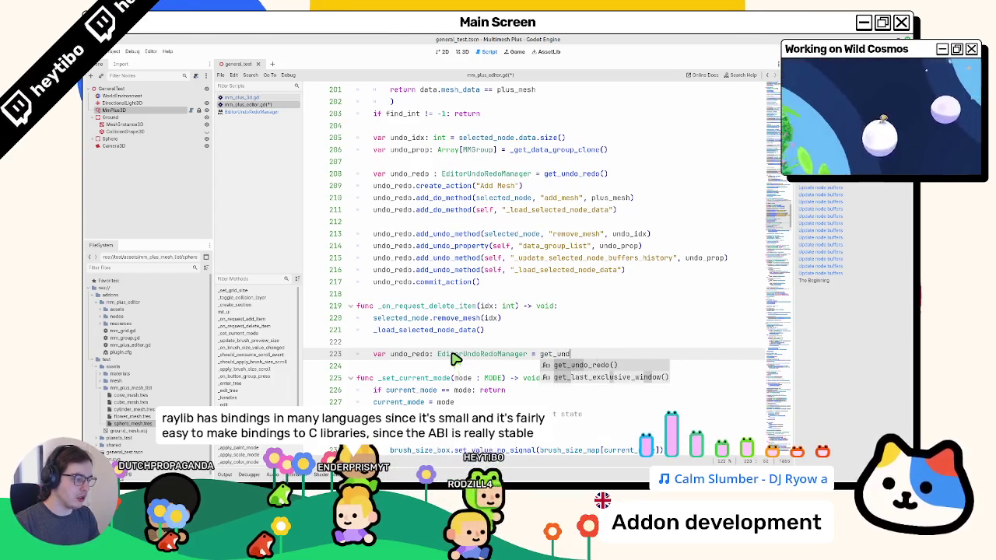
pyautogui.press('Return')
pyautogui.press('Return')
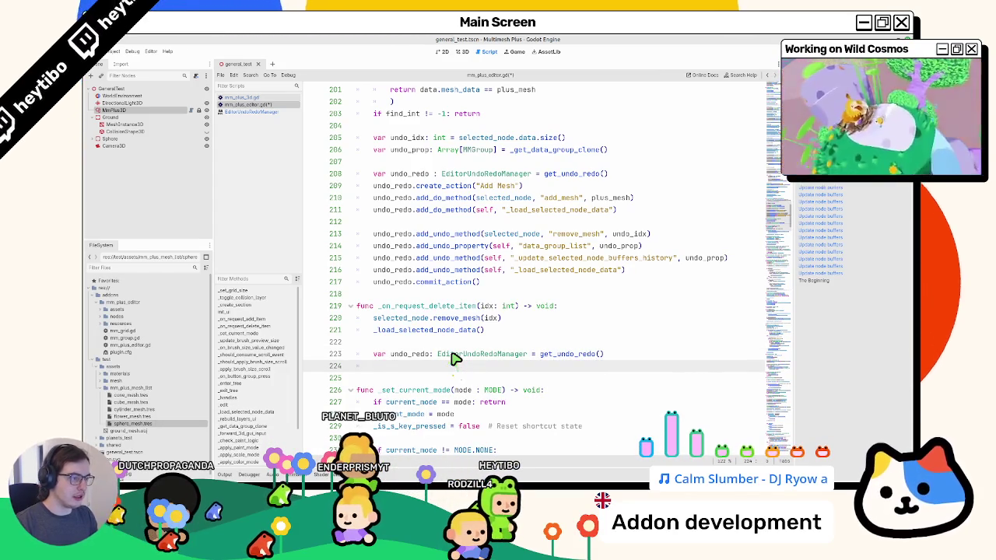
# Call undo_redo.create_action("Remove Mesh") and add blank lines below it
pyautogui.write('undo')
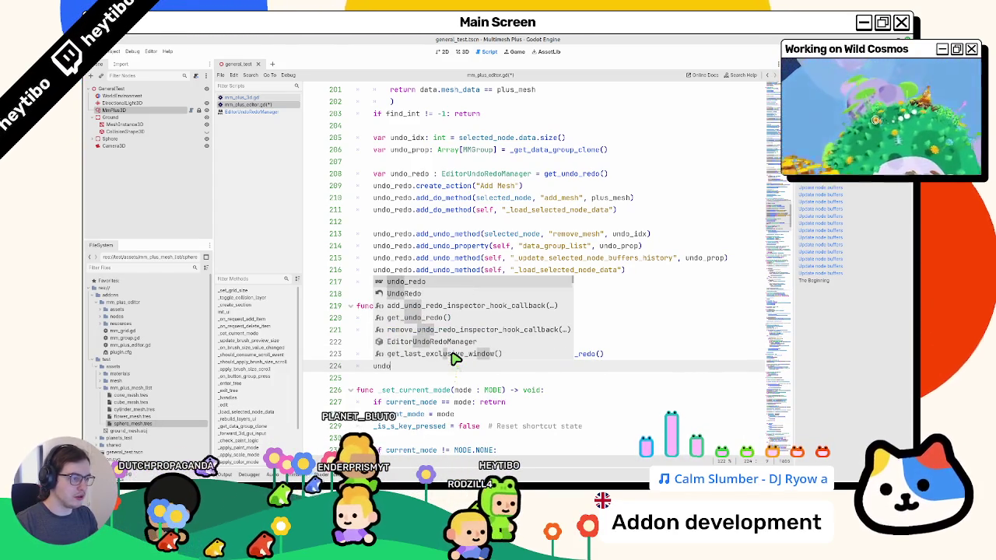
pyautogui.press('Return')
pyautogui.press('Return')
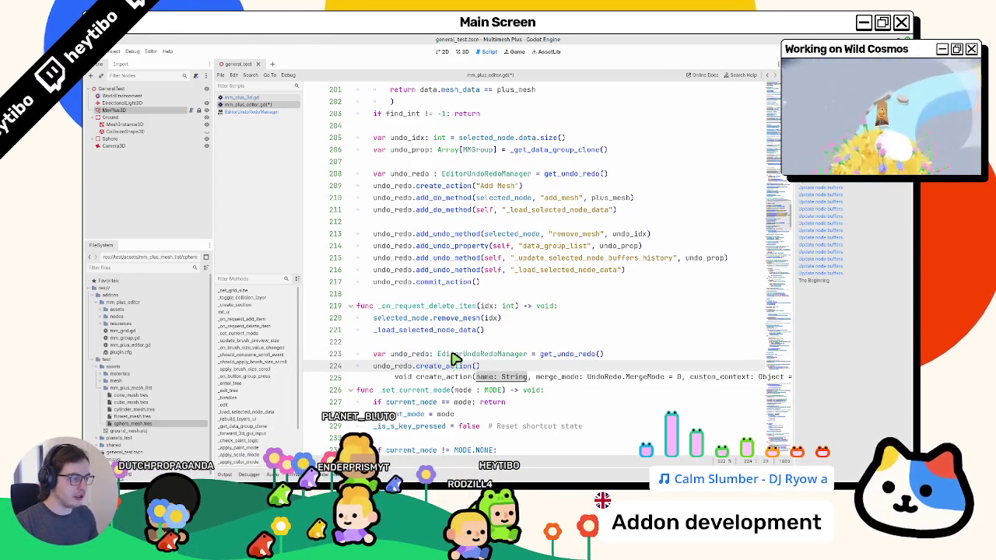
pyautogui.write('move Mesh')
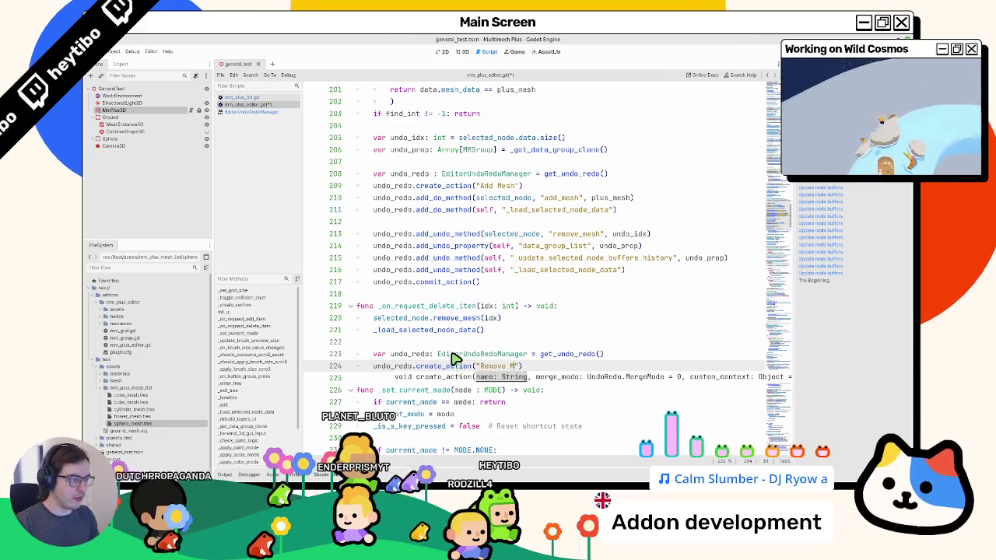
pyautogui.press('End')
pyautogui.press('Return')
pyautogui.scroll(-1, 514, 342)
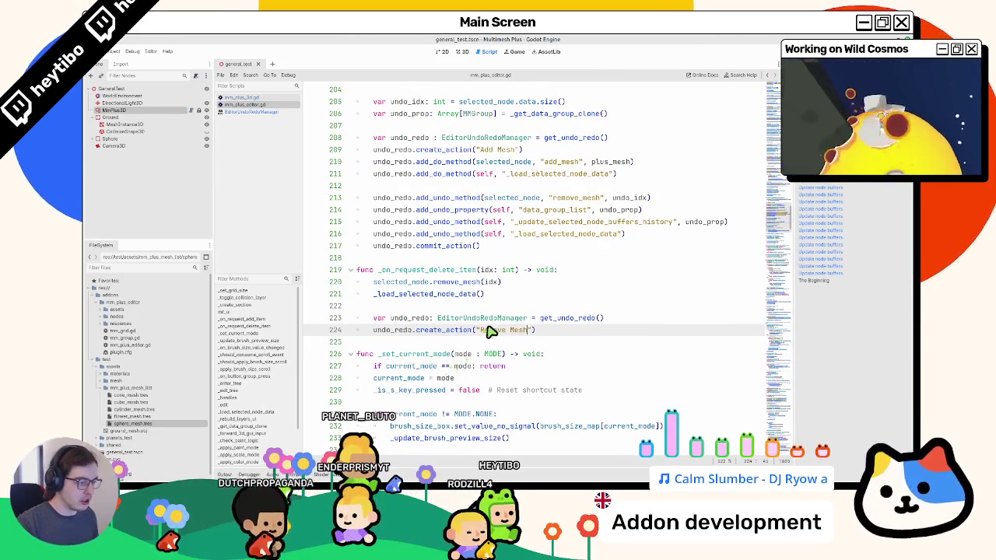
pyautogui.press('Return')
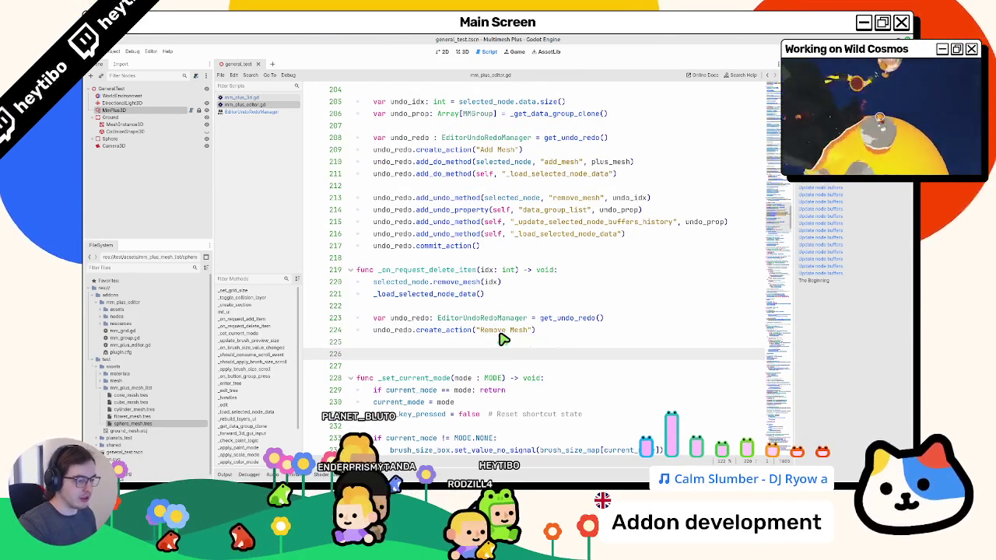
pyautogui.press('Return')
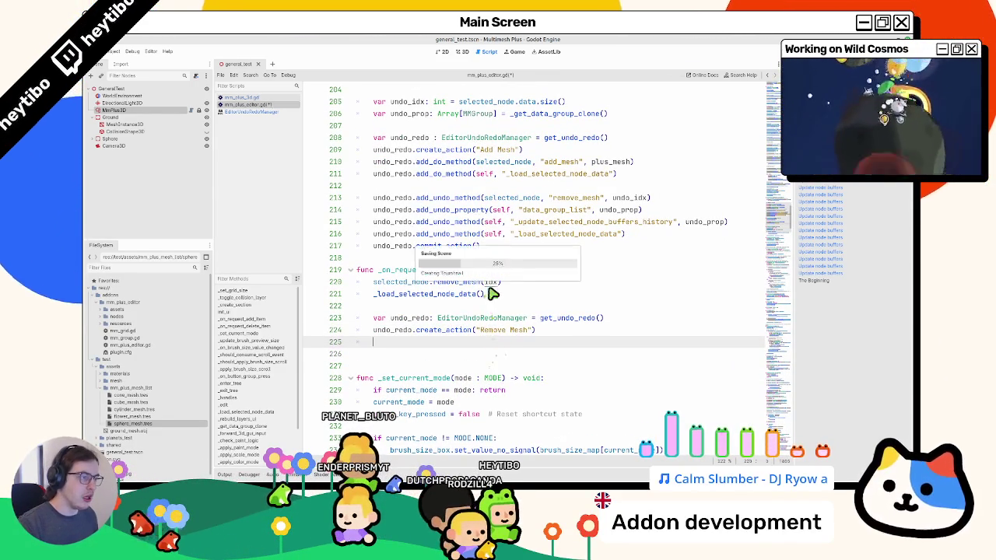
pyautogui.click(425, 165)
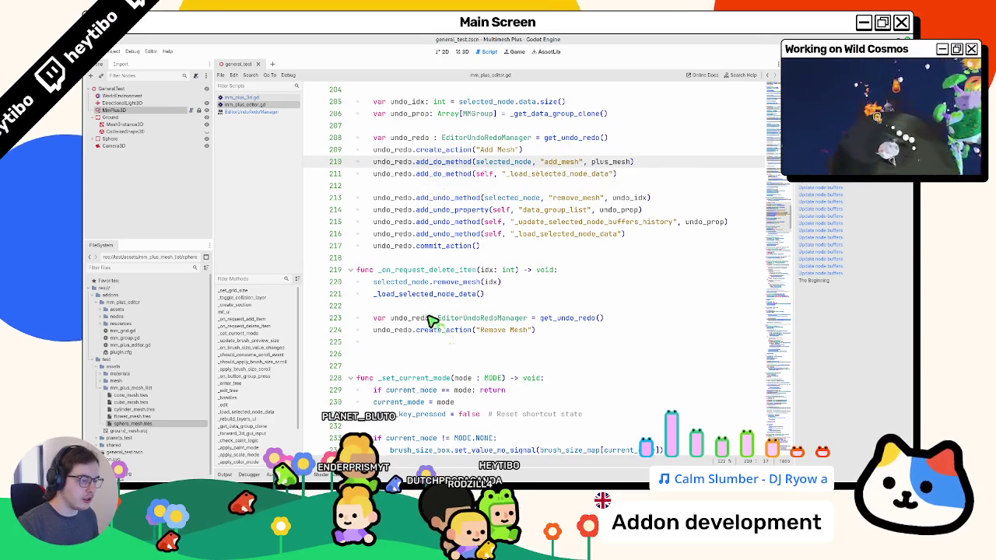
# Paste the two add_do_method lines below create_action("Remove Mesh")
pyautogui.tripleClick(489, 164)
pyautogui.hotkey('ctrl', 'c')
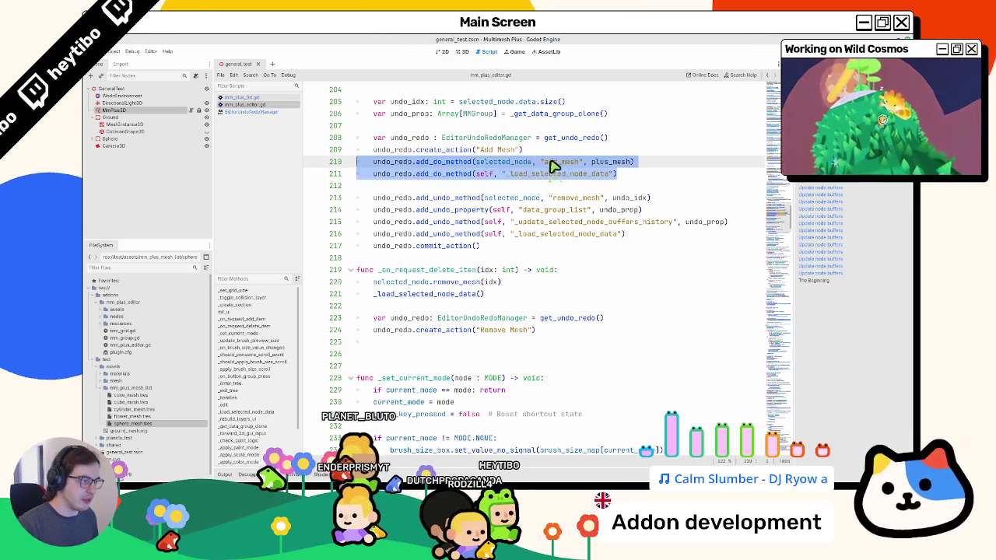
pyautogui.doubleClick(444, 330)
pyautogui.click(432, 342)
pyautogui.hotkey('ctrl', 'v')
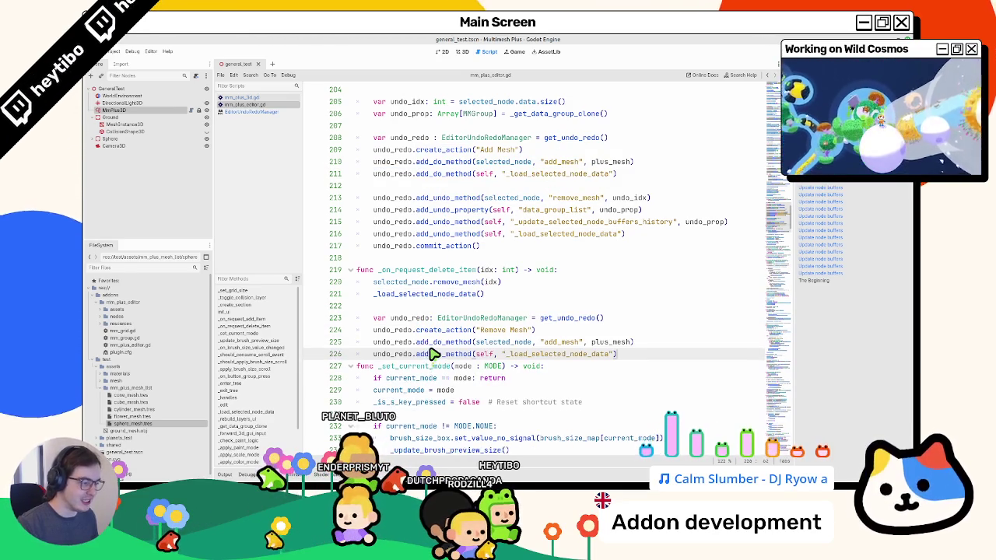
pyautogui.press('Return')
# Change the pasted add_mesh call to remove_mesh with argument idx
pyautogui.doubleClick(417, 294)
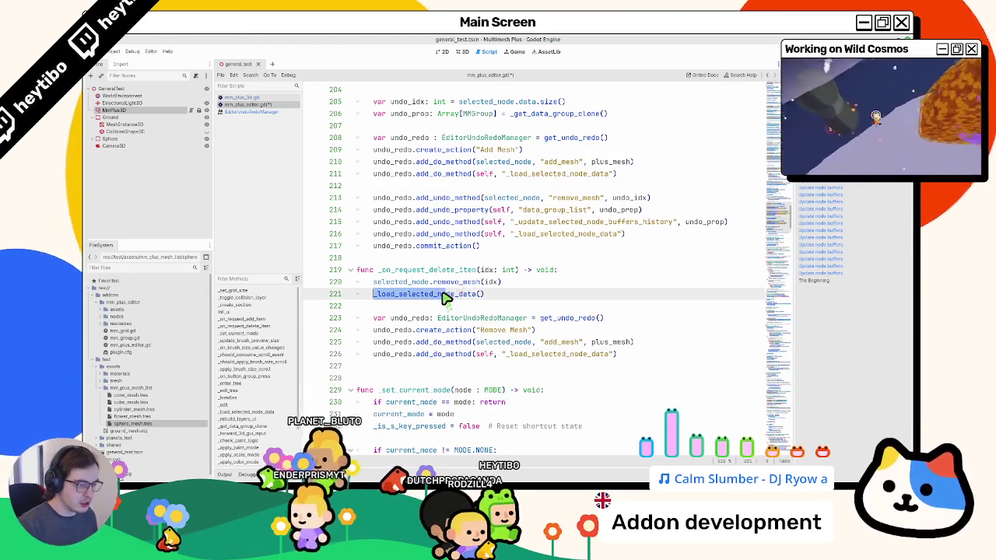
pyautogui.doubleClick(423, 282)
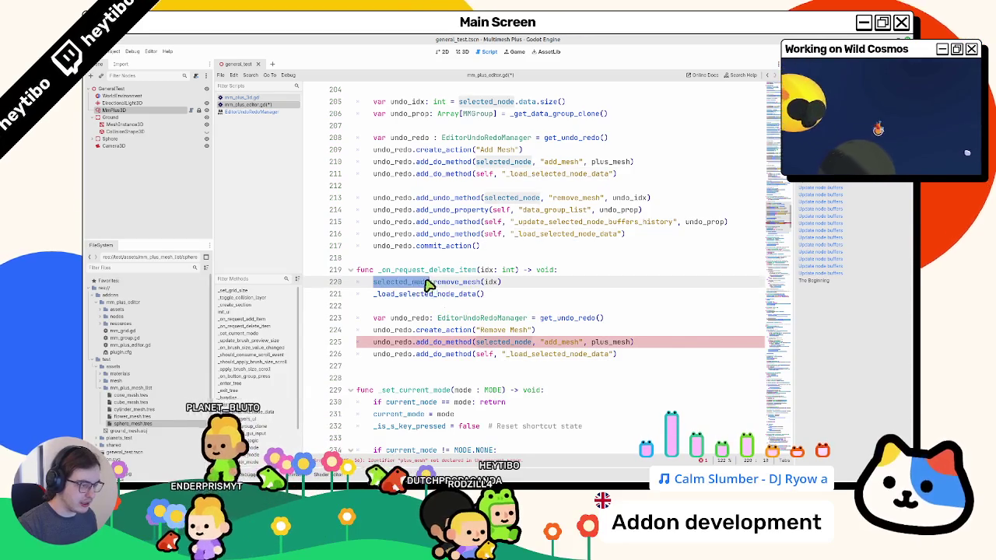
pyautogui.doubleClick(457, 282)
pyautogui.hotkey('ctrl', 'c')
pyautogui.doubleClick(577, 342)
pyautogui.hotkey('ctrl', 'v')
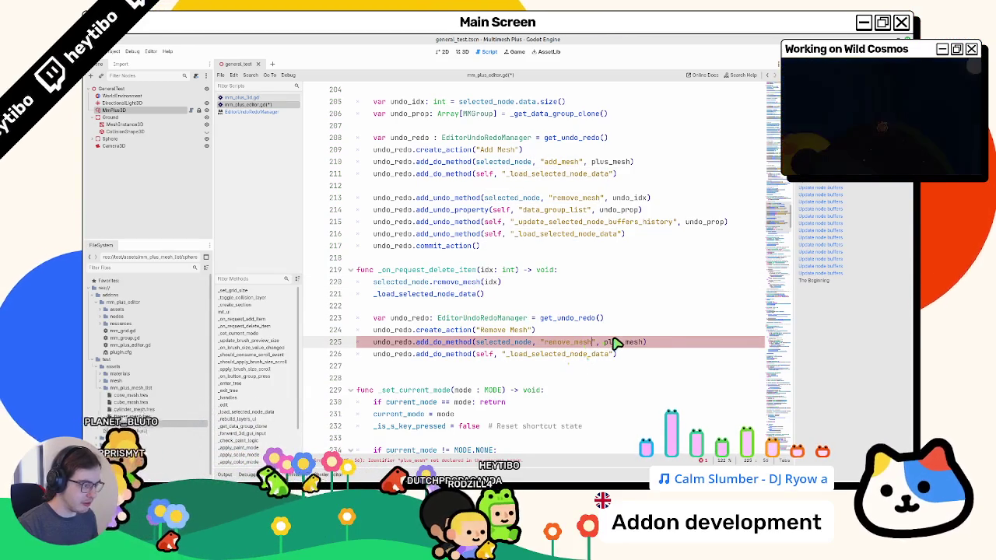
pyautogui.doubleClick(612, 343)
pyautogui.write('idx')
# Delete the old direct removal lines 220–221 and end with undo_redo.commit_action()
pyautogui.moveTo(484, 295); pyautogui.dragTo(373, 282)
pyautogui.press('BackSpace')
pyautogui.press('BackSpace')
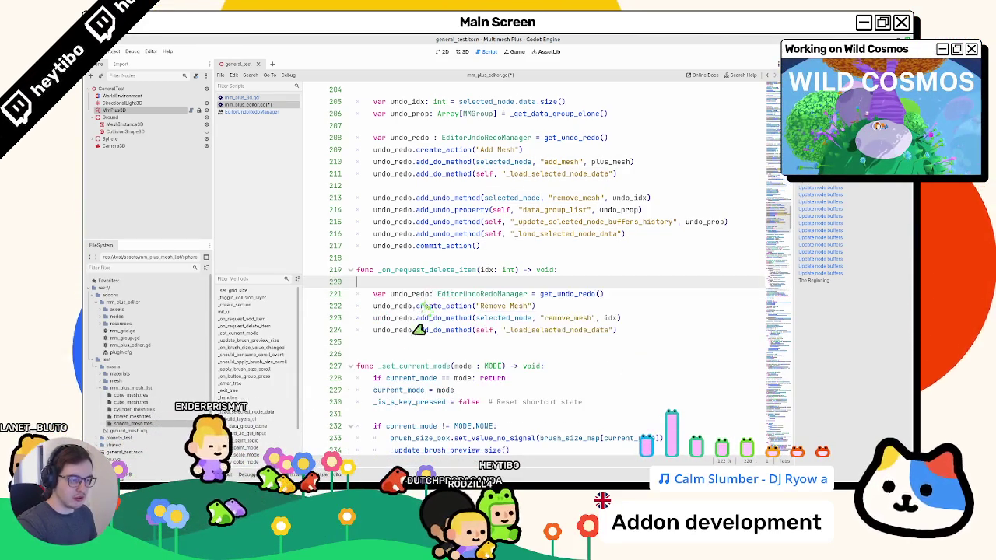
pyautogui.click(410, 350)
pyautogui.write('undo_')
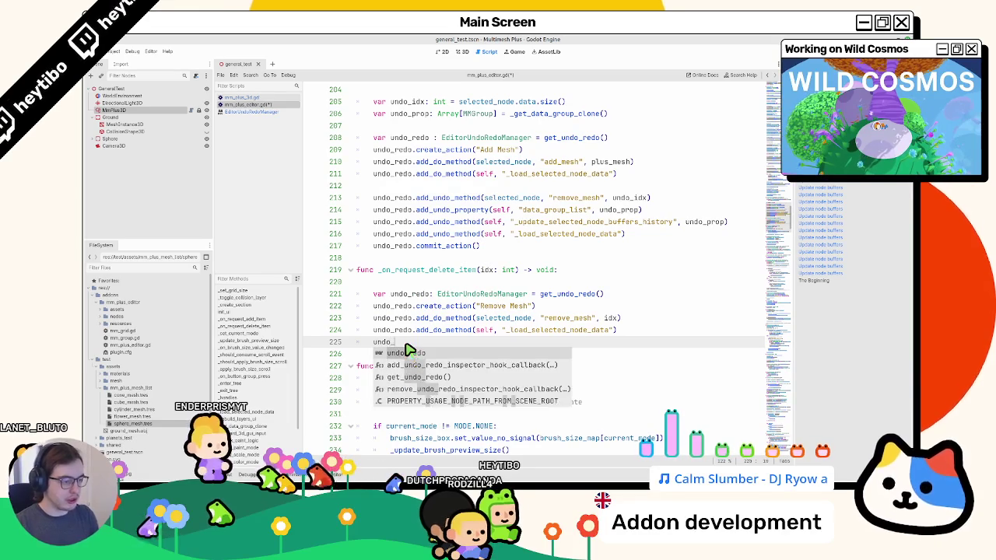
pyautogui.write('redo.comm')
pyautogui.press('Return')
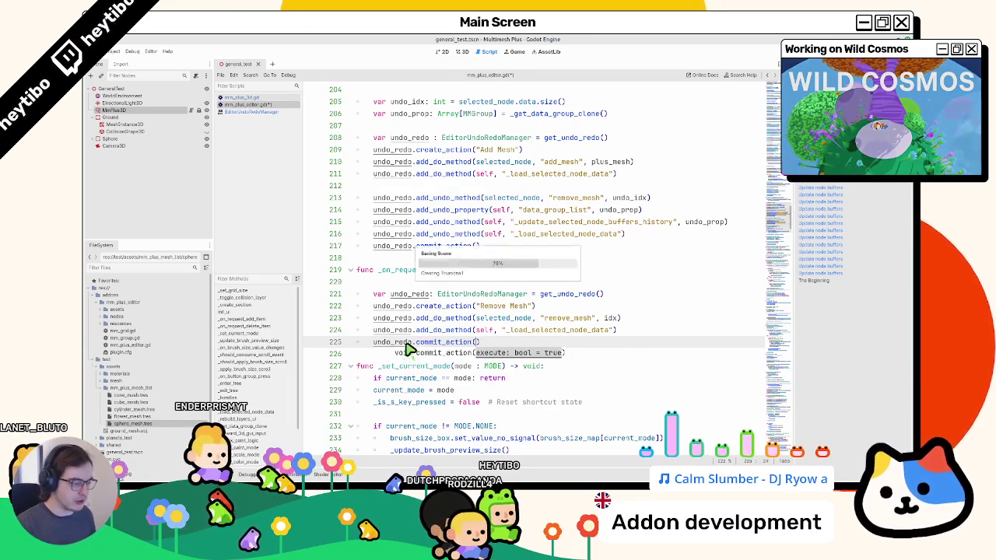
pyautogui.hotkey('ctrl', 'shift', 'Return')
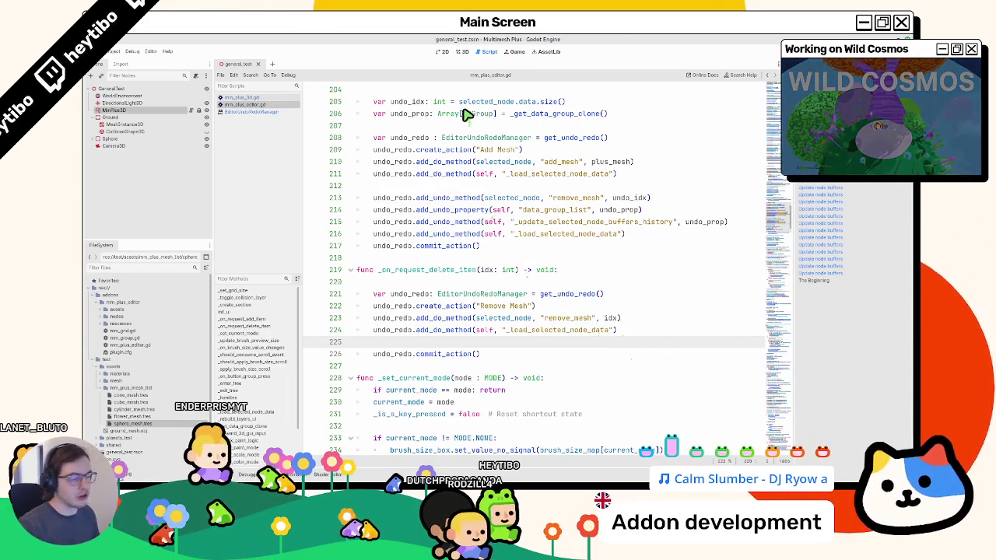
pyautogui.press('Return')
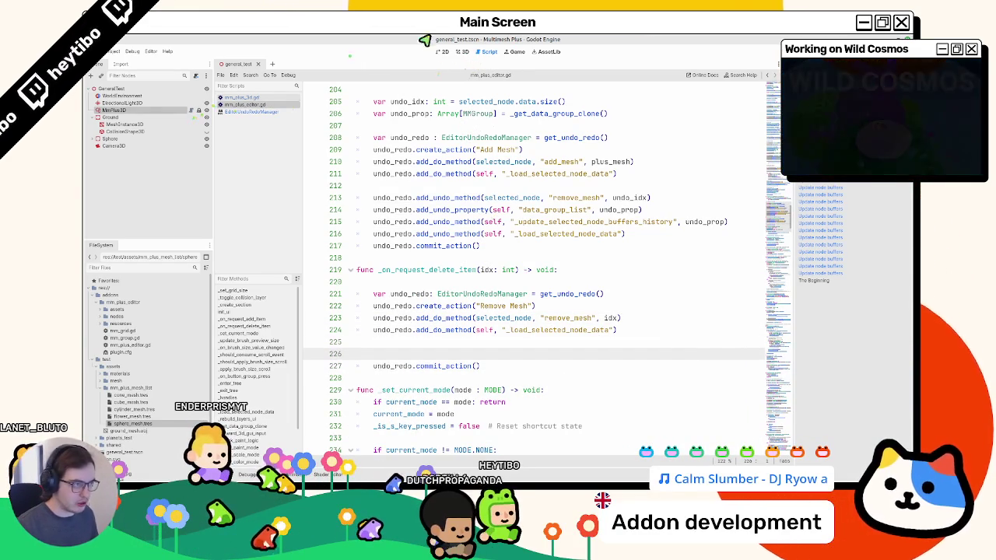
pyautogui.click(464, 53)
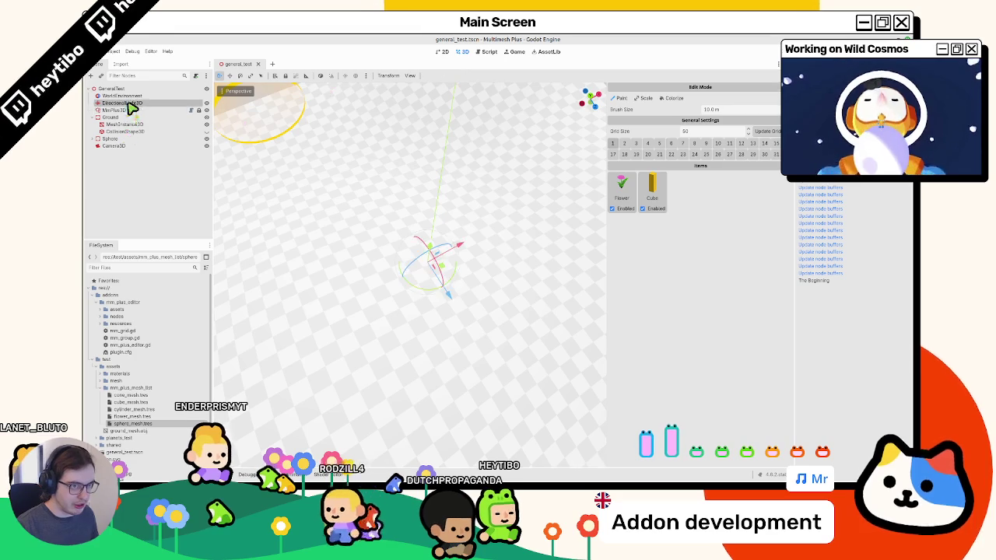
# Paint flowers and cubes across the ground, then delete the Cube item
pyautogui.moveTo(355, 155); pyautogui.dragTo(457, 414)
pyautogui.scroll(-5, 458, 414)
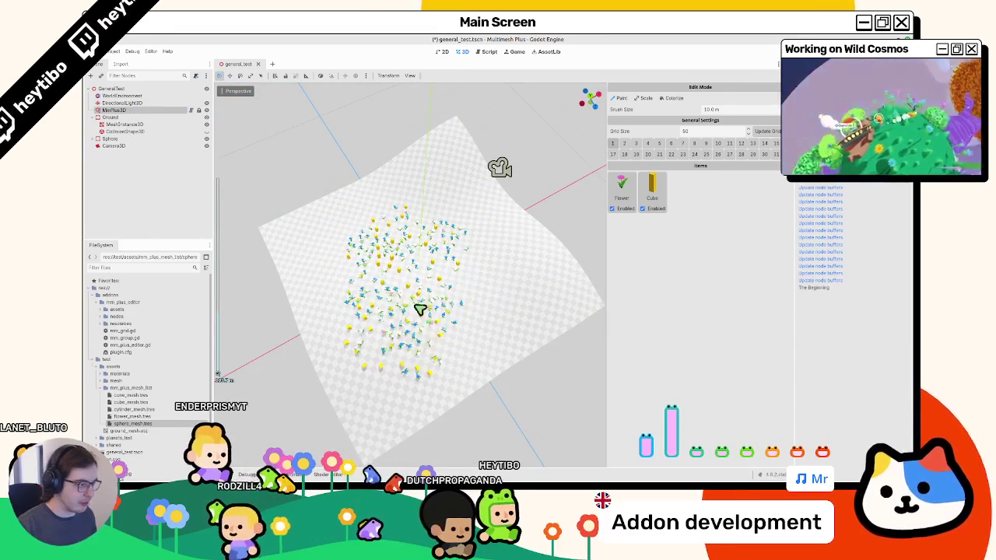
pyautogui.scroll(3, 482, 281)
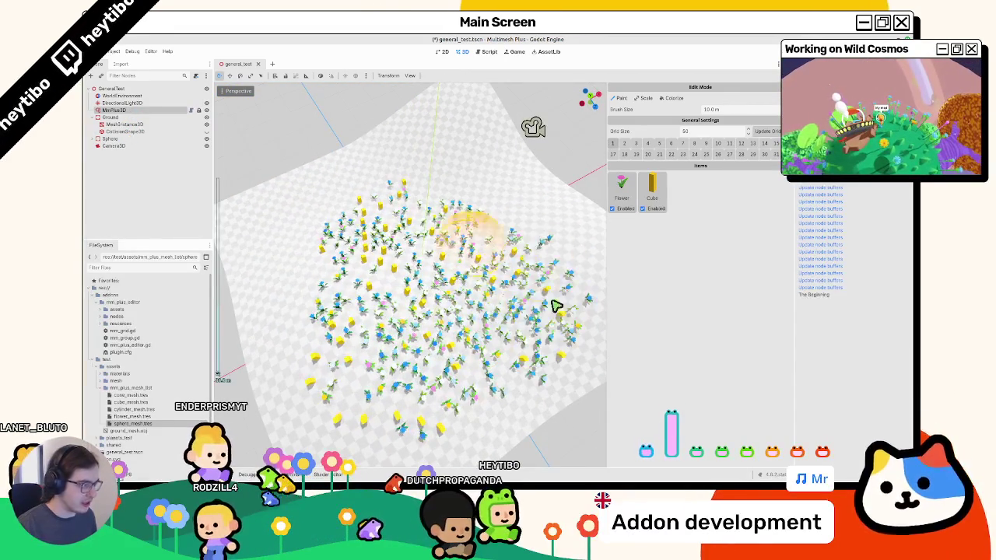
pyautogui.click(671, 195)
pyautogui.scroll(-3, 400, 301)
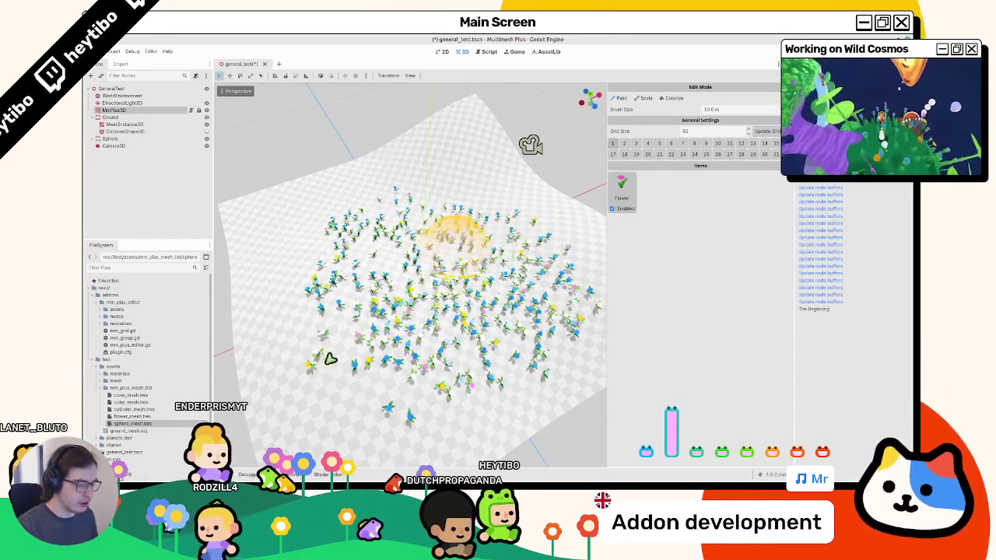
# Save, undo the last change, save again, clear the Output log and erase most flowers
pyautogui.hotkey('ctrl', 's')
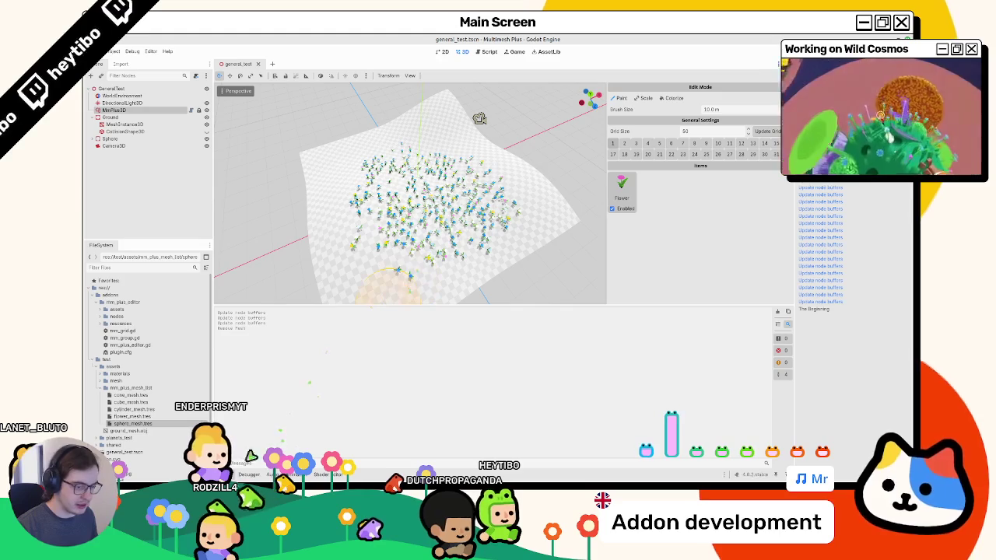
pyautogui.hotkey('ctrl', 'j')
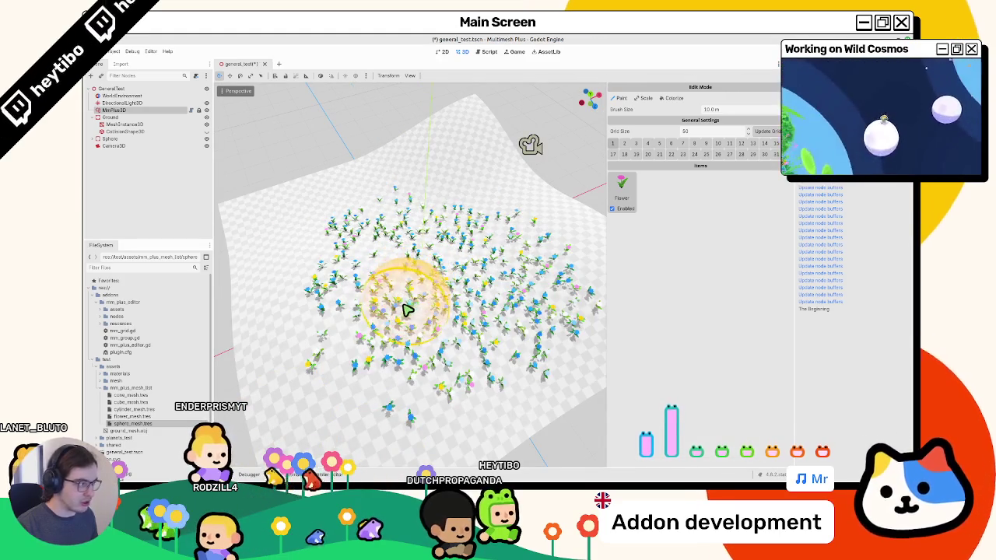
pyautogui.hotkey('ctrl', 'z')
pyautogui.hotkey('ctrl', 'z')
pyautogui.hotkey('ctrl', 'z')
pyautogui.hotkey('ctrl', 'z')
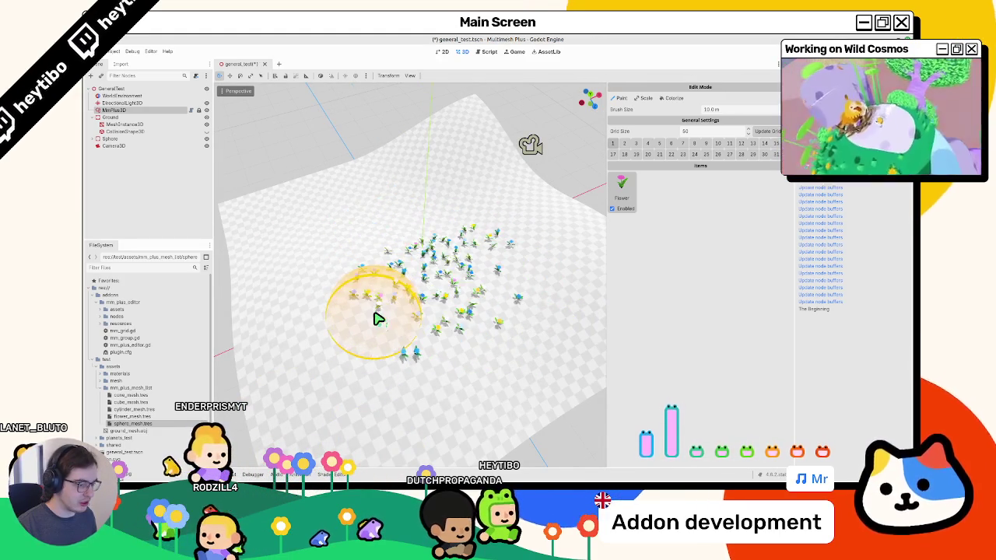
pyautogui.hotkey('ctrl', 's')
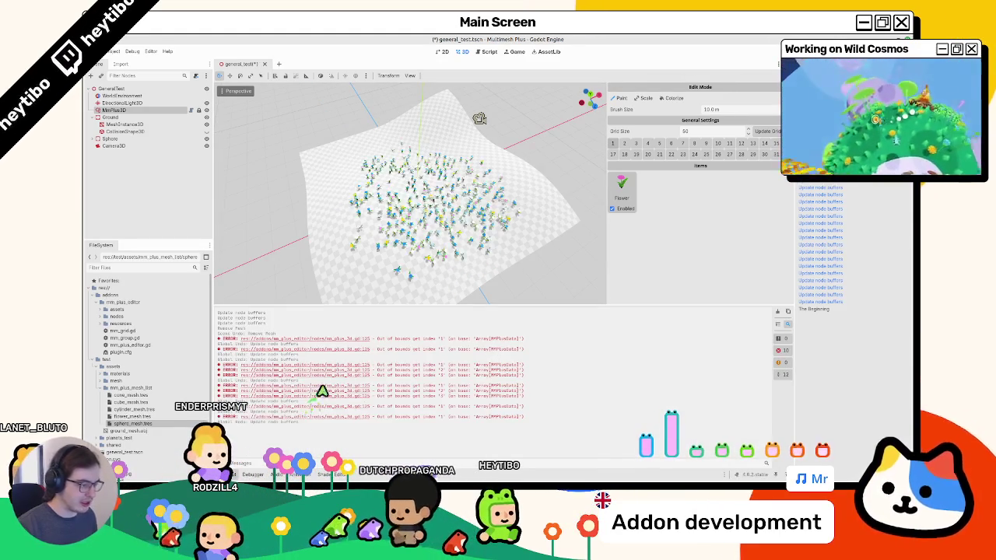
pyautogui.click(779, 312)
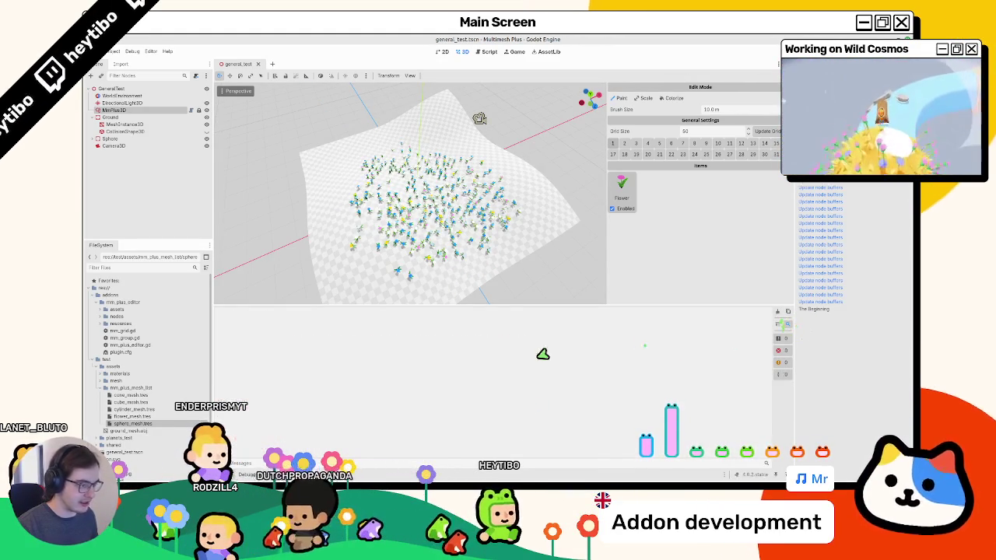
pyautogui.moveTo(407, 233)
pyautogui.mouseDown()
pyautogui.moveTo(334, 322)
pyautogui.moveTo(400, 256)
pyautogui.moveTo(395, 236)
pyautogui.mouseUp()
# Erase the last flower cluster, then inspect the idx parameter of _on_request_delete_item
pyautogui.click(490, 52)
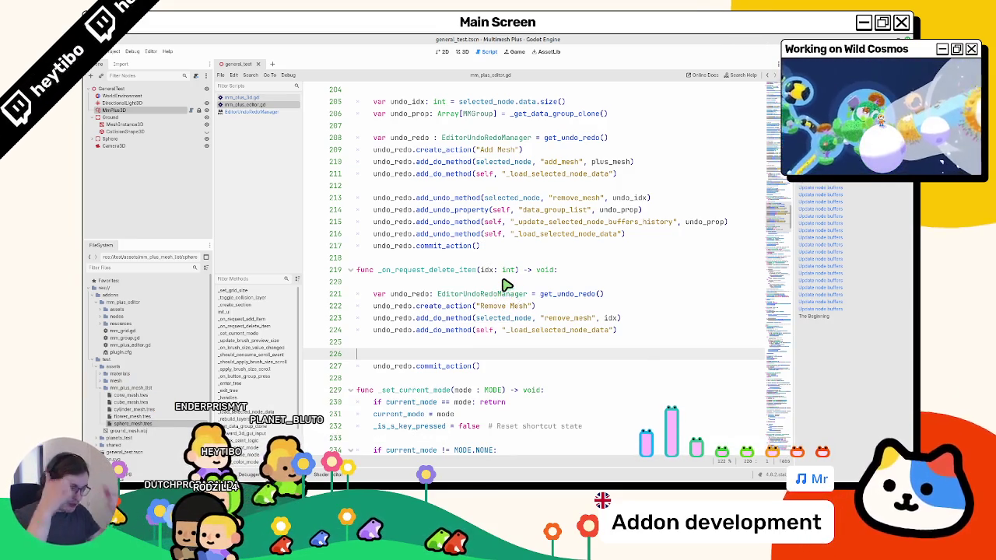
pyautogui.scroll(2, 469, 284)
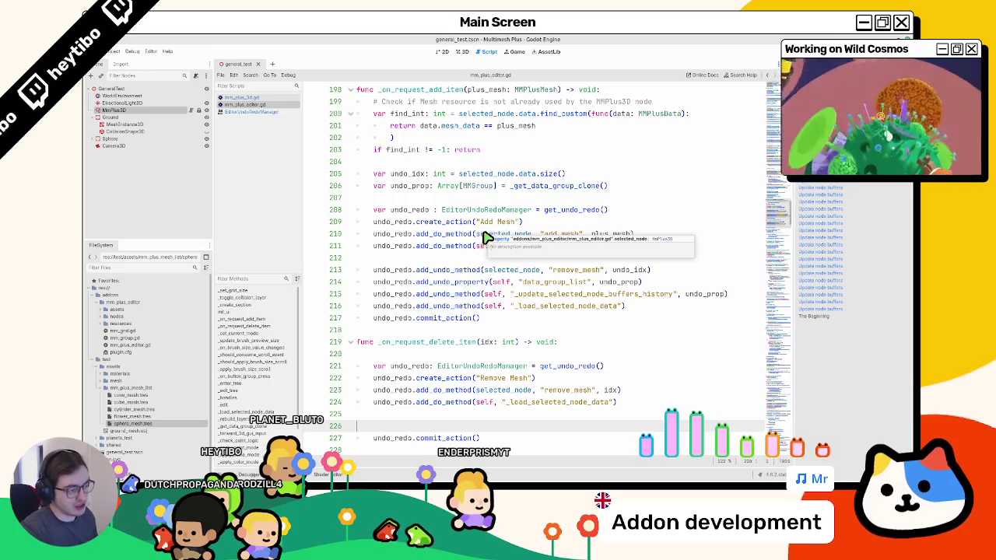
pyautogui.scroll(-1, 489, 261)
pyautogui.doubleClick(486, 306)
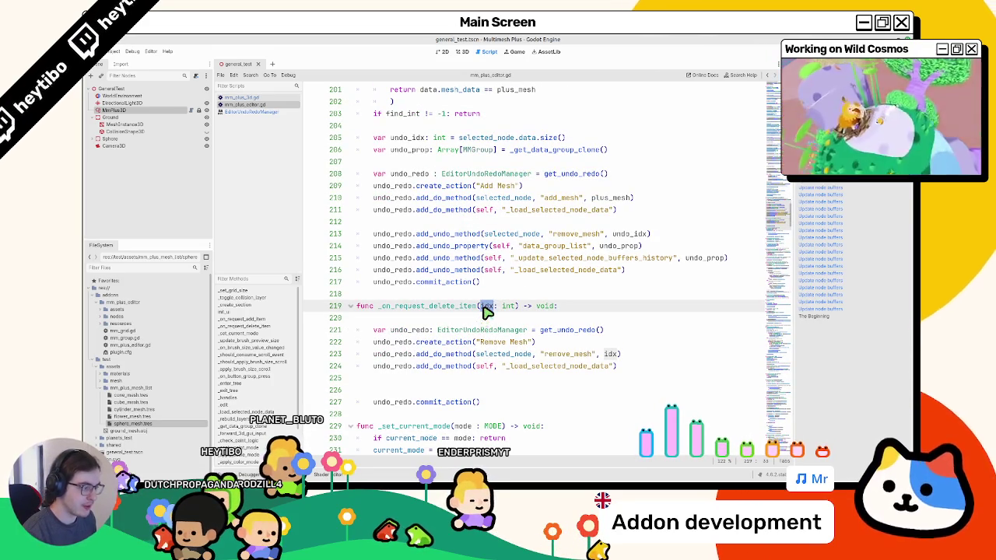
pyautogui.moveTo(478, 336)
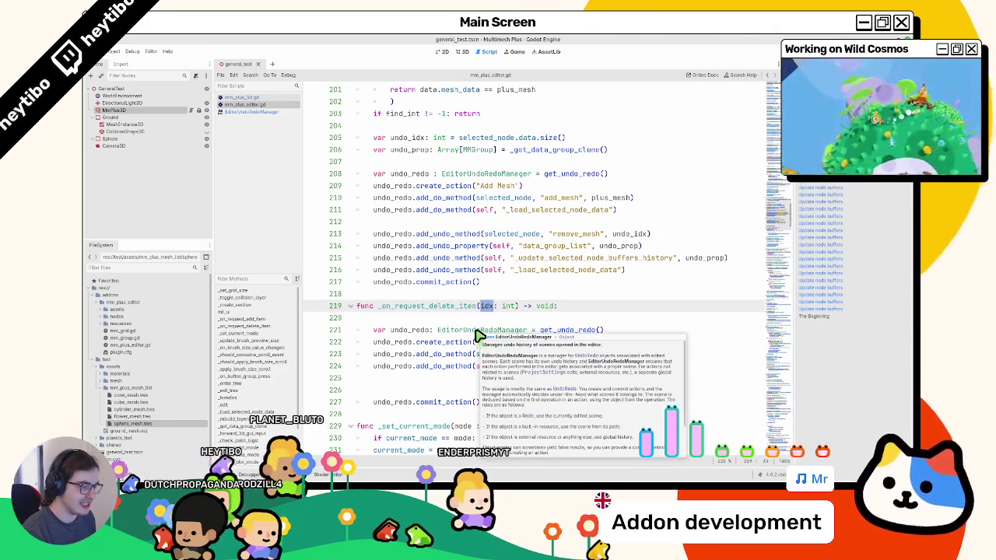
pyautogui.moveTo(466, 367)
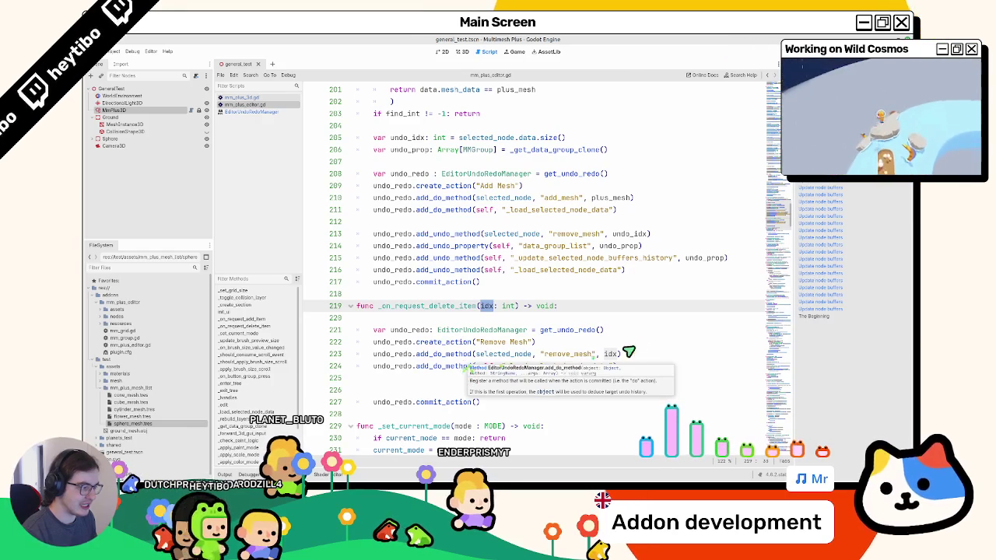
pyautogui.click(600, 356)
# Insert an empty line at the start of _on_request_delete_item
pyautogui.scroll(3, 556, 355)
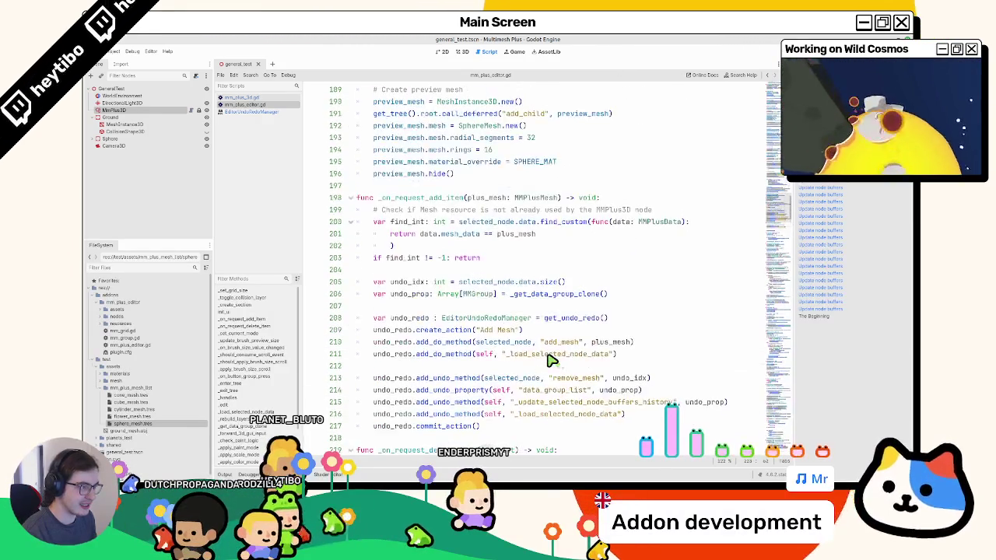
pyautogui.scroll(-3, 548, 359)
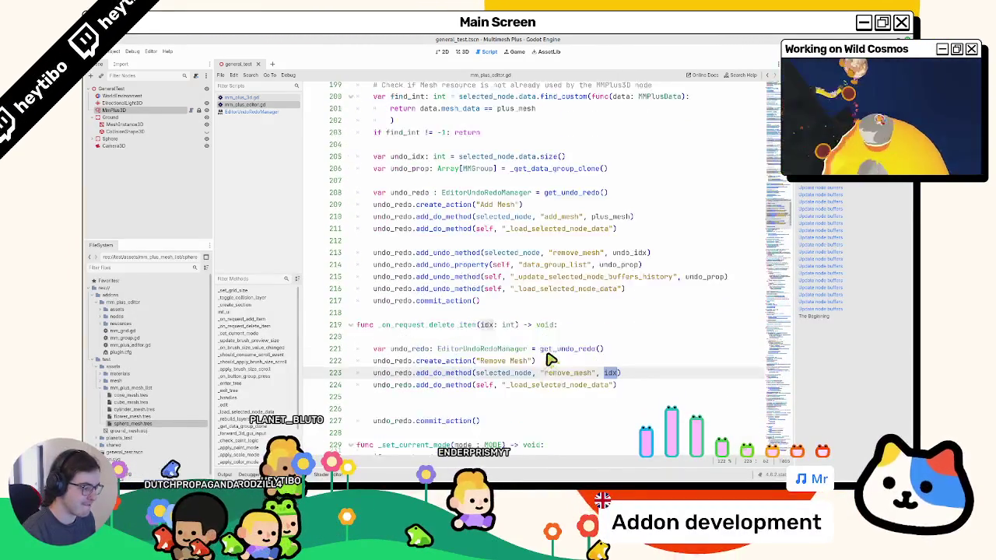
pyautogui.click(502, 322)
pyautogui.press('Return')
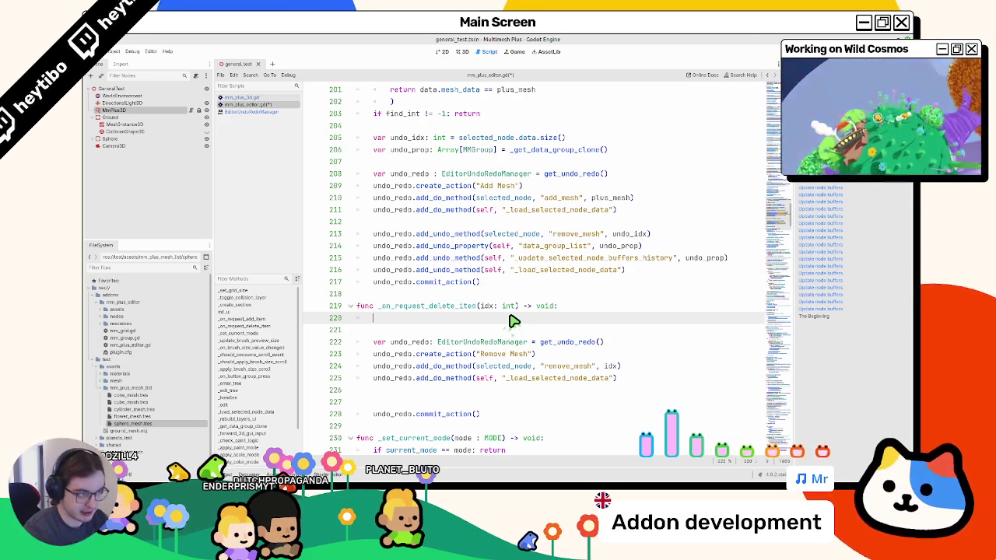
pyautogui.click(462, 52)
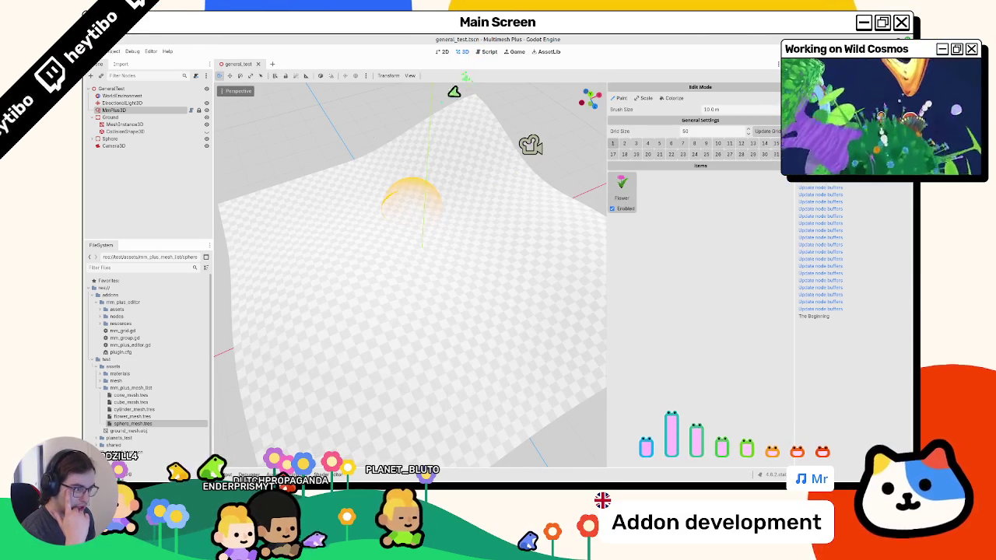
# Paint flowers, add cone, cube, cylinder and sphere .tres items, then paint mixed shapes across the ground
pyautogui.moveTo(411, 247)
pyautogui.mouseDown()
pyautogui.moveTo(444, 238)
pyautogui.moveTo(422, 223)
pyautogui.moveTo(381, 254)
pyautogui.moveTo(413, 303)
pyautogui.moveTo(343, 323)
pyautogui.moveTo(470, 322)
pyautogui.mouseUp()
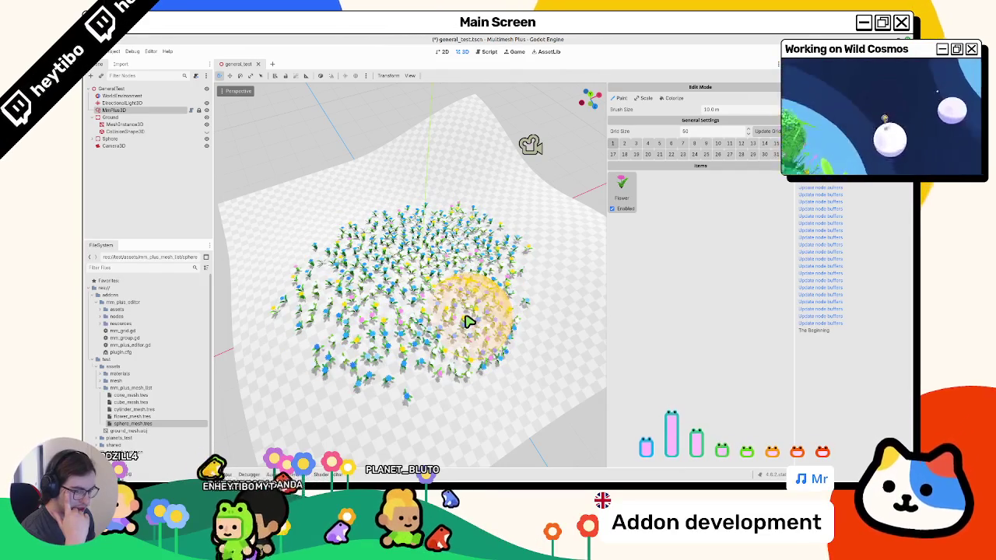
pyautogui.click(183, 396)
pyautogui.moveTo(173, 399); pyautogui.dragTo(694, 307)
pyautogui.moveTo(130, 403)
pyautogui.mouseDown()
pyautogui.moveTo(493, 329)
pyautogui.moveTo(674, 310)
pyautogui.moveTo(151, 413)
pyautogui.moveTo(673, 311)
pyautogui.mouseUp()
pyautogui.click(160, 418)
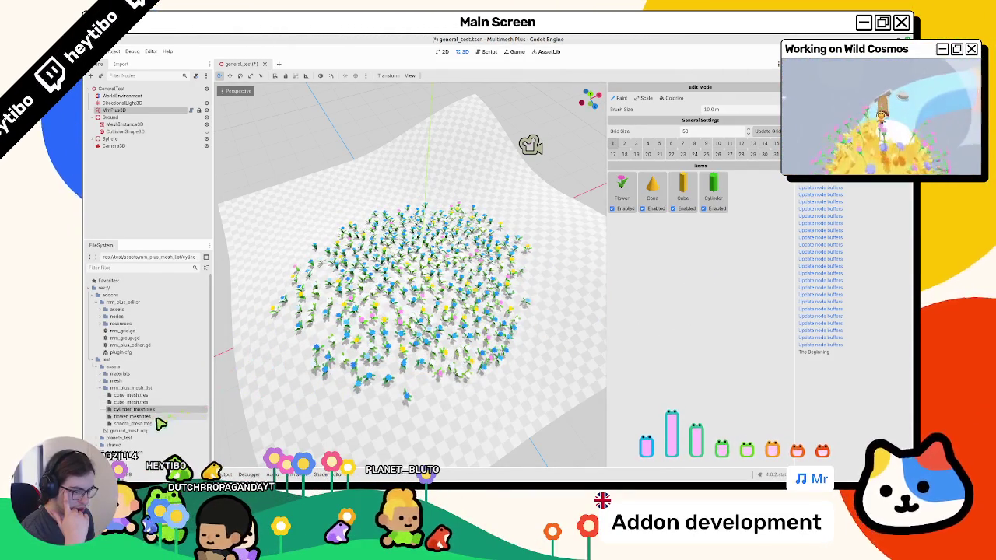
pyautogui.moveTo(134, 423); pyautogui.dragTo(738, 306)
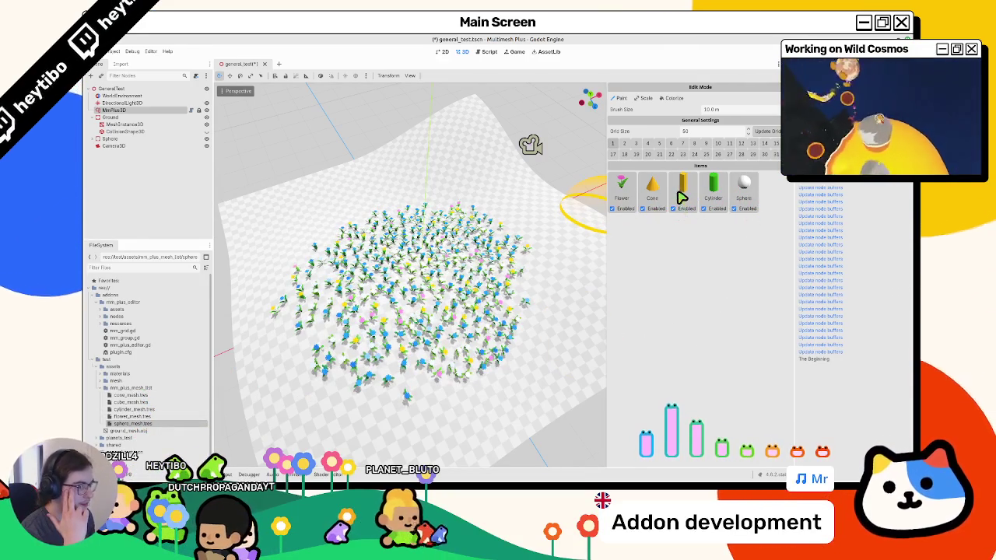
pyautogui.moveTo(540, 265)
pyautogui.mouseDown()
pyautogui.moveTo(534, 311)
pyautogui.moveTo(543, 325)
pyautogui.moveTo(456, 349)
pyautogui.moveTo(502, 226)
pyautogui.moveTo(534, 241)
pyautogui.moveTo(544, 324)
pyautogui.moveTo(474, 356)
pyautogui.mouseUp()
pyautogui.moveTo(459, 311)
pyautogui.mouseDown()
pyautogui.moveTo(366, 299)
pyautogui.moveTo(659, 195)
pyautogui.mouseUp()
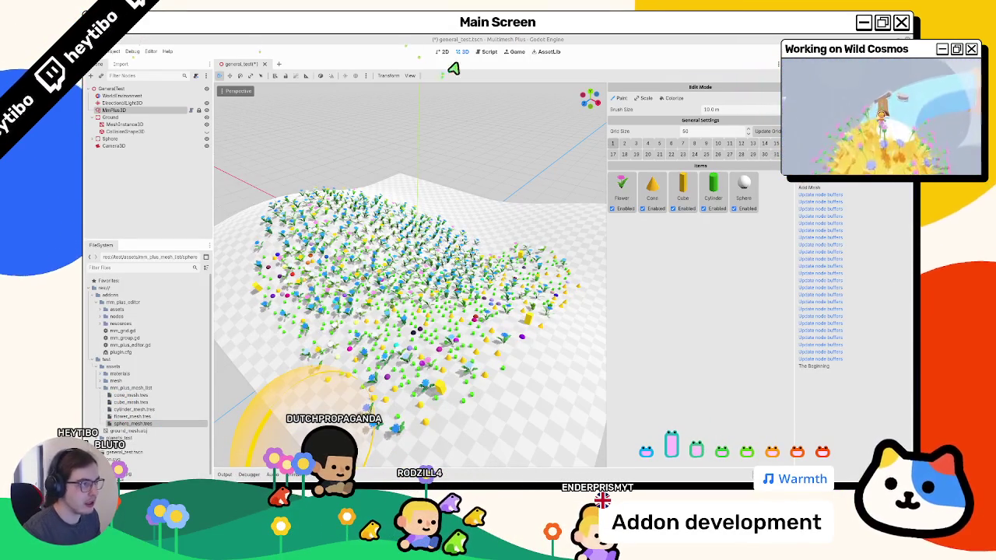
# Copy the undo_prop clone line 206 into _on_request_delete_item and indent it
pyautogui.hotkey('ctrl', 'F3')
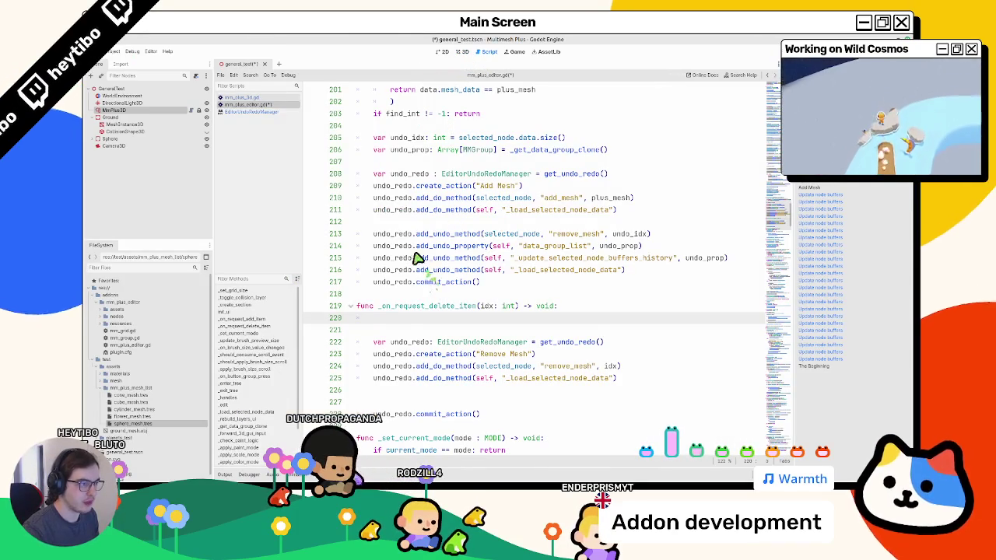
pyautogui.tripleClick(406, 156)
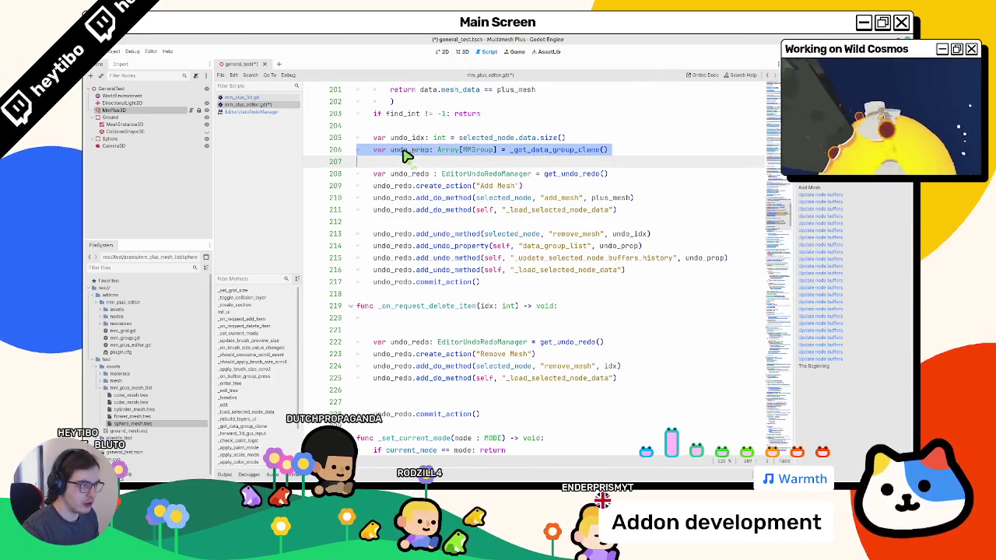
pyautogui.click(632, 151)
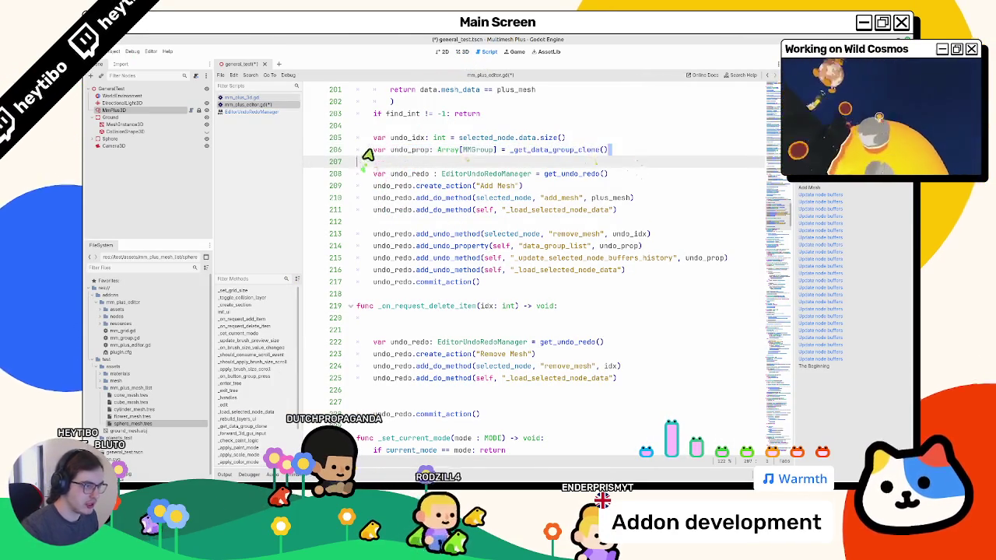
pyautogui.hotkey('shift', 'Home')
pyautogui.hotkey('ctrl', 'c')
pyautogui.click(406, 331)
pyautogui.hotkey('ctrl', 'v')
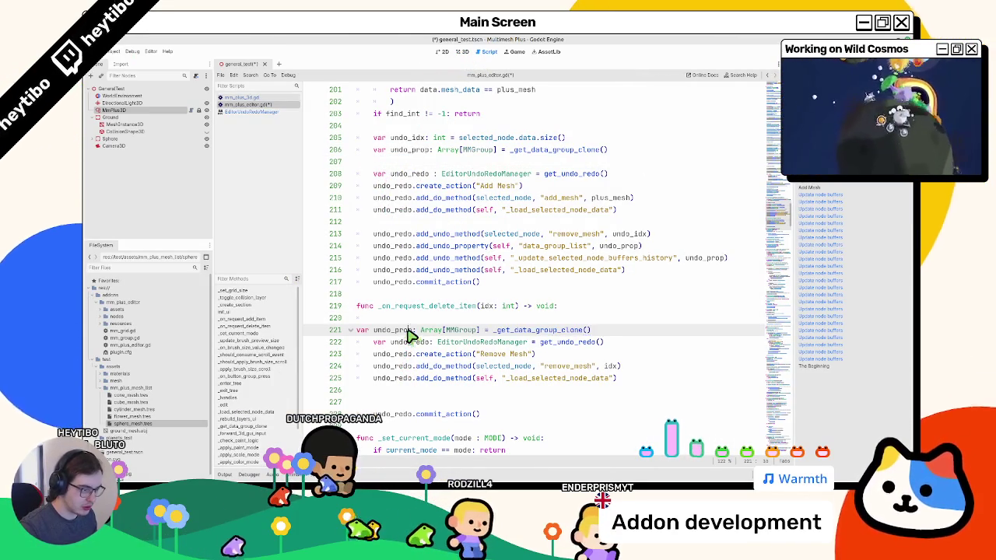
pyautogui.tripleClick(410, 330)
pyautogui.press('Tab')
# Tidy the blank lines around the pasted undo_prop line
pyautogui.click(627, 331)
pyautogui.press('Return')
pyautogui.scroll(-1, 445, 296)
pyautogui.press('Up')
pyautogui.press('Up')
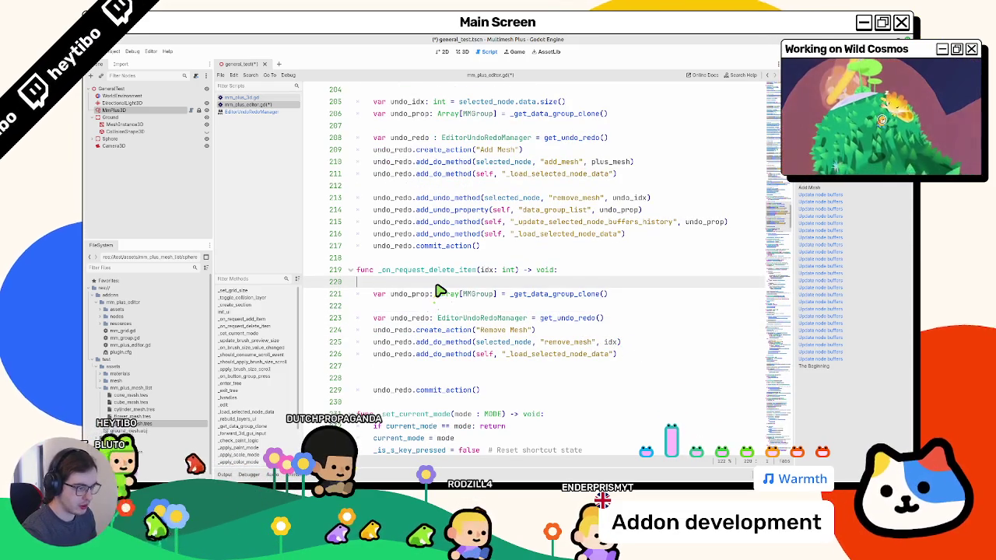
pyautogui.press('Delete')
pyautogui.click(436, 296)
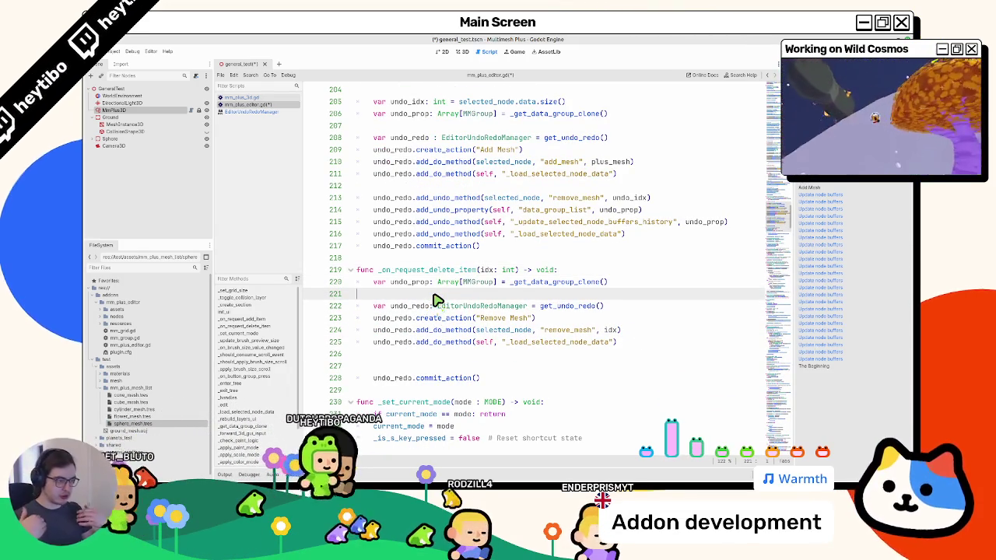
# Check the MMGroup class definition, then select the add-mesh undo lines 213–216
pyautogui.keyDown('ctrl'); pyautogui.click(471, 282); pyautogui.keyUp('ctrl')
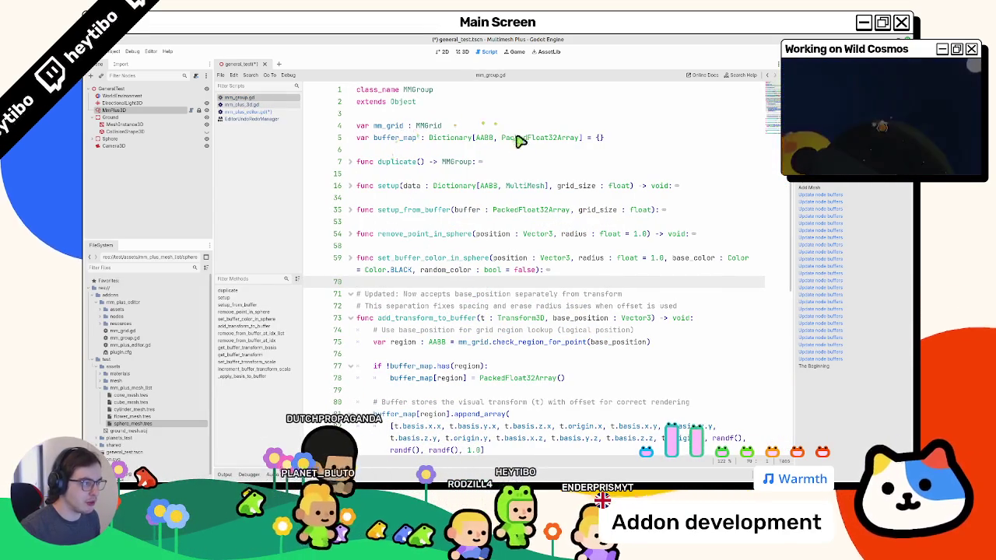
pyautogui.middleClick(274, 100)
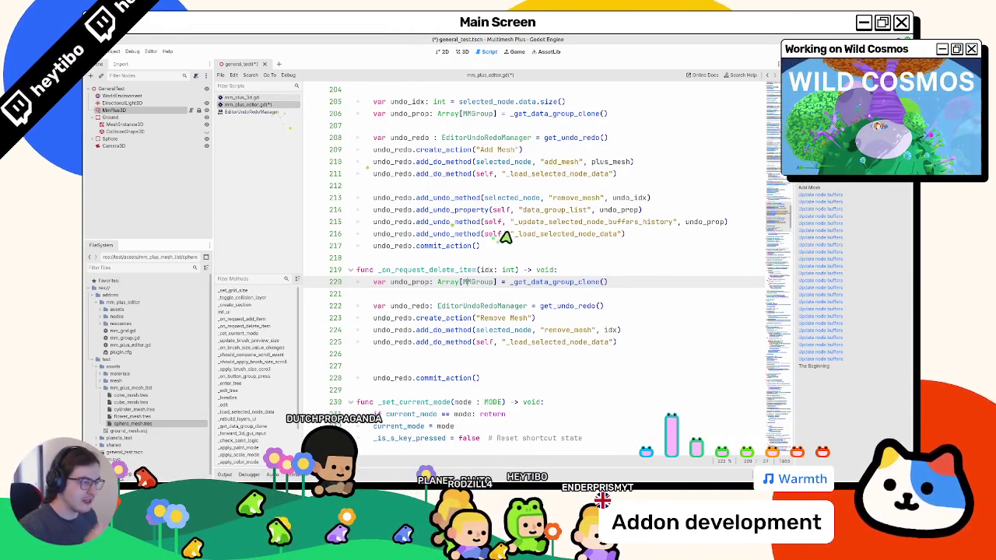
pyautogui.doubleClick(539, 221)
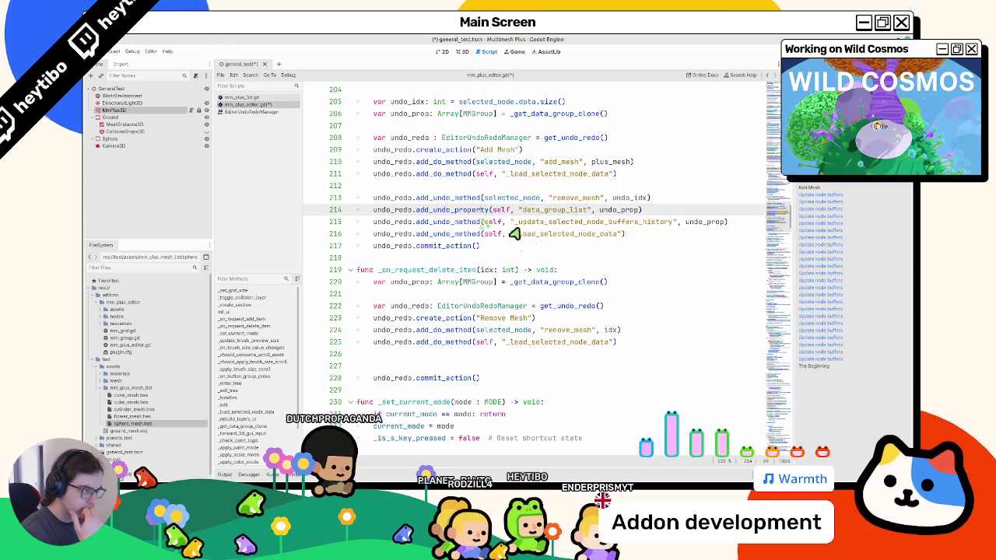
pyautogui.moveTo(540, 232)
pyautogui.moveTo(520, 209)
pyautogui.mouseDown()
pyautogui.moveTo(607, 215)
pyautogui.moveTo(547, 227)
pyautogui.moveTo(547, 241)
pyautogui.moveTo(483, 222)
pyautogui.moveTo(512, 204)
pyautogui.mouseUp()
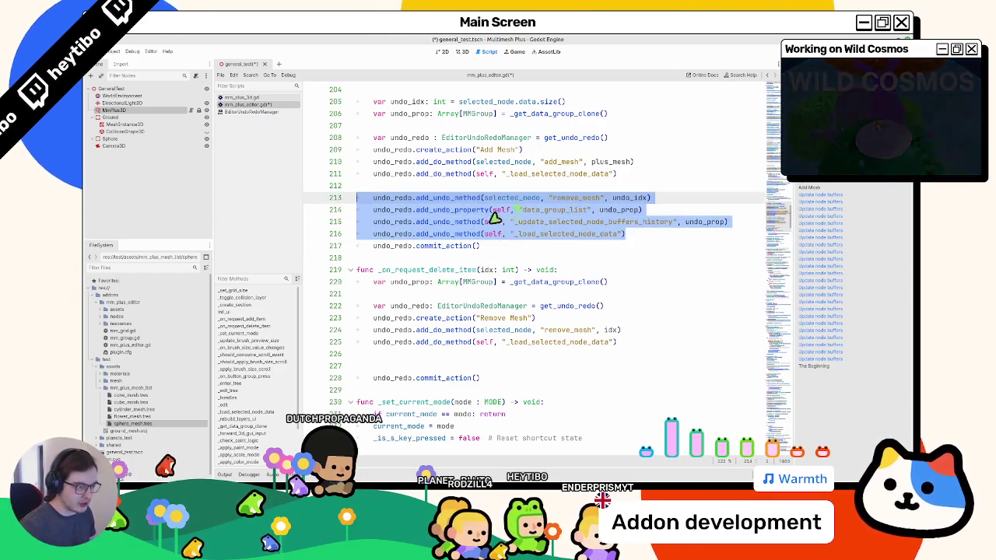
pyautogui.click(451, 366)
# Paste the four undo lines before commit_action, then delete the add_undo_method remove_mesh line
pyautogui.hotkey('ctrl', 'v')
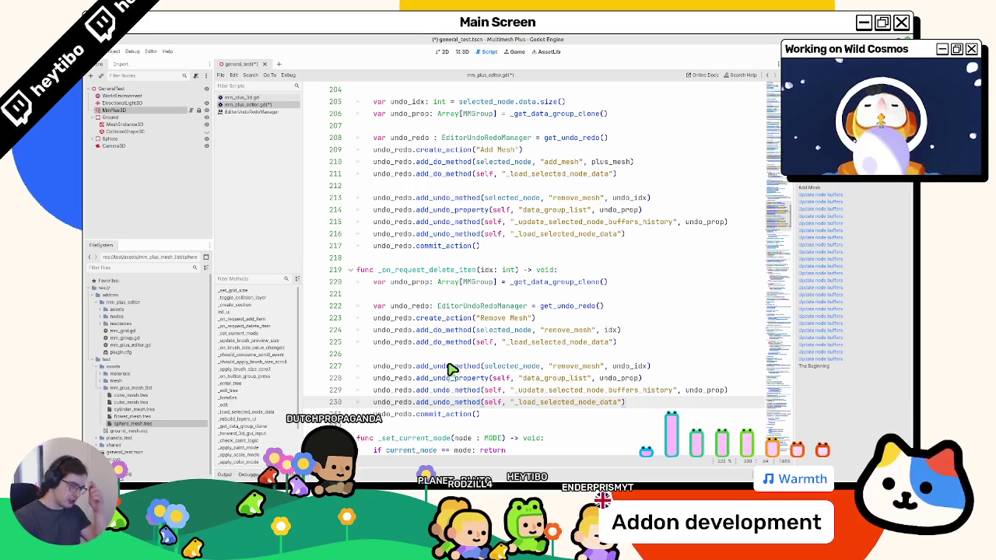
pyautogui.doubleClick(565, 367)
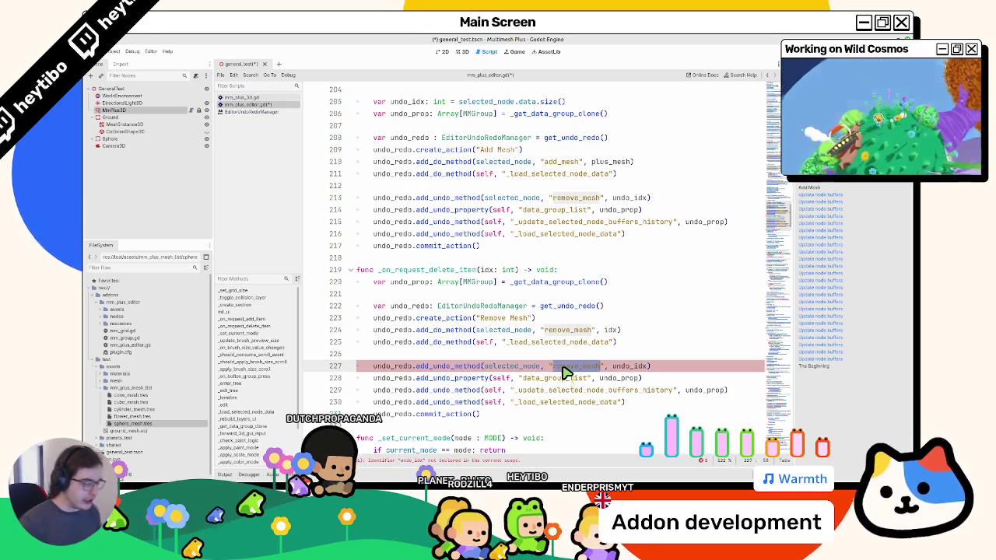
pyautogui.doubleClick(533, 368)
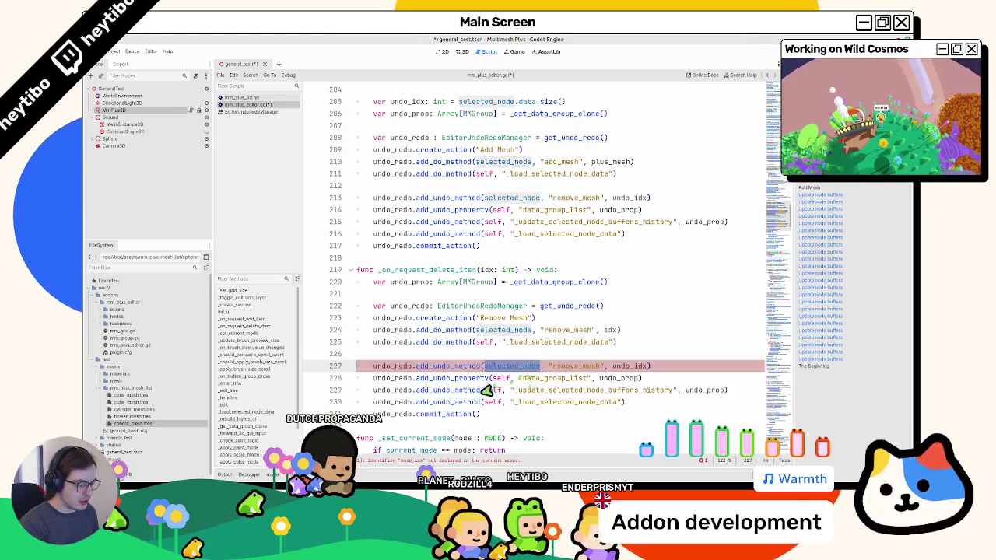
pyautogui.tripleClick(549, 367)
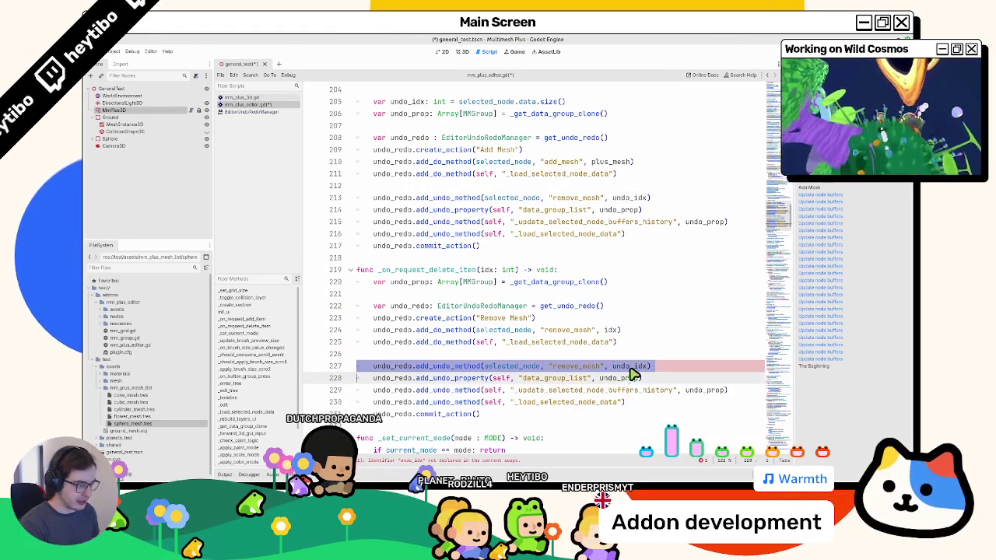
pyautogui.doubleClick(628, 366)
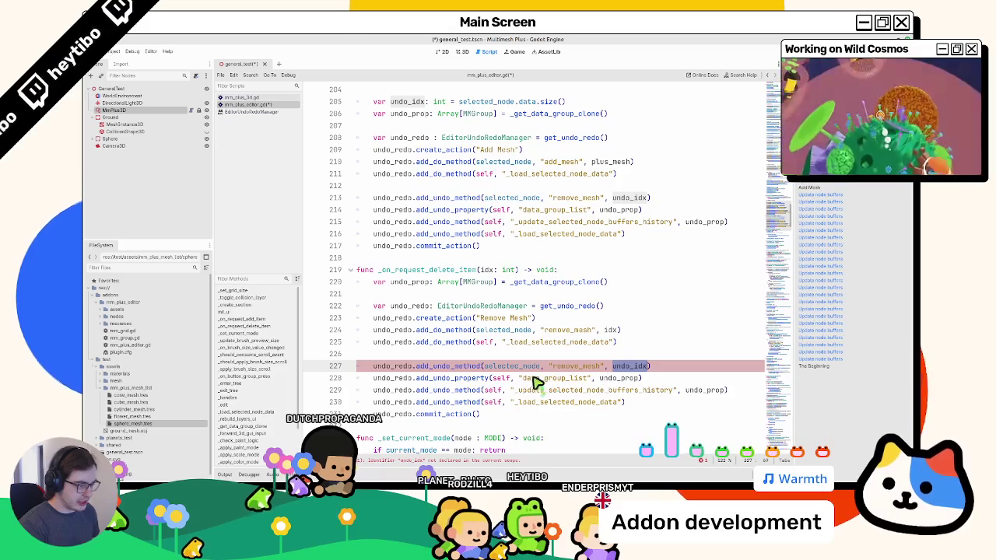
pyautogui.moveTo(534, 383)
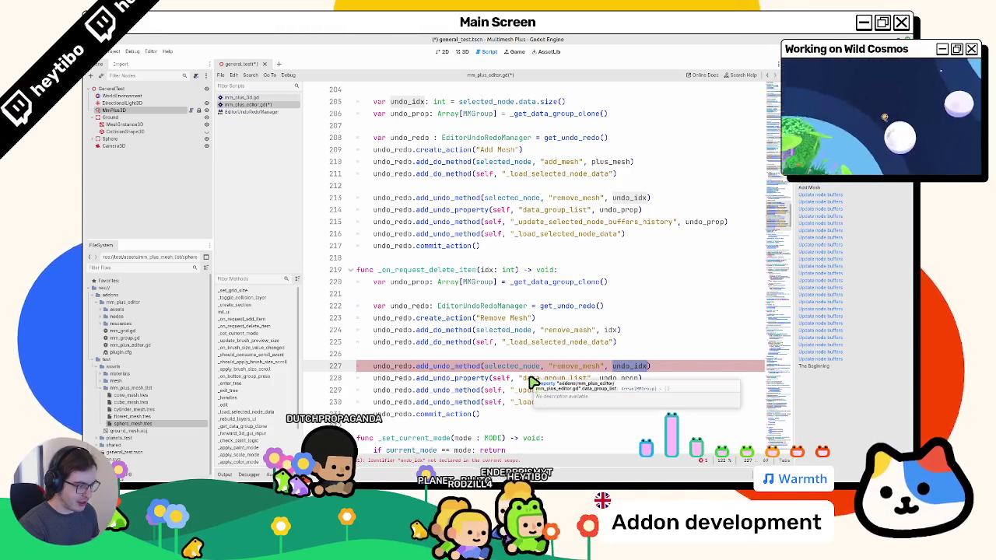
pyautogui.doubleClick(533, 367)
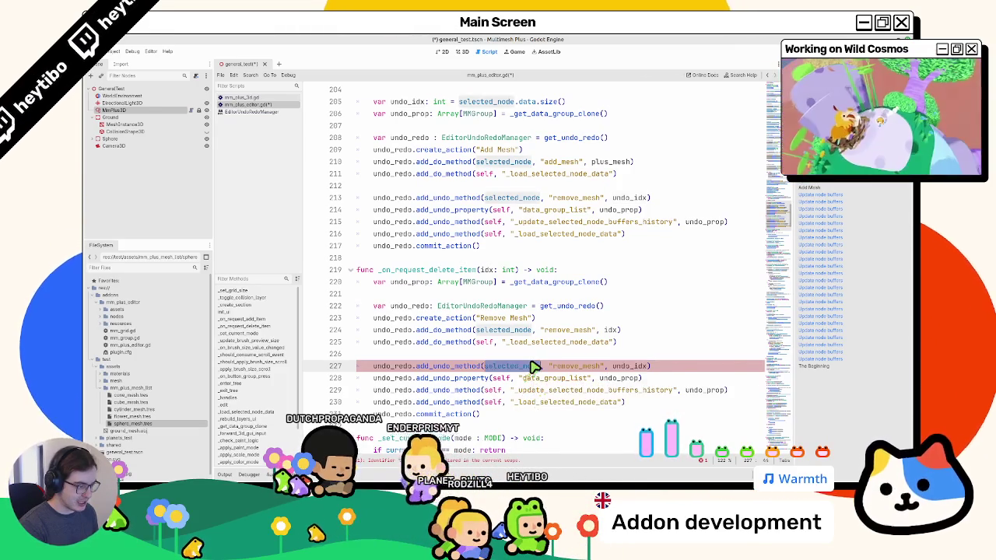
pyautogui.tripleClick(529, 367)
pyautogui.moveTo(523, 368)
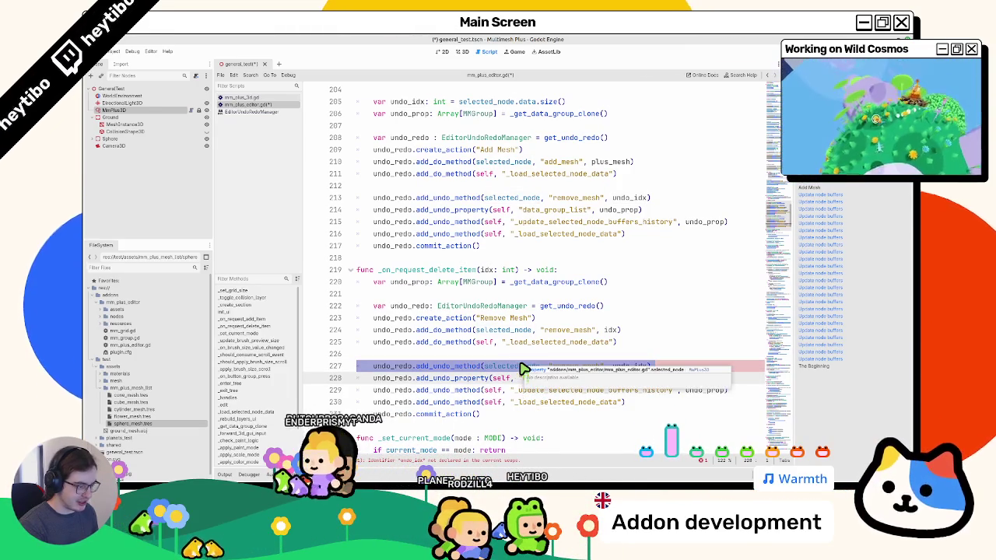
pyautogui.press('BackSpace')
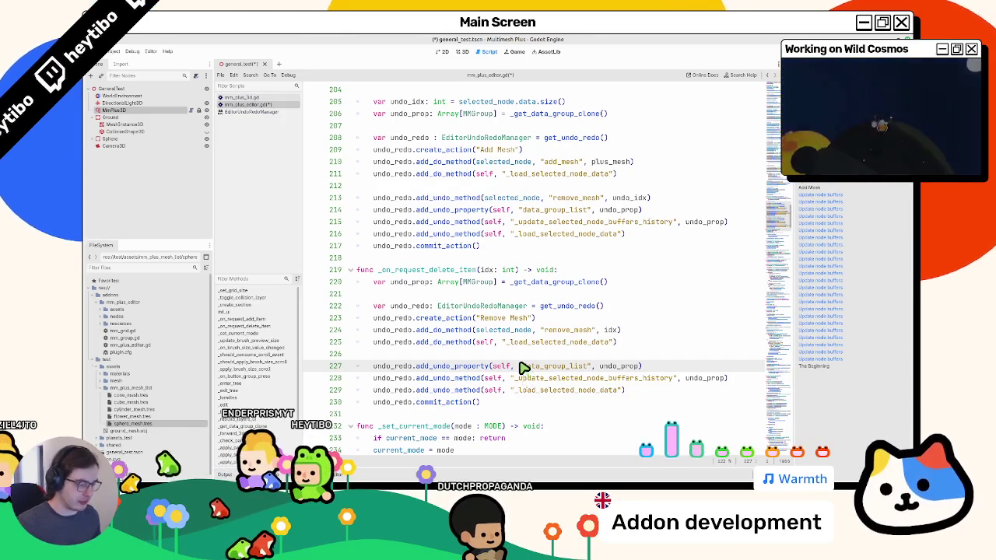
# Replace the pasted remove_mesh undo line with a TODO comment about restoring data at the right index, and save
pyautogui.hotkey('ctrl', 'v')
pyautogui.moveTo(373, 367); pyautogui.dragTo(682, 367)
pyautogui.write('# ')
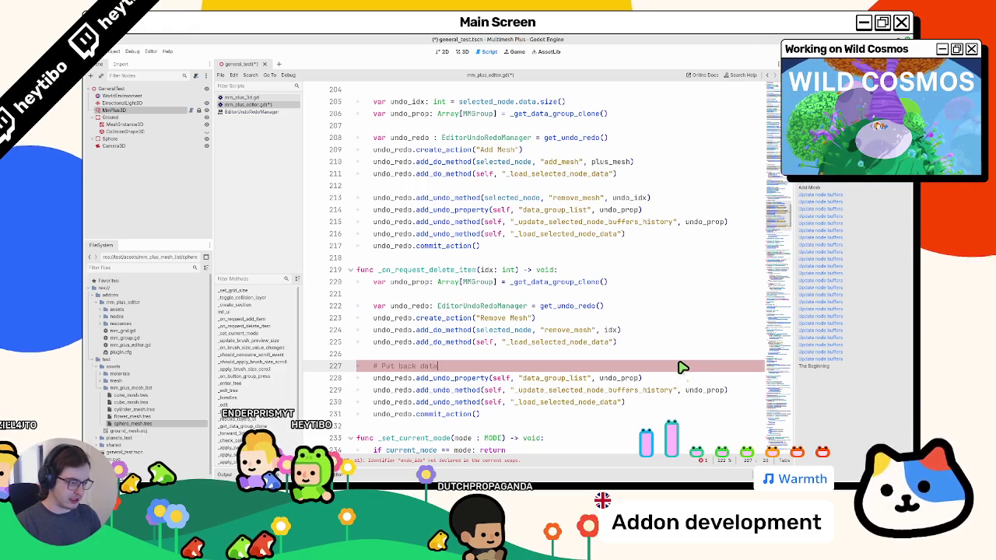
pyautogui.write('ight IDX :( I')
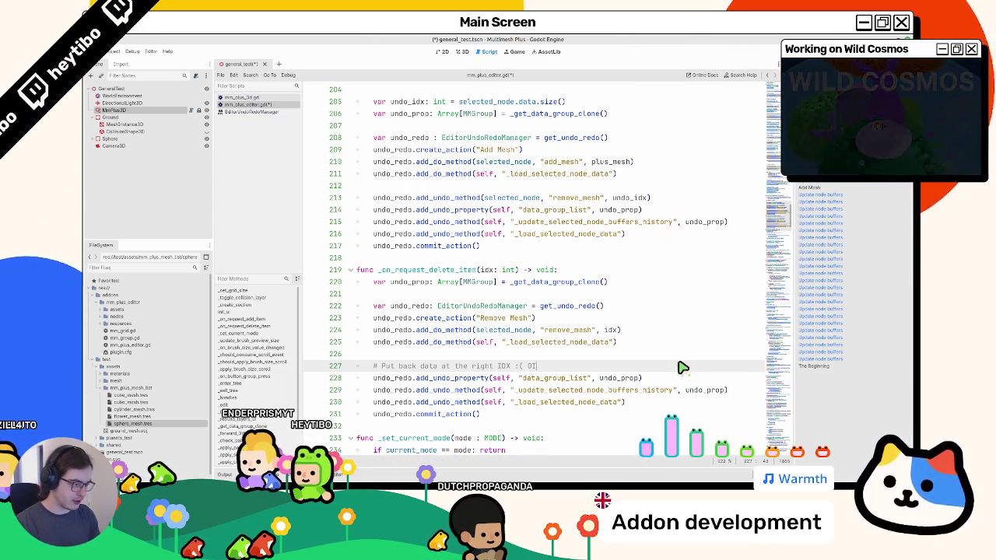
pyautogui.write('DK')
pyautogui.hotkey('ctrl', 's')
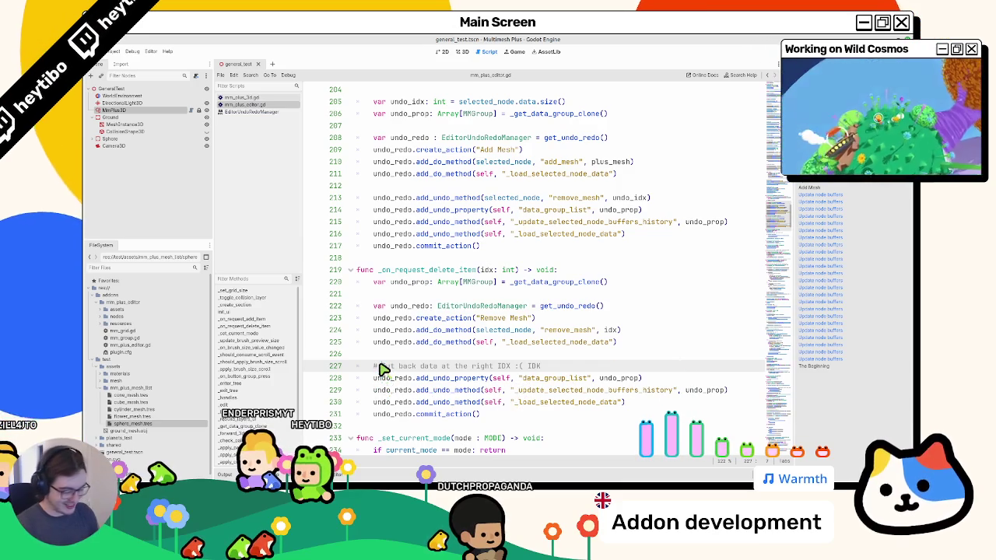
pyautogui.write('TODO:')
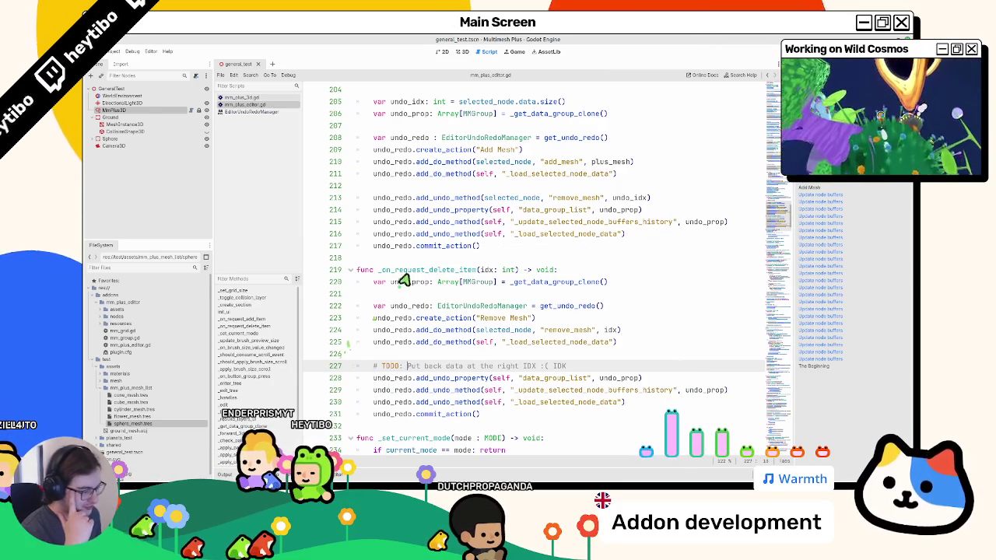
# Review the three undo lines beneath the TODO comment in the delete function
pyautogui.scroll(1, 400, 277)
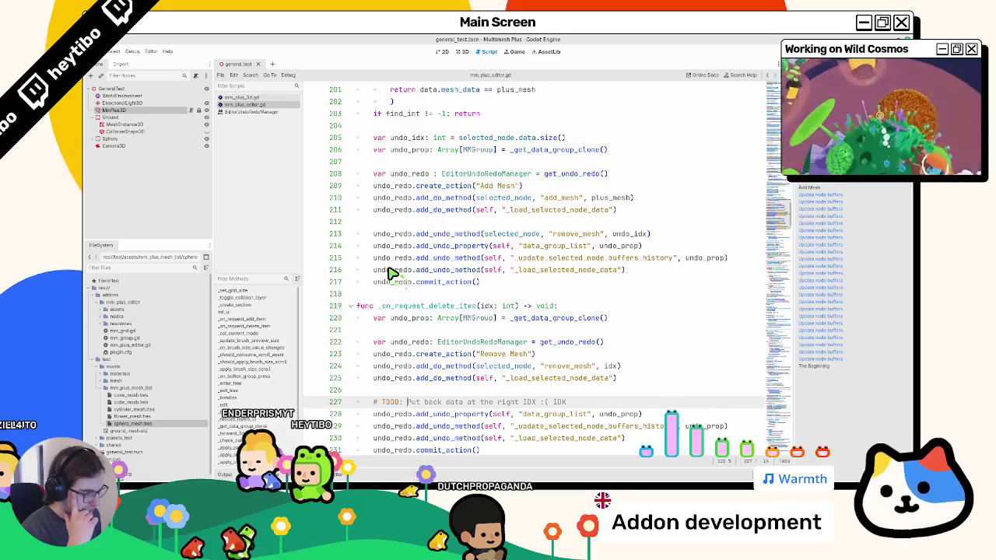
pyautogui.scroll(-3, 385, 272)
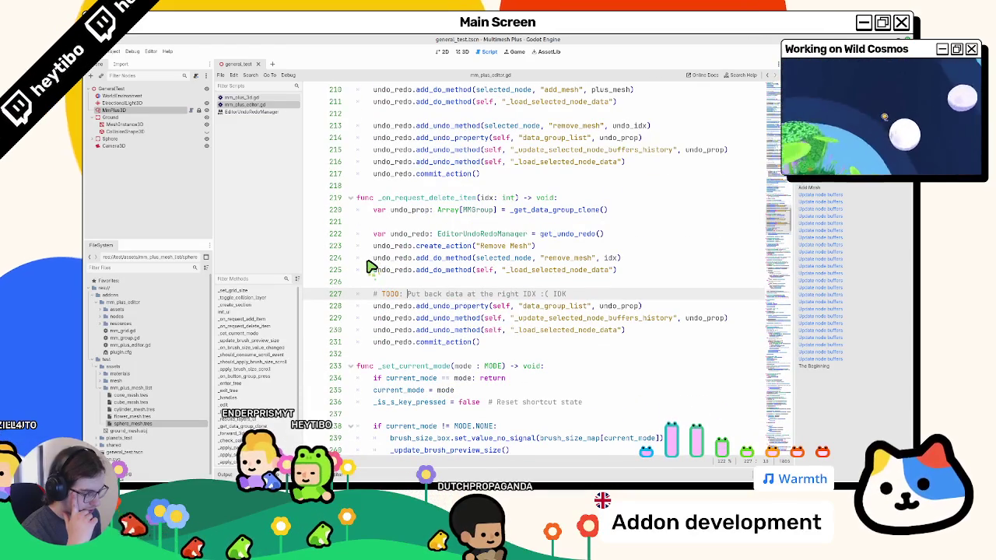
pyautogui.moveTo(580, 305)
pyautogui.mouseDown()
pyautogui.moveTo(583, 347)
pyautogui.moveTo(596, 333)
pyautogui.mouseUp()
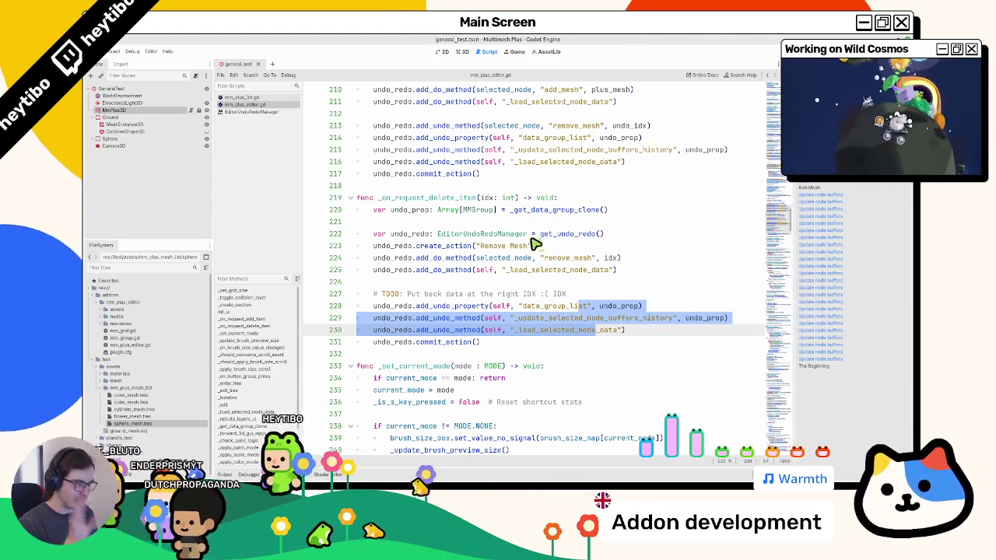
pyautogui.scroll(3, 532, 249)
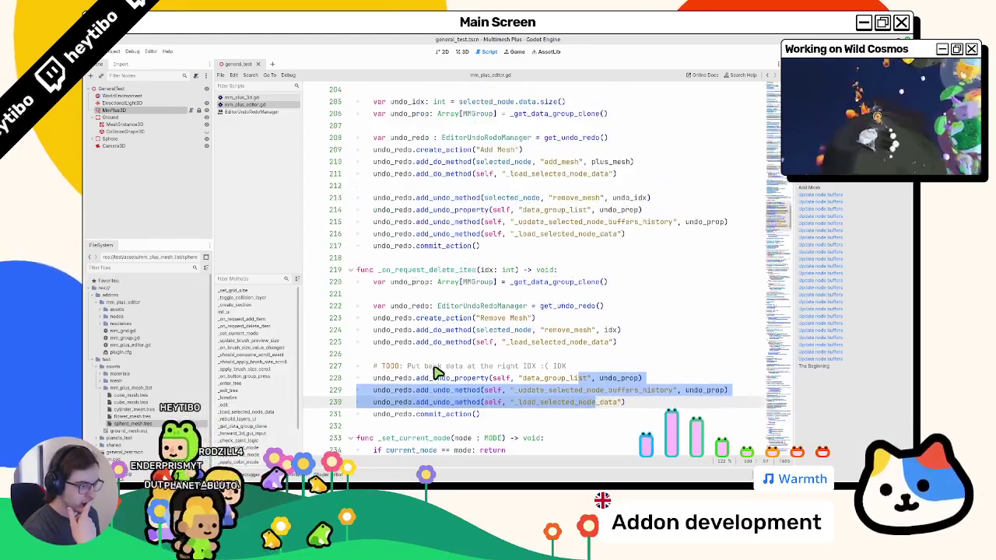
pyautogui.scroll(-3, 424, 363)
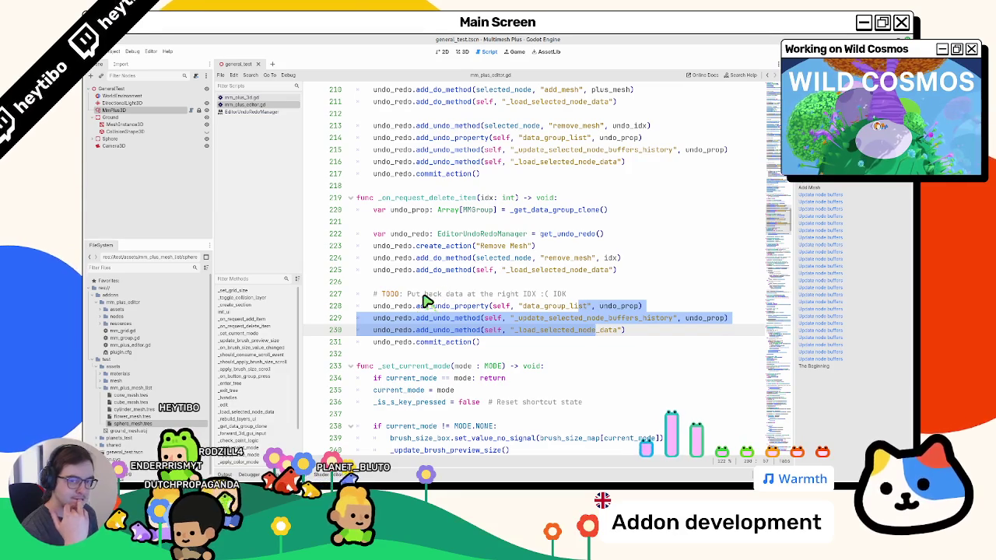
pyautogui.click(583, 299)
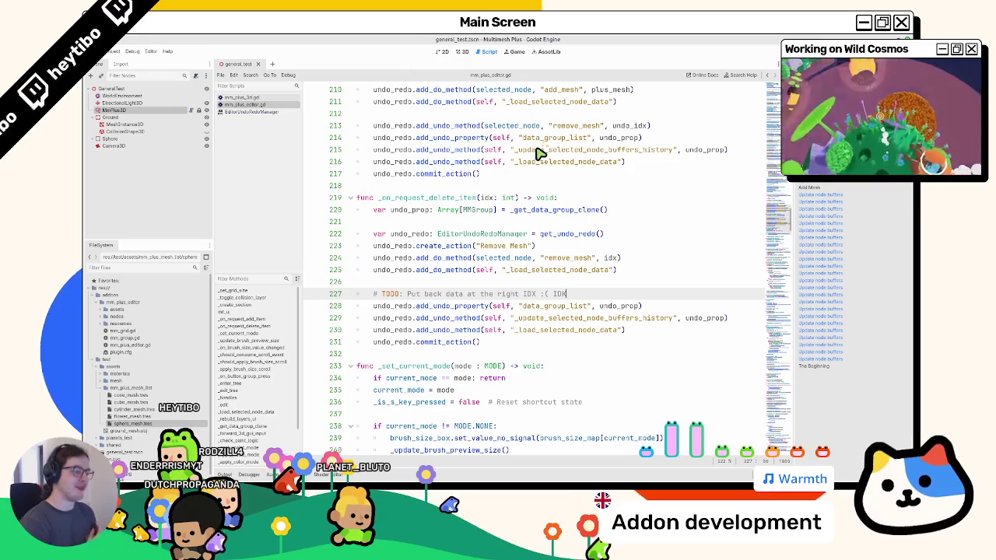
# Compare the add_mesh and remove_mesh undo arguments, then bring up the EditorUndoRedoManager documentation
pyautogui.moveTo(540, 154)
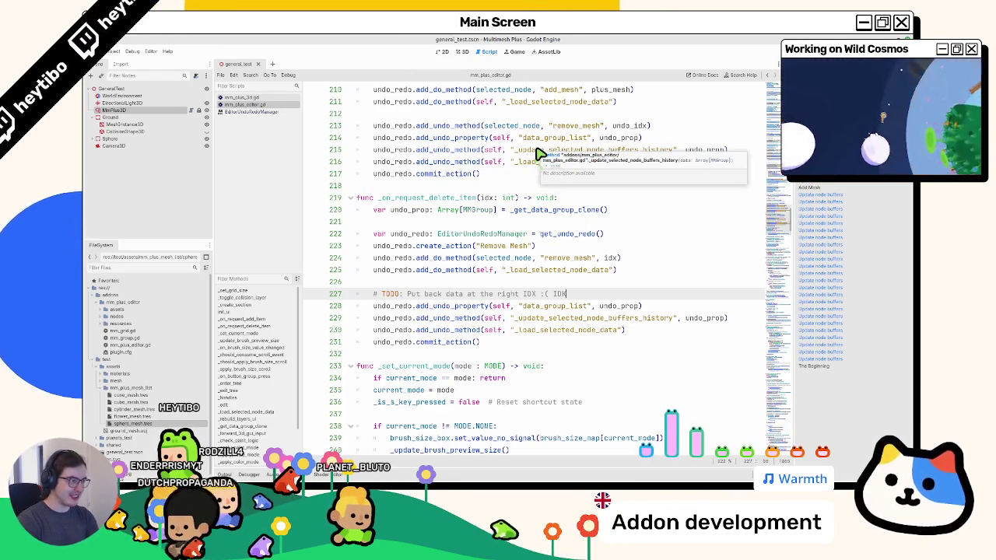
pyautogui.scroll(1, 541, 154)
pyautogui.doubleClick(523, 163)
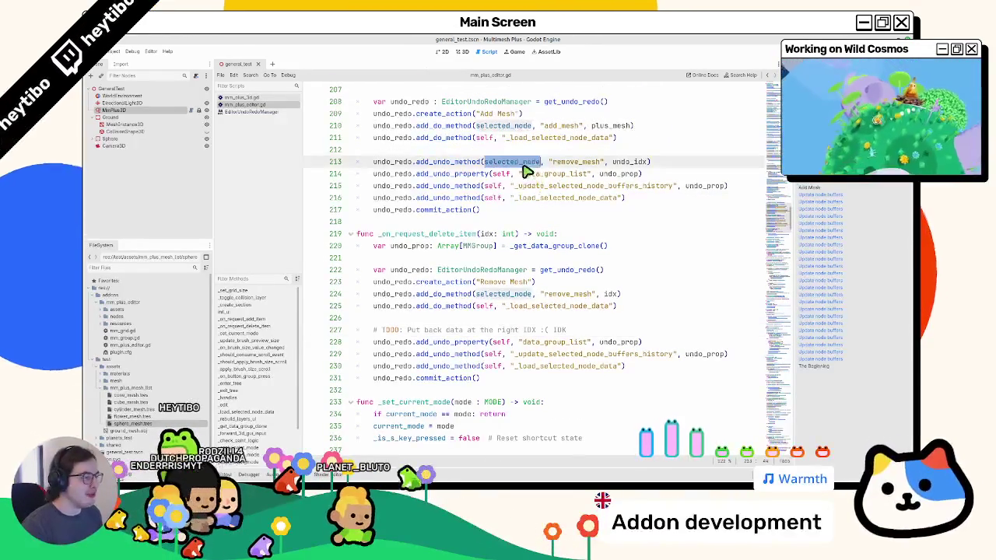
pyautogui.moveTo(524, 166); pyautogui.dragTo(661, 167)
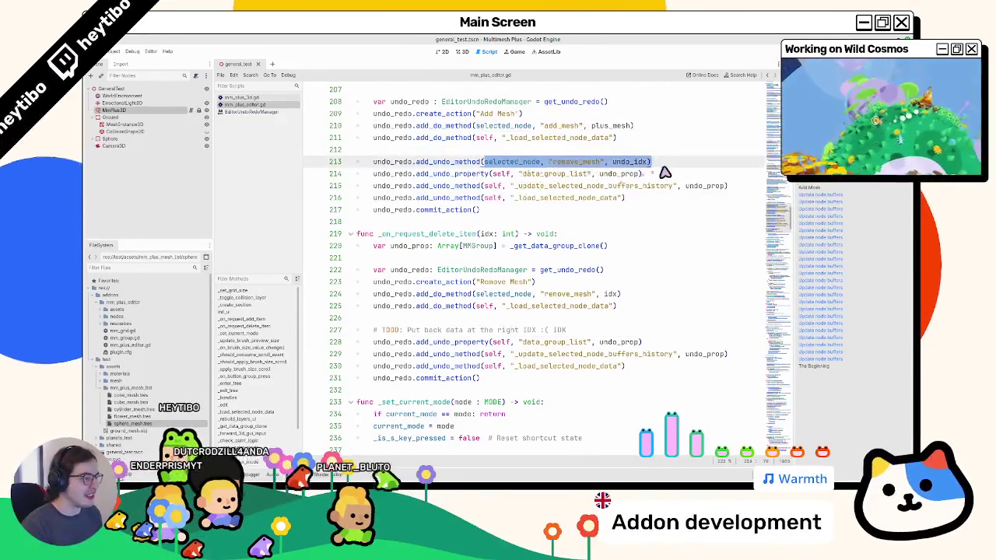
pyautogui.doubleClick(510, 125)
pyautogui.moveTo(541, 126); pyautogui.dragTo(633, 127)
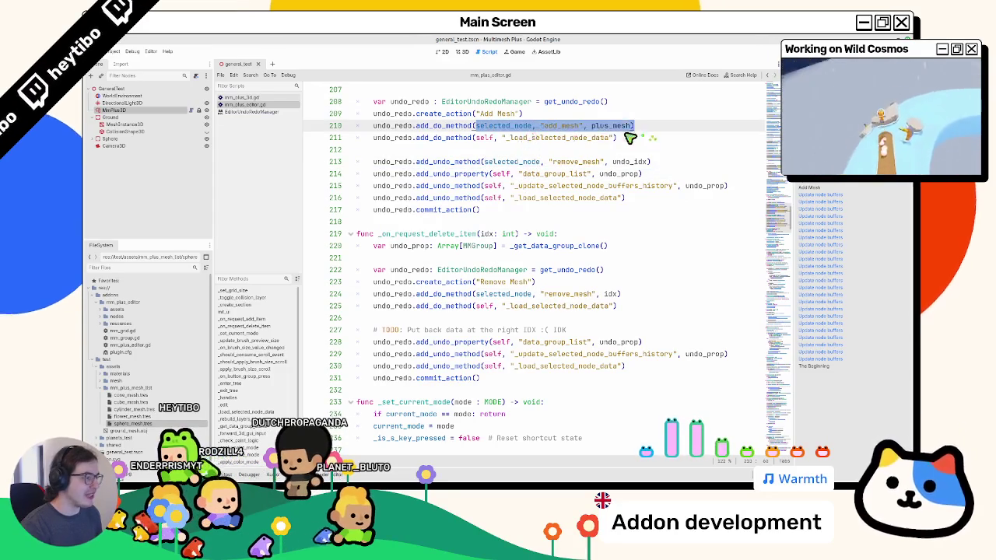
pyautogui.click(640, 127)
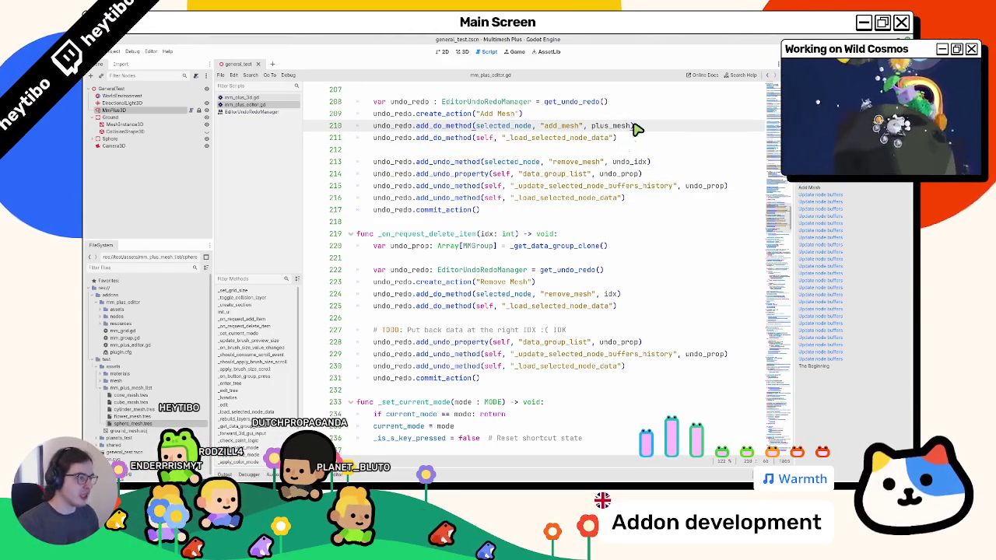
pyautogui.keyDown('ctrl'); pyautogui.click(507, 127); pyautogui.keyUp('ctrl')
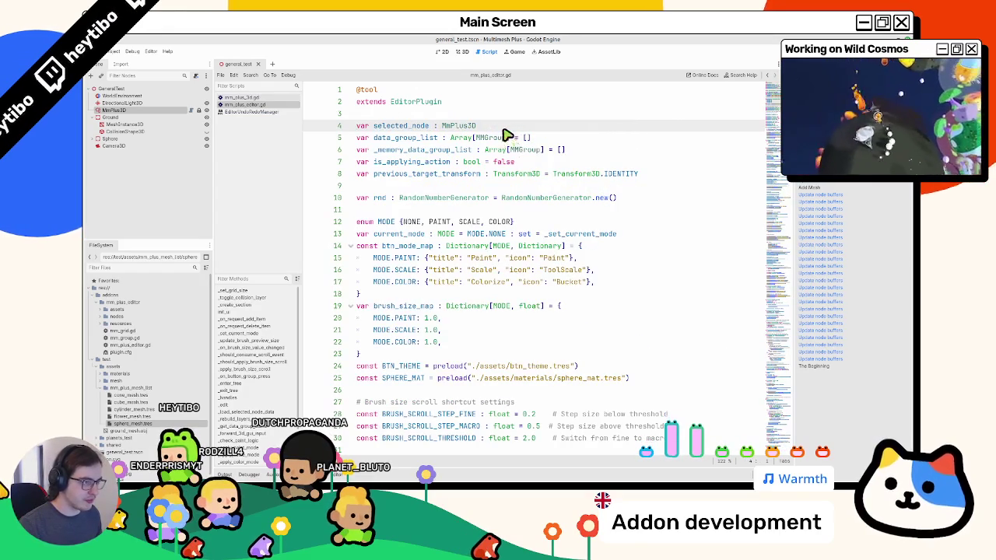
pyautogui.scroll(-10, 493, 135)
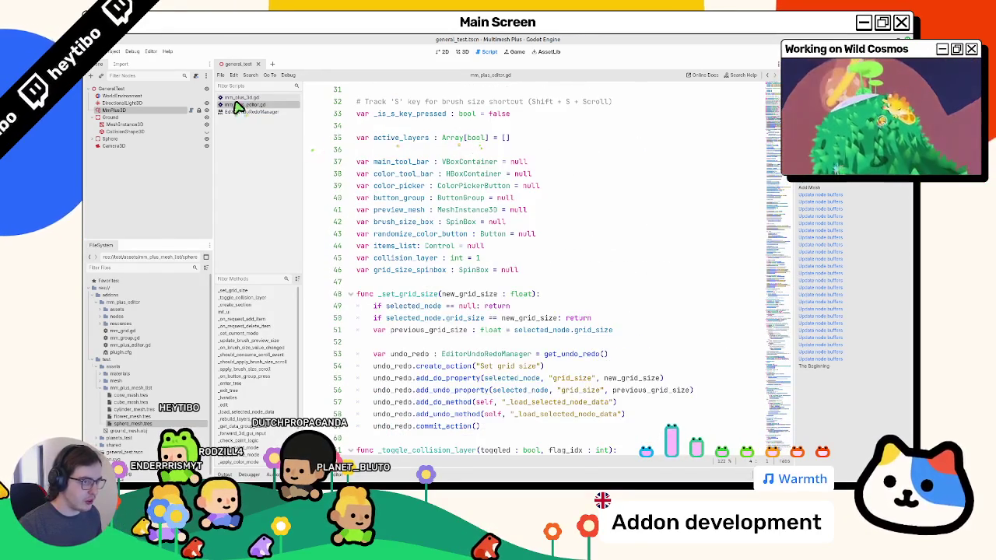
pyautogui.click(240, 98)
pyautogui.click(237, 105)
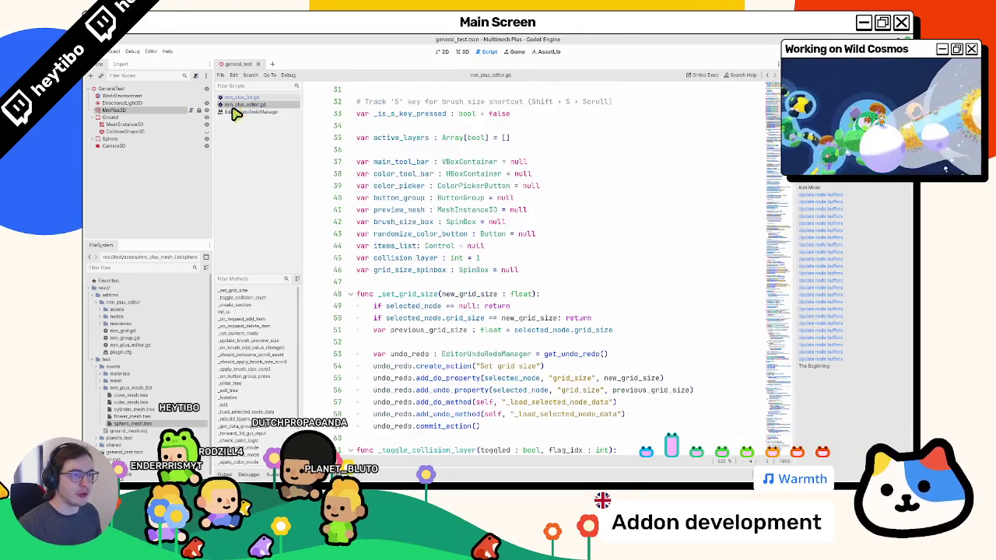
pyautogui.click(236, 112)
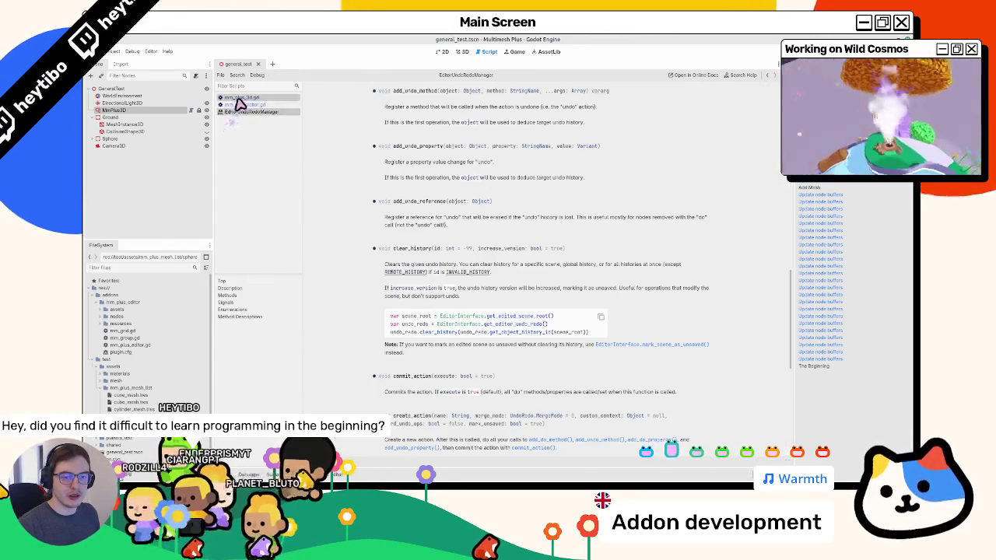
# Cycle through the open scripts and close the EditorUndoRedoManager documentation page
pyautogui.click(234, 98)
pyautogui.click(237, 105)
pyautogui.click(237, 112)
pyautogui.middleClick(238, 113)
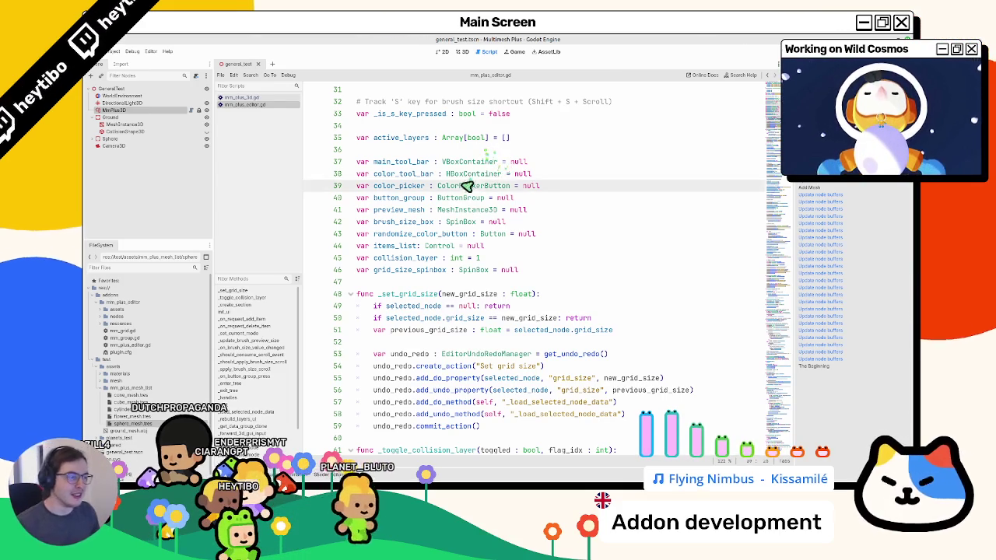
# Switch to mm_plus_3d.gd and navigate to the add_mesh function
pyautogui.scroll(-20, 467, 179)
pyautogui.scroll(-3, 462, 187)
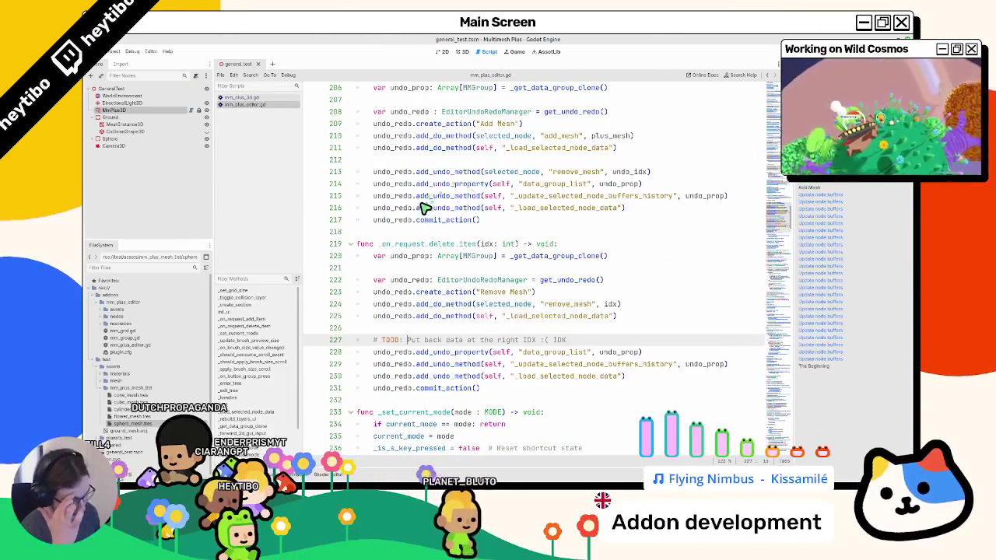
pyautogui.moveTo(421, 184)
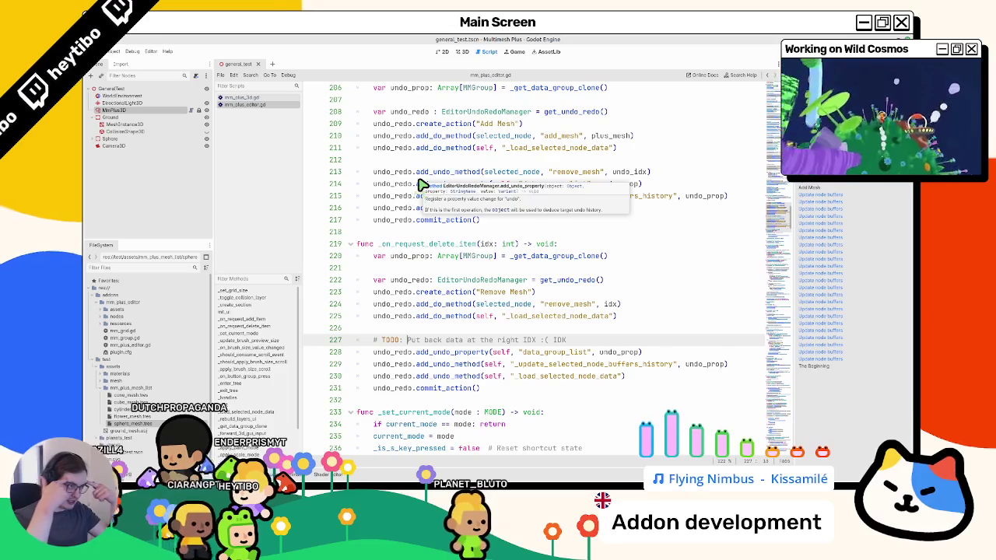
pyautogui.click(251, 97)
pyautogui.click(395, 140)
pyautogui.scroll(5, 395, 144)
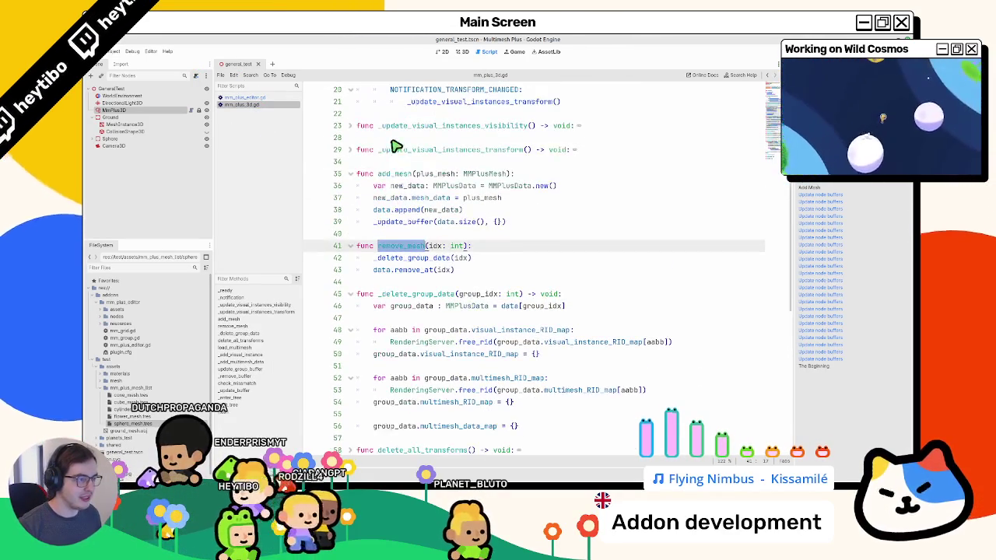
pyautogui.click(508, 176)
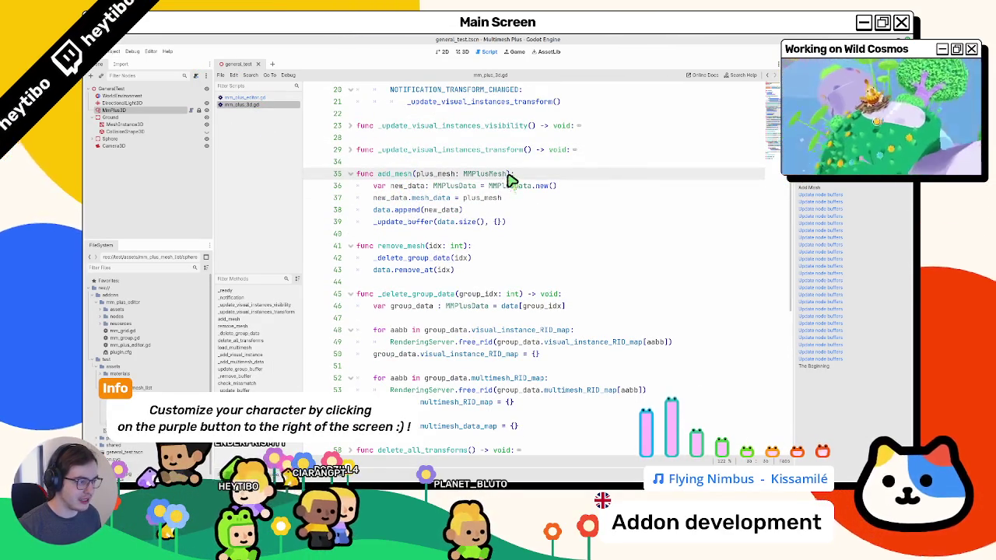
# Try a new data line after data.append in add_mesh, delete it, and return to the signature
pyautogui.doubleClick(406, 210)
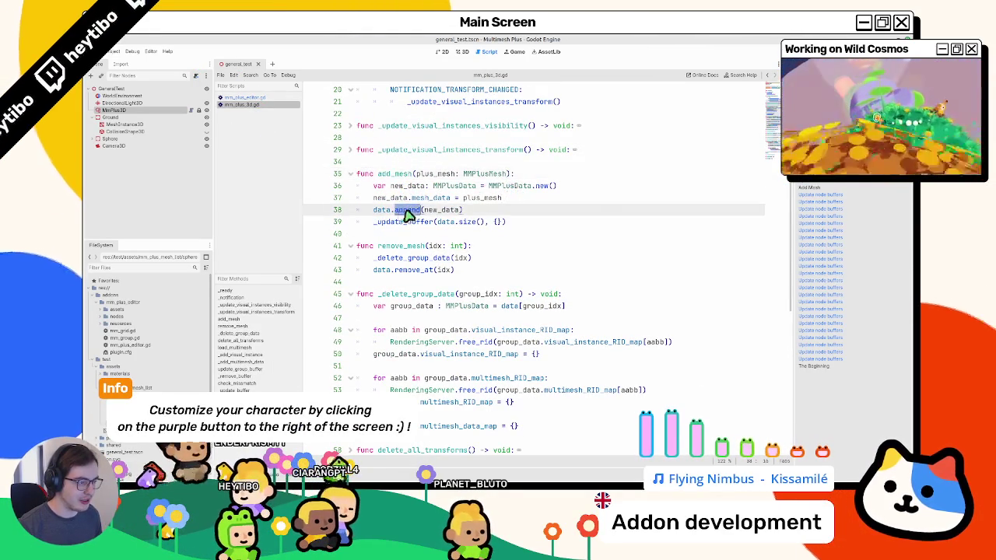
pyautogui.hotkey('ctrl', 'space')
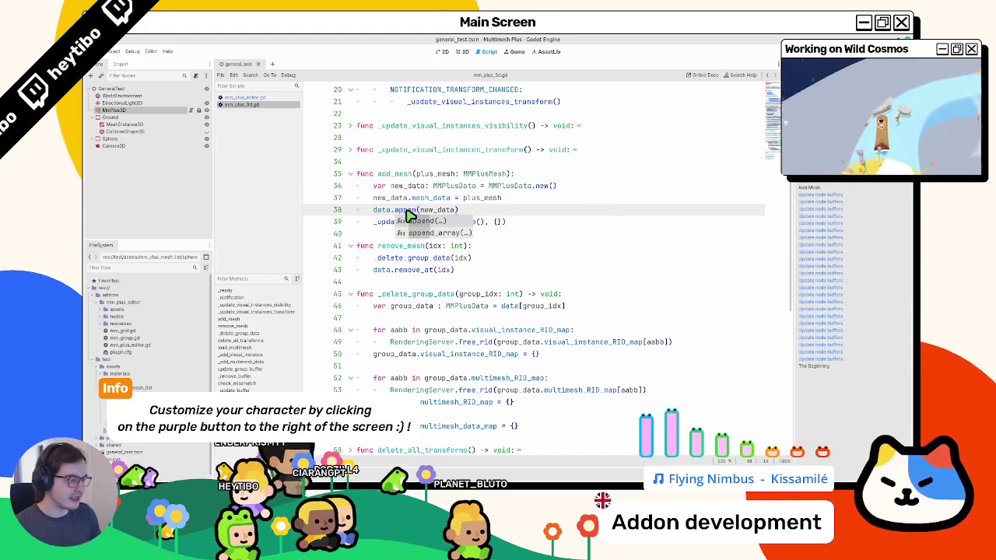
pyautogui.click(500, 216)
pyautogui.press('Return')
pyautogui.write('da')
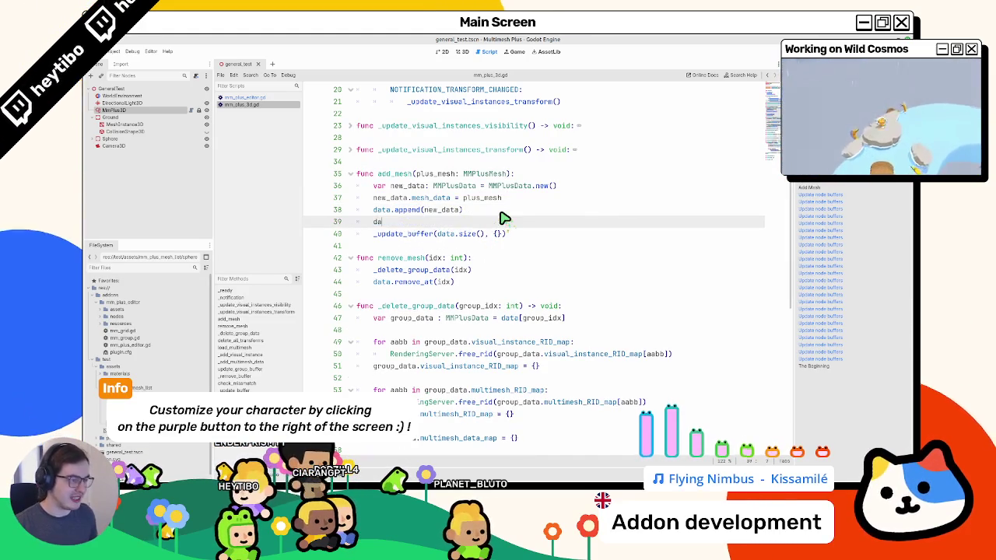
pyautogui.write('ta.push')
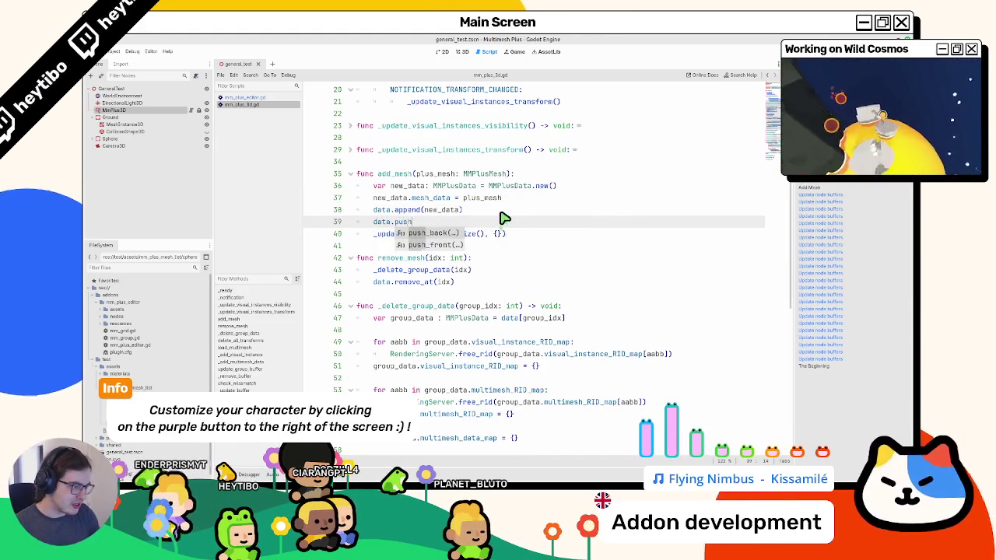
pyautogui.press('BackSpace')
pyautogui.press('BackSpace')
pyautogui.press('BackSpace')
pyautogui.press('BackSpace')
pyautogui.write('at')
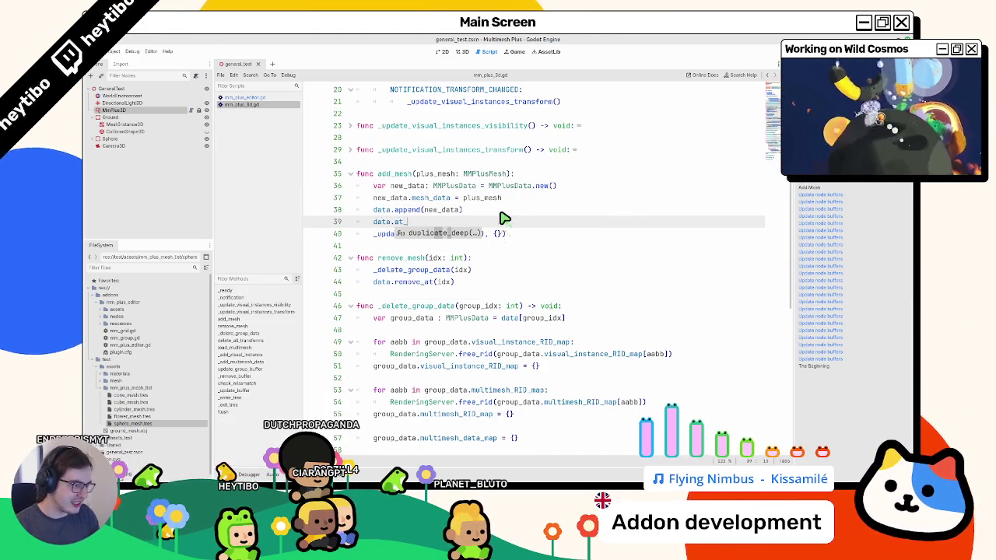
pyautogui.press('BackSpace')
pyautogui.press('BackSpace')
pyautogui.write('inde')
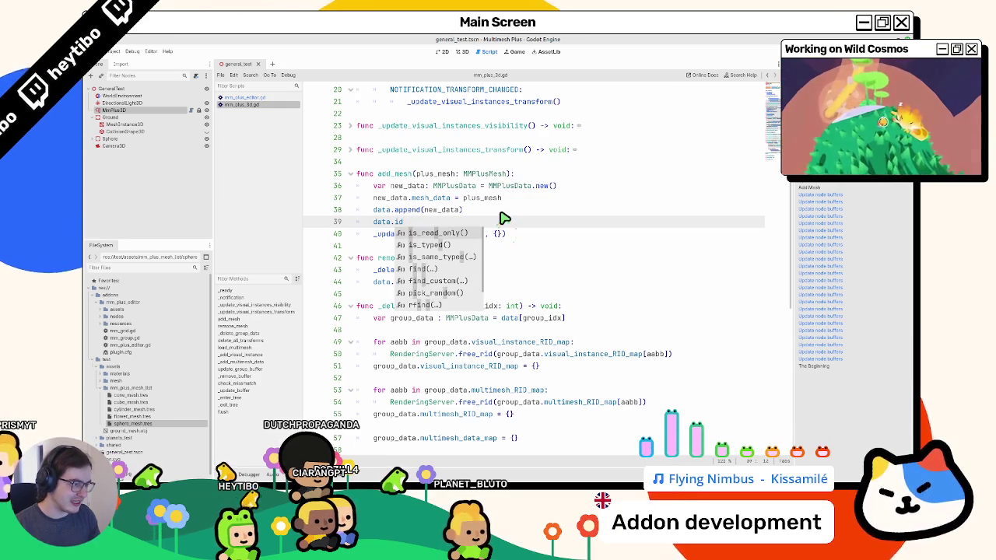
pyautogui.press('BackSpace')
pyautogui.press('BackSpace')
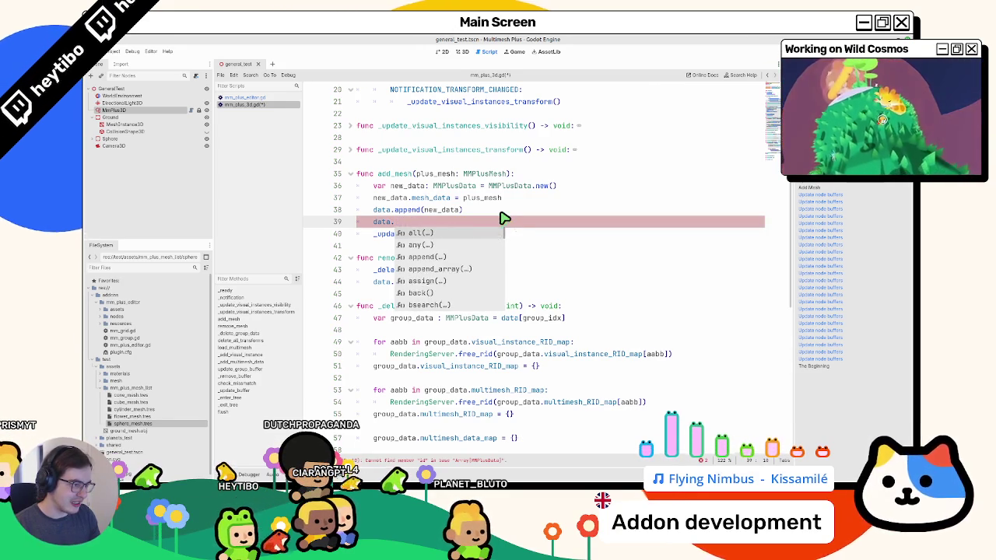
pyautogui.write('at')
pyautogui.press('BackSpace')
pyautogui.press('BackSpace')
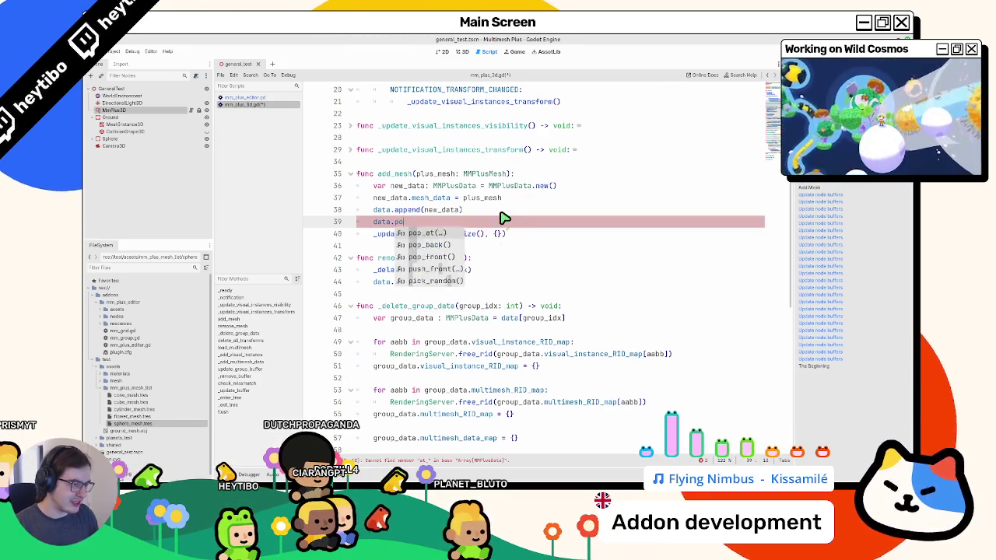
pyautogui.write('p')
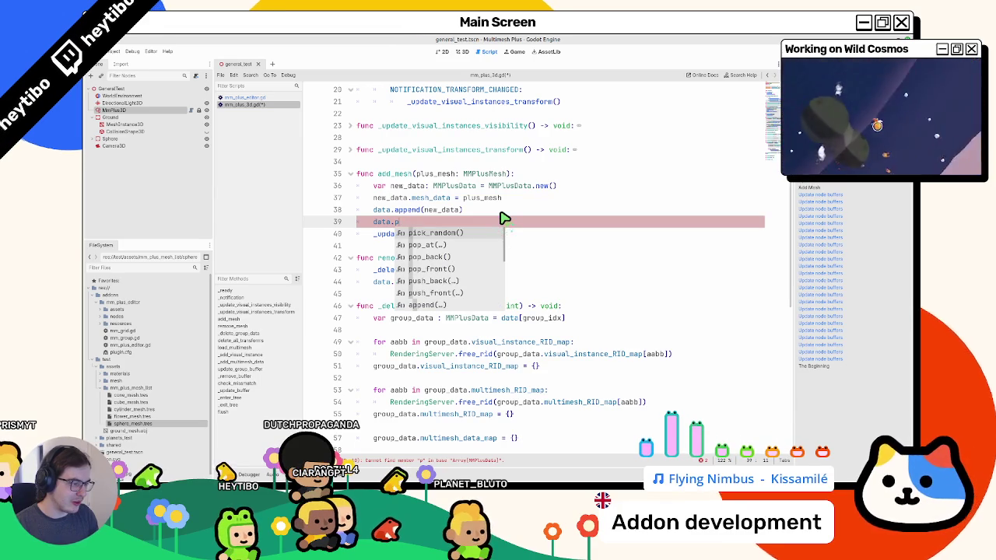
pyautogui.press('BackSpace')
pyautogui.press('BackSpace')
pyautogui.press('BackSpace')
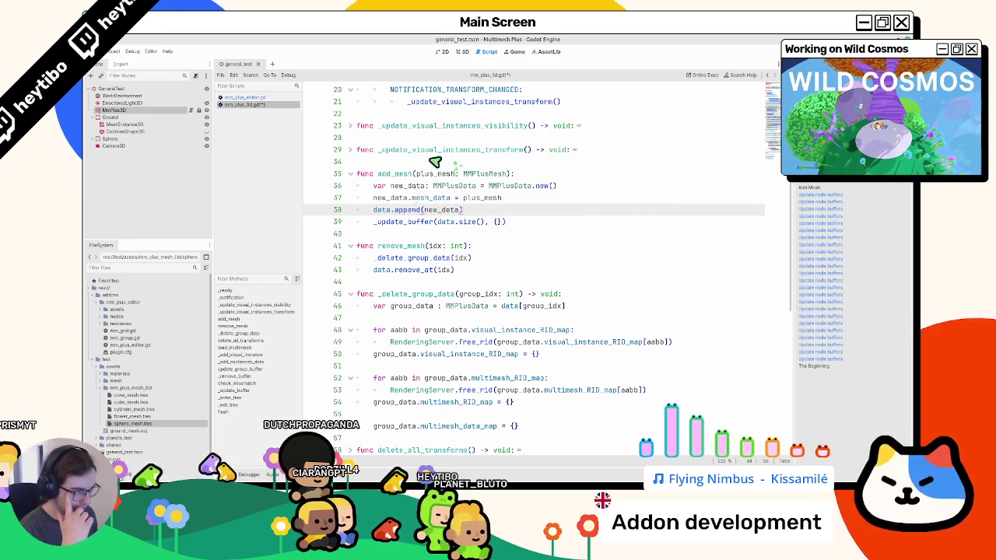
pyautogui.click(510, 176)
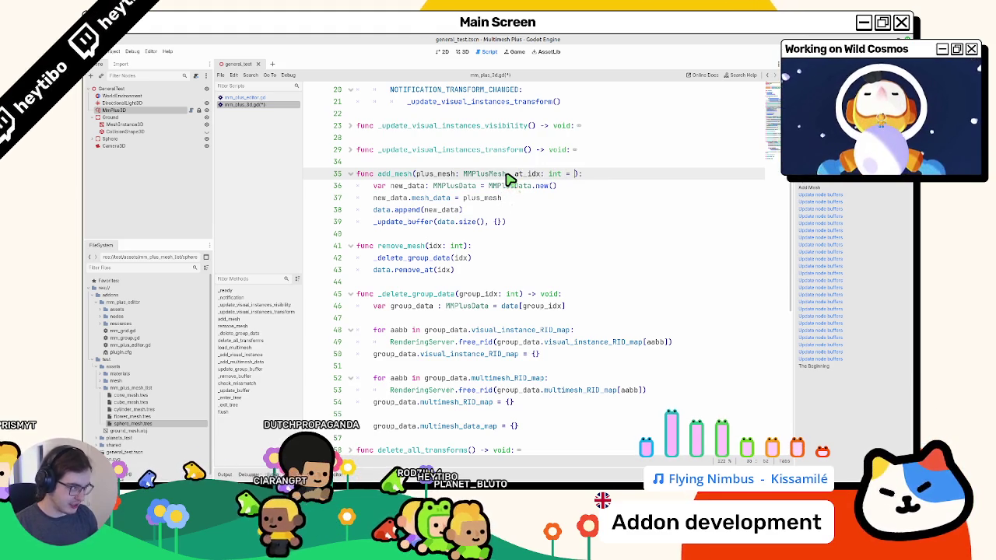
# Complete add_mesh's at_idx: int = -1 parameter on line 35, then switch back to mm_plus_editor.gd
pyautogui.write('-1')
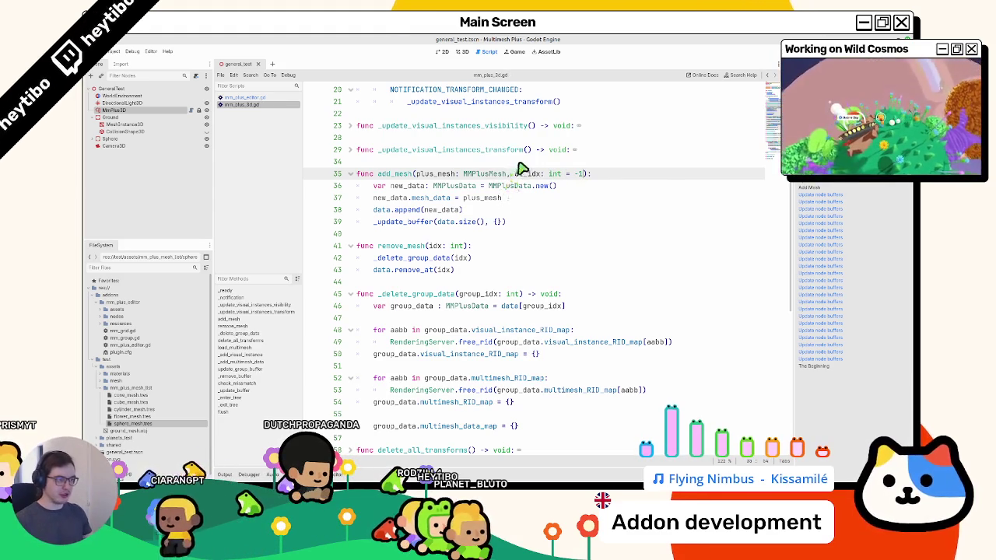
pyautogui.doubleClick(517, 173)
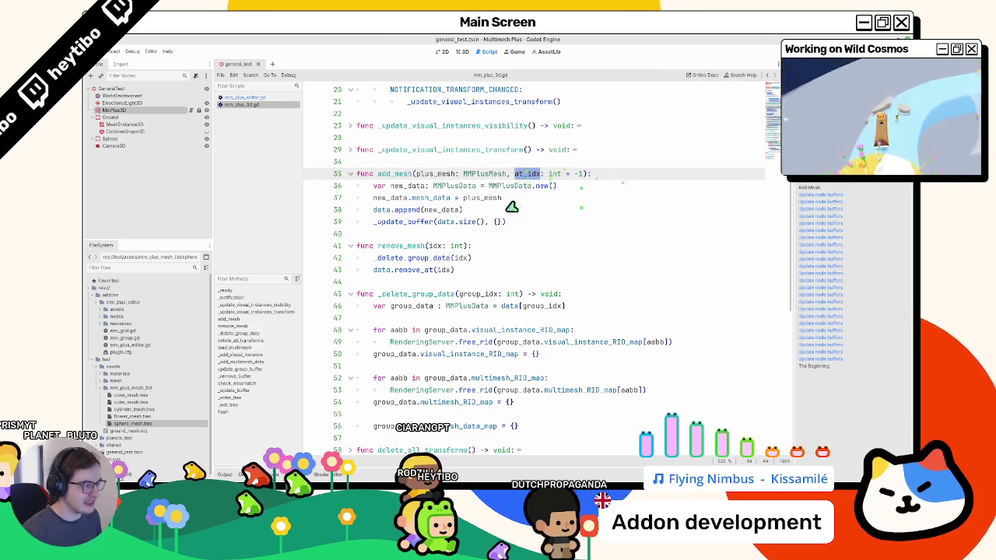
pyautogui.click(245, 97)
pyautogui.click(243, 104)
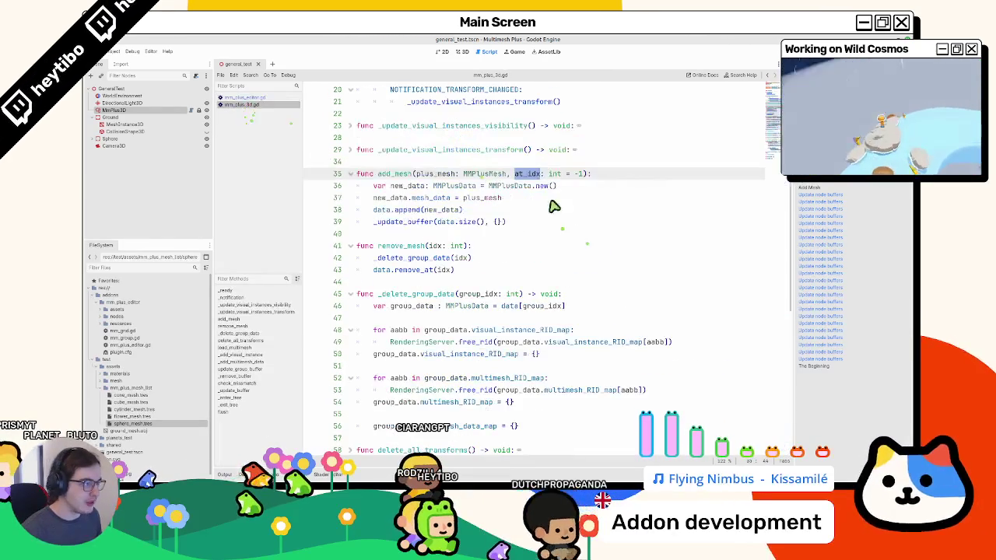
pyautogui.moveTo(526, 176); pyautogui.dragTo(637, 179)
pyautogui.moveTo(540, 179); pyautogui.dragTo(638, 175)
pyautogui.click(520, 179)
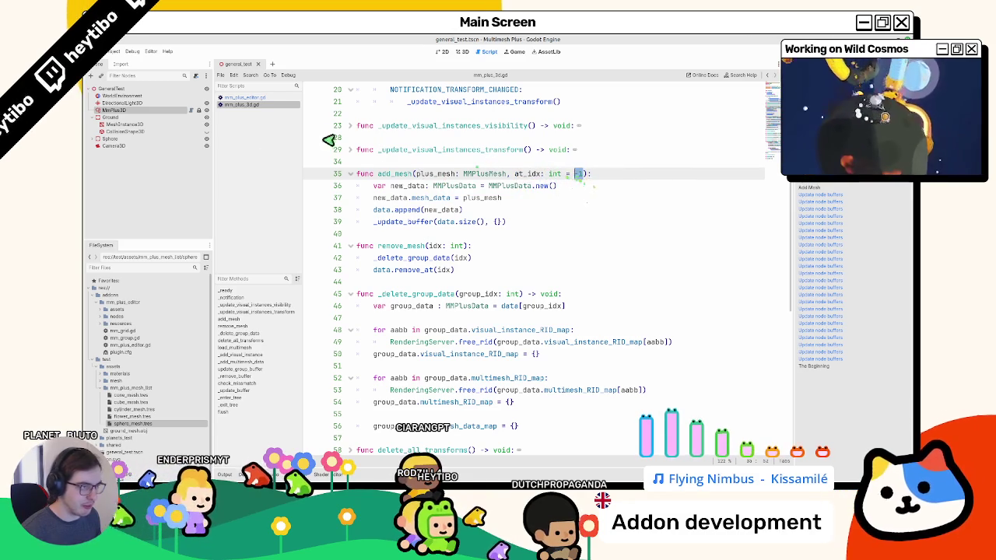
pyautogui.click(256, 99)
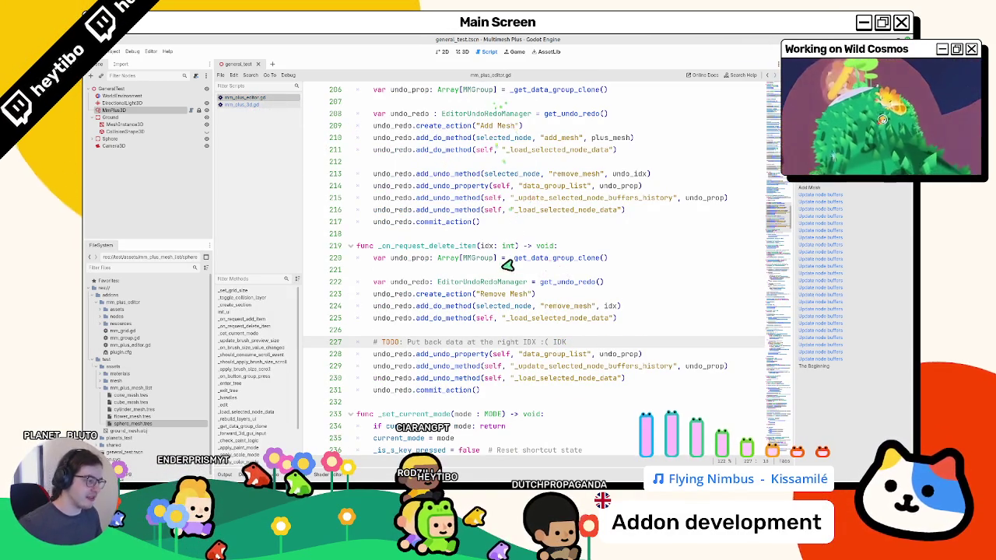
# Copy the add_mesh do-method line below the TODO, wrapping plus_mesh in brackets after checking add_do_method docs
pyautogui.moveTo(375, 137); pyautogui.dragTo(635, 137)
pyautogui.hotkey('ctrl', 'c')
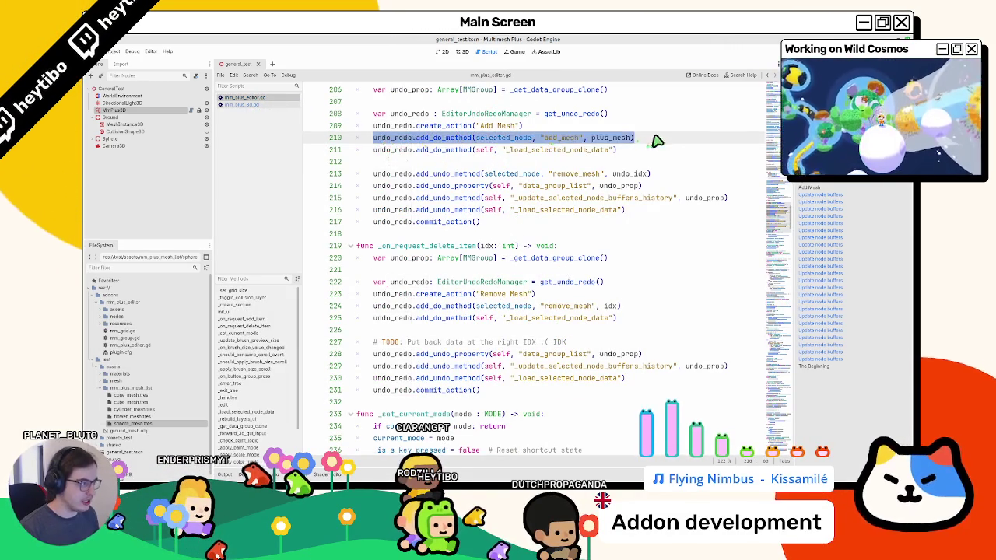
pyautogui.click(593, 342)
pyautogui.press('Return')
pyautogui.hotkey('ctrl', 'v')
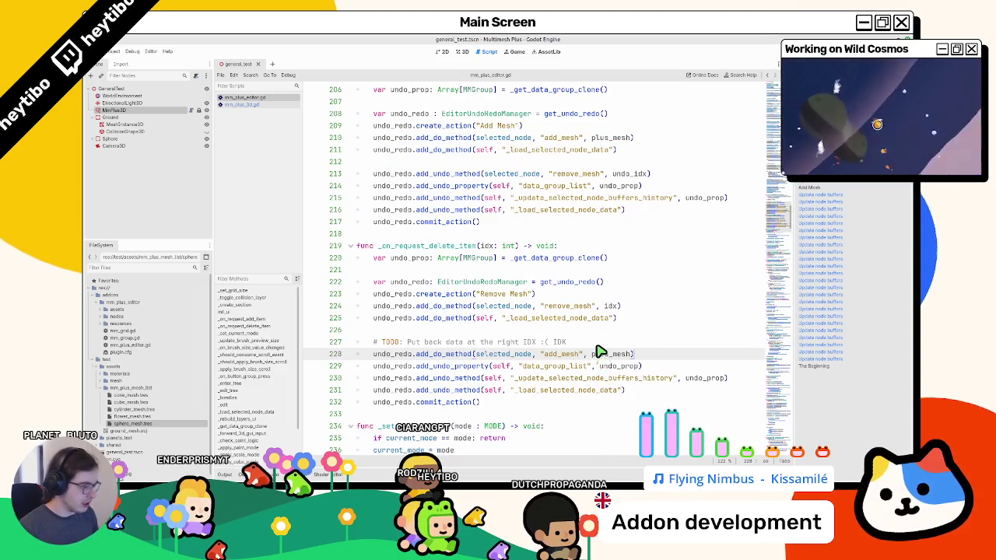
pyautogui.write(',')
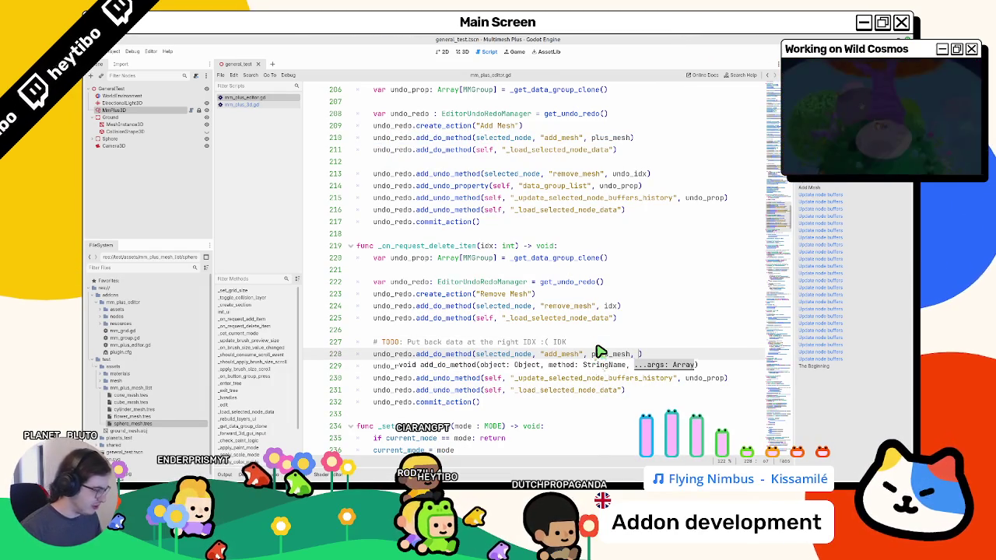
pyautogui.doubleClick(600, 354)
pyautogui.write('[')
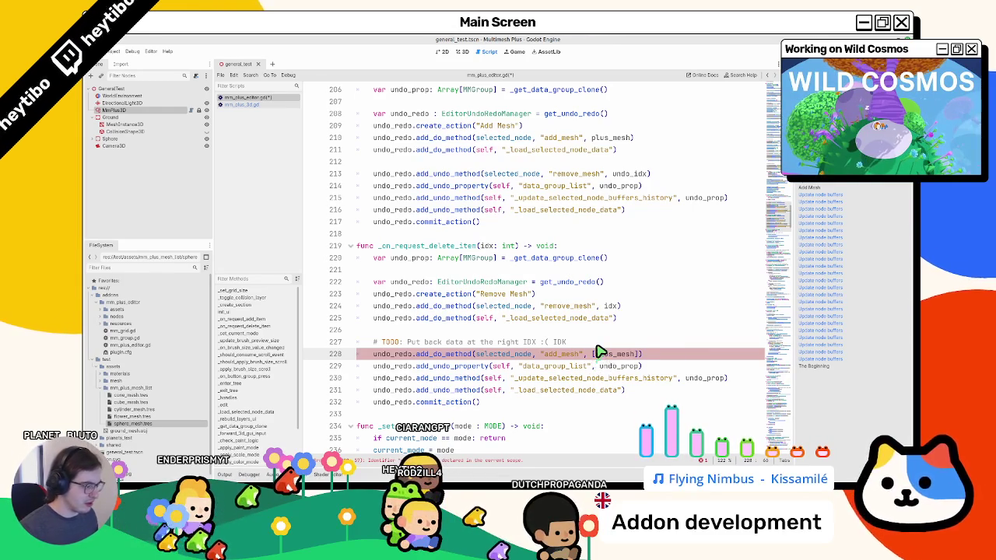
pyautogui.hotkey('ctrl', 'z')
pyautogui.keyDown('ctrl'); pyautogui.click(464, 360); pyautogui.keyUp('ctrl')
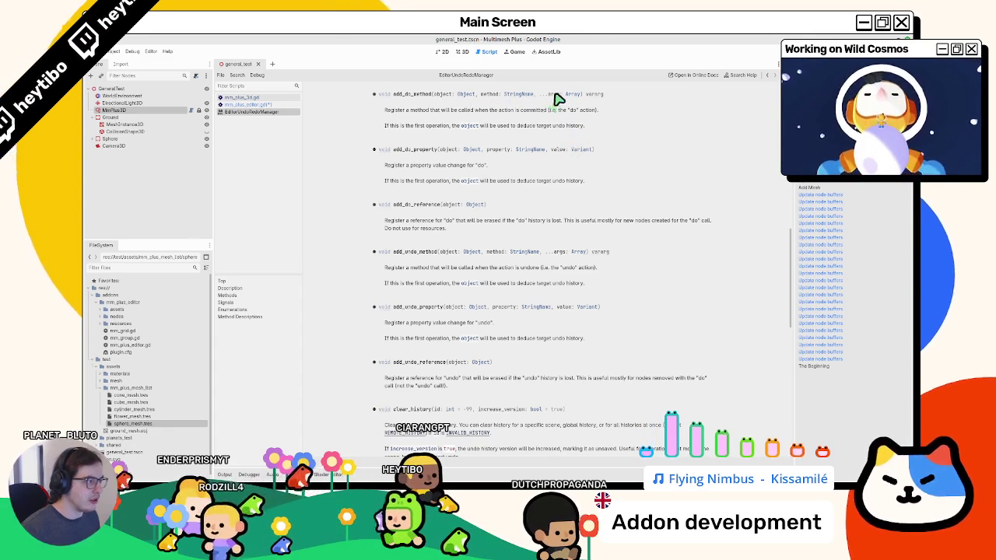
pyautogui.middleClick(282, 112)
pyautogui.write('[')
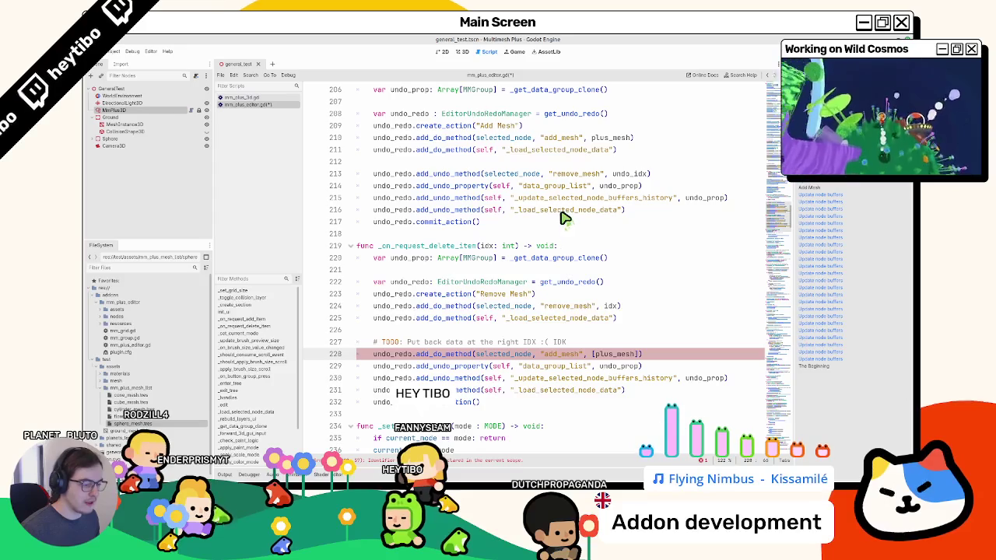
pyautogui.doubleClick(620, 356)
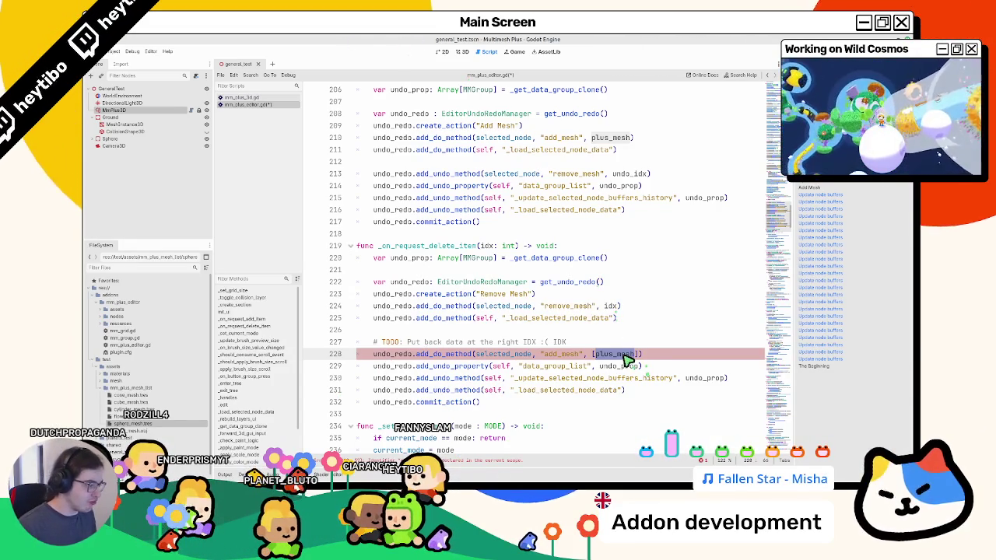
# Declare an undo_idx variable above the undo_prop line in the delete handler and duplicate it
pyautogui.scroll(-2, 455, 226)
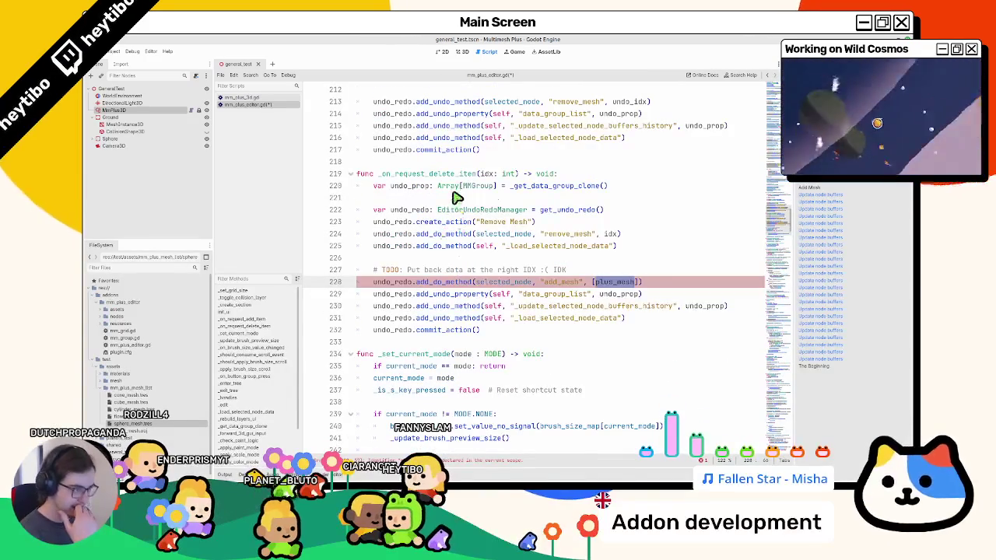
pyautogui.click(588, 176)
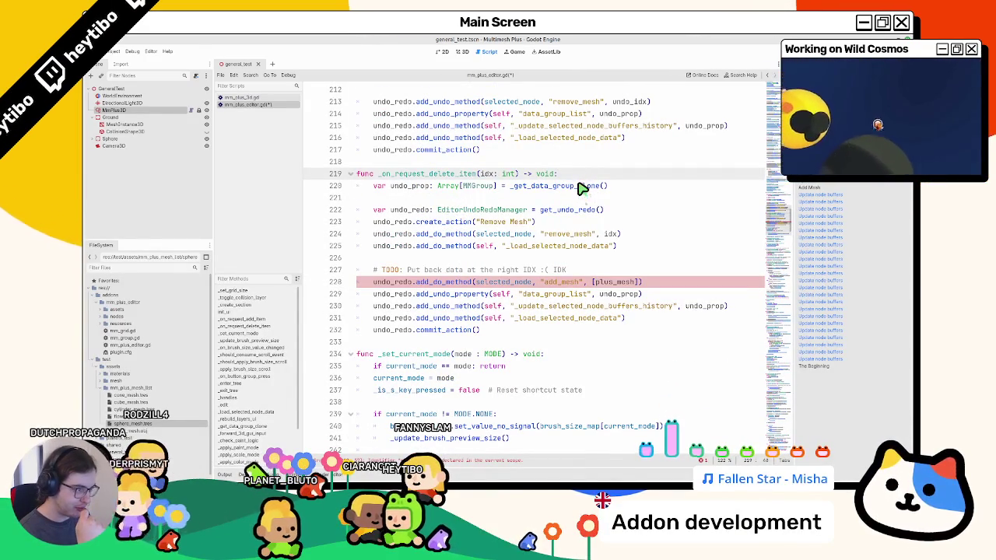
pyautogui.moveTo(581, 191)
pyautogui.click(612, 236)
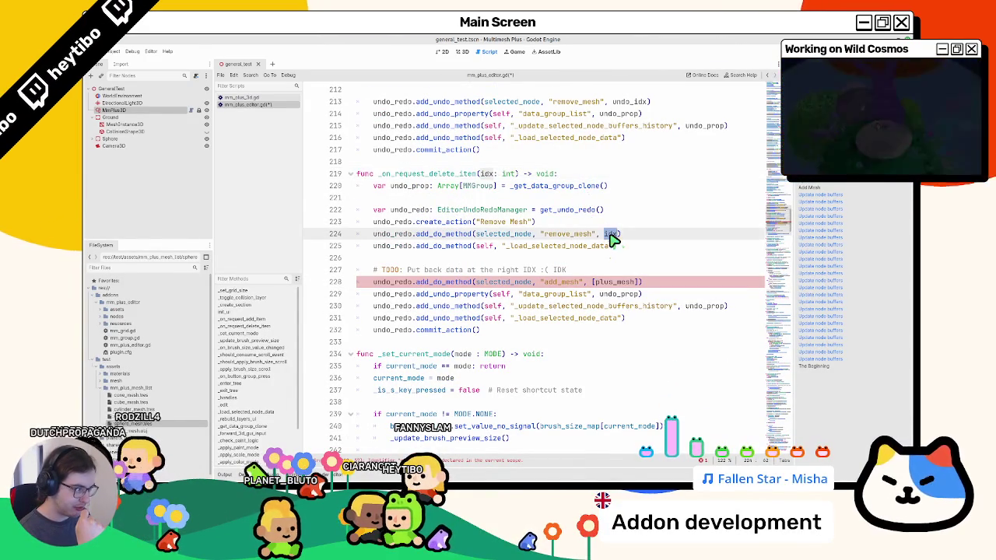
pyautogui.click(588, 187)
pyautogui.hotkey('ctrl', 'shift', 'Return')
pyautogui.write('va')
pyautogui.write('_id')
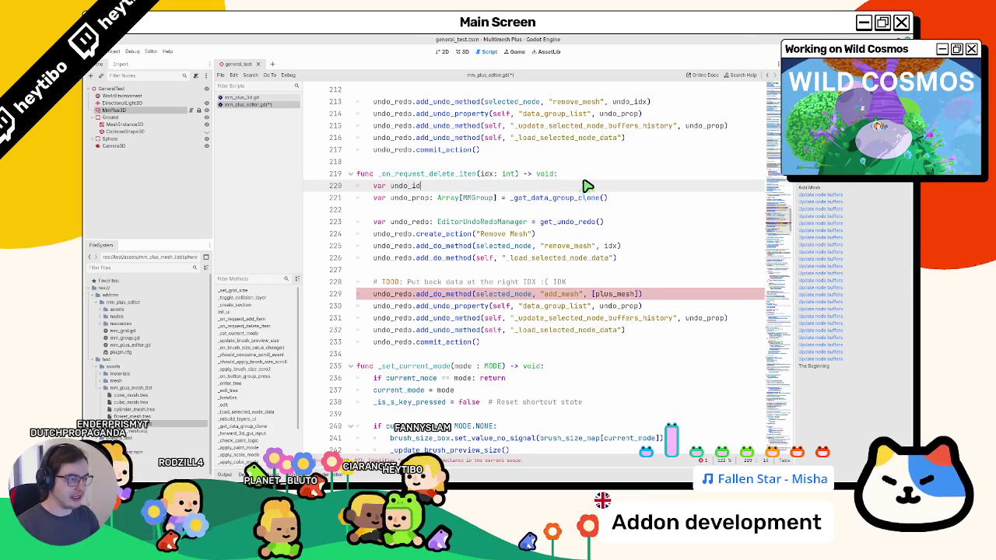
pyautogui.press('BackSpace')
pyautogui.press('BackSpace')
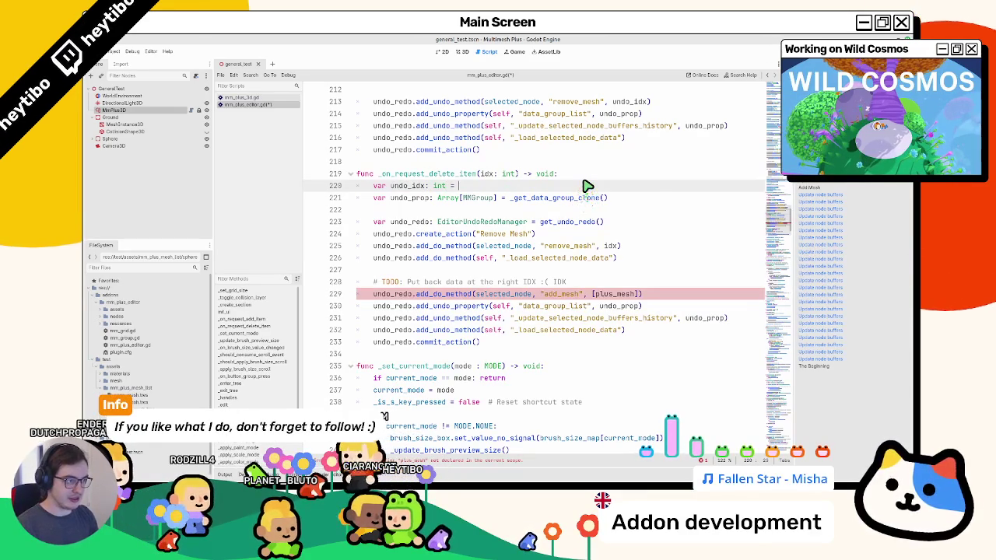
pyautogui.write('idx')
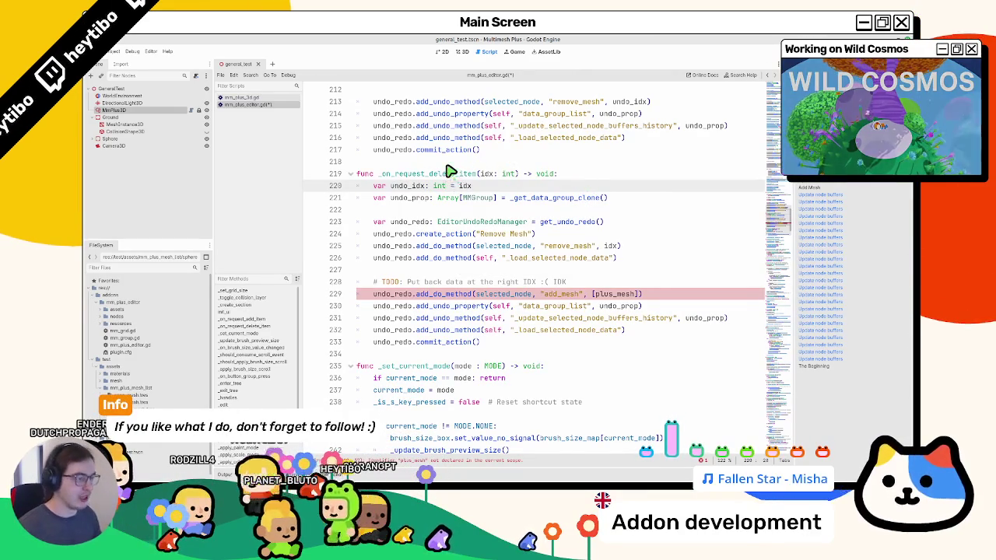
pyautogui.hotkey('ctrl', 'shift', 'd')
# Turn the duplicated declaration into an MMPlusMesh-typed undo mesh variable
pyautogui.moveTo(412, 186); pyautogui.dragTo(424, 186)
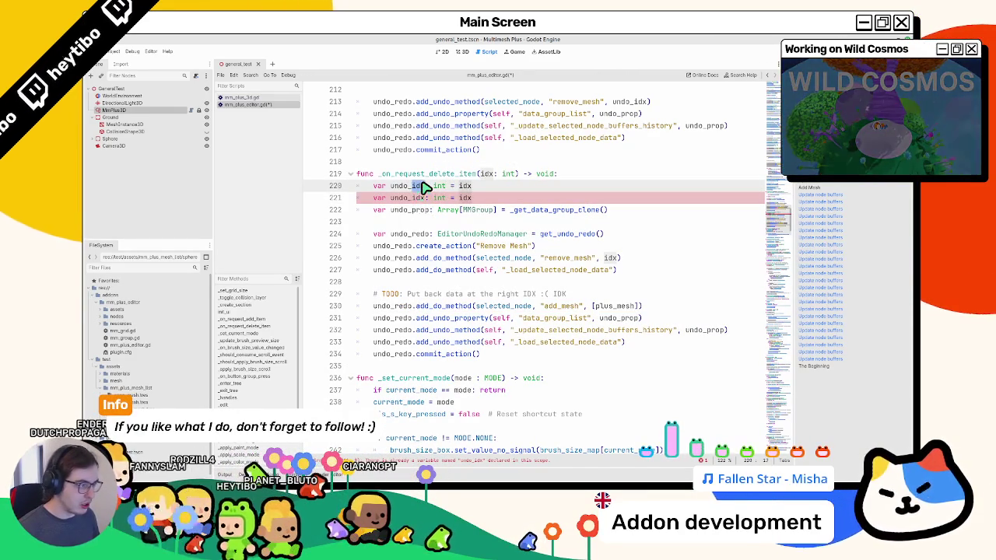
pyautogui.write('prev')
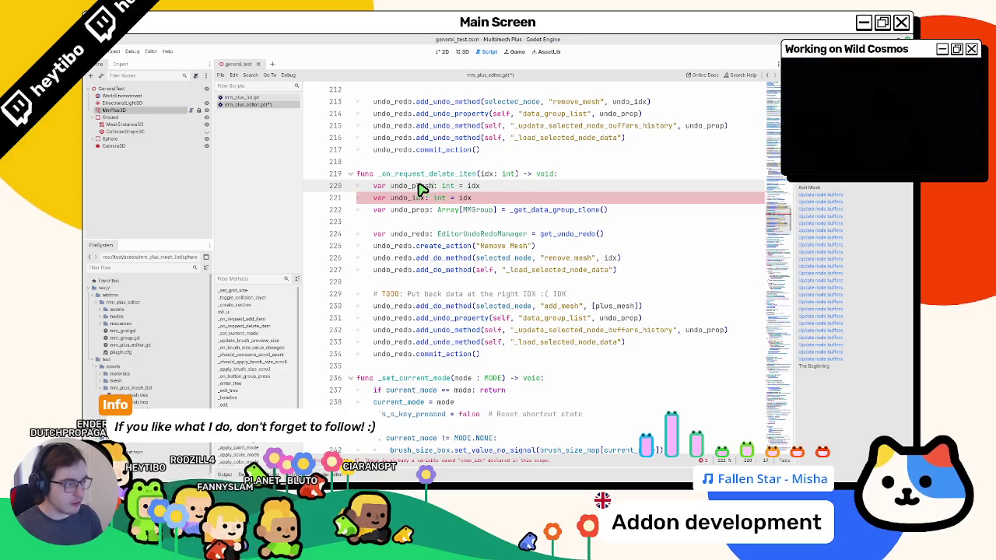
pyautogui.write('_mesh')
pyautogui.doubleClick(469, 186)
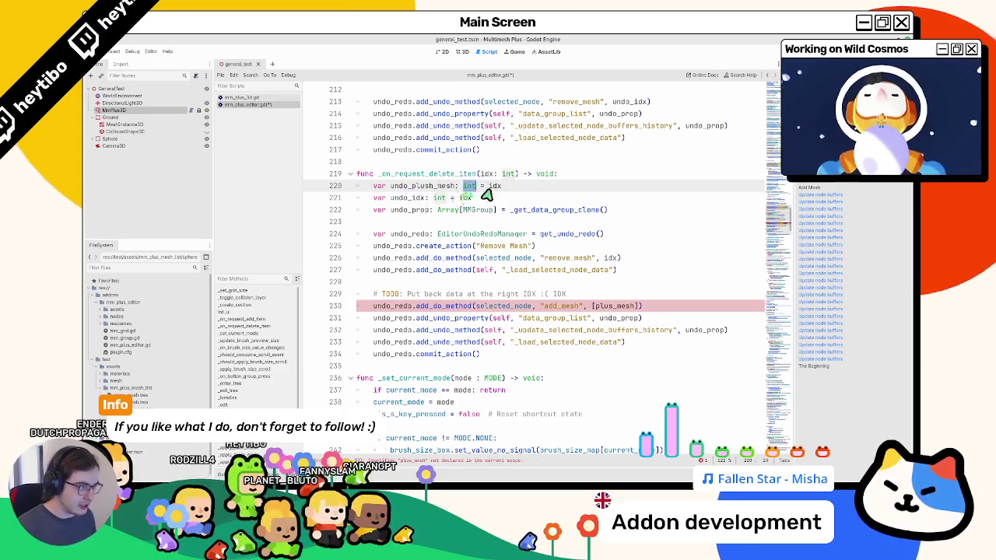
pyautogui.write('plusme')
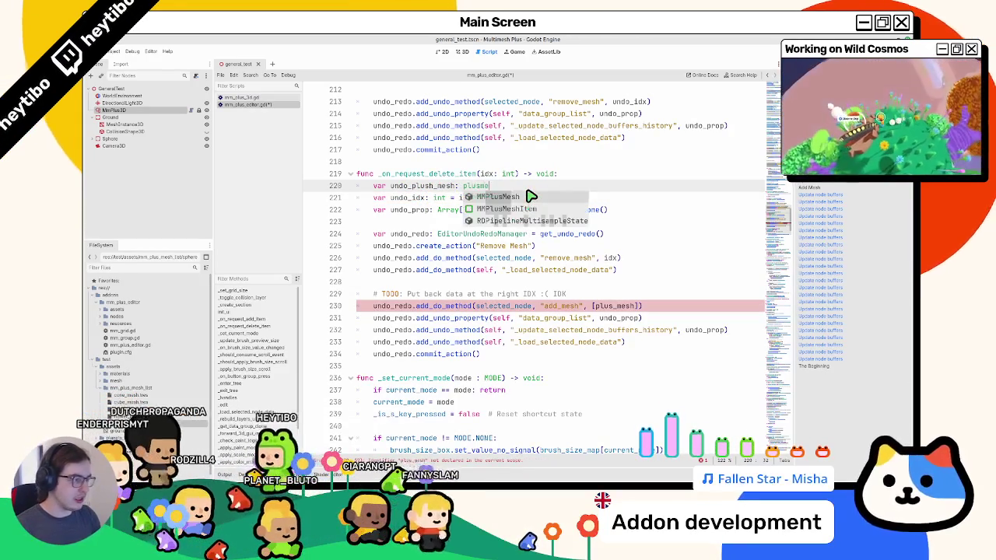
pyautogui.press('Return')
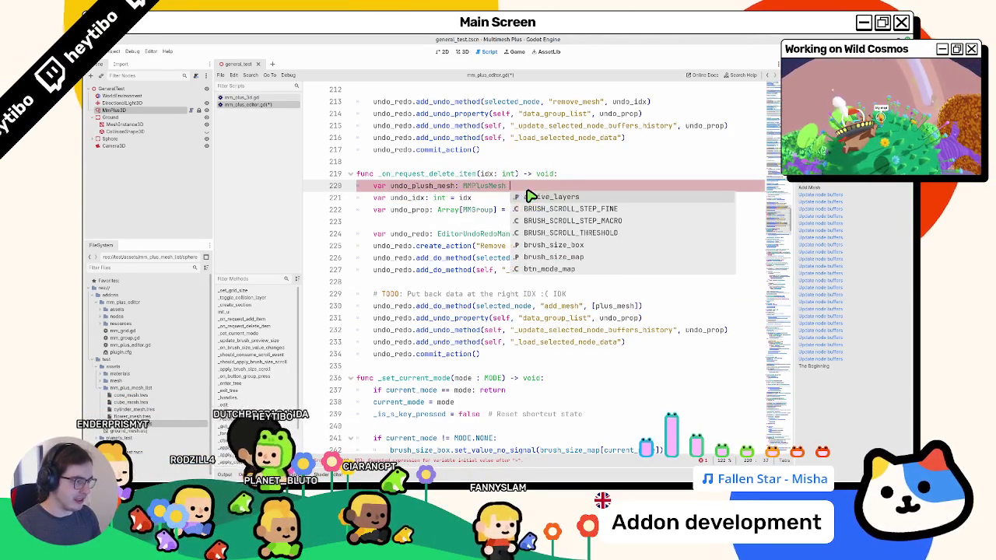
pyautogui.press('BackSpace')
pyautogui.press('Escape')
# Make the add_mesh call under the TODO pass the undo mesh variable and undo_idx
pyautogui.doubleClick(420, 186)
pyautogui.hotkey('ctrl', 'c')
pyautogui.doubleClick(623, 306)
pyautogui.hotkey('ctrl', 'v')
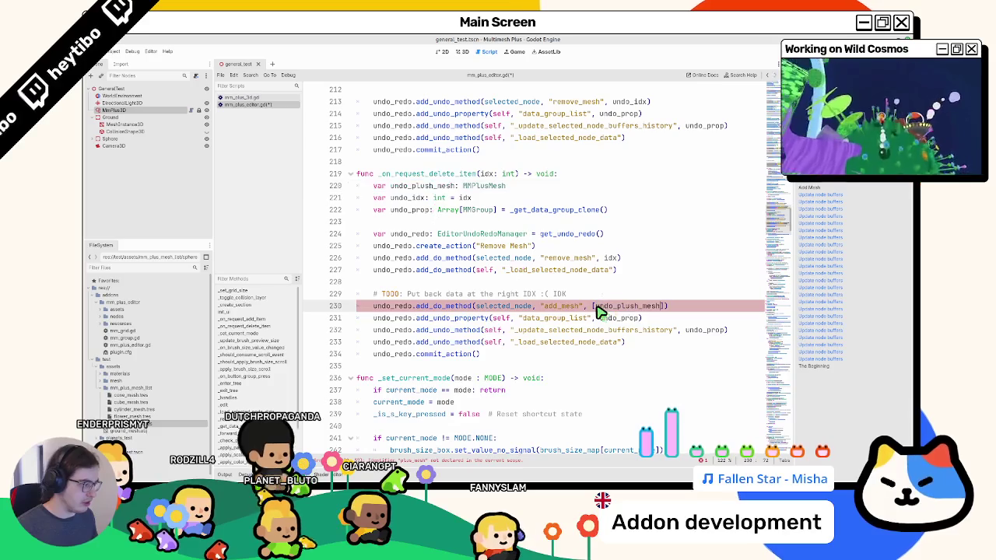
pyautogui.write(', undo_idx')
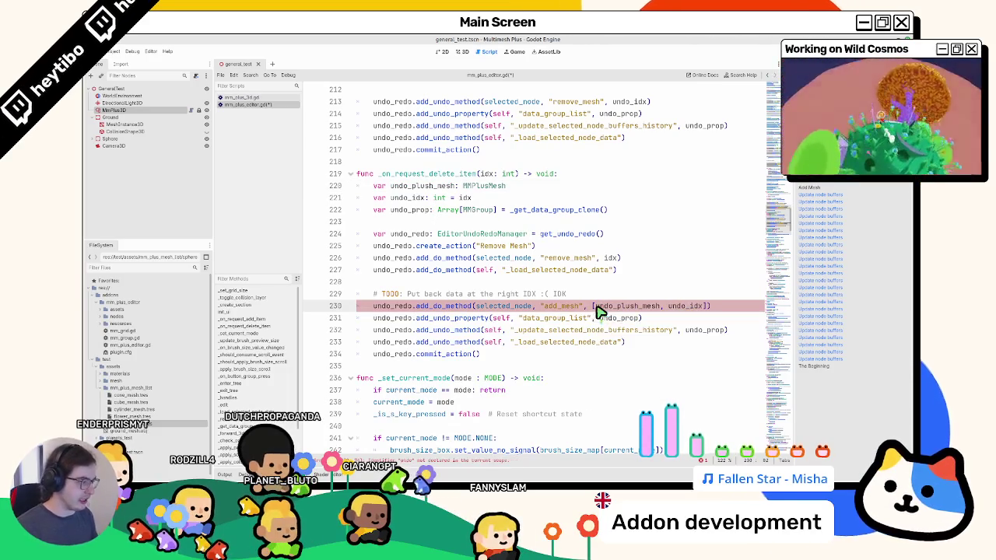
pyautogui.doubleClick(616, 308)
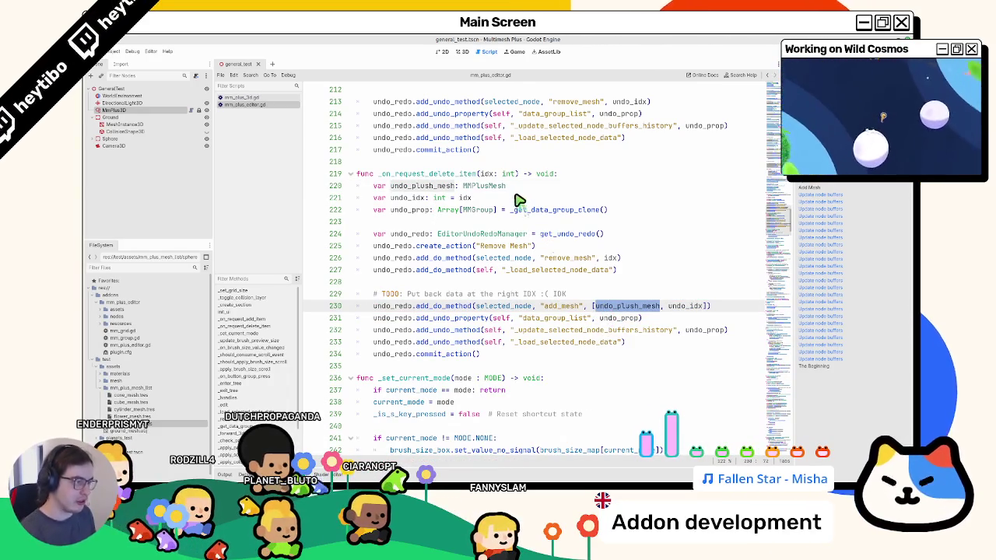
# Assign the undo mesh variable selected_node.data[idx].mesh_data on line 220 and save
pyautogui.click(524, 186)
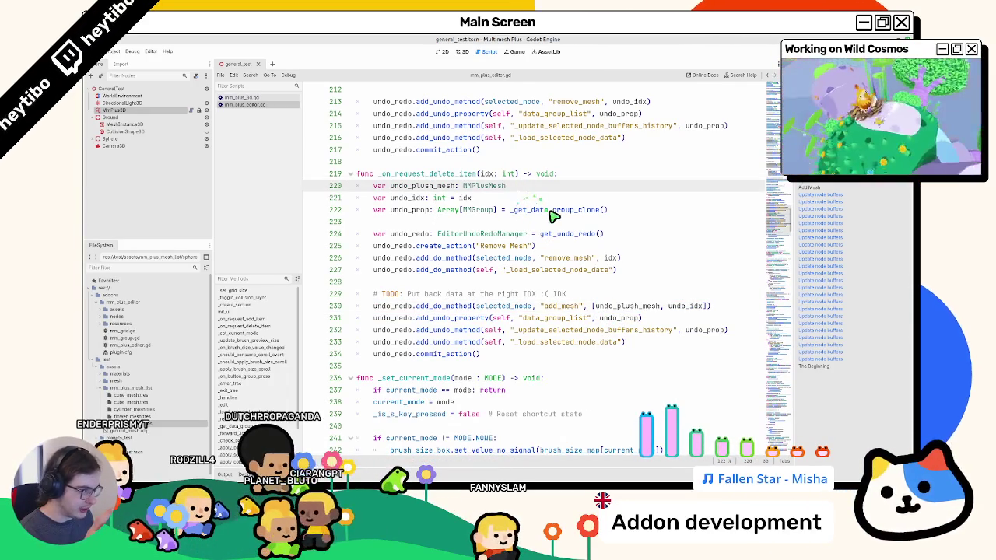
pyautogui.doubleClick(550, 211)
pyautogui.doubleClick(564, 234)
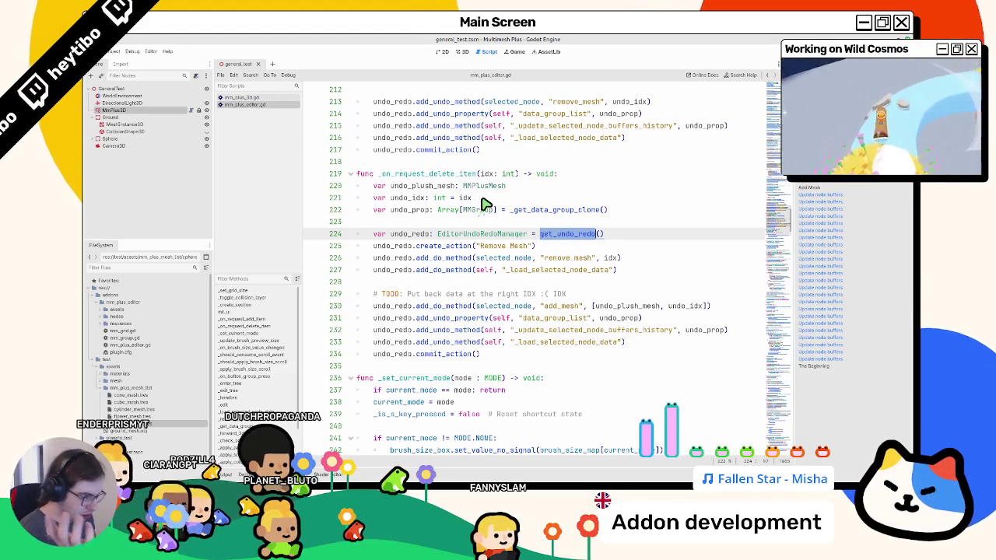
pyautogui.click(551, 189)
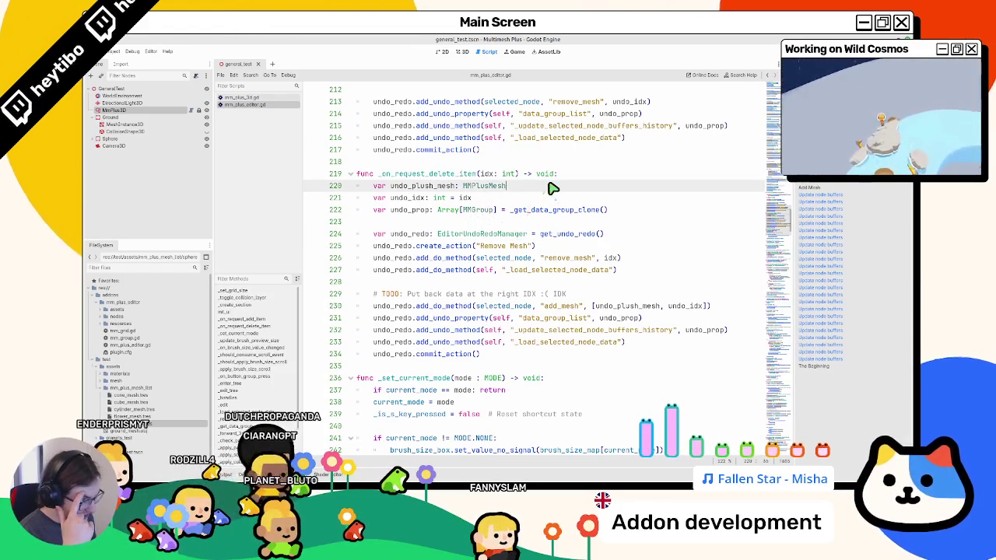
pyautogui.write(' = selected_node.')
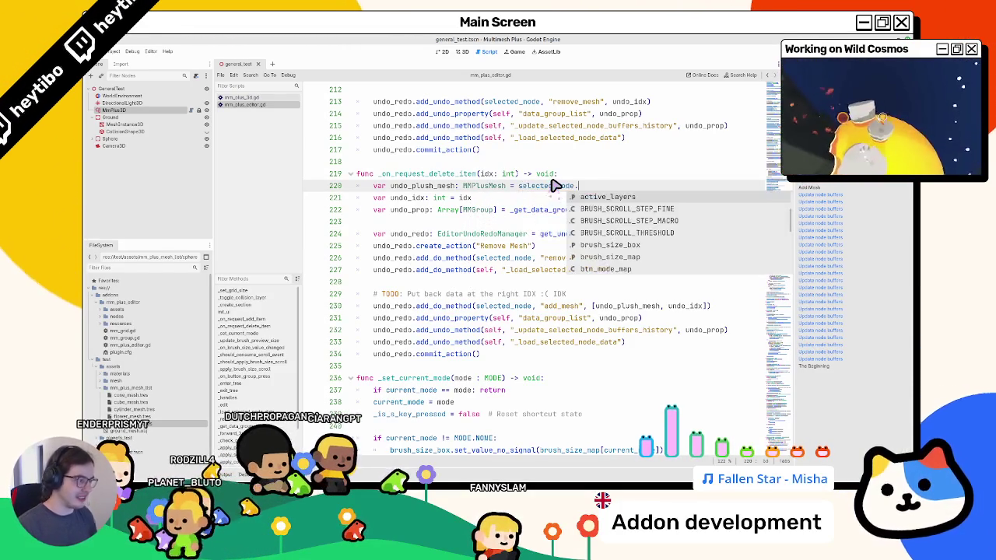
pyautogui.press('Return')
pyautogui.write('.data[')
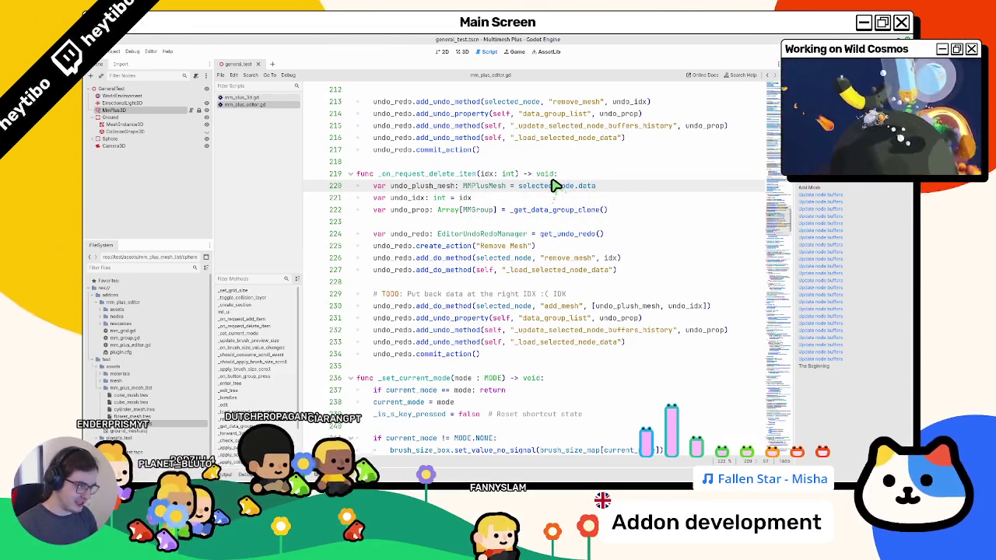
pyautogui.write('idx].')
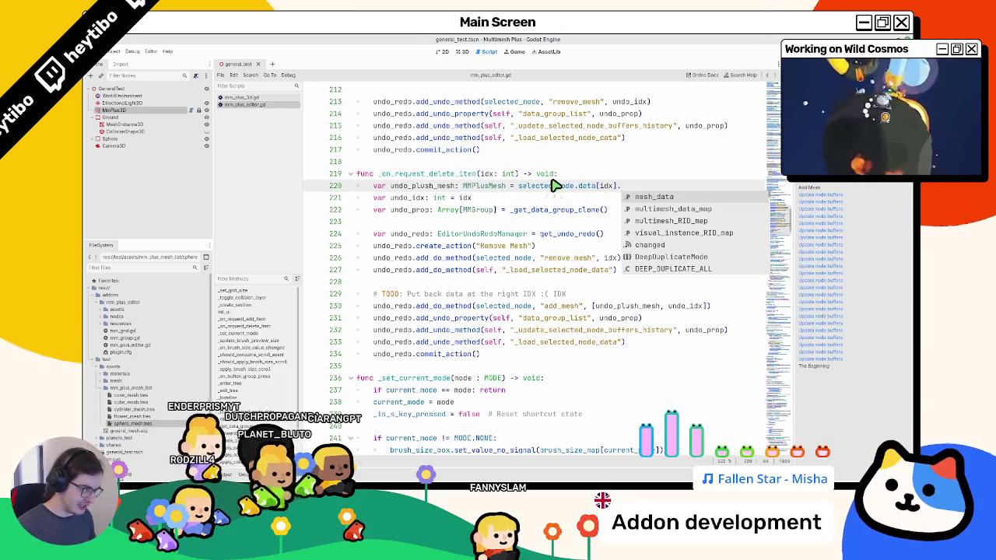
pyautogui.press('Return')
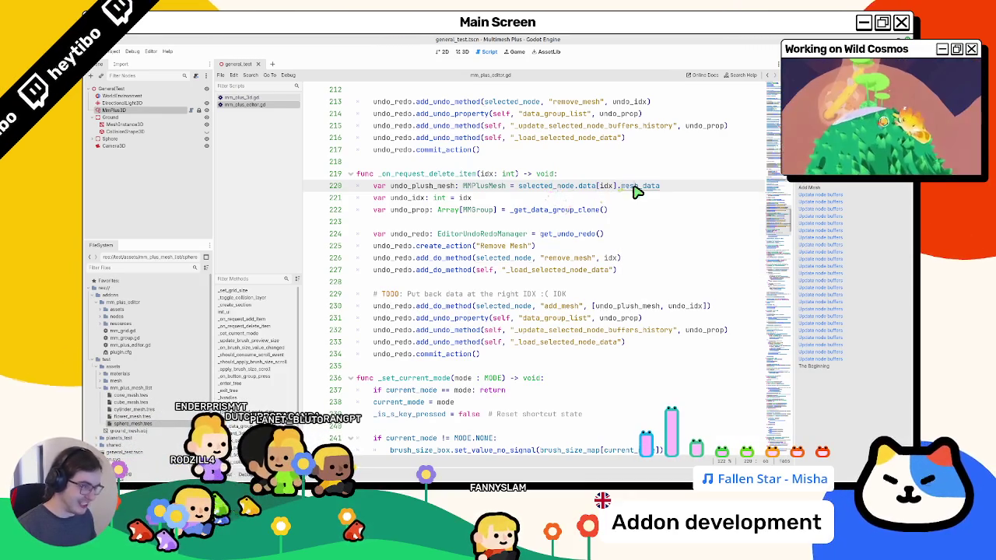
pyautogui.keyDown('ctrl'); pyautogui.click(640, 187); pyautogui.keyUp('ctrl')
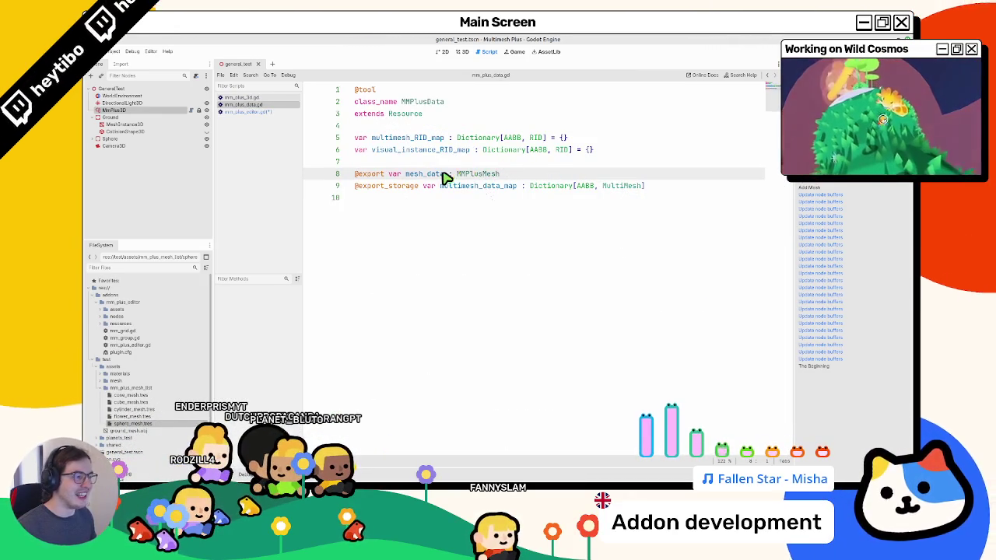
pyautogui.press('Home')
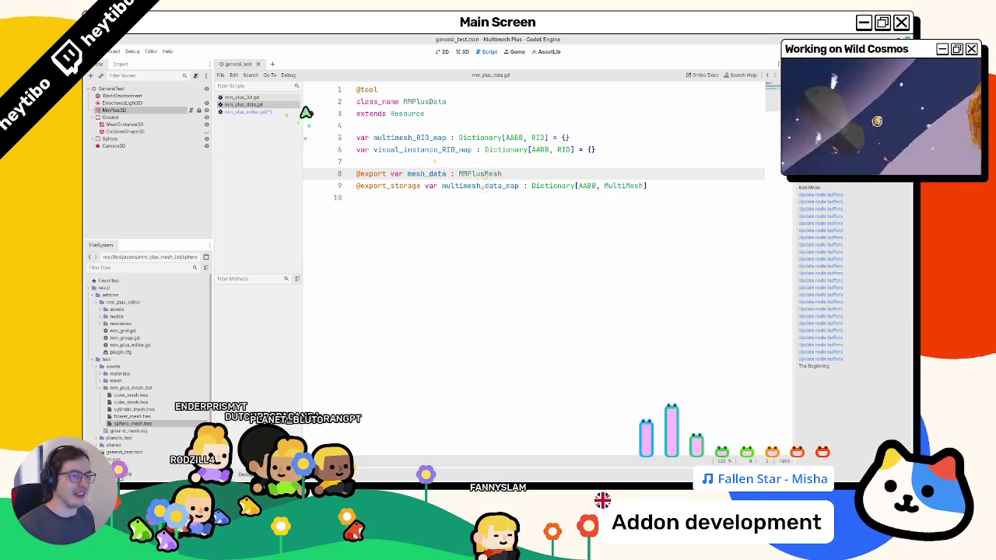
pyautogui.click(257, 111)
pyautogui.hotkey('ctrl', 's')
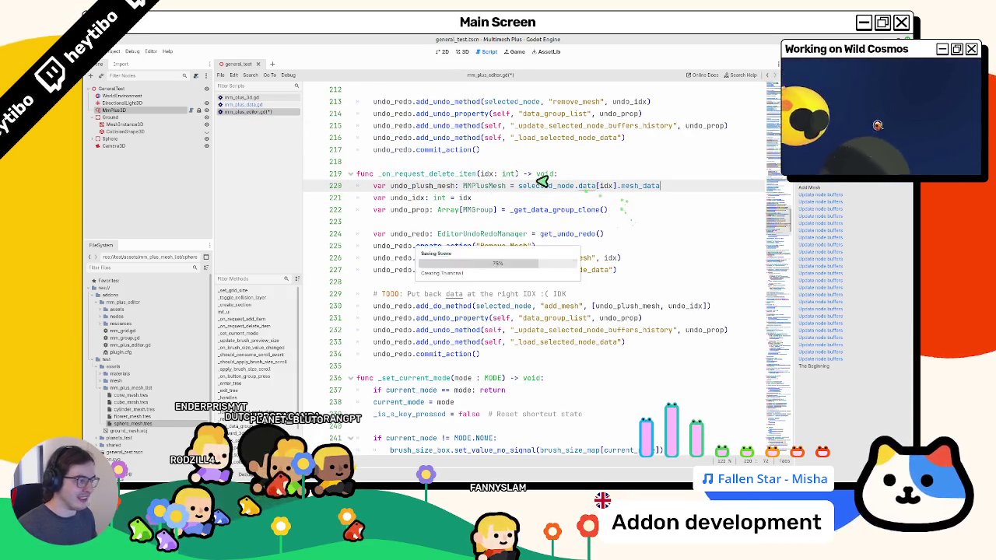
# Correct undo_plush_mesh to undo_plus_mesh on lines 220 and 230, and save the script
pyautogui.doubleClick(418, 187)
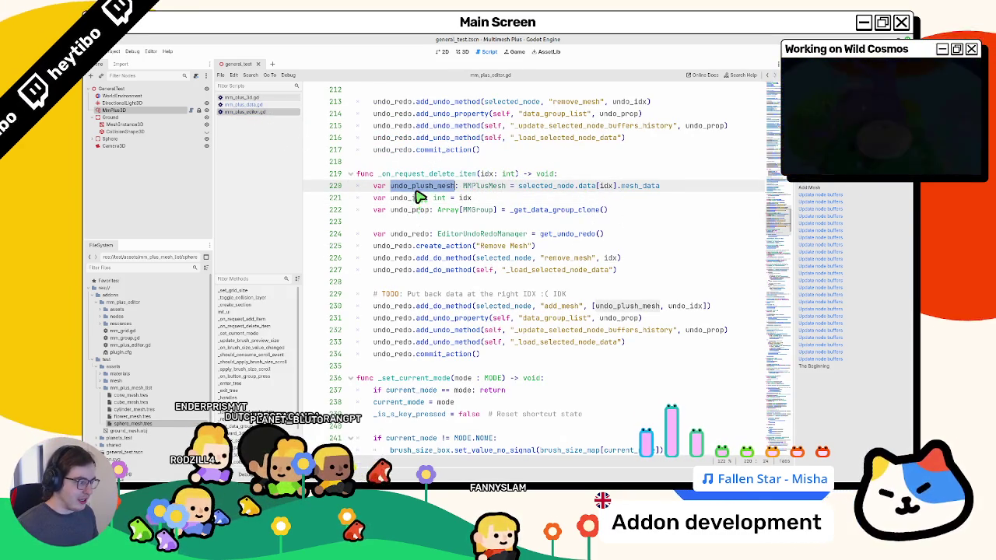
pyautogui.doubleClick(630, 186)
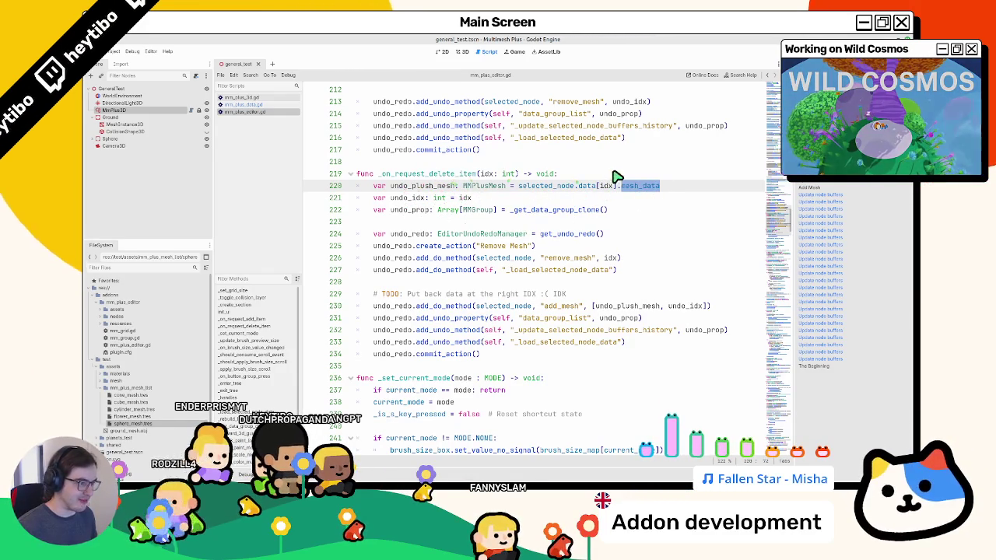
pyautogui.click(437, 187)
pyautogui.press('BackSpace')
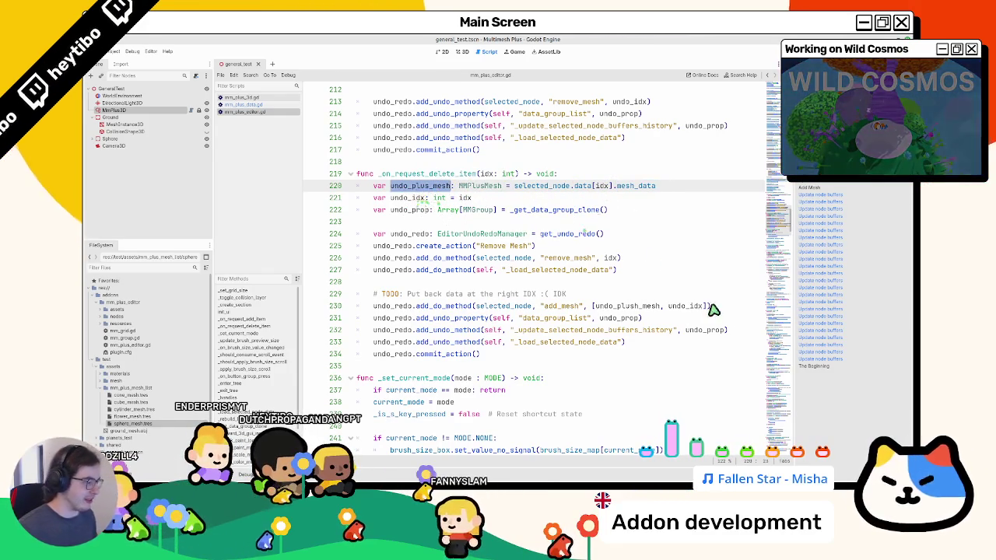
pyautogui.doubleClick(629, 306)
pyautogui.write('undo_plus_mesh')
pyautogui.scroll(4, 681, 309)
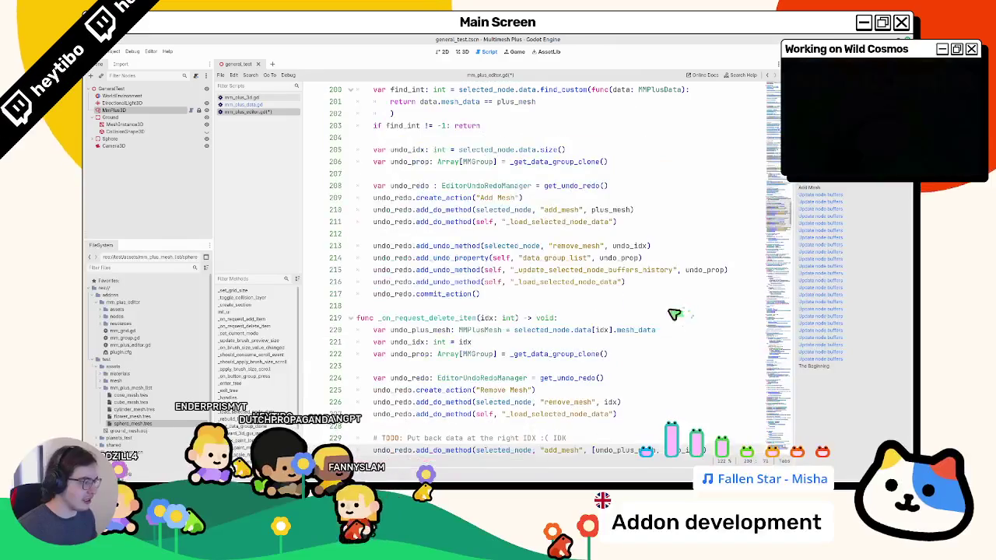
pyautogui.doubleClick(615, 211)
pyautogui.hotkey('ctrl', 's')
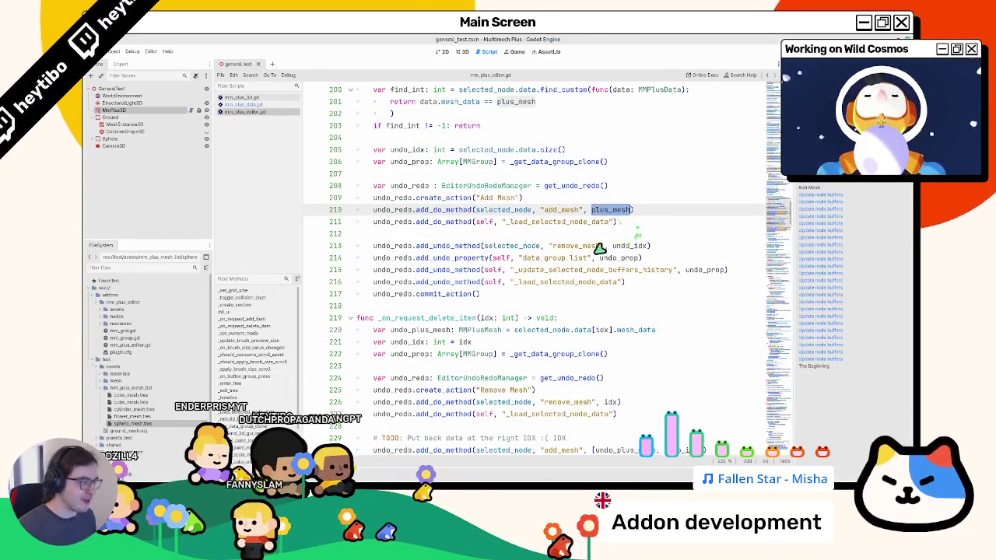
# Check the undo_plus_mesh declaration on line 220, then open mm_plus_data.gd
pyautogui.scroll(-4, 592, 267)
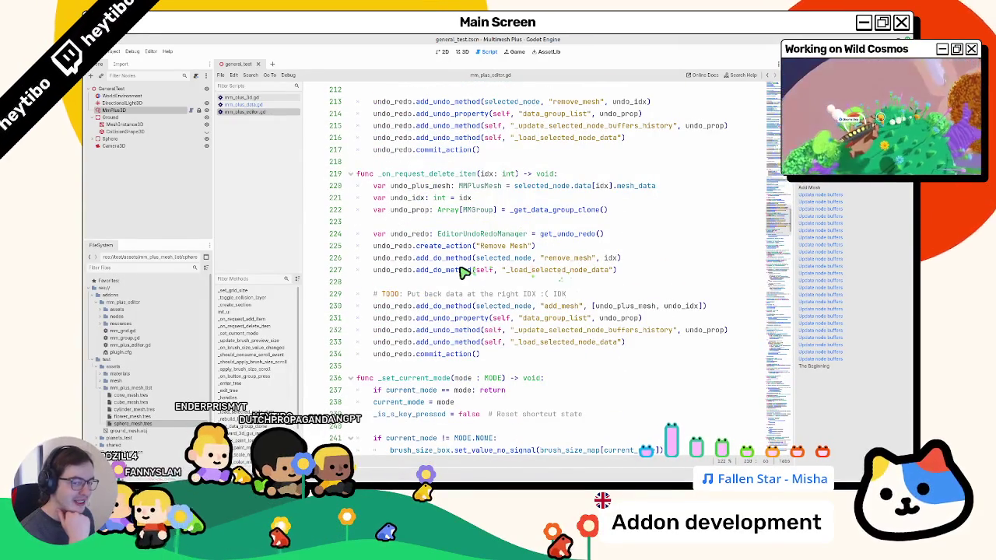
pyautogui.moveTo(460, 271)
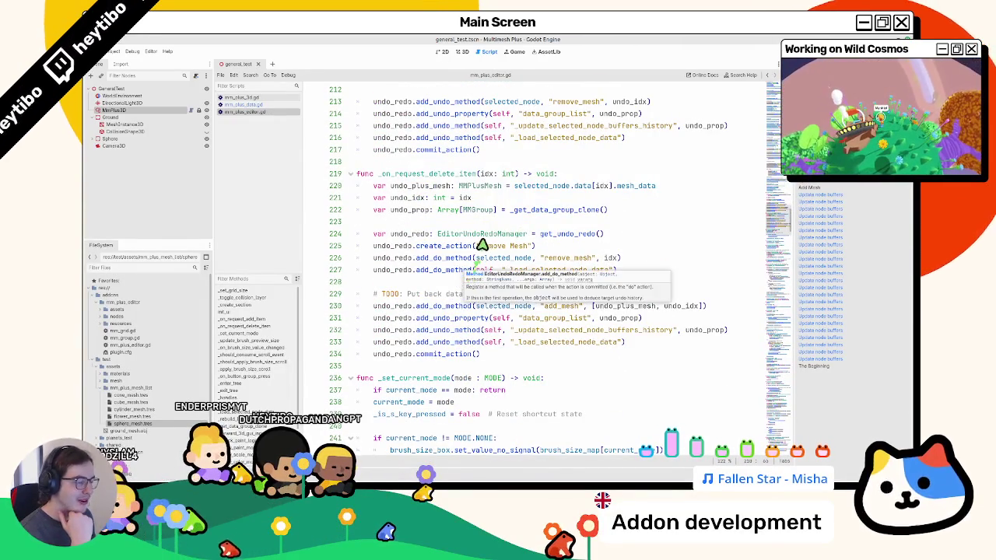
pyautogui.doubleClick(428, 190)
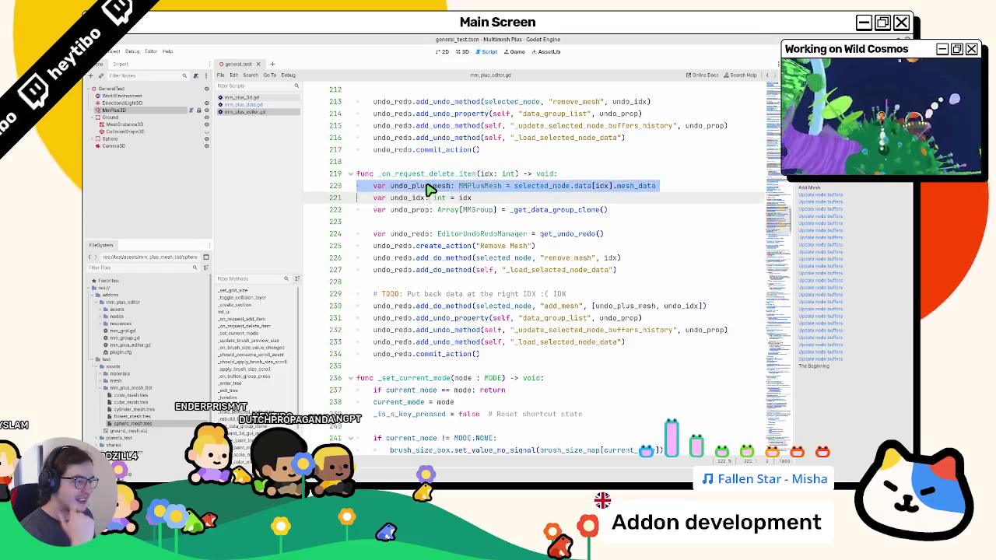
pyautogui.hotkey('shift', 'Home')
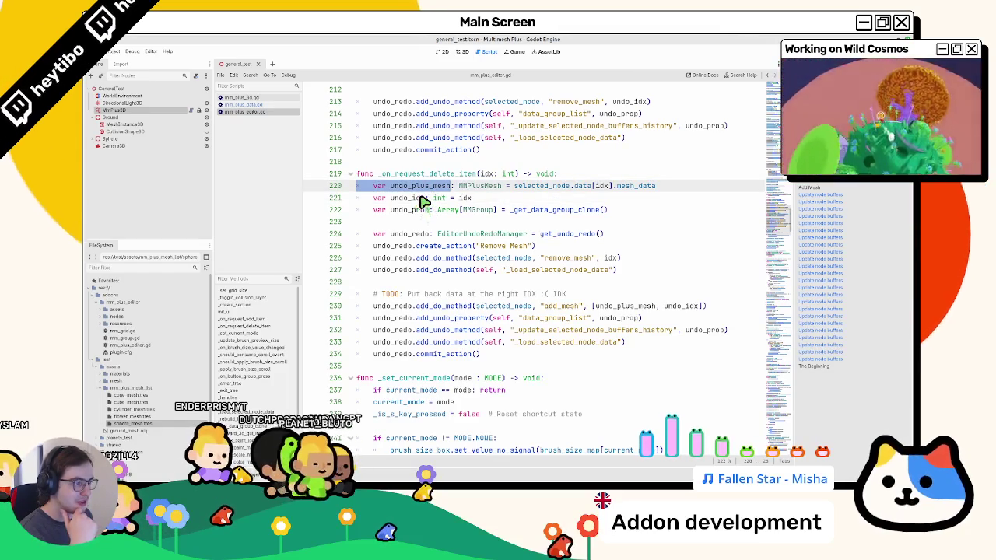
pyautogui.doubleClick(425, 196)
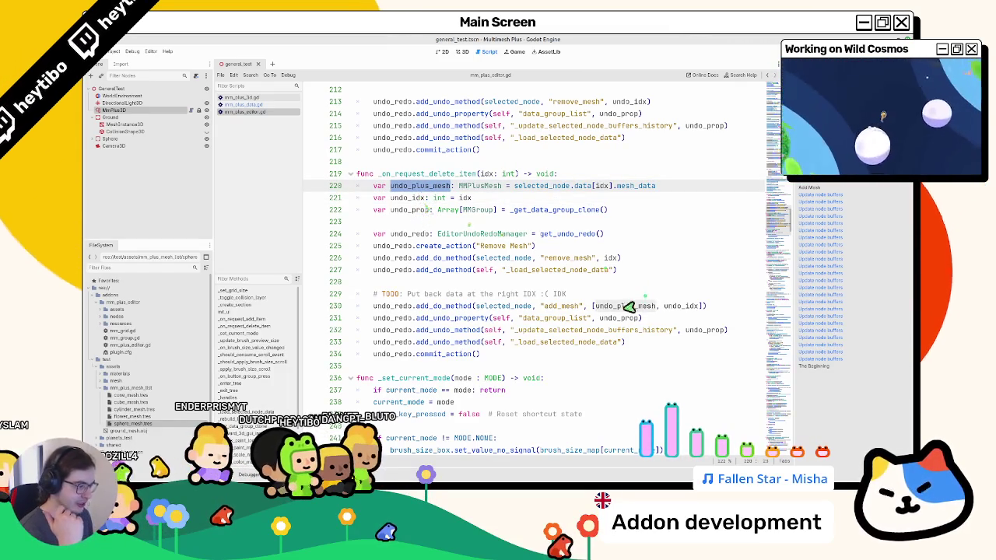
pyautogui.click(262, 105)
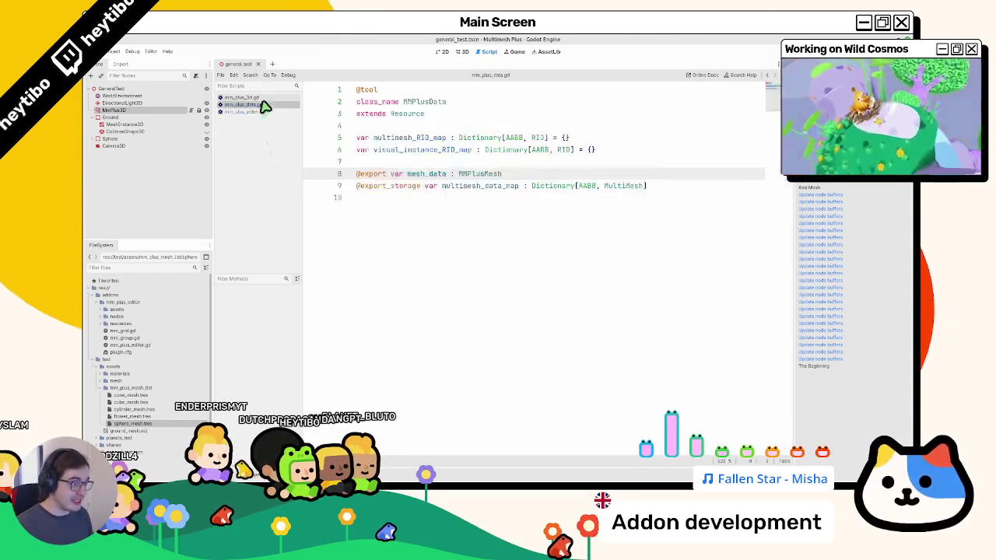
# In mm_plus_3d.gd's add_mesh, start line 38 as data.insert( and view the Array insert() documentation
pyautogui.click(265, 98)
pyautogui.moveTo(515, 175); pyautogui.dragTo(578, 174)
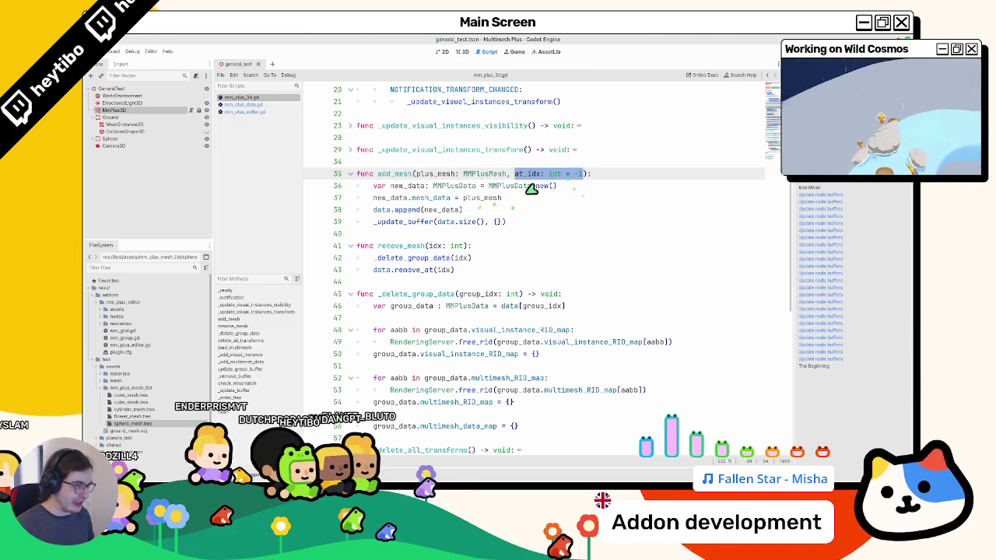
pyautogui.click(483, 212)
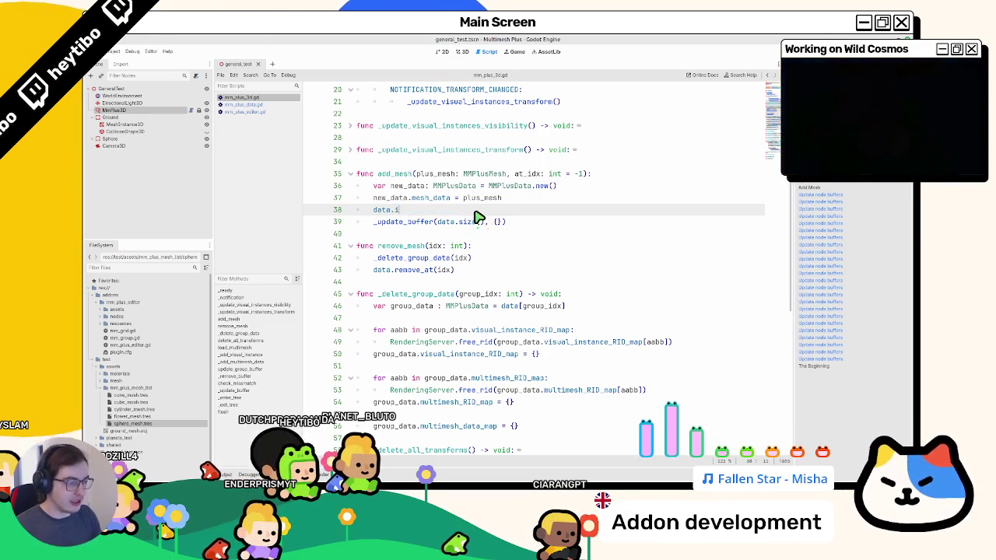
pyautogui.write('nsi')
pyautogui.write('ert(')
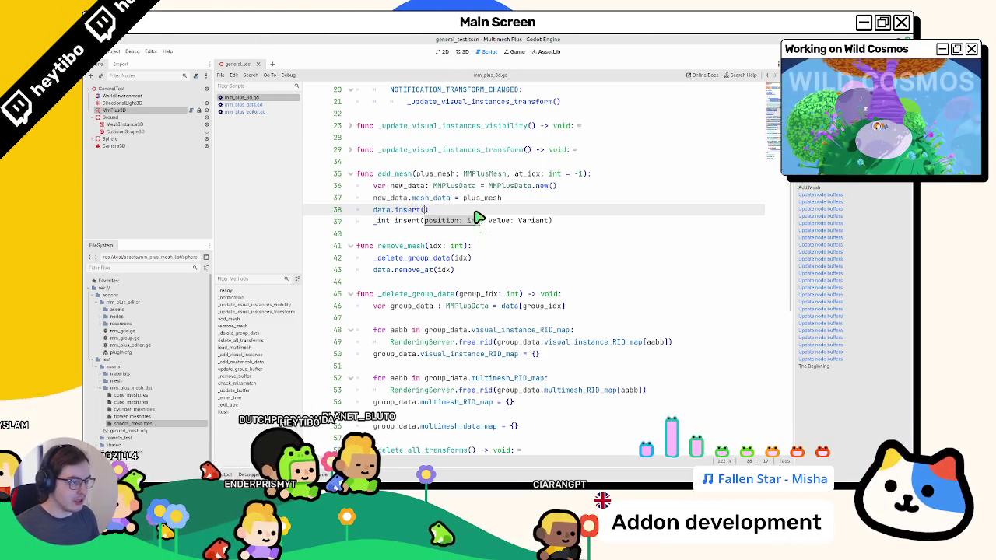
pyautogui.keyDown('ctrl'); pyautogui.click(406, 215); pyautogui.keyUp('ctrl')
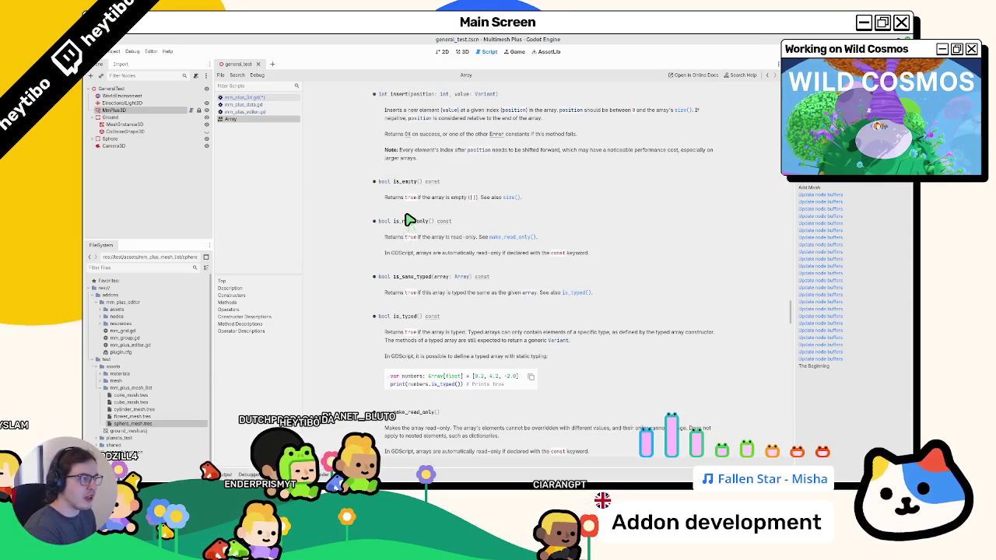
# Read the opening of the Array.insert() description in the documentation
pyautogui.scroll(2, 411, 208)
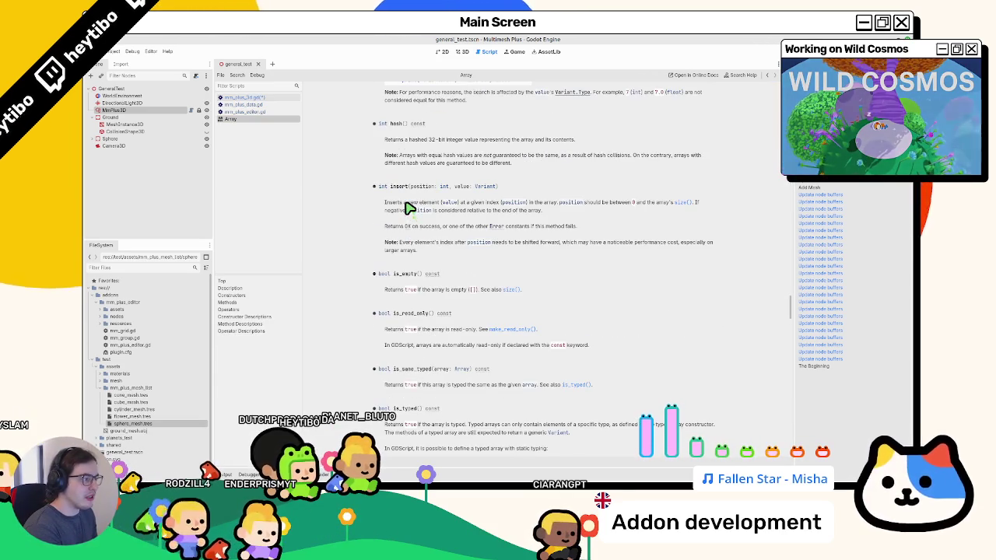
pyautogui.moveTo(383, 205)
pyautogui.mouseDown()
pyautogui.moveTo(394, 225)
pyautogui.moveTo(424, 212)
pyautogui.moveTo(429, 222)
pyautogui.moveTo(542, 219)
pyautogui.mouseUp()
pyautogui.click(406, 214)
# In mm_plus_3d.gd, pass at_idx as the position argument of the insert call on line 38
pyautogui.click(292, 98)
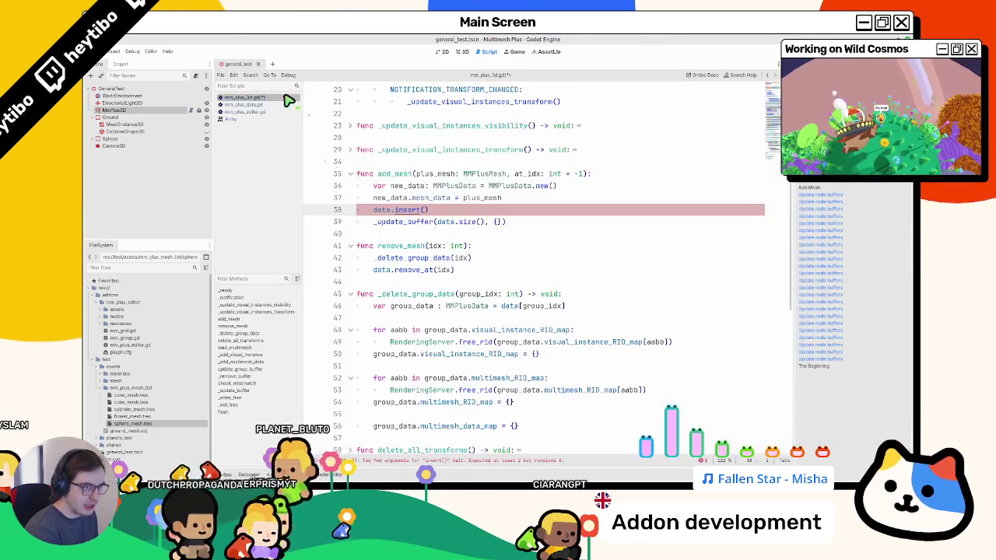
pyautogui.doubleClick(520, 174)
pyautogui.hotkey('ctrl', 'c')
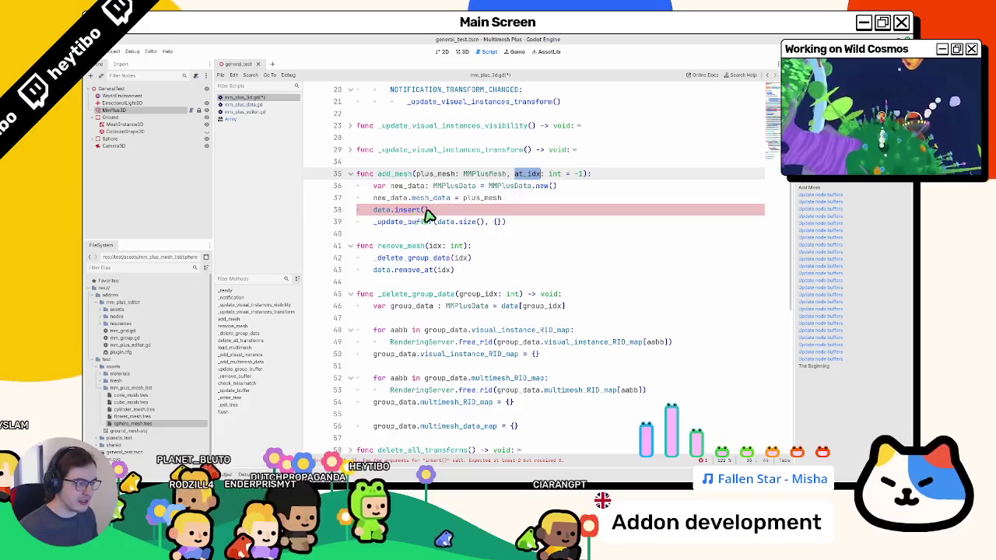
pyautogui.click(427, 210)
pyautogui.hotkey('ctrl', 'v')
pyautogui.write(',')
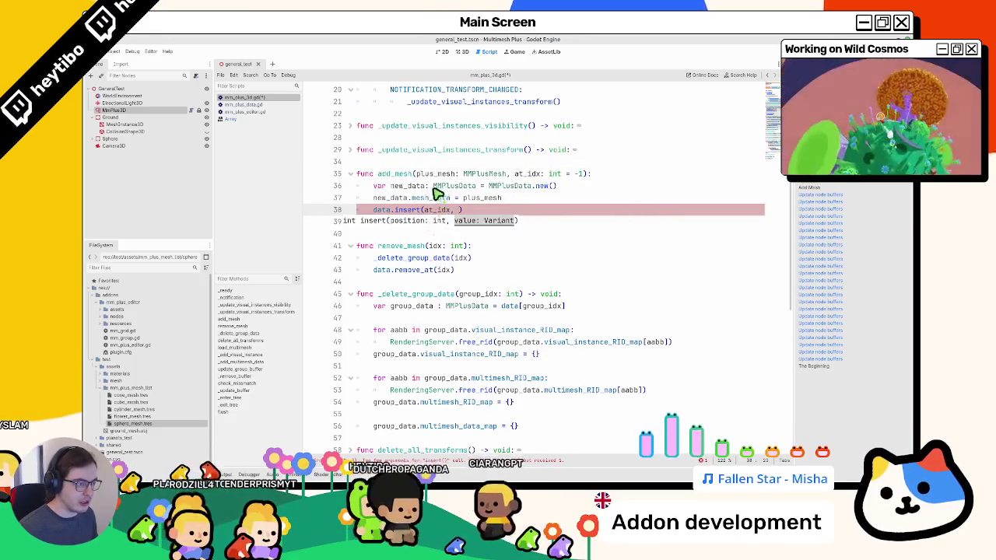
pyautogui.doubleClick(389, 197)
pyautogui.hotkey('ctrl', 'z')
pyautogui.hotkey('ctrl', 'z')
pyautogui.hotkey('ctrl', 'z')
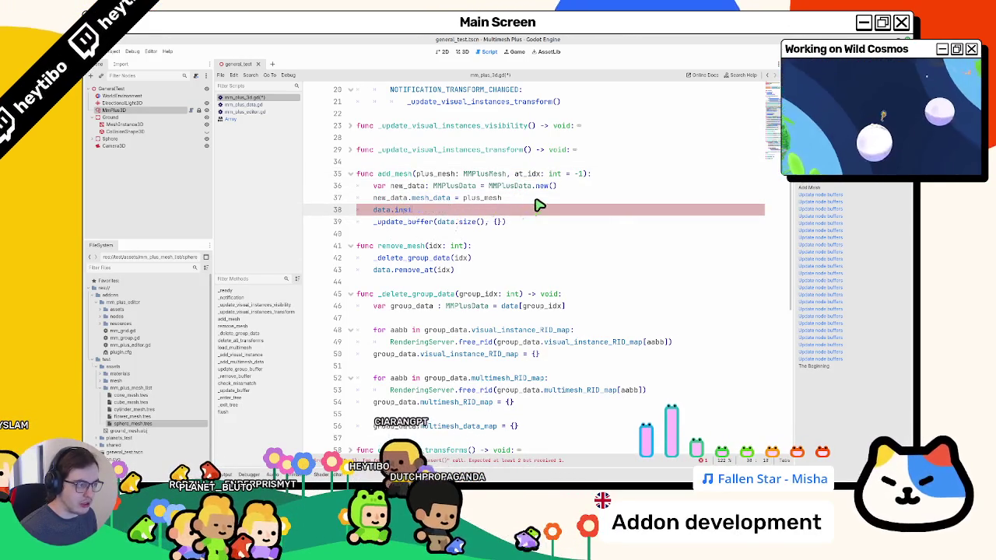
pyautogui.hotkey('ctrl', 'y')
pyautogui.hotkey('ctrl', 'y')
pyautogui.hotkey('ctrl', 'y')
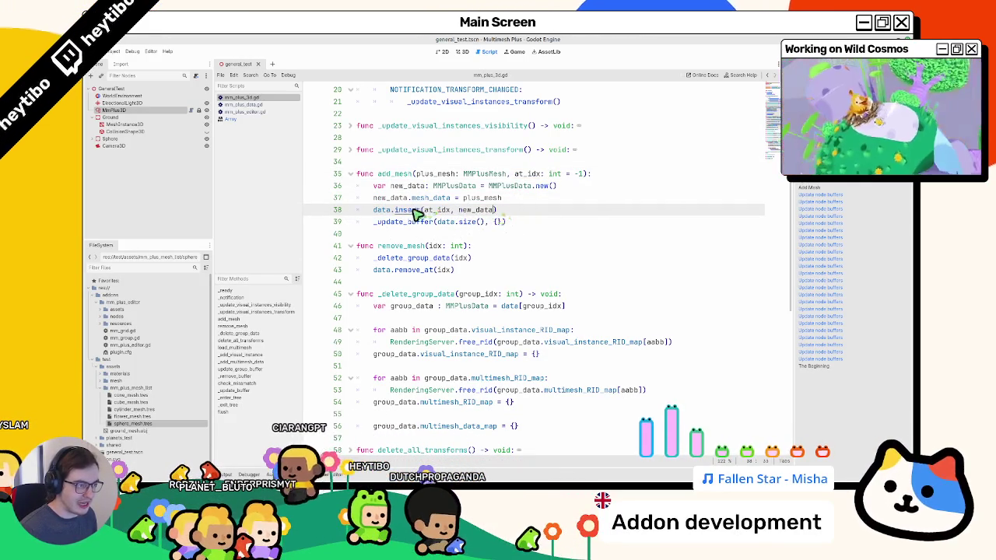
# Reread the Array.insert() notes on shifting element indexes, then go back to the 3D scene
pyautogui.keyDown('ctrl'); pyautogui.click(418, 212); pyautogui.keyUp('ctrl')
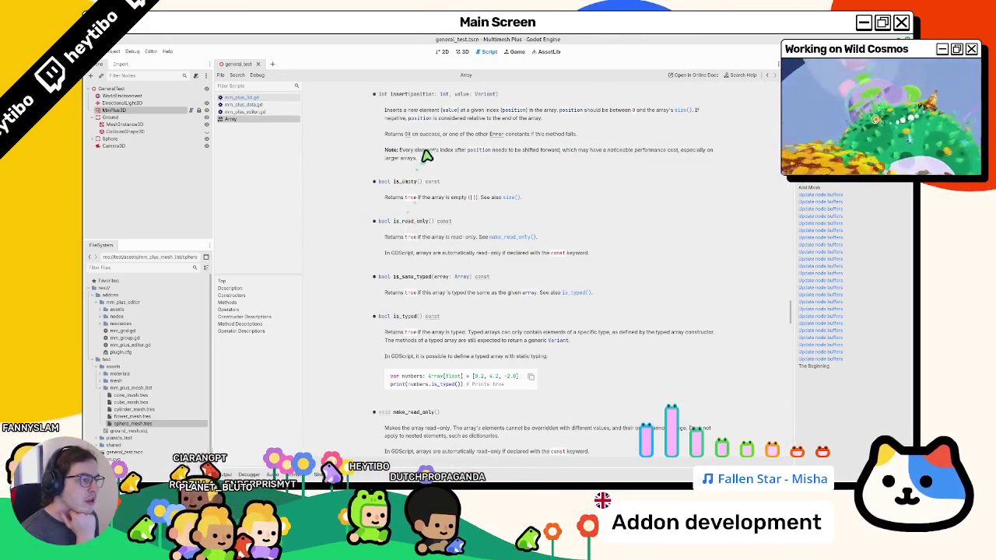
pyautogui.moveTo(436, 155); pyautogui.dragTo(438, 162)
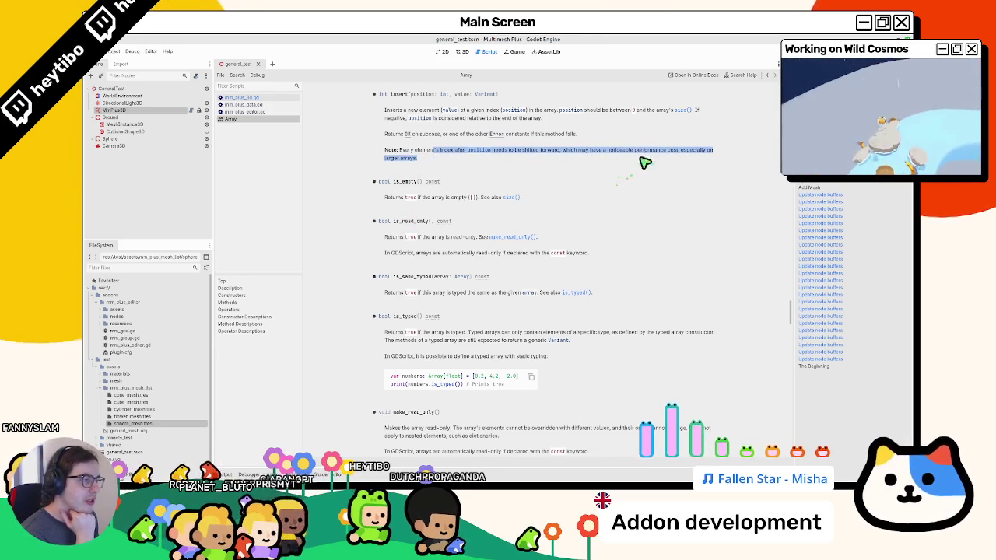
pyautogui.click(416, 163)
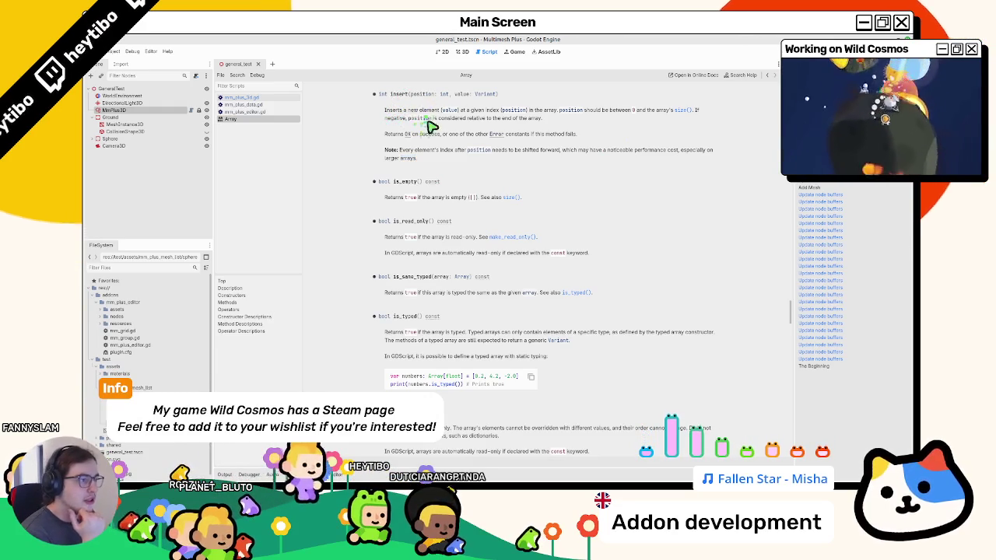
pyautogui.moveTo(421, 111); pyautogui.dragTo(444, 133)
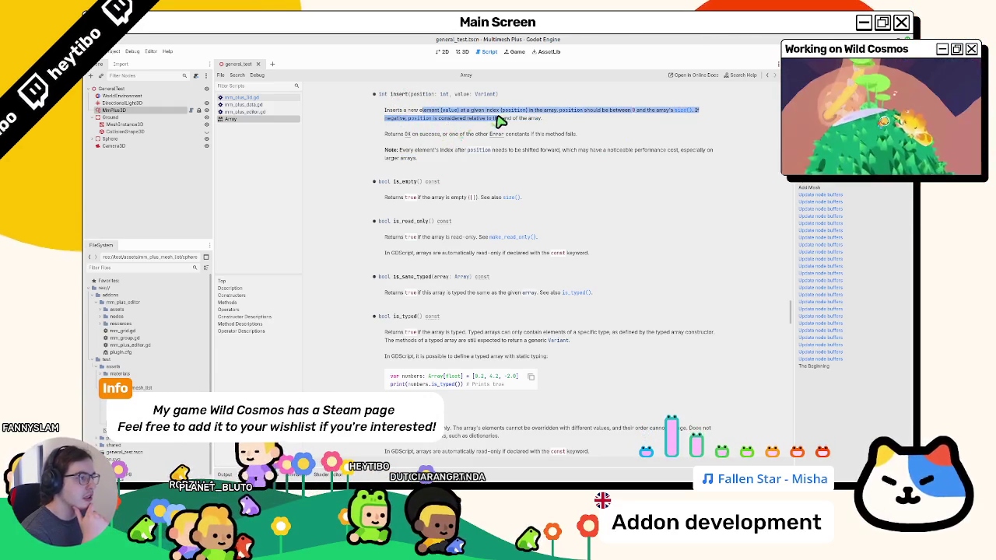
pyautogui.moveTo(549, 118); pyautogui.dragTo(589, 114)
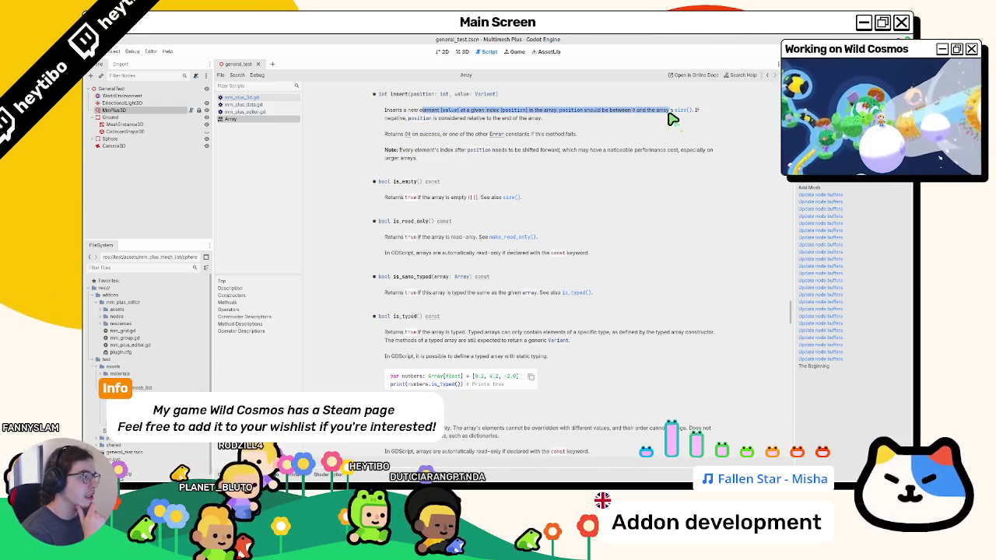
pyautogui.moveTo(705, 119); pyautogui.dragTo(702, 127)
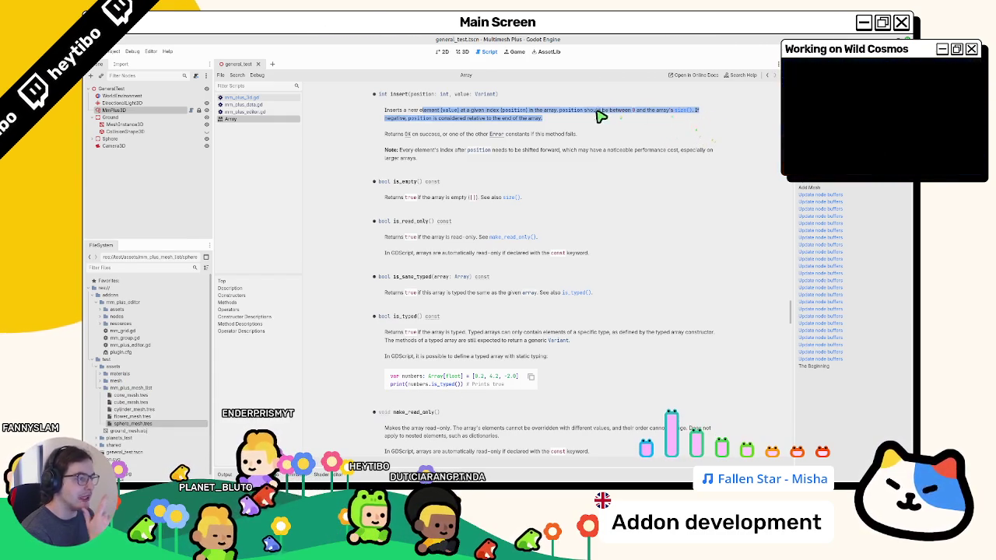
pyautogui.click(463, 53)
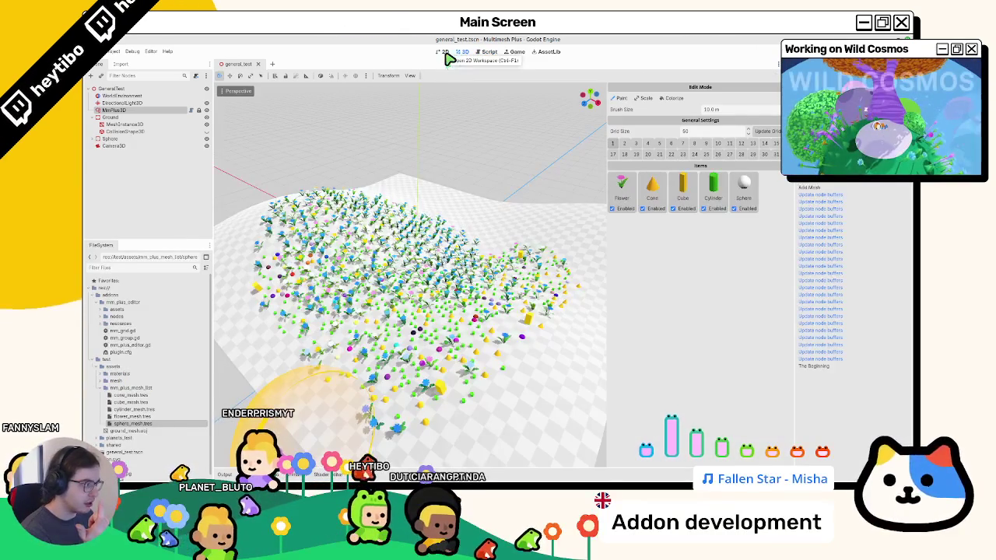
# With MmPlus3D reselected, erase the painted flowers and paint a spiral of meshes across the terrain
pyautogui.click(114, 104)
pyautogui.click(113, 109)
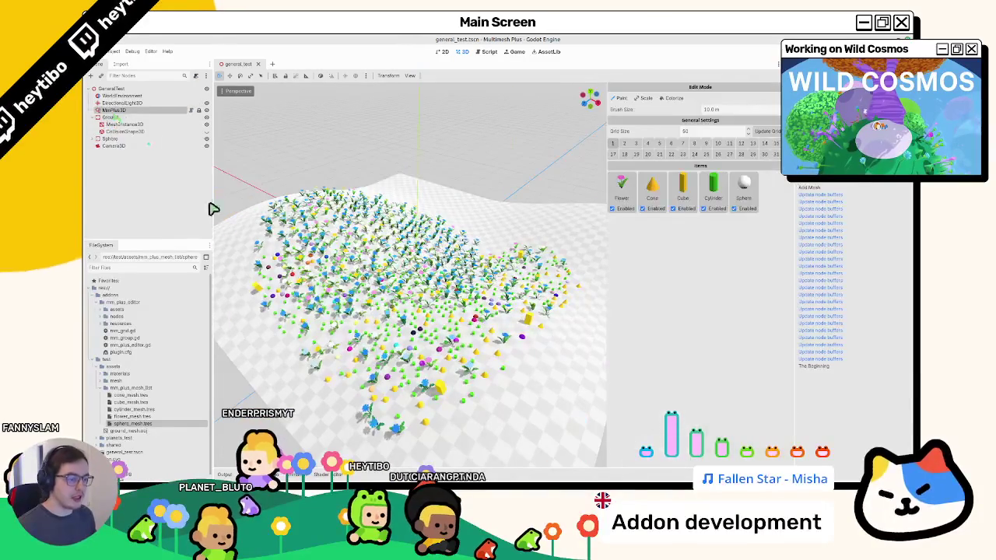
pyautogui.moveTo(389, 359)
pyautogui.mouseDown()
pyautogui.moveTo(413, 206)
pyautogui.moveTo(460, 285)
pyautogui.moveTo(416, 189)
pyautogui.moveTo(406, 195)
pyautogui.mouseUp()
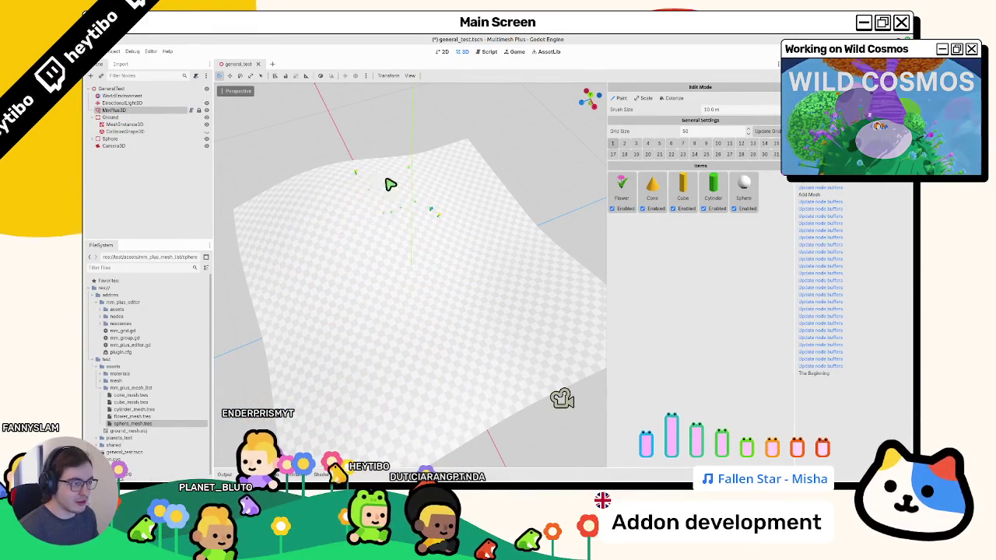
pyautogui.scroll(2, 432, 210)
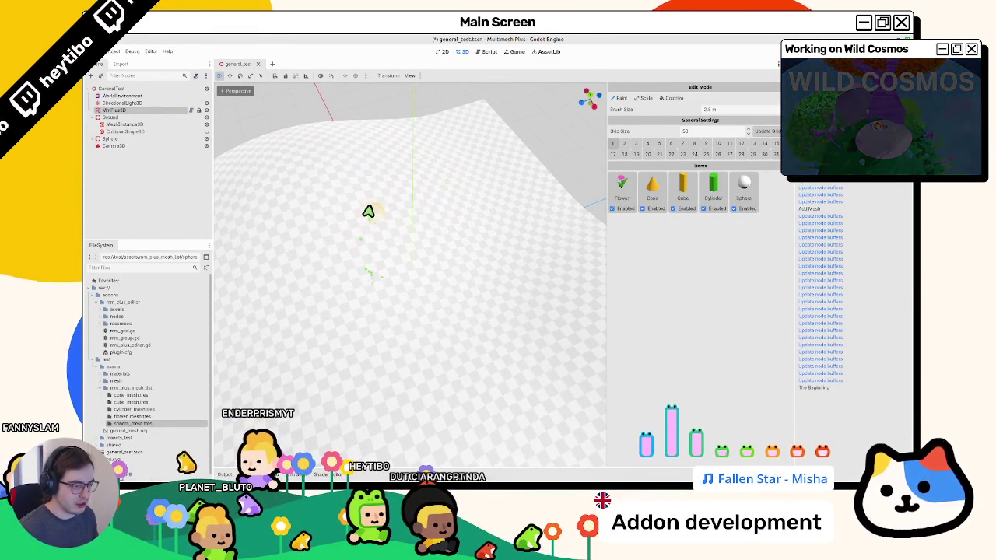
pyautogui.moveTo(369, 211)
pyautogui.mouseDown()
pyautogui.moveTo(330, 309)
pyautogui.moveTo(391, 273)
pyautogui.moveTo(514, 252)
pyautogui.moveTo(560, 340)
pyautogui.mouseUp()
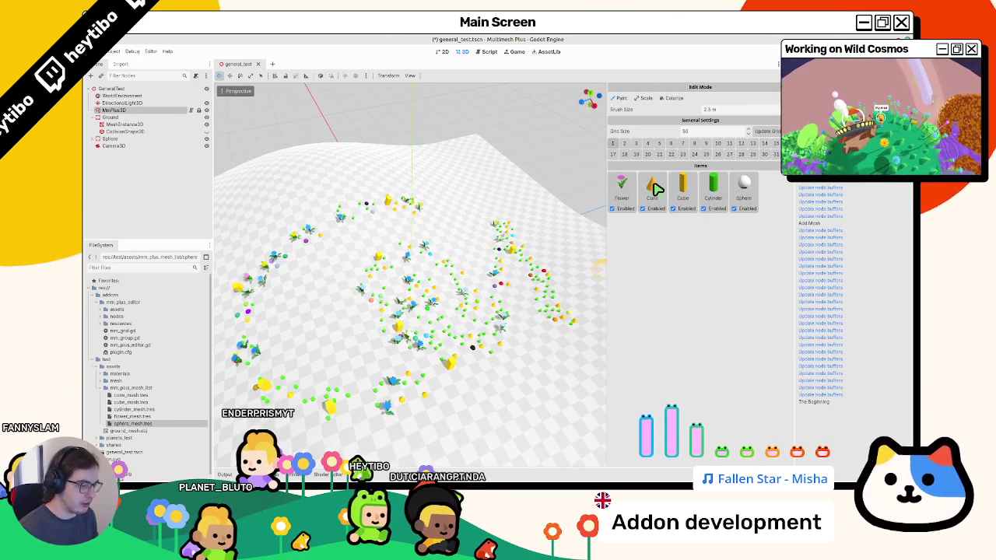
# Remove the Cylinder item, undo it, and select the resulting add_mesh error in Output
pyautogui.moveTo(455, 275); pyautogui.dragTo(451, 247)
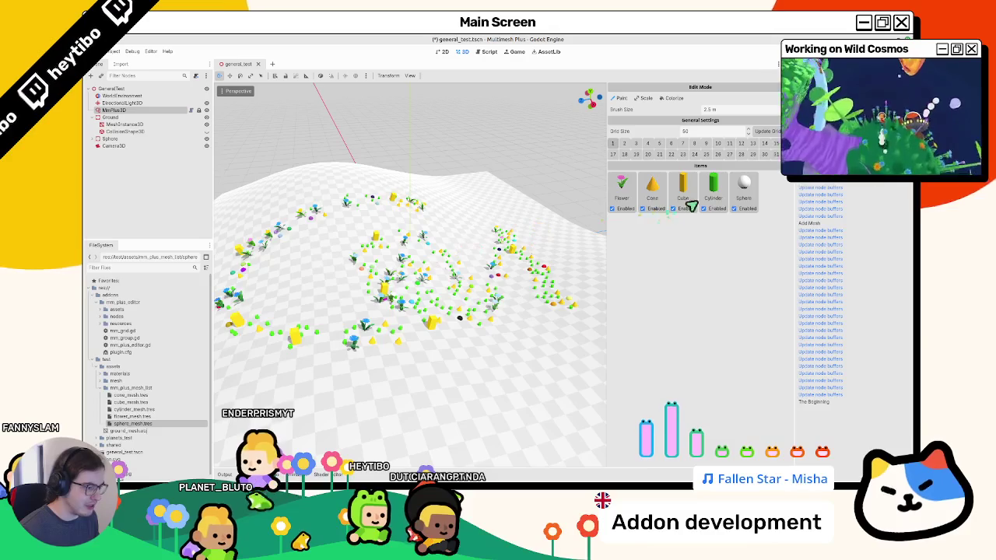
pyautogui.click(719, 189)
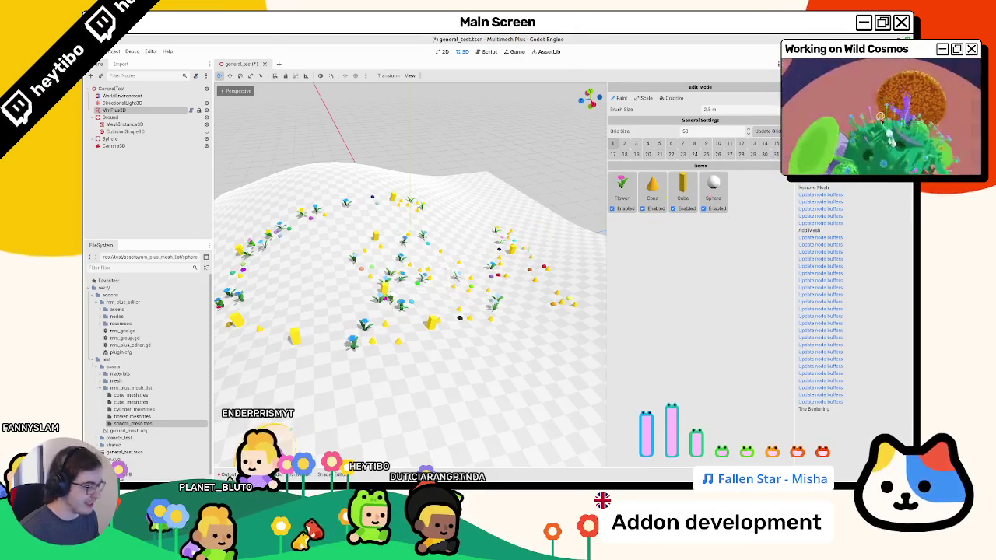
pyautogui.hotkey('ctrl', 'z')
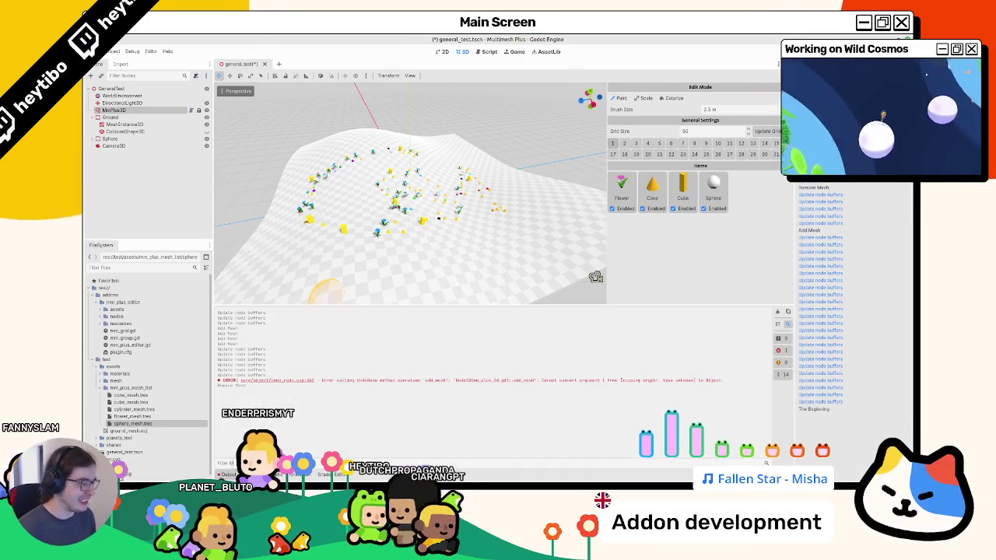
pyautogui.moveTo(571, 387); pyautogui.dragTo(612, 404)
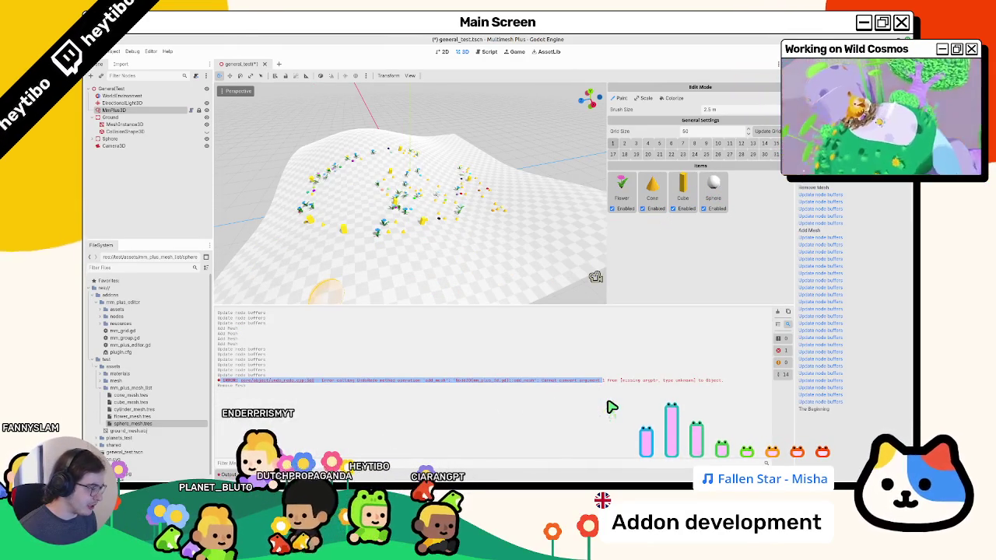
# In mm_plus_editor.gd, trace undo_plus_mesh from its line 220 definition and compare with the add_mesh error
pyautogui.hotkey('ctrl', 'F3')
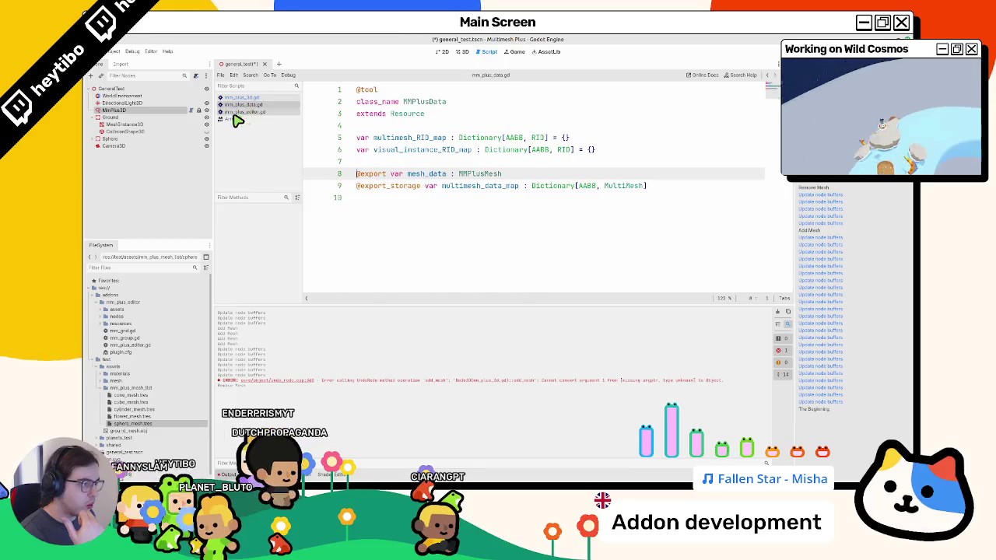
pyautogui.click(241, 111)
pyautogui.scroll(-2, 413, 223)
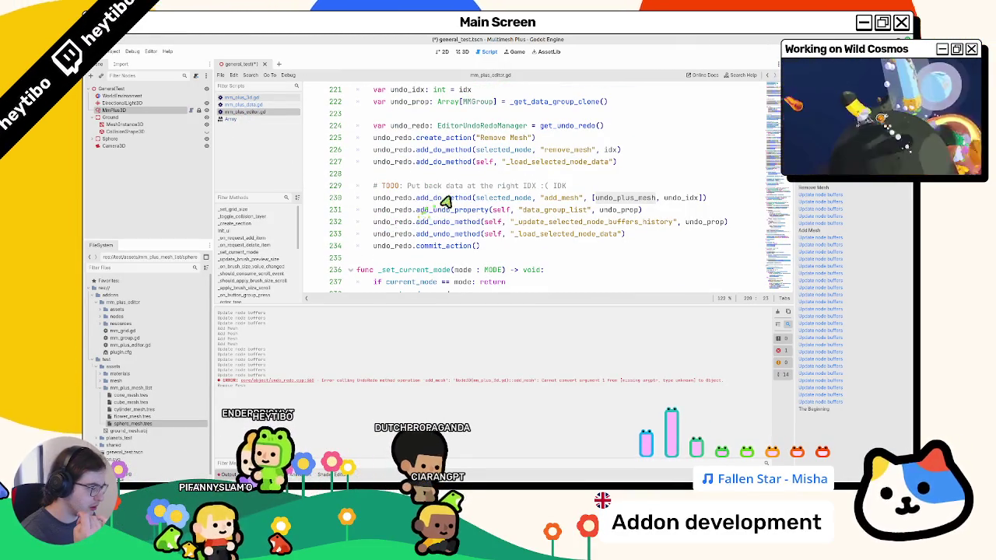
pyautogui.doubleClick(619, 198)
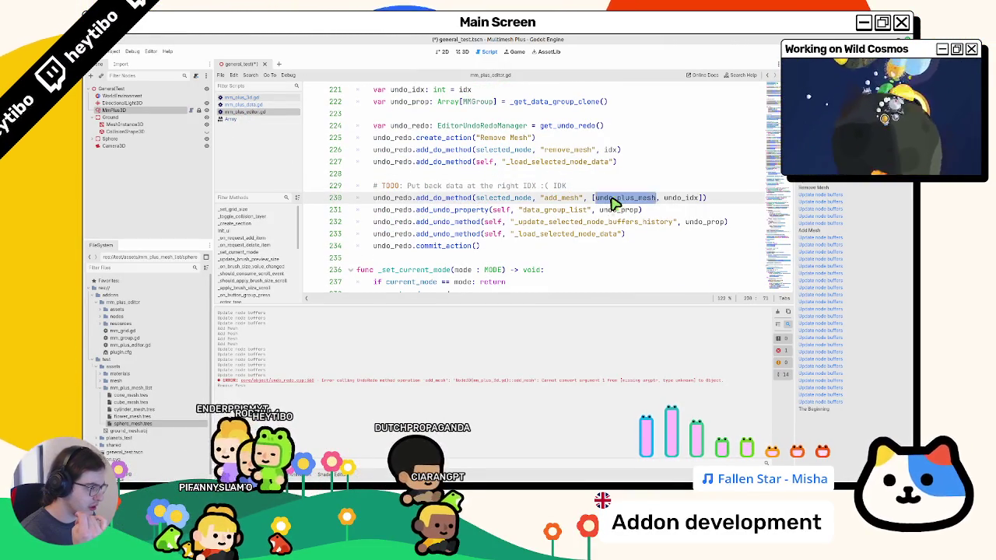
pyautogui.scroll(2, 611, 200)
pyautogui.doubleClick(429, 150)
pyautogui.scroll(-2, 516, 191)
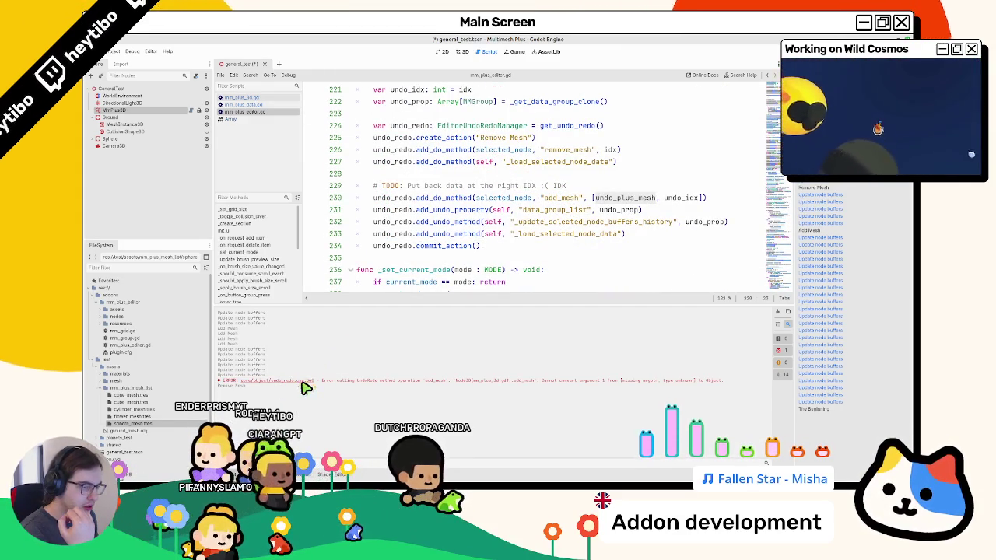
pyautogui.moveTo(309, 385)
pyautogui.mouseDown()
pyautogui.moveTo(512, 380)
pyautogui.moveTo(252, 383)
pyautogui.moveTo(451, 386)
pyautogui.mouseUp()
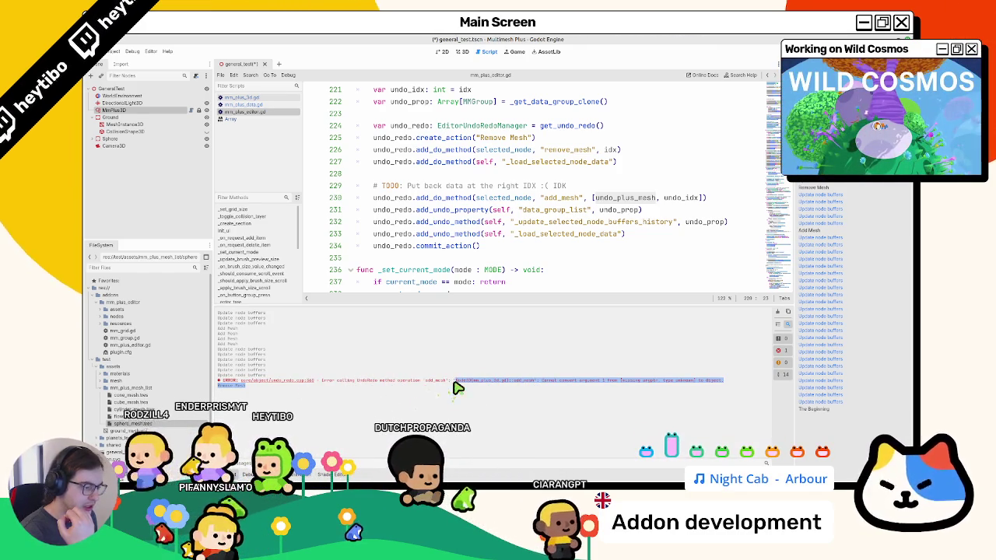
# Remove the brackets around undo_plus_mesh and undo_idx in the line 230 add_mesh call and save
pyautogui.click(557, 199)
pyautogui.scroll(5, 557, 209)
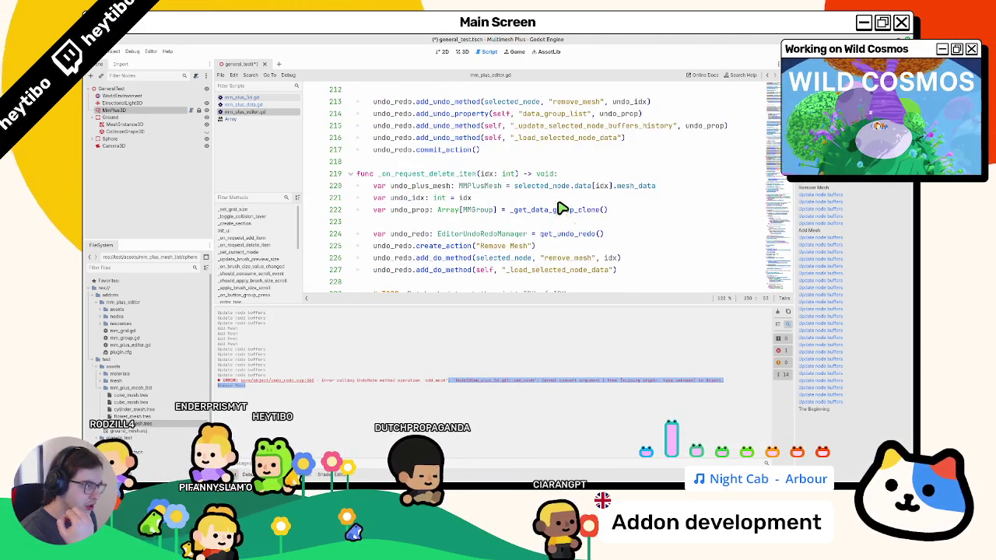
pyautogui.scroll(-3, 564, 212)
pyautogui.scroll(5, 562, 215)
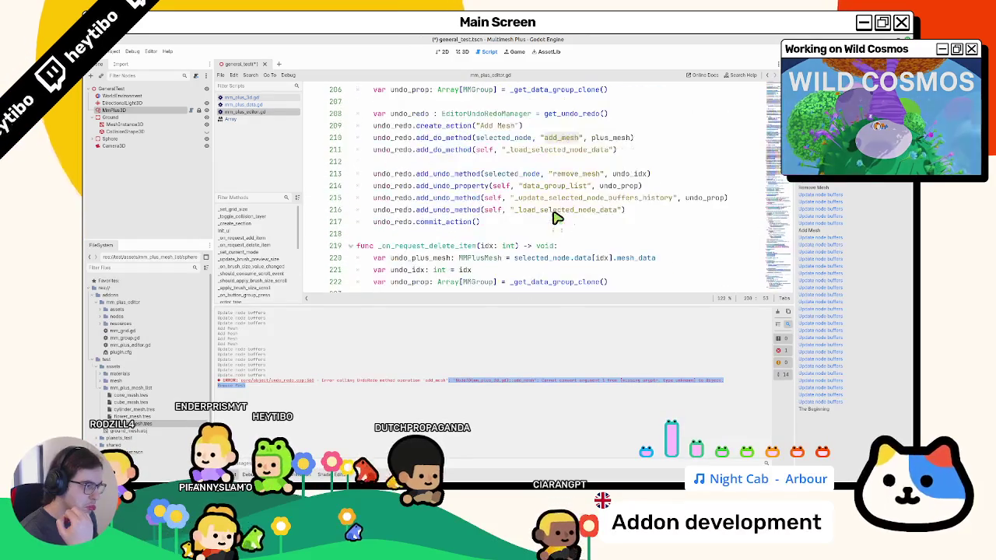
pyautogui.scroll(-4, 559, 233)
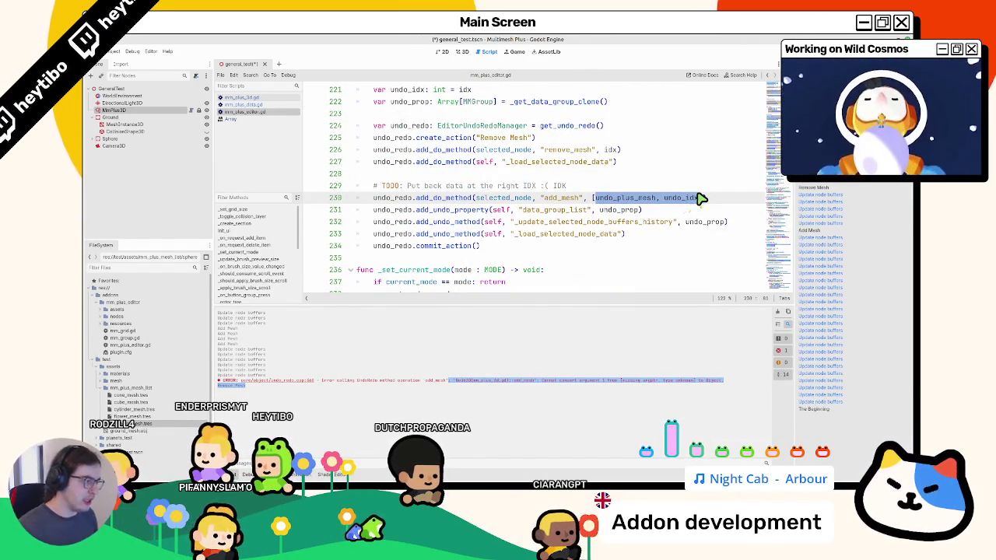
pyautogui.press('BackSpace')
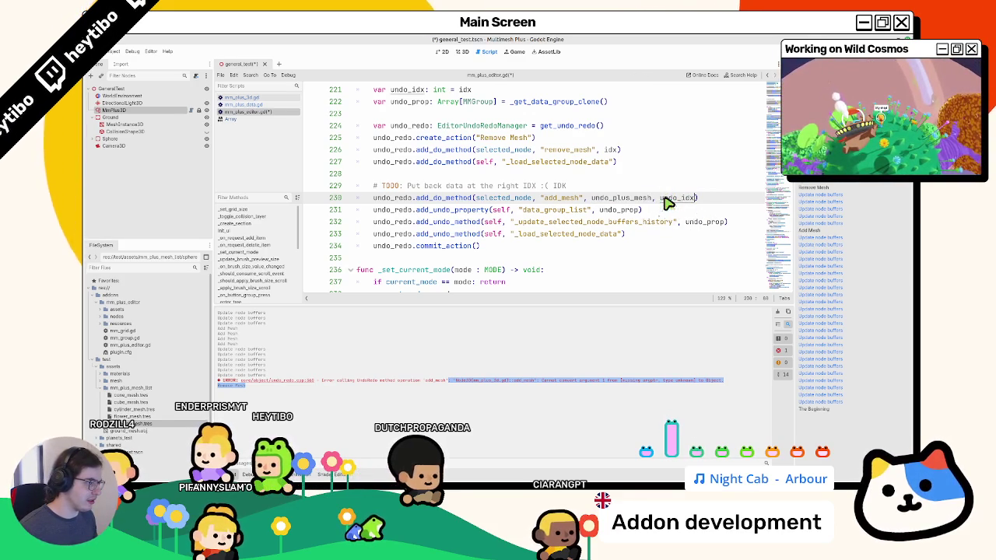
pyautogui.hotkey('ctrl', 's')
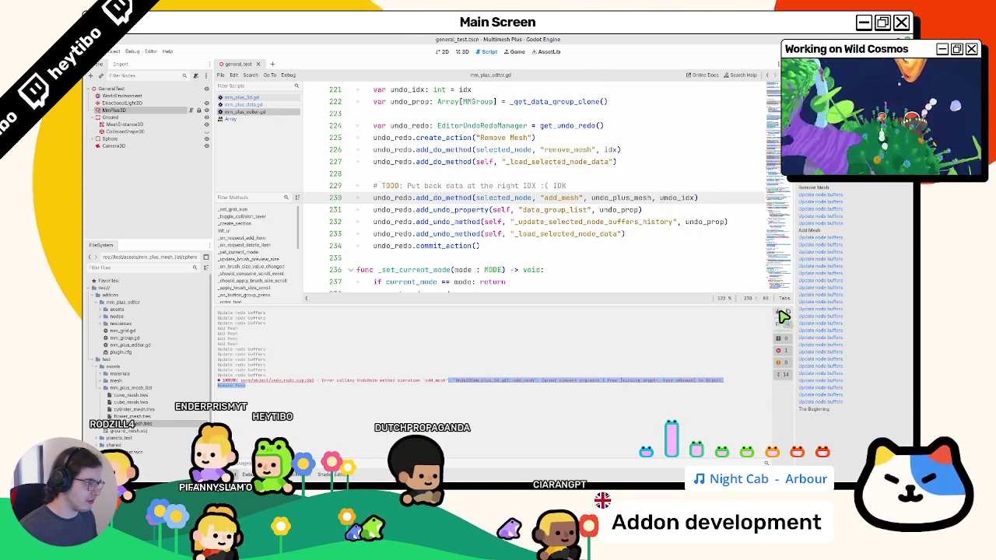
pyautogui.click(783, 314)
pyautogui.click(467, 52)
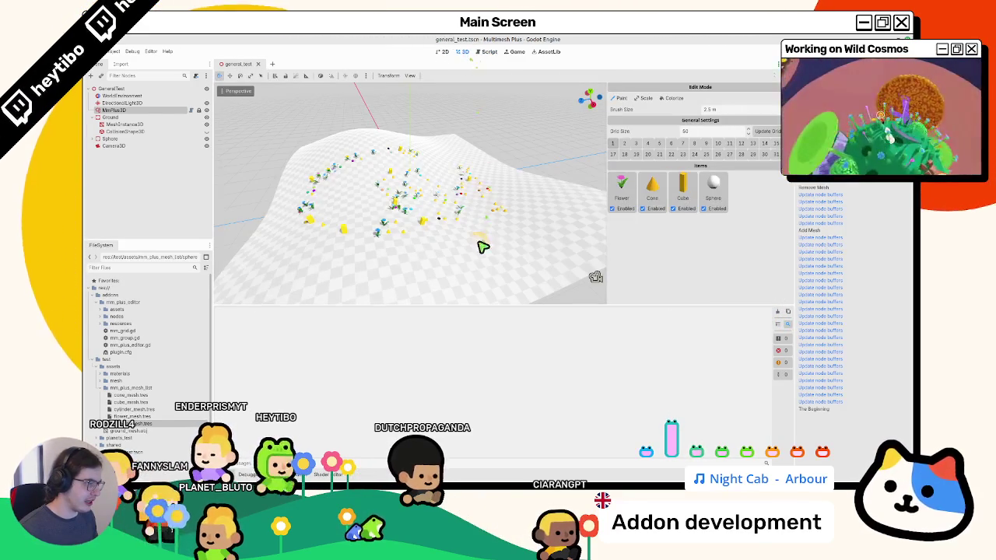
# Paint a cluster of flowers and cones onto the terrain
pyautogui.click(483, 233)
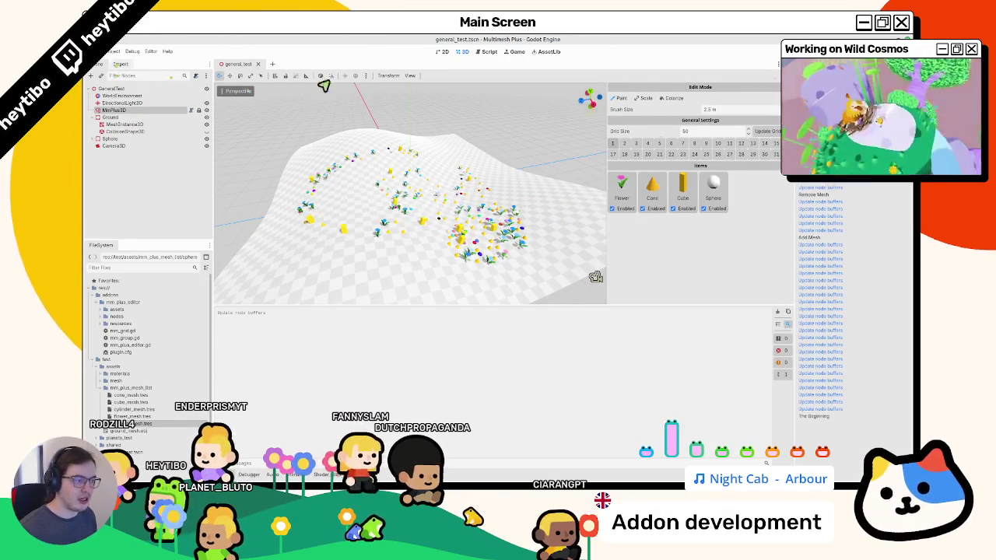
pyautogui.moveTo(405, 231)
pyautogui.mouseDown()
pyautogui.moveTo(439, 205)
pyautogui.moveTo(414, 236)
pyautogui.mouseUp()
pyautogui.scroll(-5, 442, 229)
pyautogui.scroll(5, 425, 223)
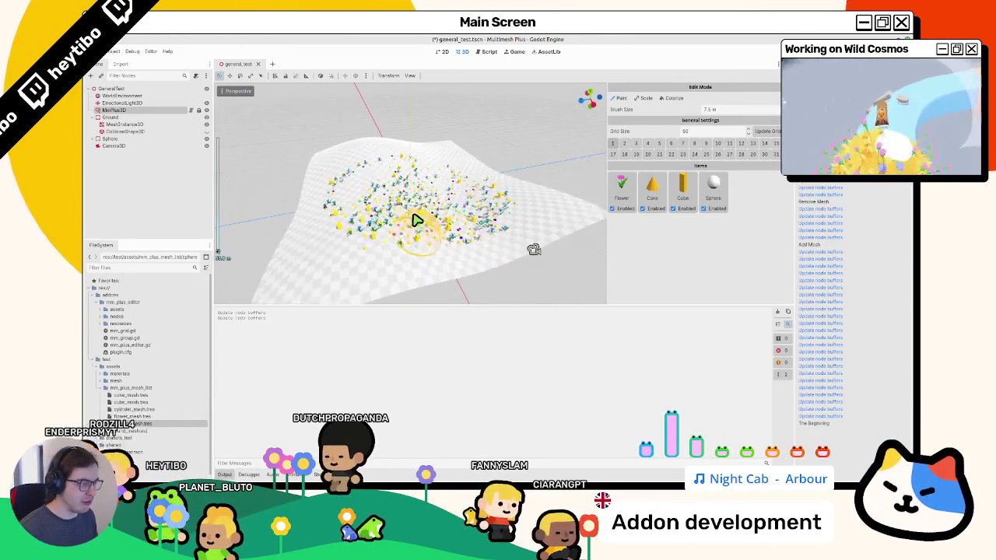
pyautogui.scroll(6, 420, 226)
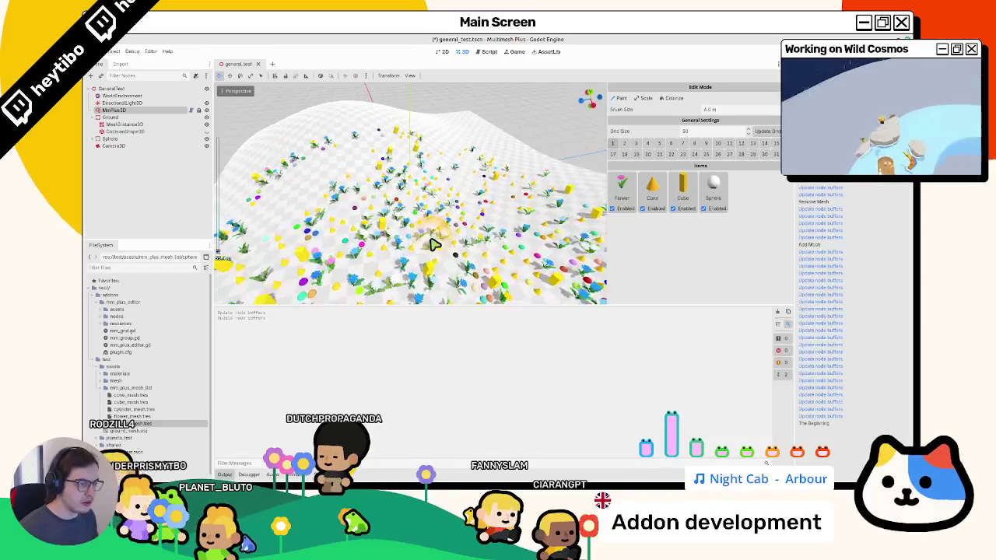
# Remove the Cone item, then toggle undo and redo of the removal several times
pyautogui.click(659, 197)
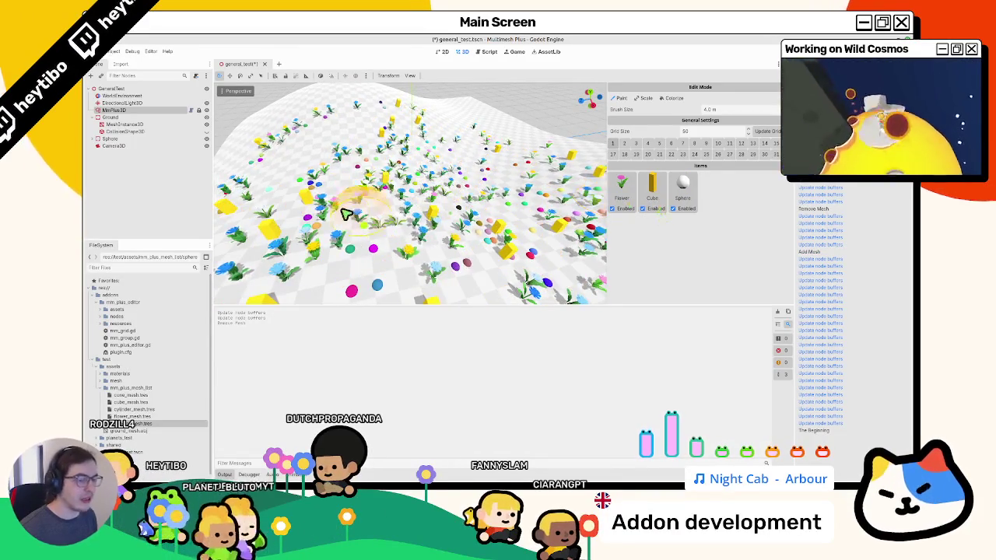
pyautogui.scroll(-5, 348, 215)
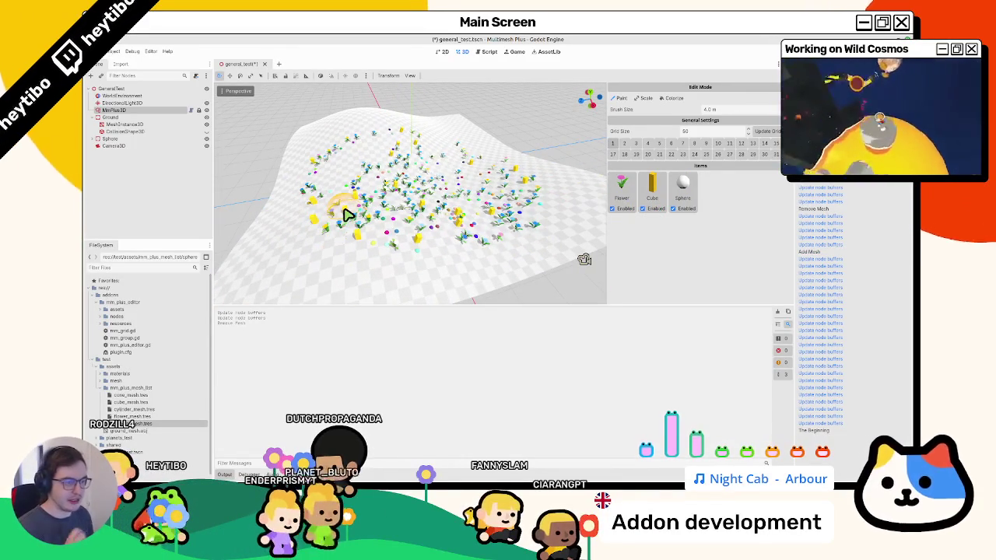
pyautogui.hotkey('ctrl', 'z')
pyautogui.hotkey('ctrl', 'shift', 'z')
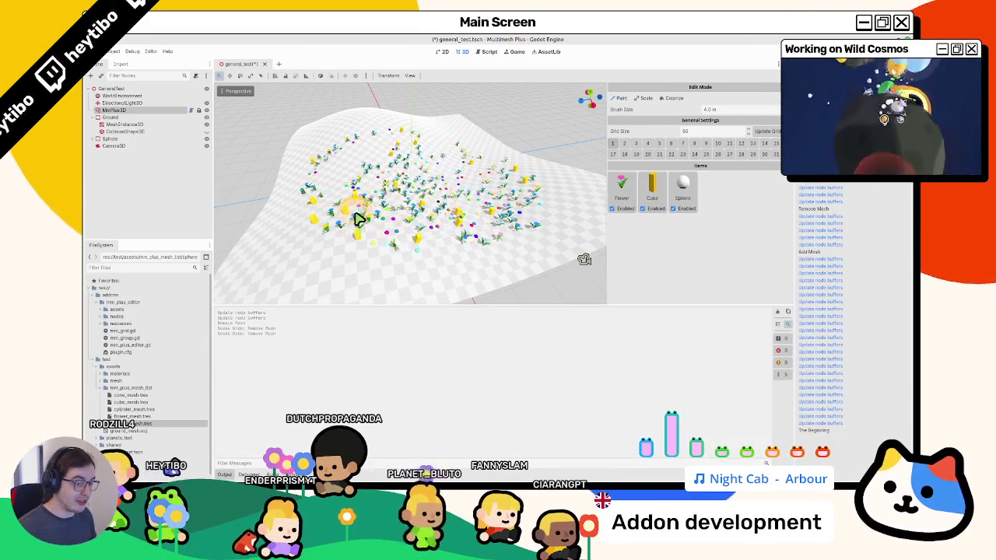
pyautogui.hotkey('ctrl', 'z')
pyautogui.hotkey('ctrl', 'shift', 'z')
pyautogui.hotkey('ctrl', 'z')
pyautogui.hotkey('ctrl', 'shift', 'z')
pyautogui.hotkey('ctrl', 'z')
pyautogui.hotkey('ctrl', 'shift', 'z')
# Paint more yellow flowers on the plane, clear the output errors, and save the scene
pyautogui.moveTo(371, 236)
pyautogui.mouseDown()
pyautogui.moveTo(389, 243)
pyautogui.moveTo(410, 218)
pyautogui.mouseUp()
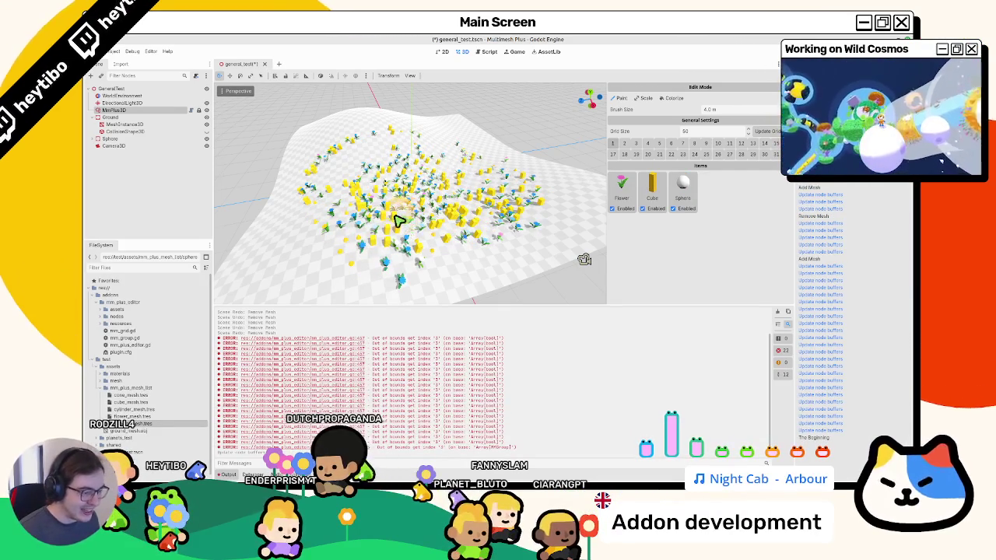
pyautogui.moveTo(372, 260); pyautogui.dragTo(437, 275)
pyautogui.click(778, 314)
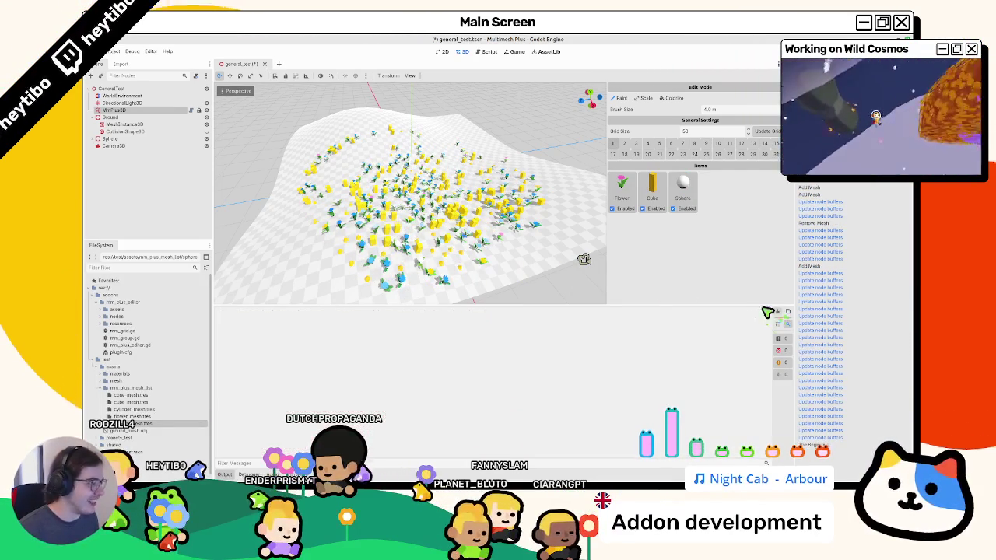
pyautogui.hotkey('ctrl', 's')
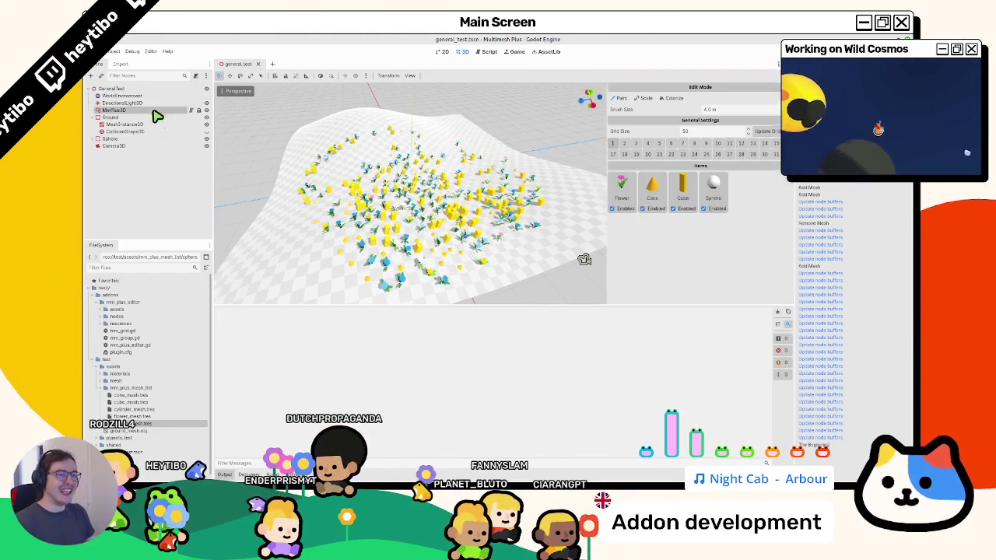
pyautogui.click(117, 53)
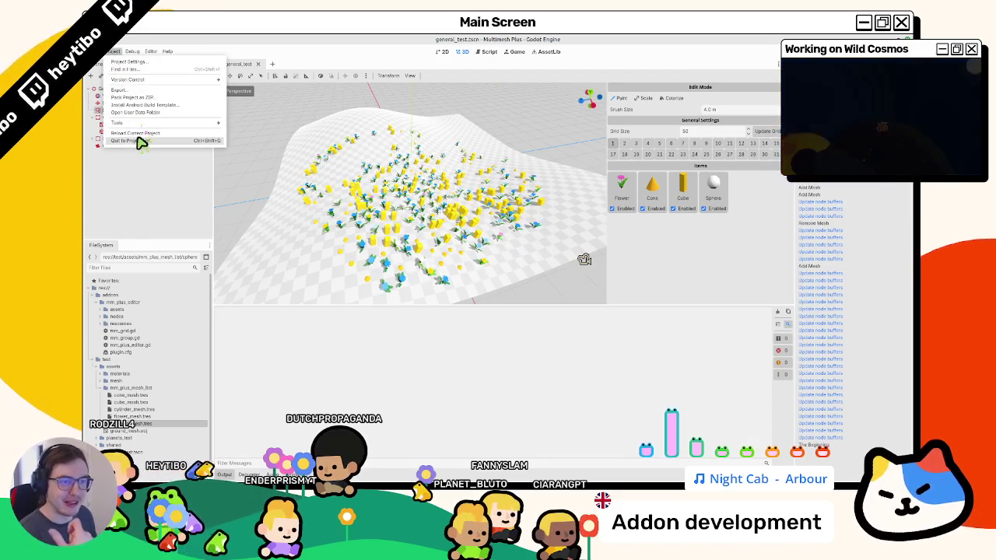
# Reload the current project and orbit around the flower field
pyautogui.click(139, 141)
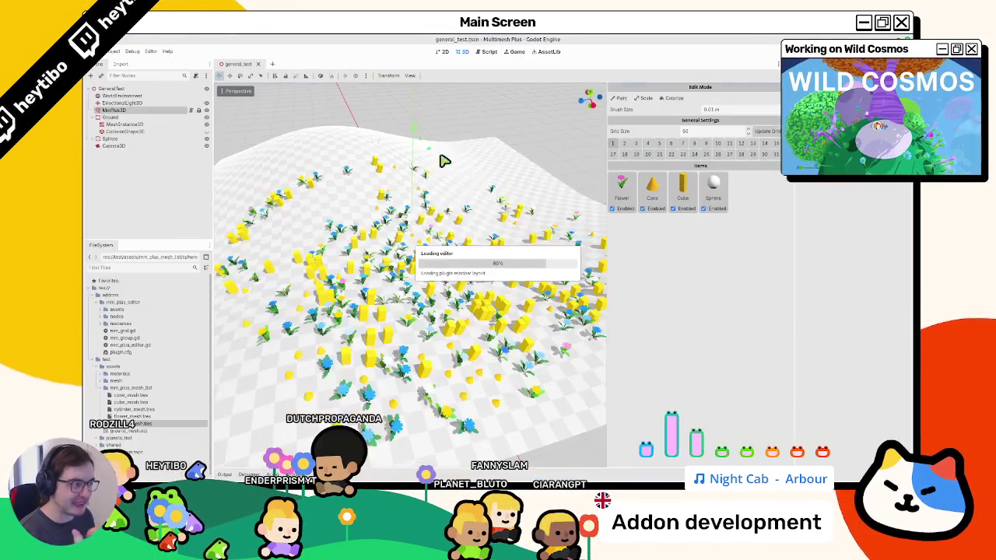
pyautogui.scroll(5, 401, 218)
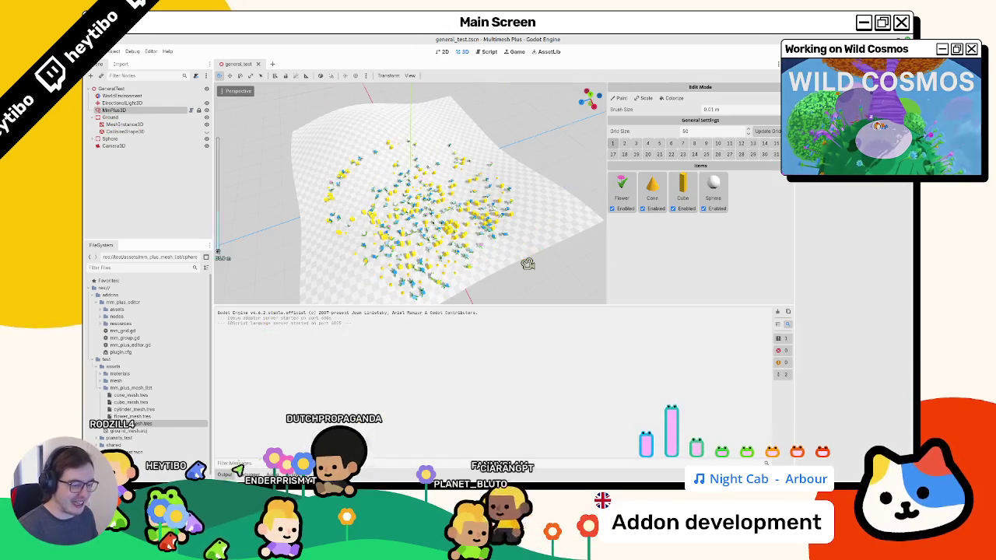
pyautogui.scroll(5, 423, 222)
pyautogui.scroll(-5, 403, 290)
pyautogui.moveTo(445, 238)
pyautogui.mouseDown()
pyautogui.moveTo(438, 271)
pyautogui.moveTo(434, 242)
pyautogui.moveTo(475, 284)
pyautogui.moveTo(442, 291)
pyautogui.moveTo(407, 207)
pyautogui.moveTo(394, 251)
pyautogui.mouseUp()
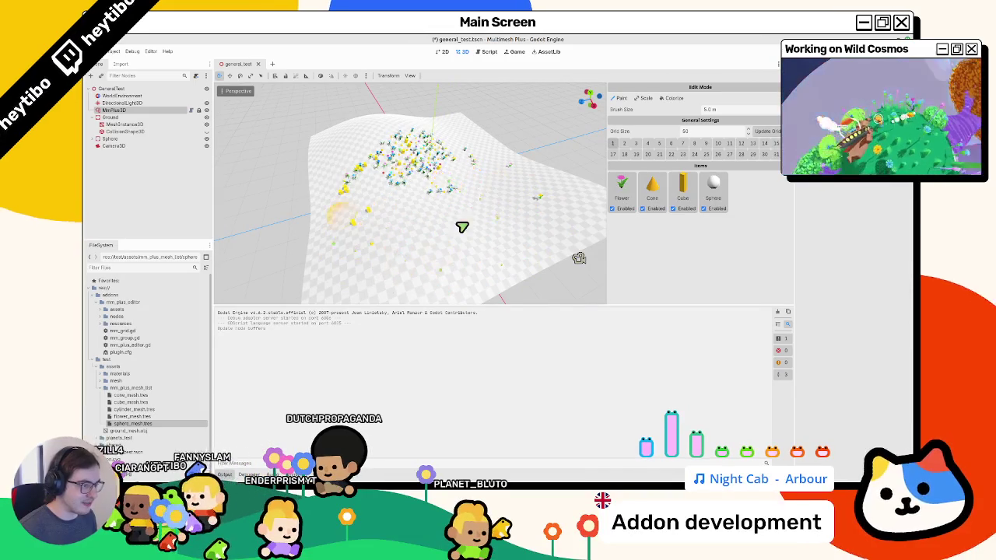
# Erase flowers across the middle and bottom of the scatter, then fill out the lower-right cluster
pyautogui.moveTo(434, 188)
pyautogui.mouseDown()
pyautogui.moveTo(443, 192)
pyautogui.moveTo(343, 236)
pyautogui.mouseUp()
pyautogui.moveTo(451, 157)
pyautogui.mouseDown()
pyautogui.moveTo(511, 173)
pyautogui.moveTo(458, 180)
pyautogui.mouseUp()
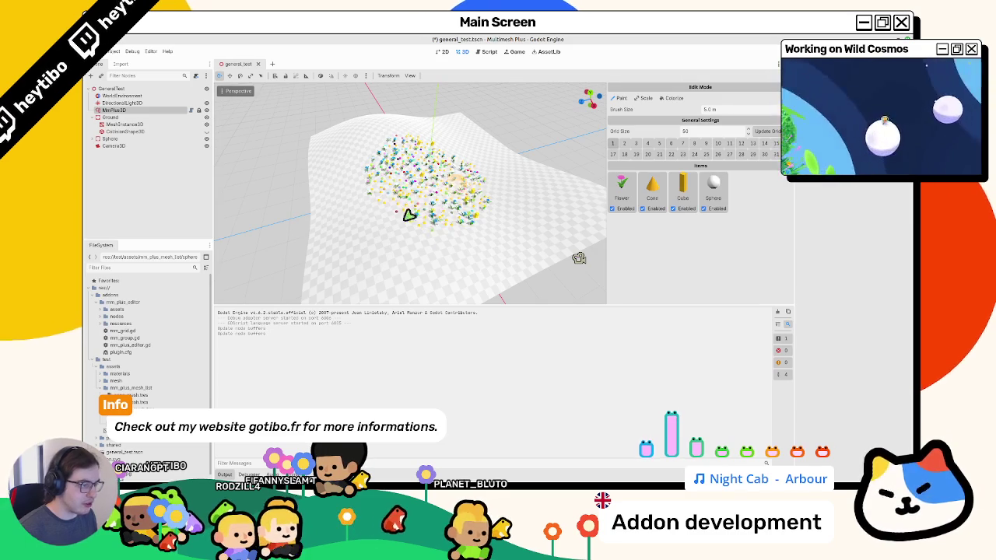
pyautogui.scroll(3, 451, 229)
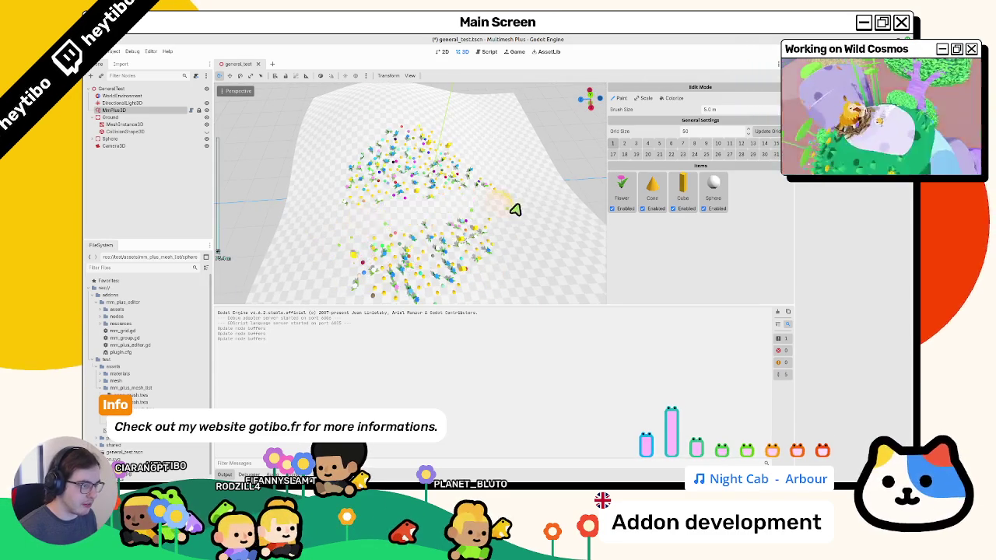
pyautogui.moveTo(329, 260)
pyautogui.mouseDown()
pyautogui.moveTo(369, 215)
pyautogui.moveTo(477, 156)
pyautogui.mouseUp()
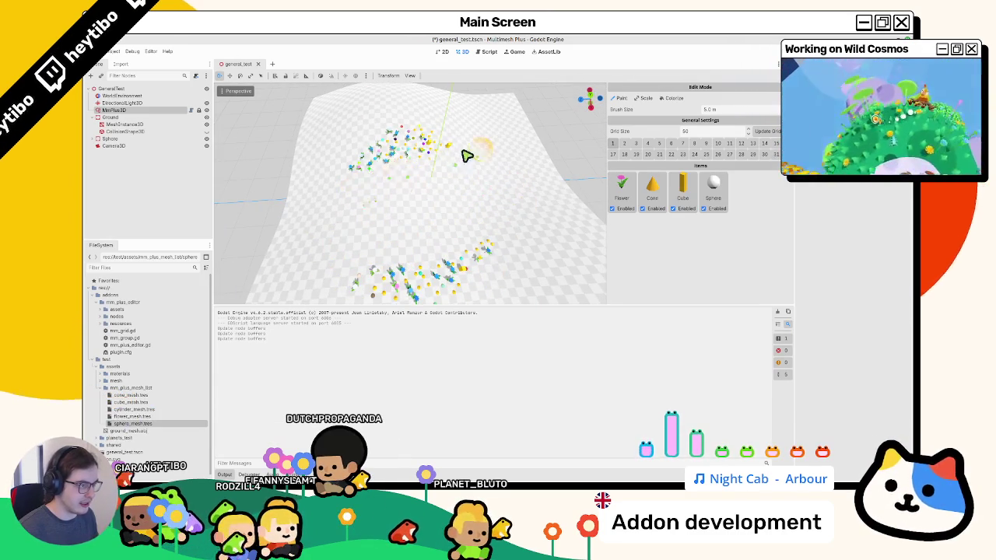
pyautogui.moveTo(476, 271)
pyautogui.mouseDown()
pyautogui.moveTo(423, 251)
pyautogui.moveTo(433, 244)
pyautogui.moveTo(429, 200)
pyautogui.moveTo(410, 230)
pyautogui.mouseUp()
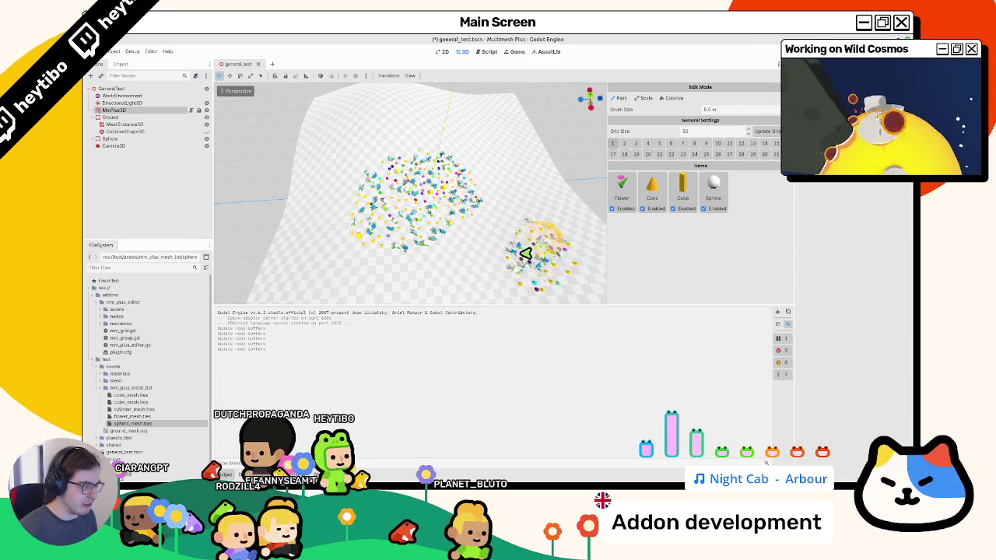
pyautogui.moveTo(535, 247); pyautogui.dragTo(551, 237)
pyautogui.moveTo(577, 281)
pyautogui.mouseDown()
pyautogui.moveTo(516, 253)
pyautogui.moveTo(562, 240)
pyautogui.moveTo(443, 257)
pyautogui.moveTo(433, 246)
pyautogui.moveTo(345, 256)
pyautogui.moveTo(428, 267)
pyautogui.moveTo(411, 257)
pyautogui.mouseUp()
# Delete the Cone mesh from the Items list, paint test items, and clear the output log
pyautogui.scroll(-3, 411, 257)
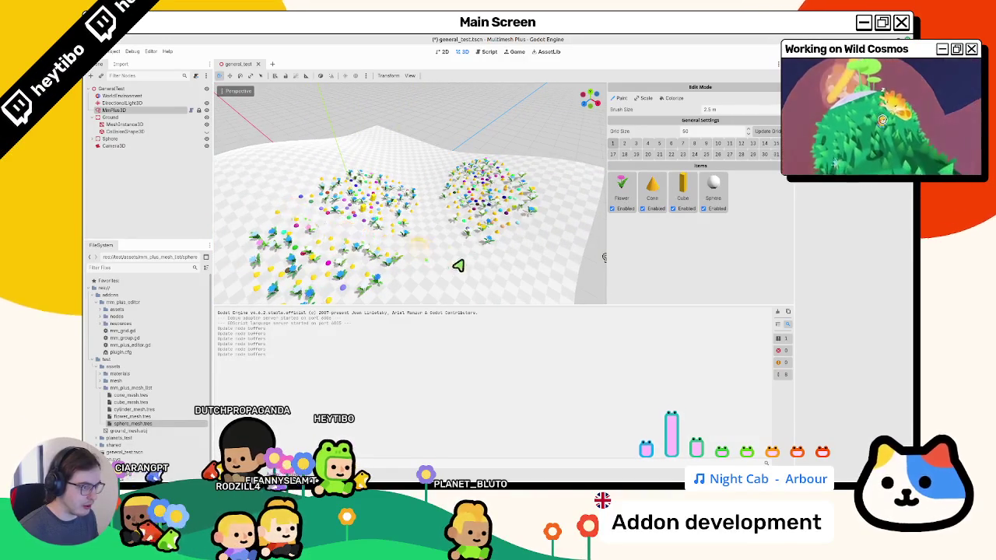
pyautogui.scroll(1, 440, 260)
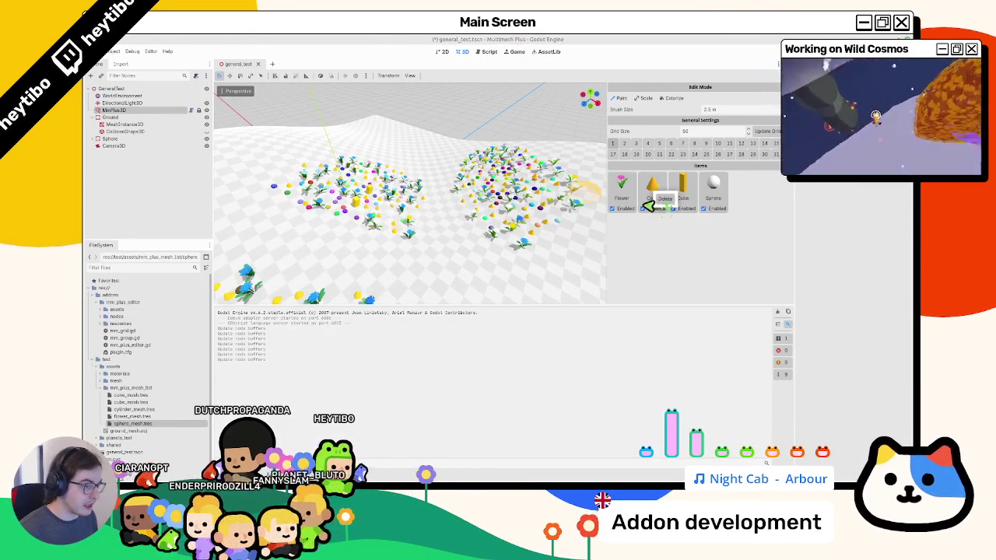
pyautogui.rightClick(658, 196)
pyautogui.moveTo(412, 243)
pyautogui.mouseDown()
pyautogui.moveTo(438, 275)
pyautogui.moveTo(518, 277)
pyautogui.moveTo(540, 262)
pyautogui.mouseUp()
pyautogui.click(779, 313)
pyautogui.click(778, 314)
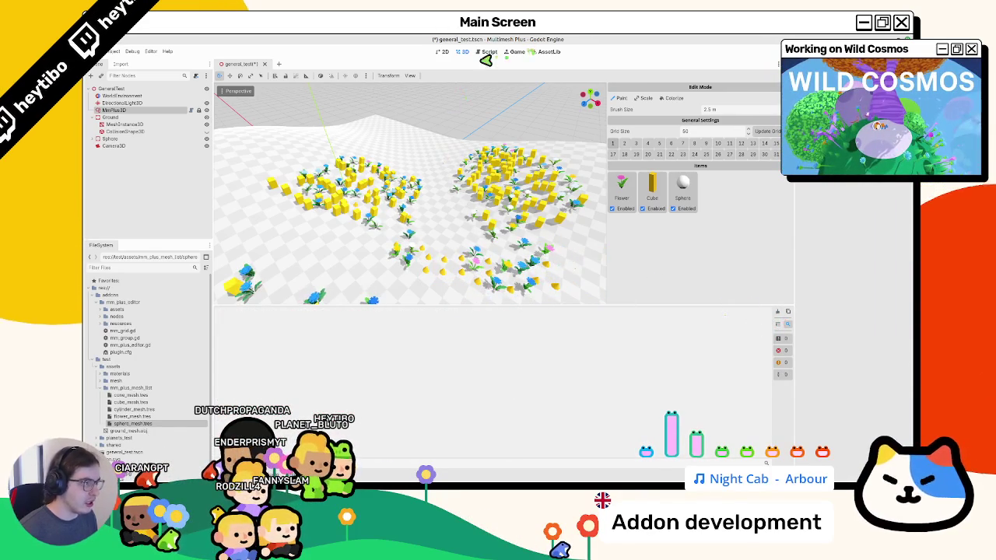
pyautogui.click(487, 53)
# Replace add_do_method with add_undo_method in the add_mesh call on line 230
pyautogui.click(480, 174)
pyautogui.scroll(3, 483, 179)
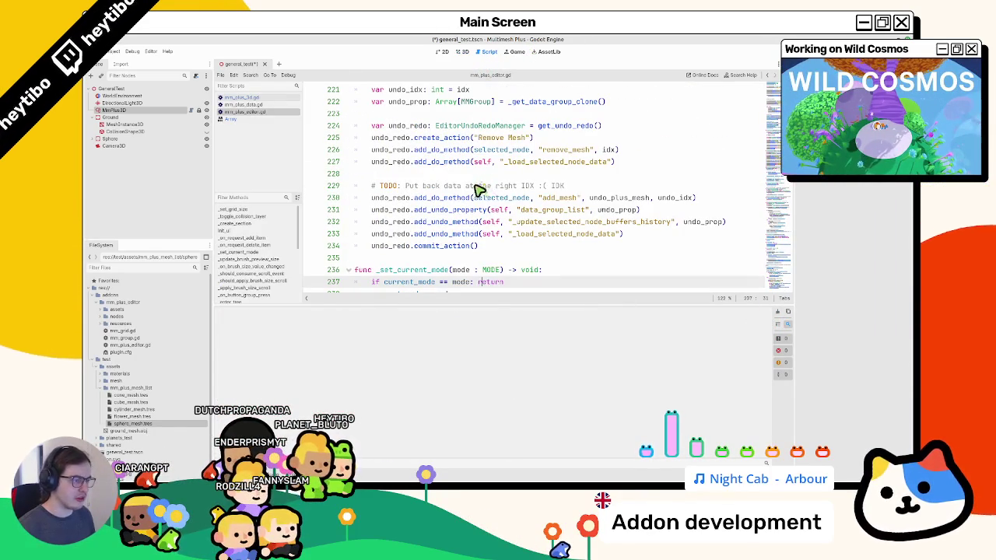
pyautogui.scroll(-3, 470, 199)
pyautogui.click(495, 210)
pyautogui.scroll(3, 495, 210)
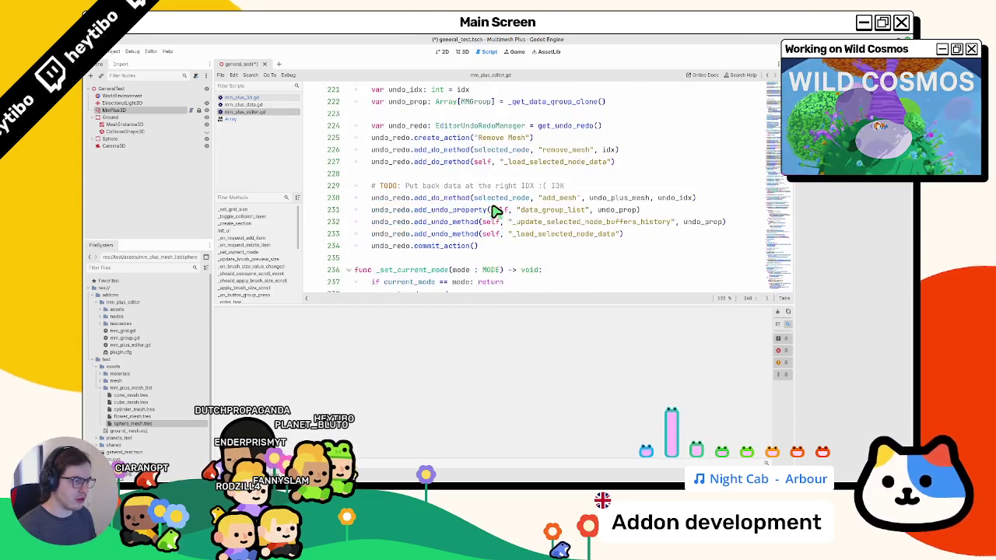
pyautogui.doubleClick(443, 199)
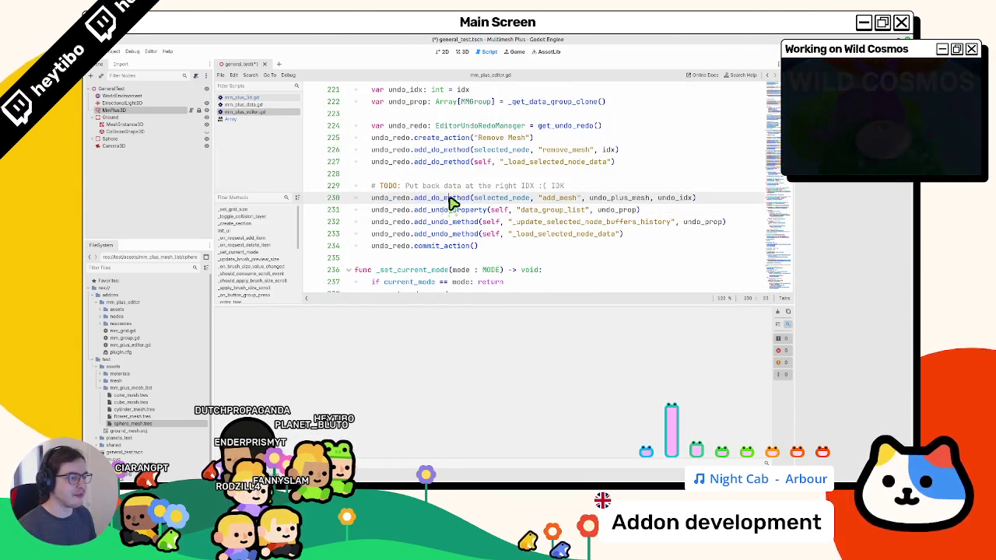
pyautogui.write('add_undo')
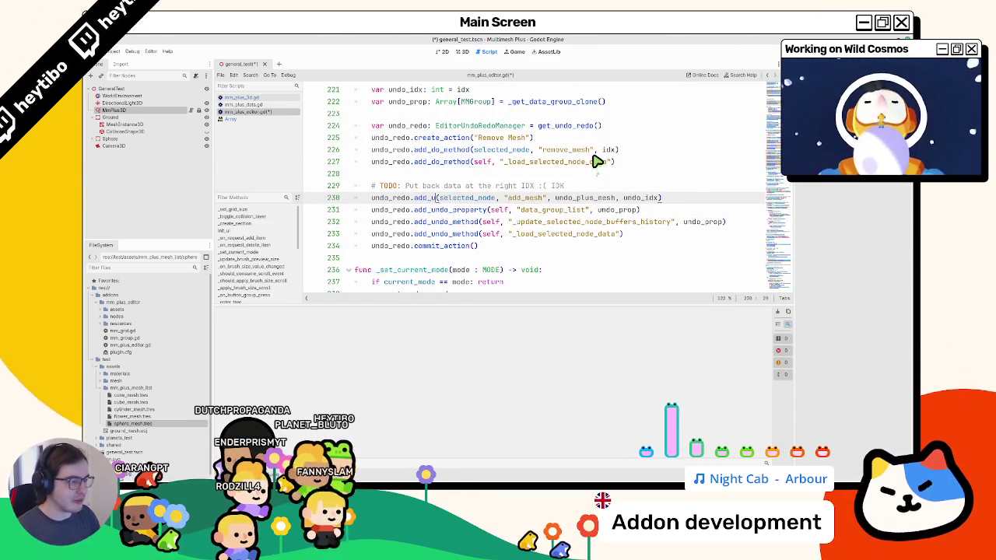
pyautogui.press('Return')
# Delete the TODO comment line above the add_mesh call and return to the 3D scene
pyautogui.click(545, 174)
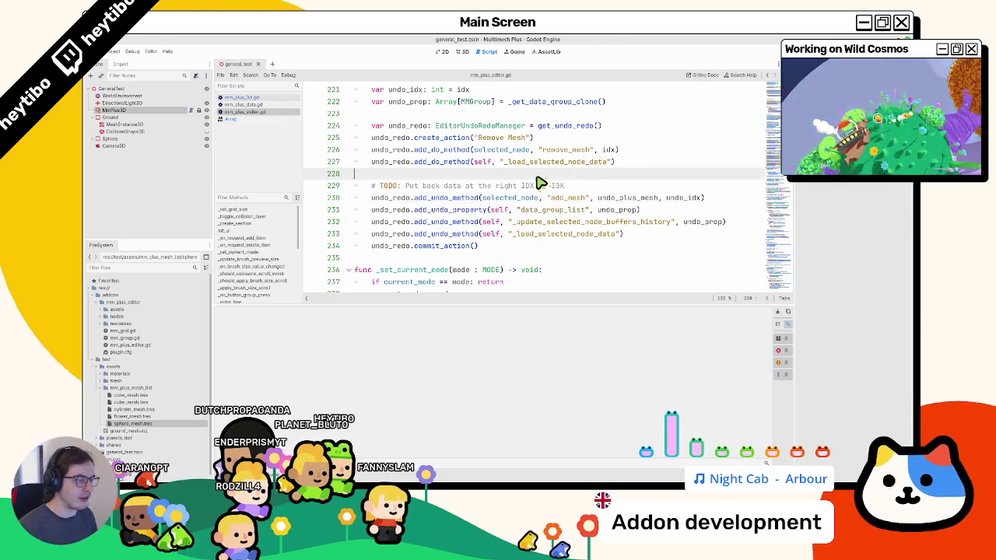
pyautogui.doubleClick(536, 198)
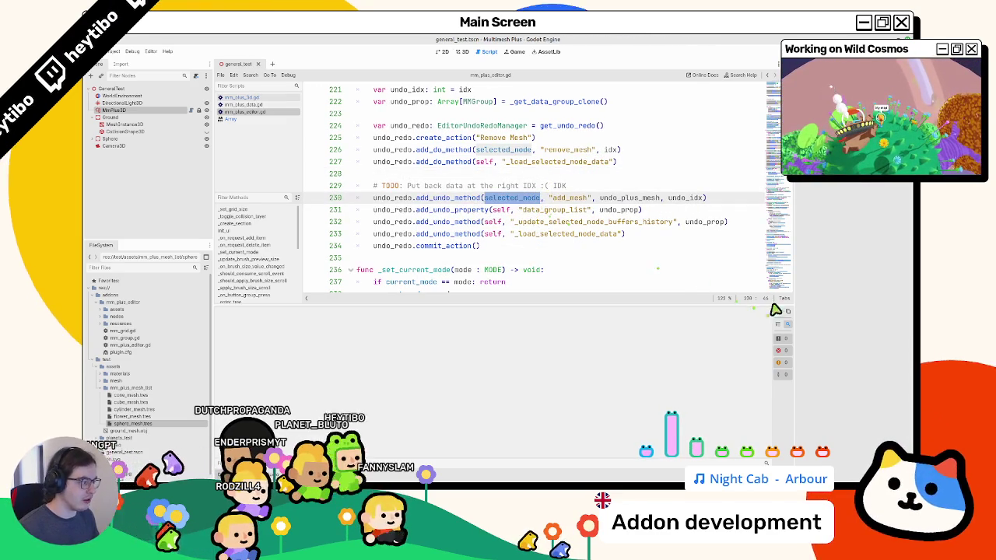
pyautogui.tripleClick(493, 189)
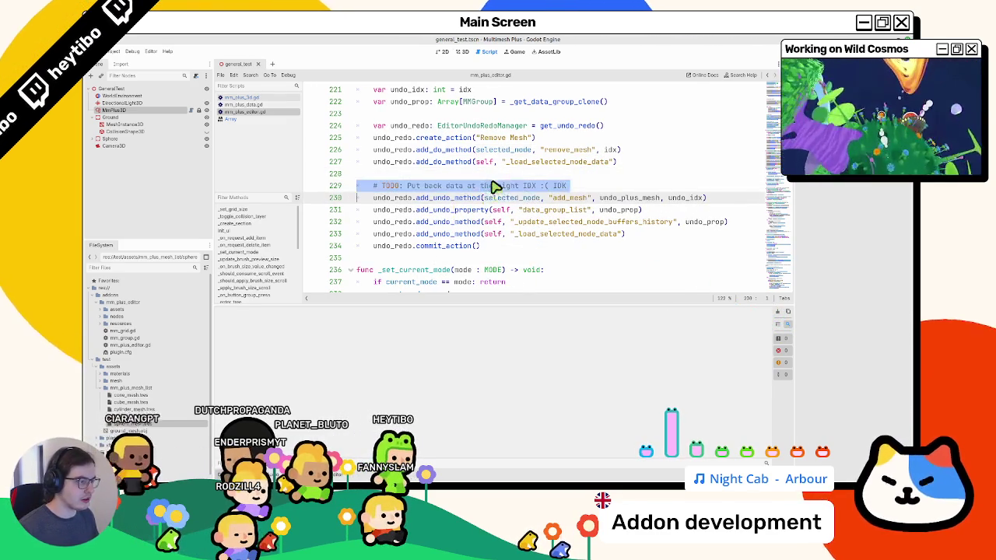
pyautogui.press('BackSpace')
pyautogui.click(461, 51)
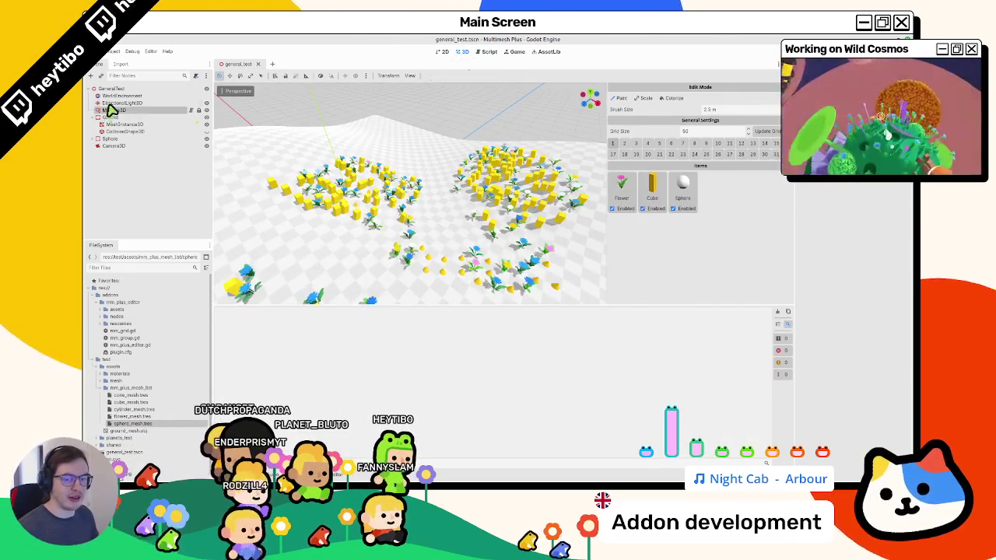
# With MmPlus3D selected, erase all painted items using a large brush
pyautogui.click(121, 103)
pyautogui.click(113, 110)
pyautogui.scroll(-5, 412, 195)
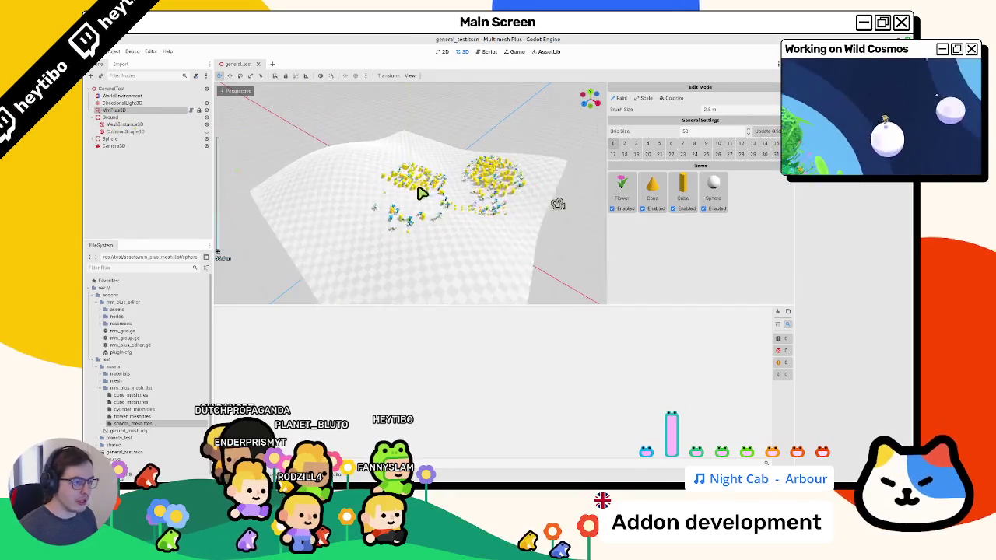
pyautogui.scroll(4, 381, 222)
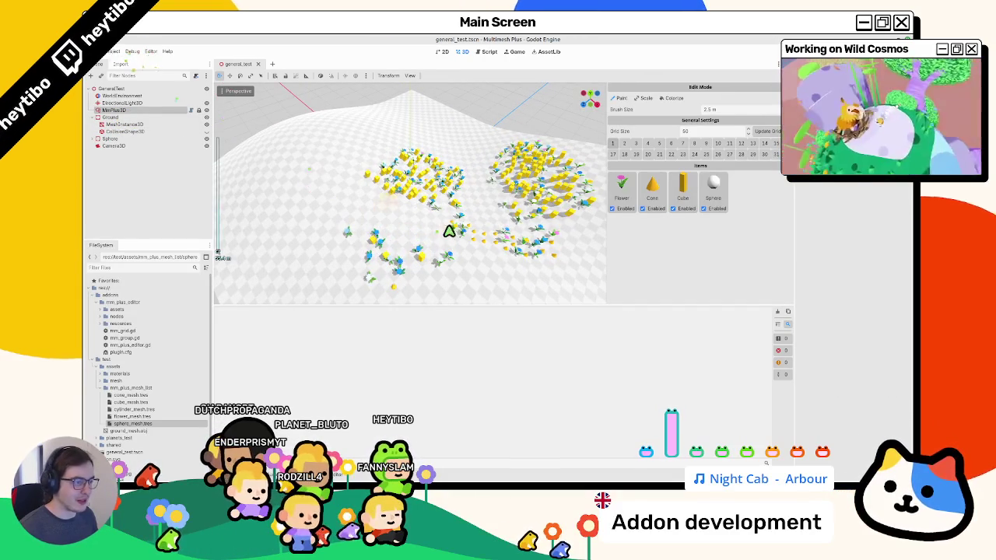
pyautogui.scroll(10, 436, 218)
pyautogui.moveTo(407, 189); pyautogui.dragTo(567, 203)
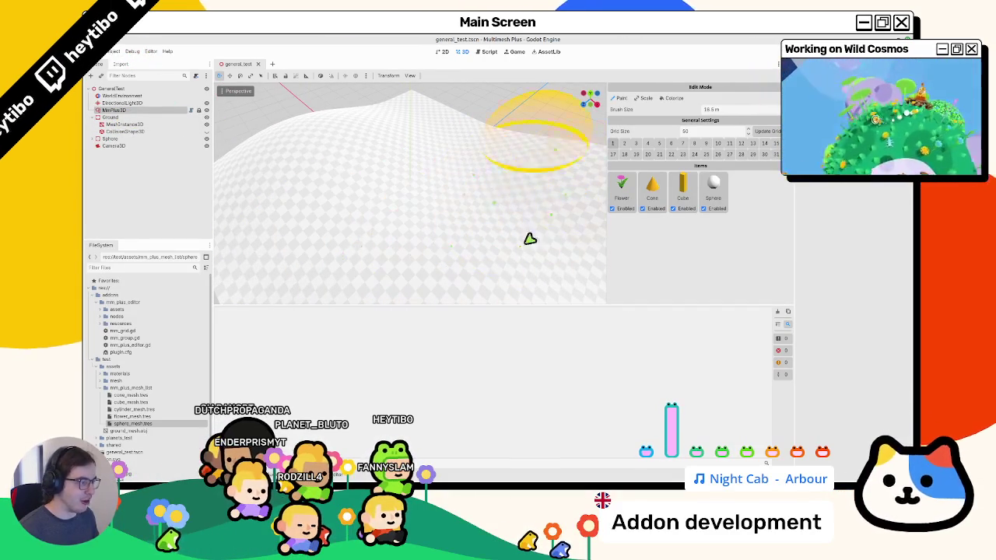
# Delete the Cube, Sphere, Cone and Flower meshes from the Items list
pyautogui.rightClick(690, 204)
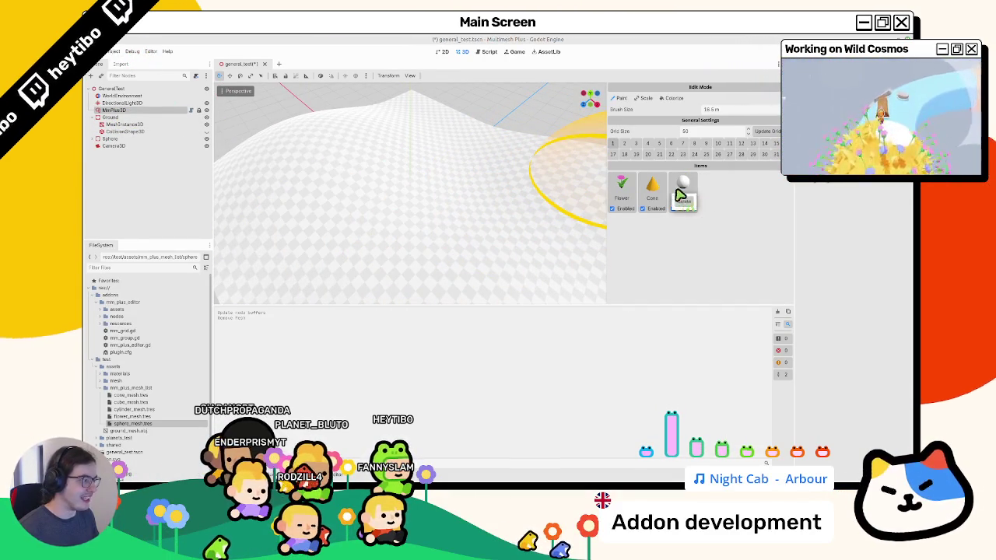
pyautogui.rightClick(683, 195)
pyautogui.rightClick(652, 196)
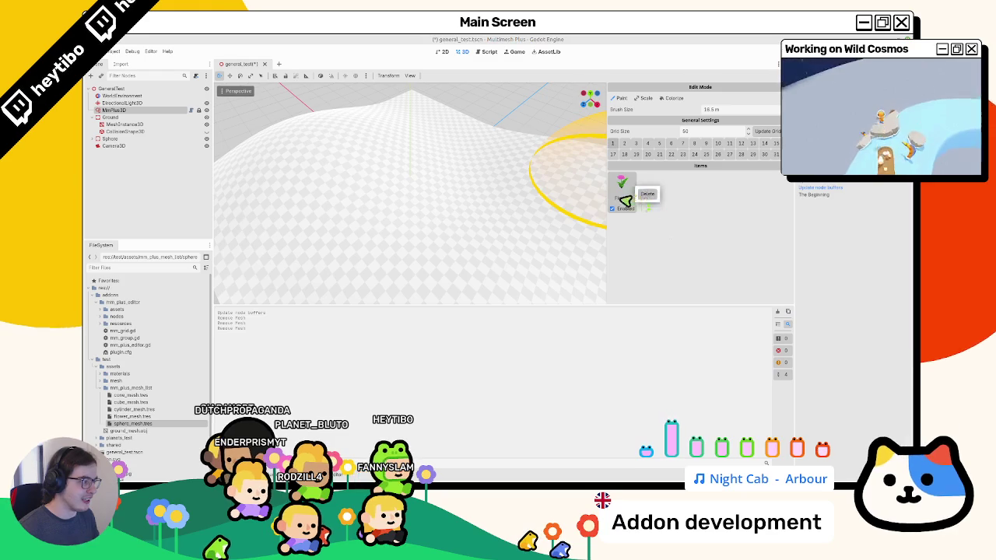
pyautogui.click(647, 195)
# Save the scene and reload the current project
pyautogui.hotkey('ctrl', 's')
pyautogui.click(115, 51)
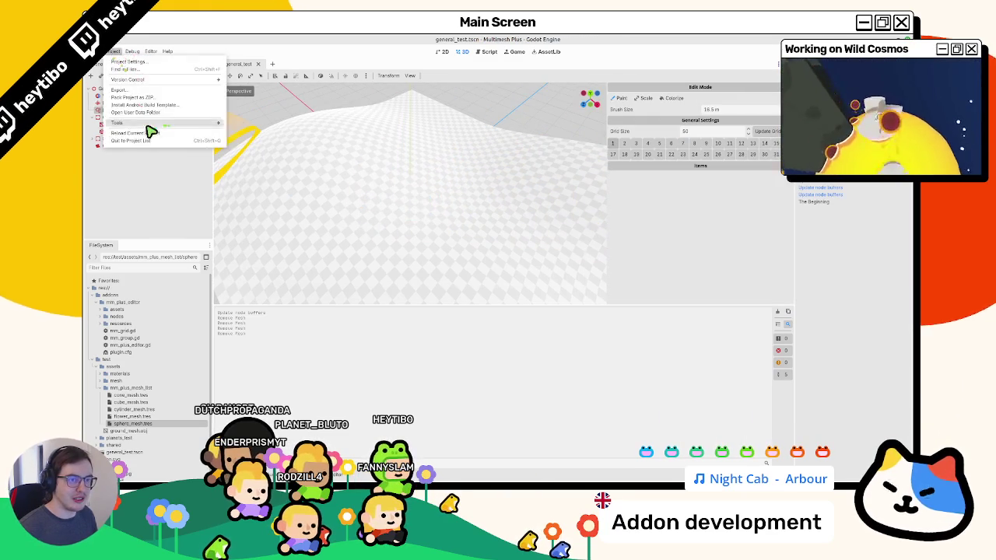
pyautogui.click(143, 133)
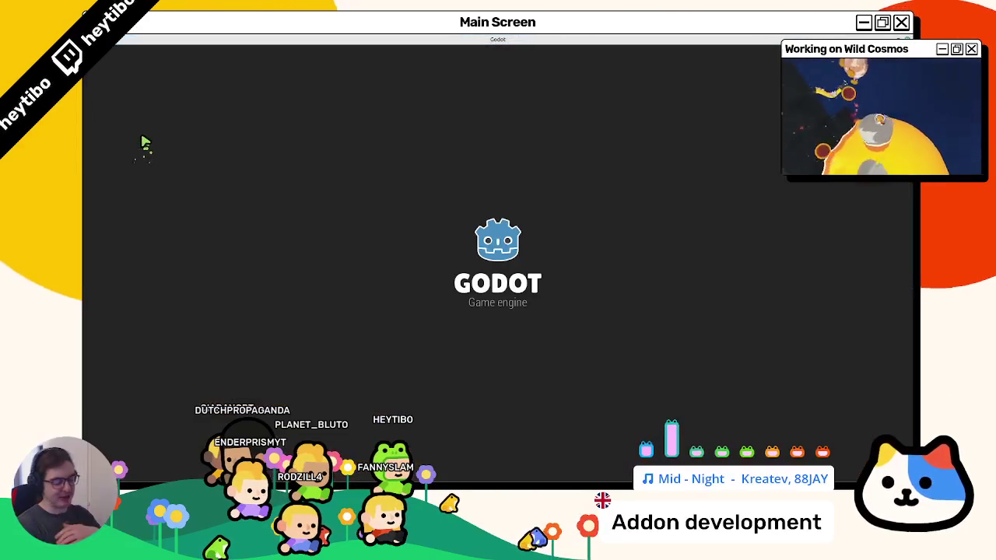
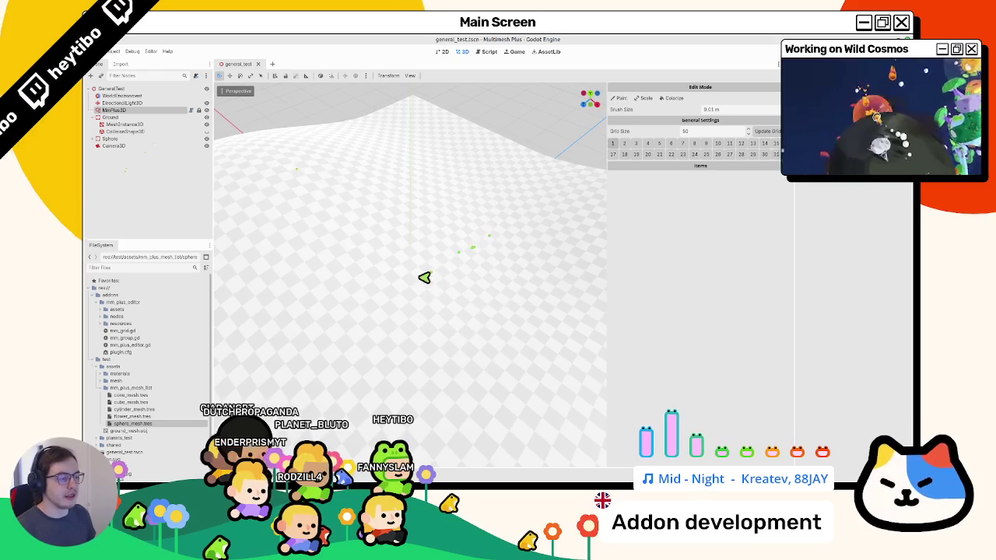
# Select the MMPlus3D node, enable painting with a 1.0 m brush, and toggle the Output panel
pyautogui.click(122, 102)
pyautogui.click(122, 109)
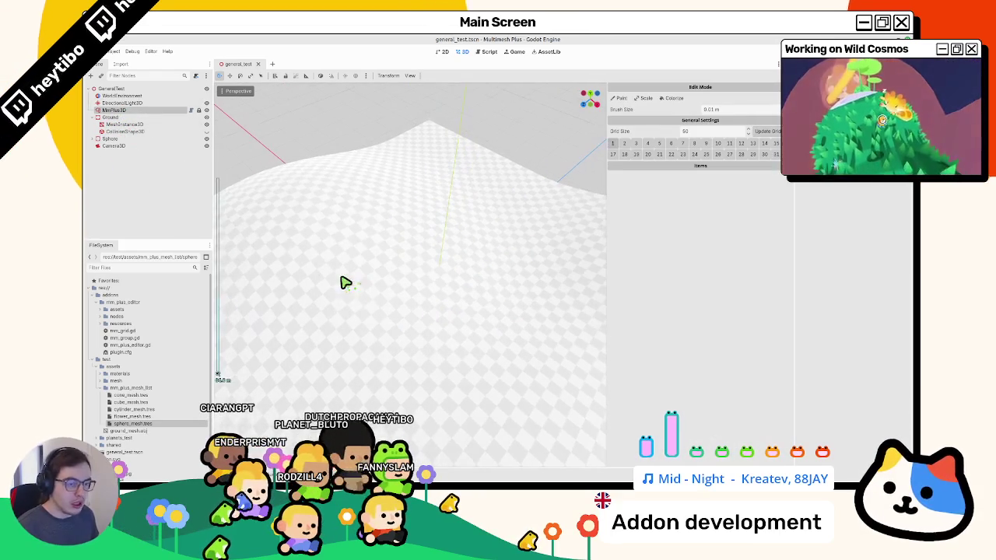
pyautogui.click(617, 95)
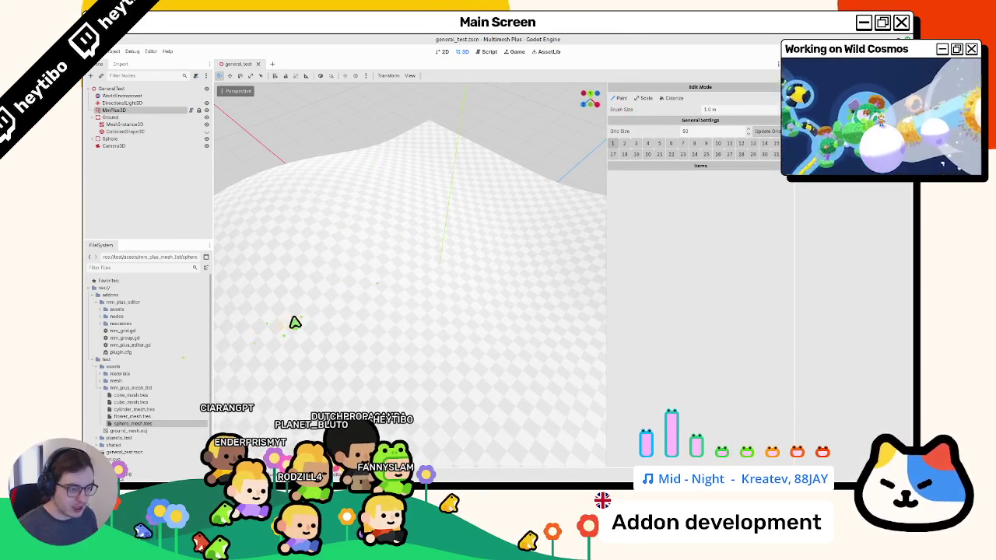
pyautogui.moveTo(334, 467); pyautogui.dragTo(334, 307)
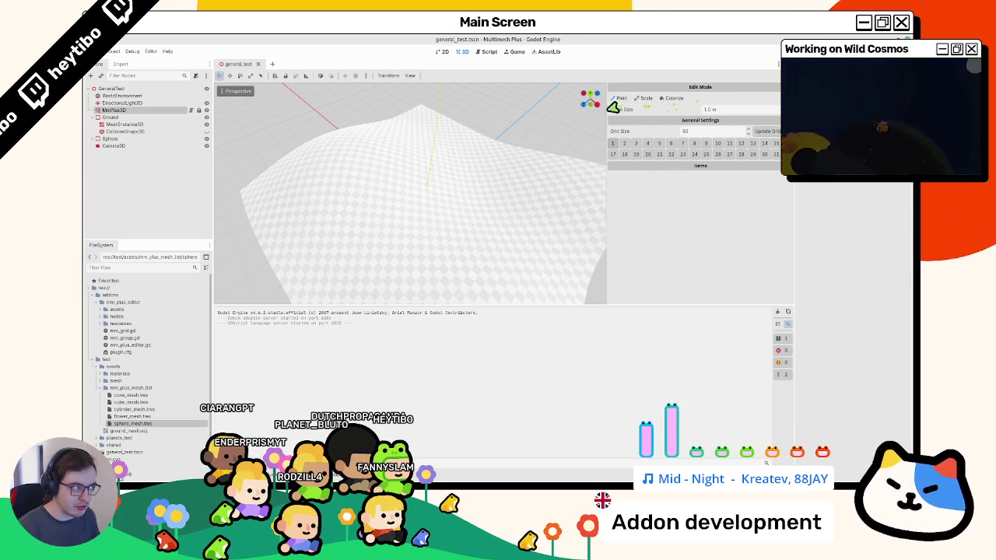
pyautogui.hotkey('ctrl', 'j')
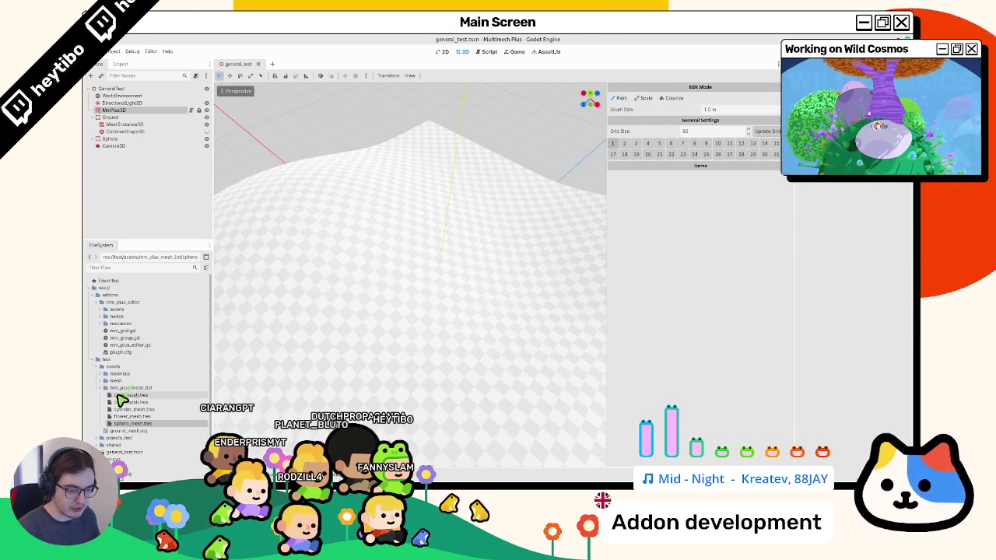
# Drag the cone mesh resource toward the scene and save the general_test scene
pyautogui.moveTo(120, 396); pyautogui.dragTo(540, 332)
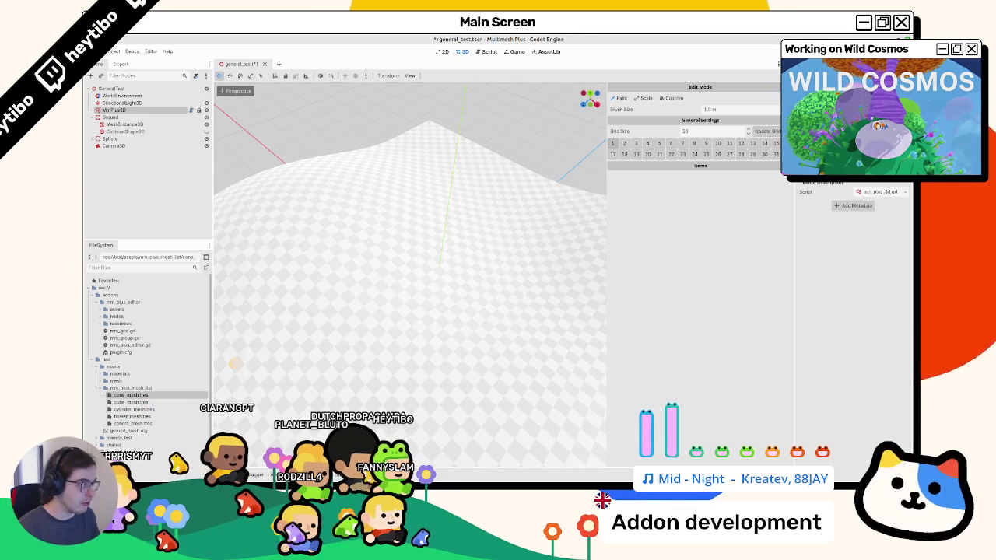
pyautogui.hotkey('ctrl', 's')
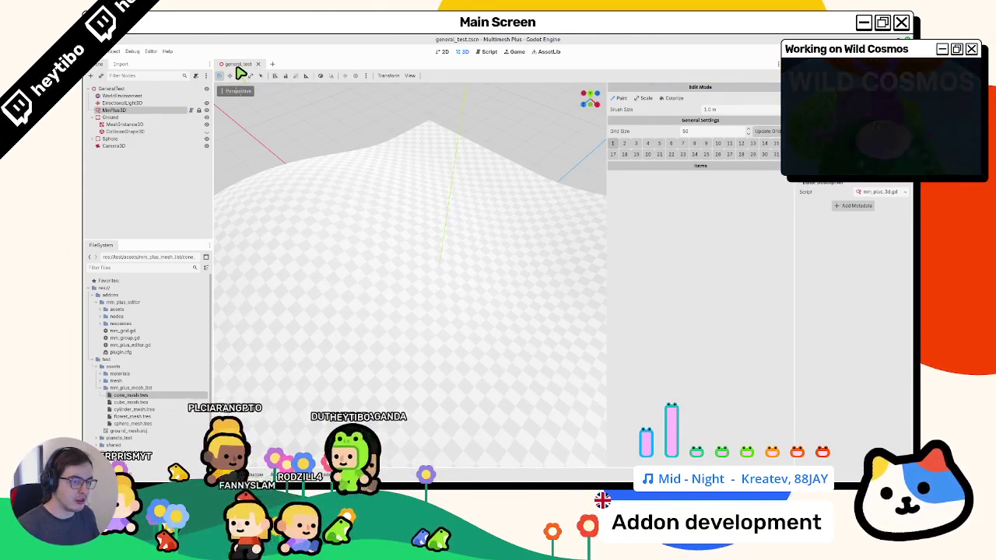
pyautogui.click(491, 52)
# Look through mm_plus_data.gd, mm_plus_editor.gd and the Array docs, then open mm_plus_3d.gd at add_mesh
pyautogui.click(282, 105)
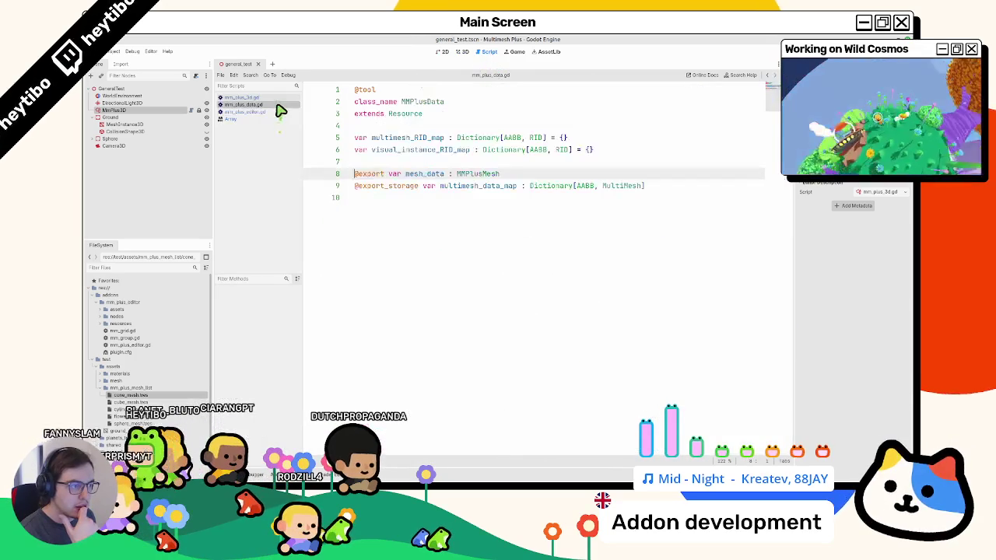
pyautogui.click(283, 97)
pyautogui.click(282, 112)
pyautogui.click(272, 119)
pyautogui.click(274, 104)
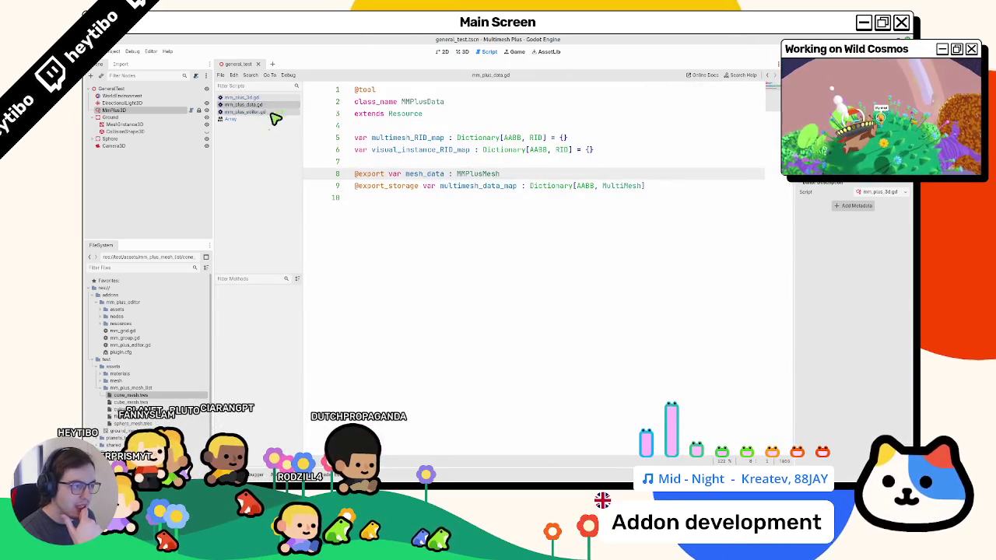
pyautogui.click(278, 111)
pyautogui.click(282, 104)
pyautogui.click(283, 97)
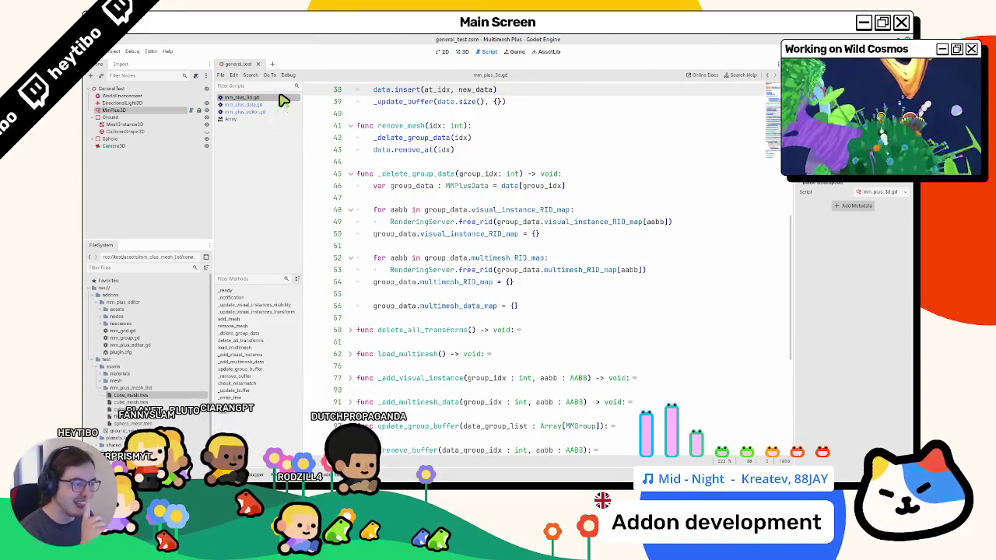
pyautogui.scroll(3, 426, 196)
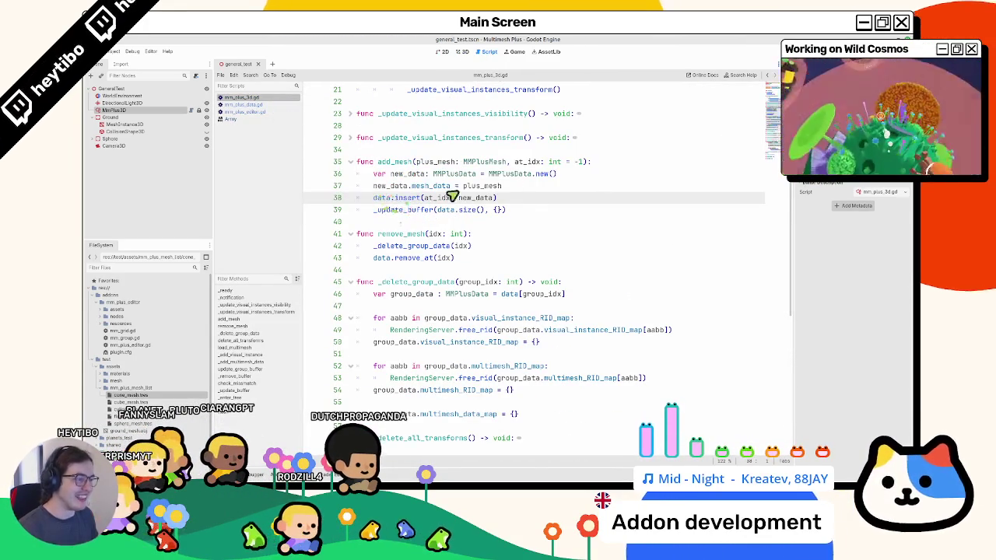
# In add_mesh, add data.append(new_data) preceded by an if at_idx == -1 check
pyautogui.press('Return')
pyautogui.write('a')
pyautogui.press('BackSpace')
pyautogui.press('BackSpace')
pyautogui.press('BackSpace')
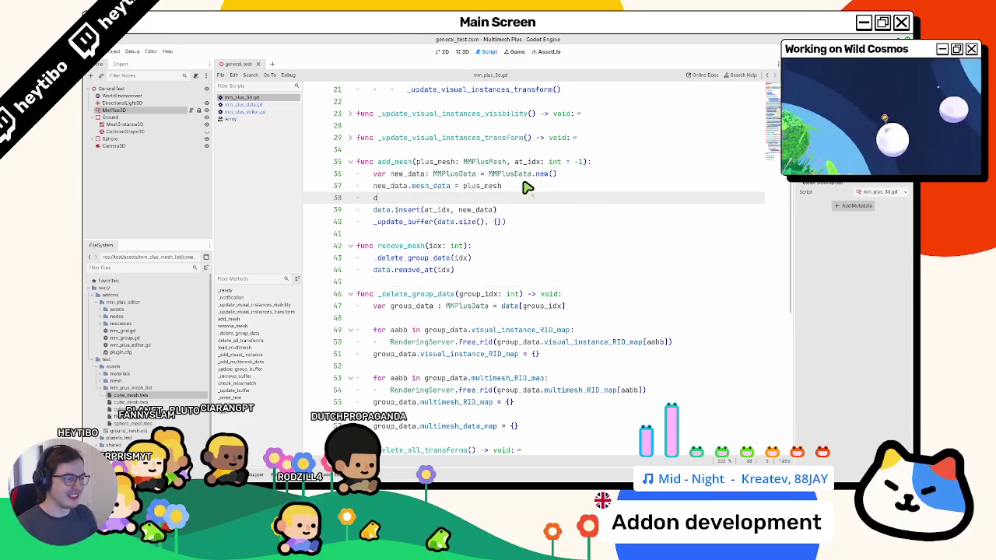
pyautogui.write('data.')
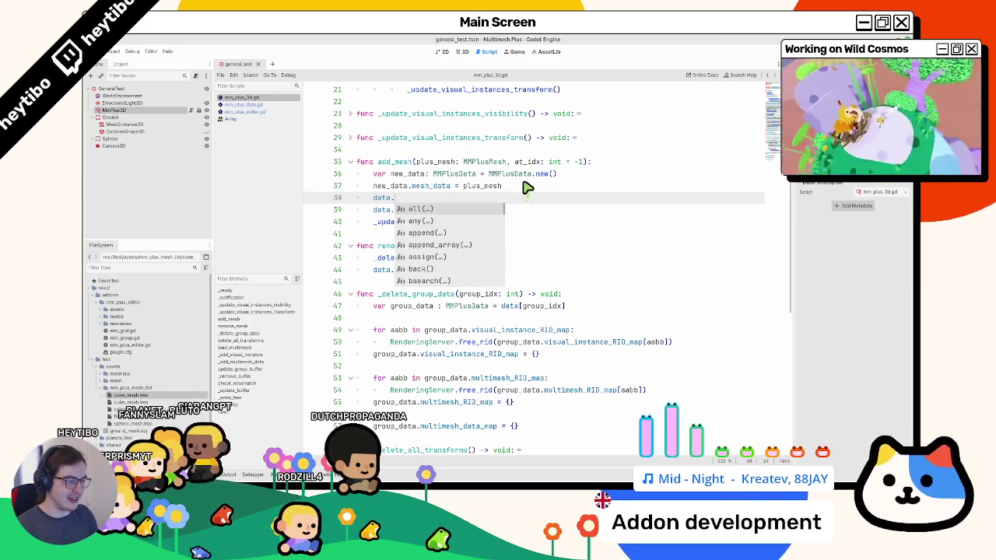
pyautogui.write('app')
pyautogui.press('Return')
pyautogui.write('w_data')
pyautogui.hotkey('ctrl', 'shift', 'Return')
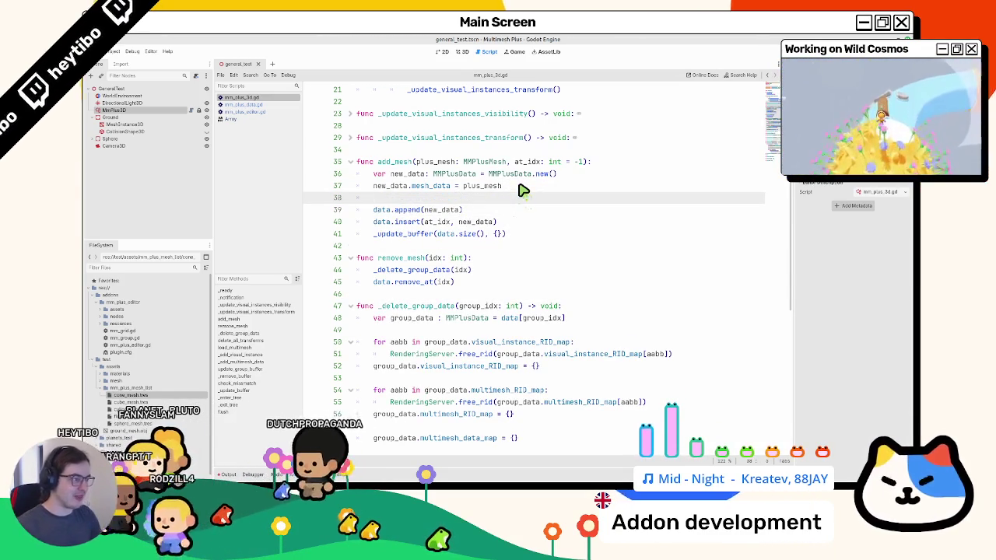
pyautogui.write('if at_idx == ')
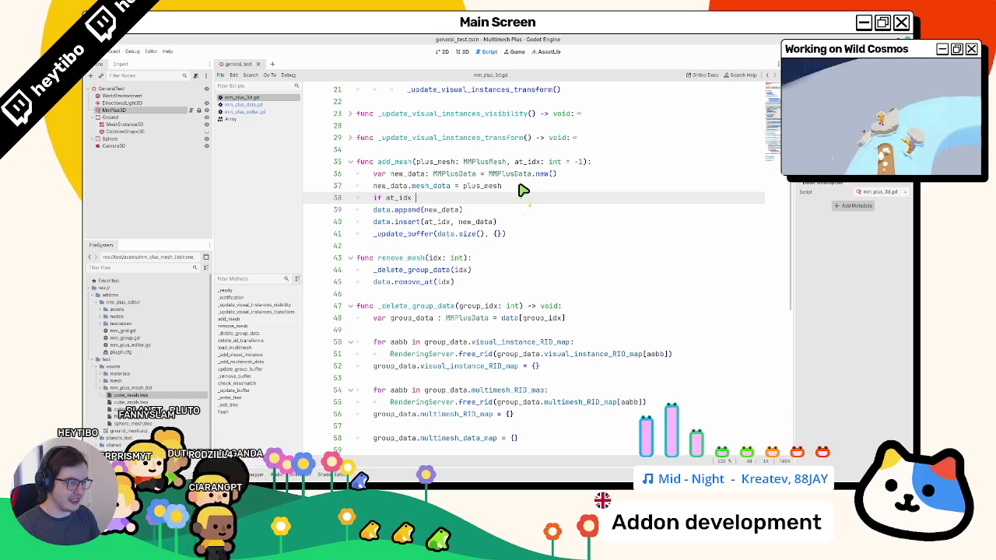
pyautogui.write('-1:')
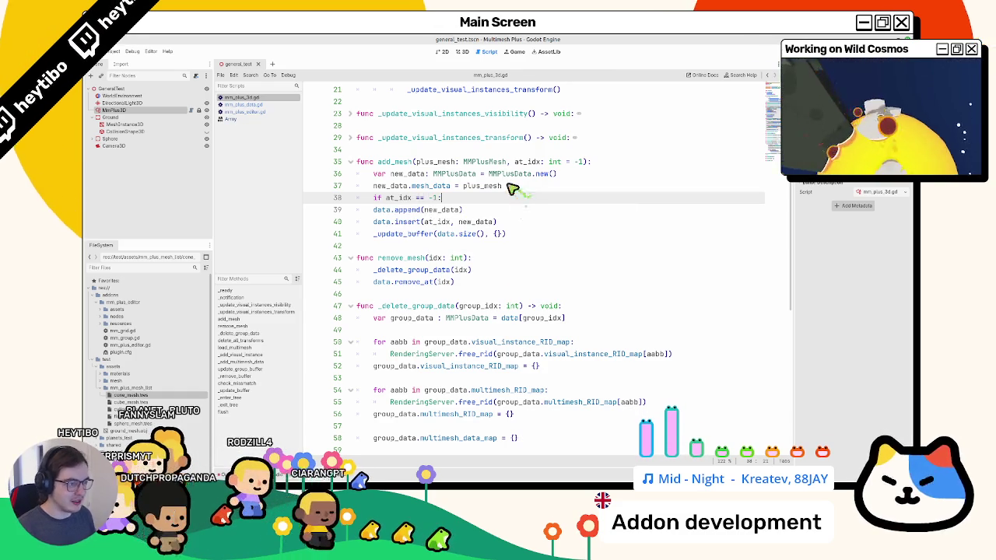
# Indent the append and insert lines under the if and add the else branch
pyautogui.click(374, 211)
pyautogui.press('Tab')
pyautogui.tripleClick(494, 221)
pyautogui.press('Tab')
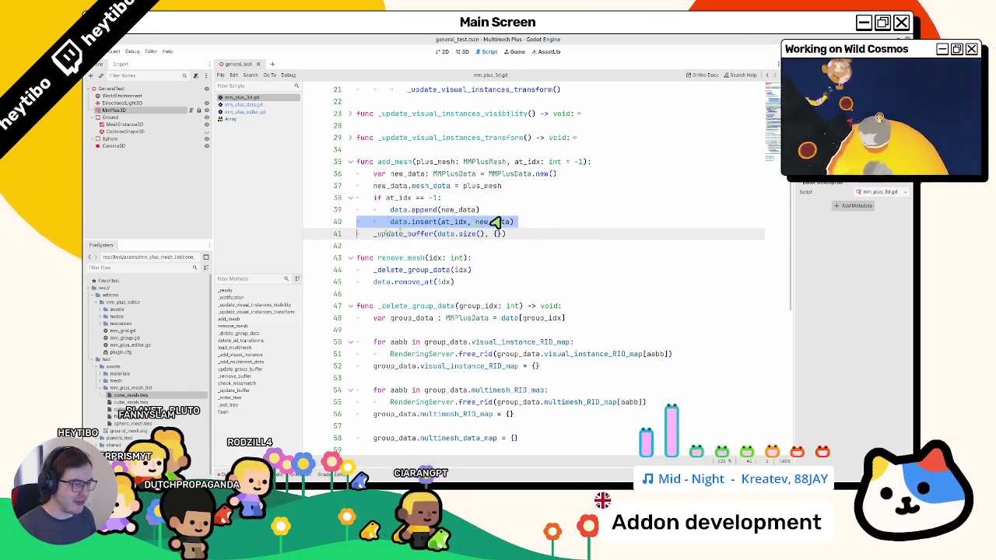
pyautogui.click(516, 214)
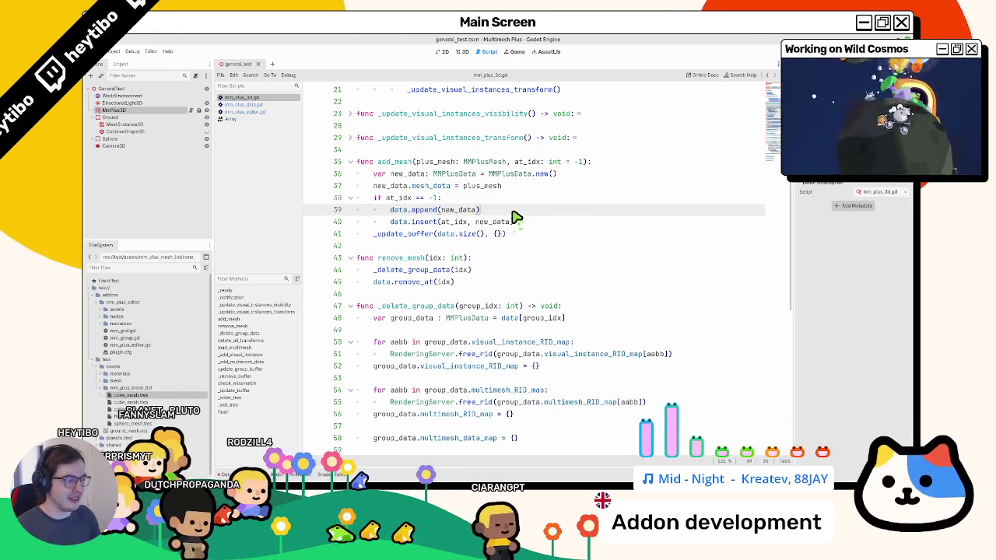
pyautogui.press('Return')
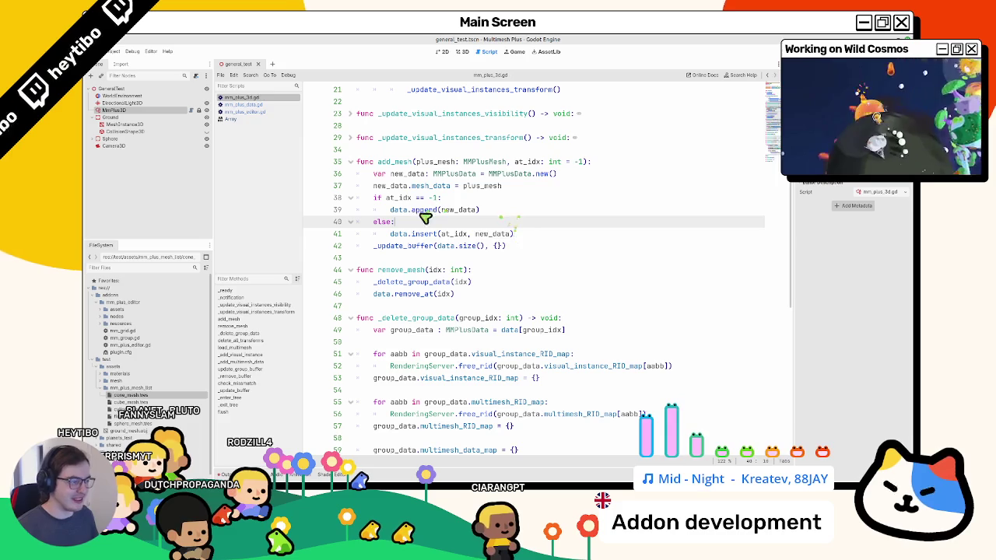
pyautogui.moveTo(513, 235)
pyautogui.mouseDown()
pyautogui.moveTo(525, 203)
pyautogui.moveTo(378, 196)
pyautogui.moveTo(351, 207)
pyautogui.mouseUp()
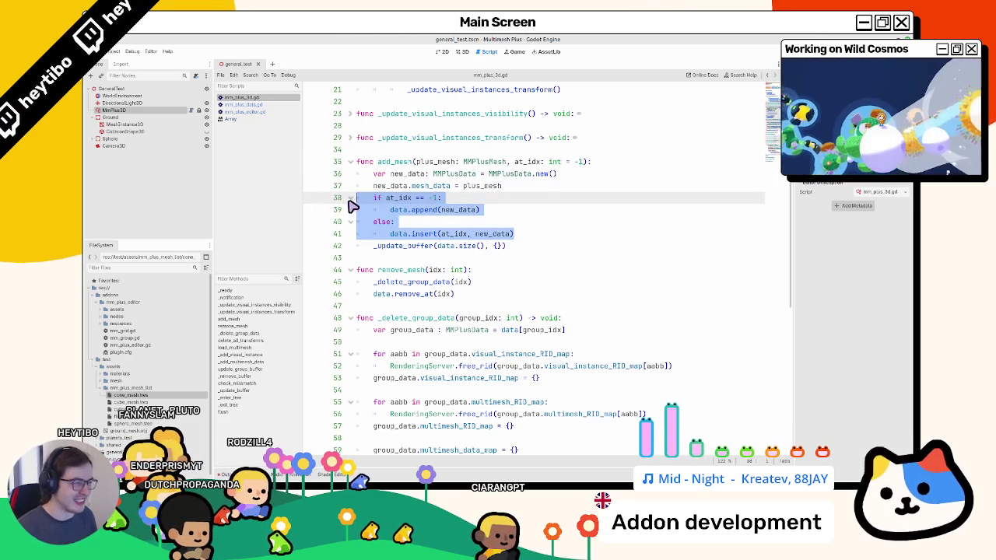
# Return to the 3D scene and reselect MMPlus3D to show its edit mode settings
pyautogui.click(419, 215)
pyautogui.click(462, 51)
pyautogui.click(125, 103)
pyautogui.click(154, 112)
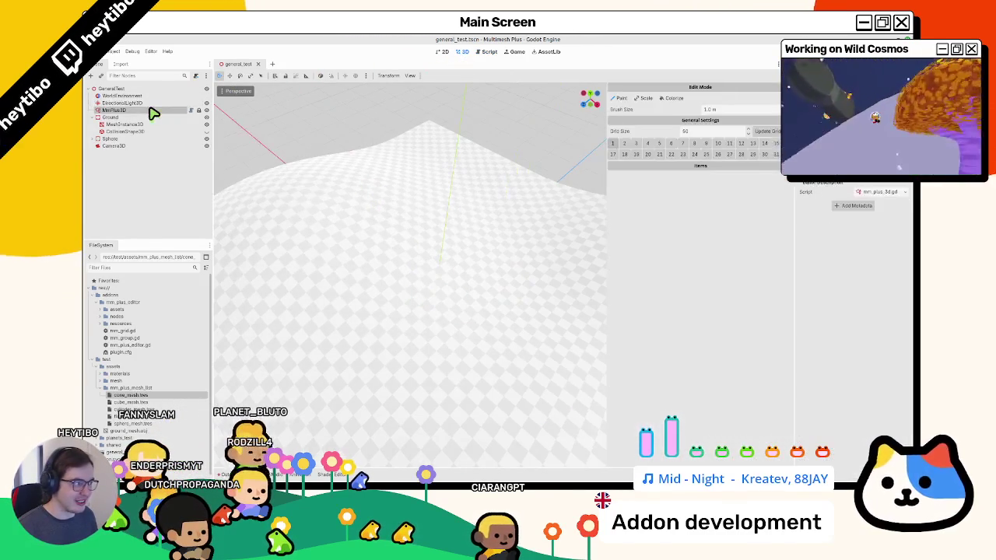
# Paint a test stroke on the ground and clear the errors from the Output log
pyautogui.moveTo(438, 290); pyautogui.dragTo(437, 307)
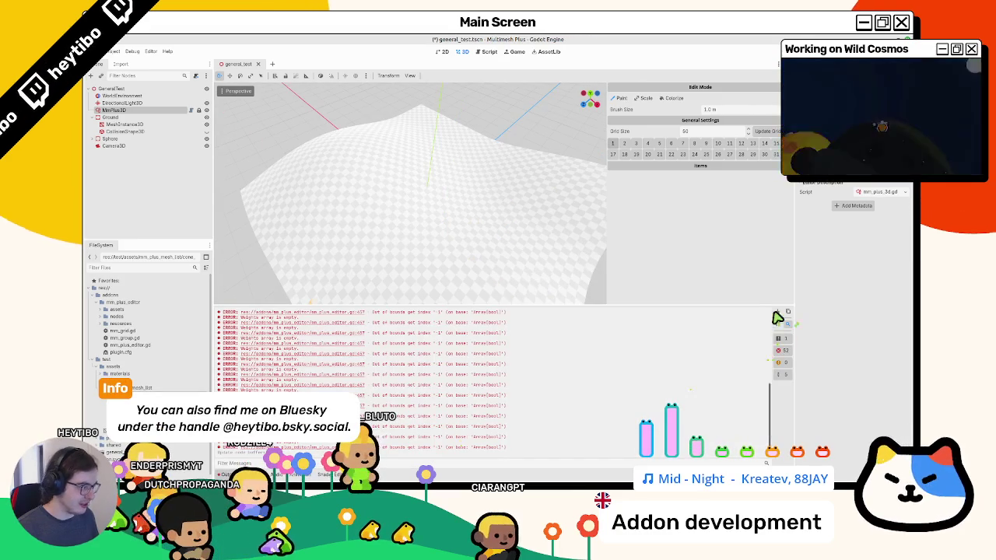
pyautogui.click(777, 311)
pyautogui.hotkey('ctrl', 'j')
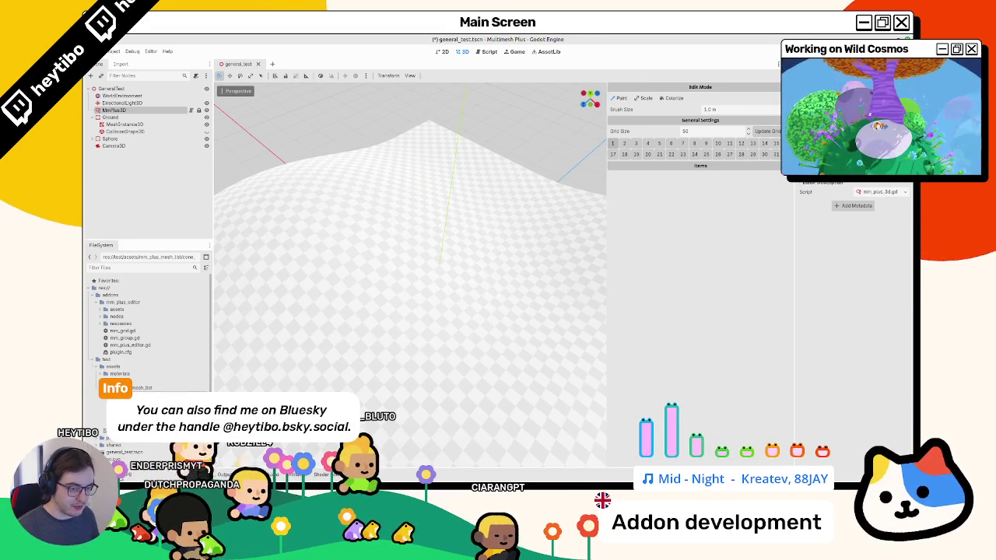
# Add the Cone, Cube, Cylinder, Flower and Sphere meshes to the Items panel
pyautogui.moveTo(723, 287); pyautogui.dragTo(723, 288)
pyautogui.moveTo(226, 329); pyautogui.dragTo(662, 303)
pyautogui.moveTo(140, 389)
pyautogui.mouseDown()
pyautogui.moveTo(229, 350)
pyautogui.moveTo(665, 323)
pyautogui.mouseUp()
pyautogui.moveTo(140, 395); pyautogui.dragTo(660, 336)
pyautogui.moveTo(227, 379); pyautogui.dragTo(631, 340)
# Scatter the meshes across the ground, erase a strip through them, then undo the latest strokes
pyautogui.moveTo(361, 221)
pyautogui.mouseDown()
pyautogui.moveTo(418, 311)
pyautogui.moveTo(518, 285)
pyautogui.moveTo(433, 327)
pyautogui.moveTo(444, 335)
pyautogui.mouseUp()
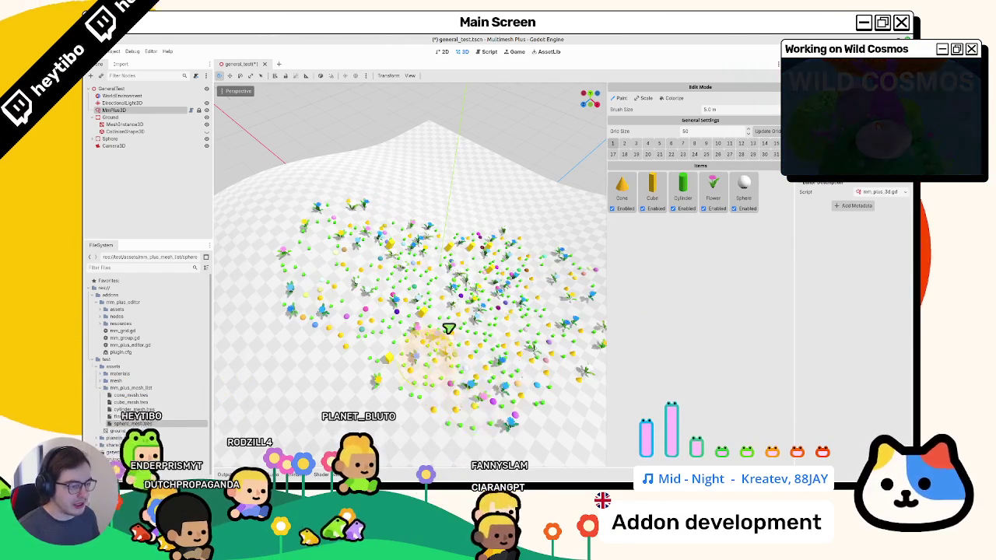
pyautogui.moveTo(329, 367); pyautogui.dragTo(522, 158)
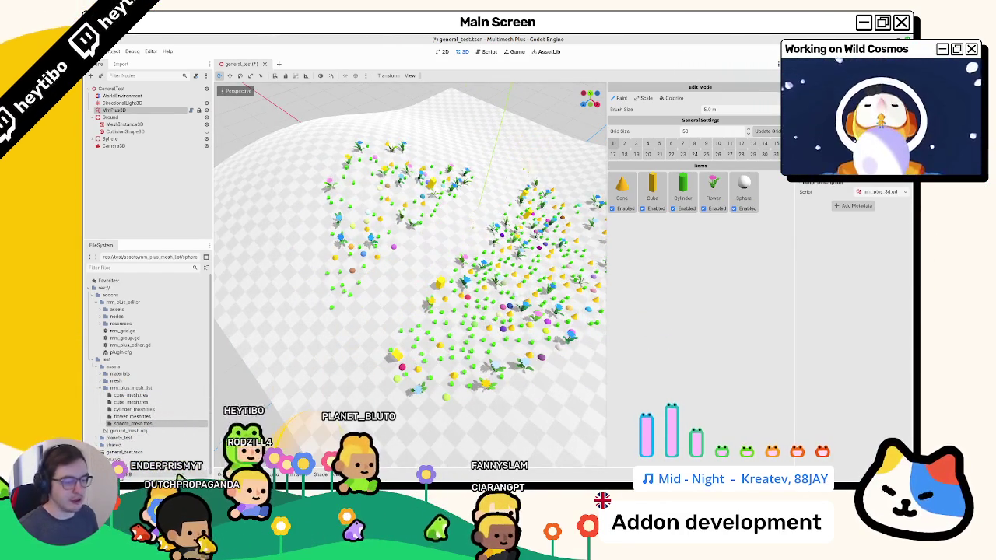
pyautogui.moveTo(404, 233); pyautogui.dragTo(329, 271)
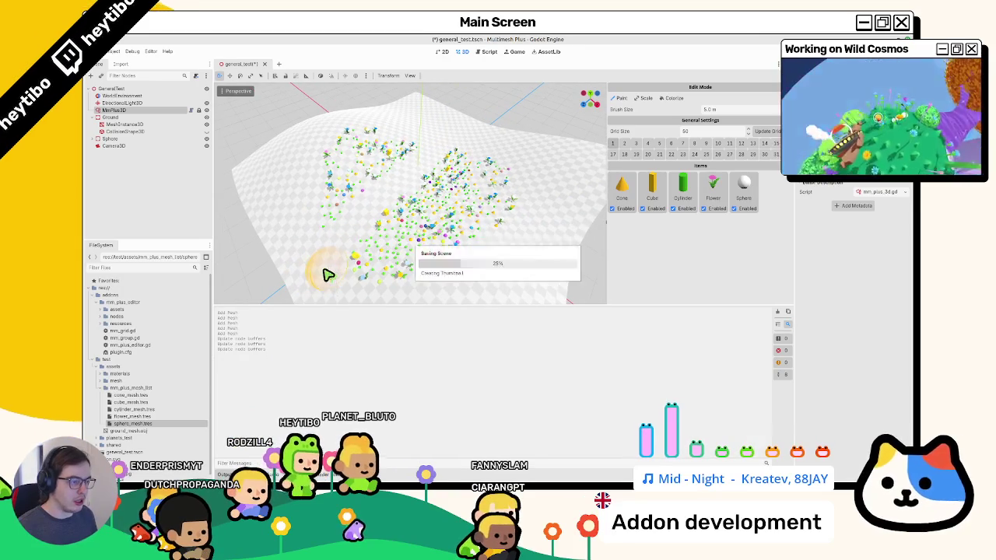
pyautogui.moveTo(499, 181)
pyautogui.mouseDown()
pyautogui.moveTo(554, 191)
pyautogui.moveTo(504, 207)
pyautogui.mouseUp()
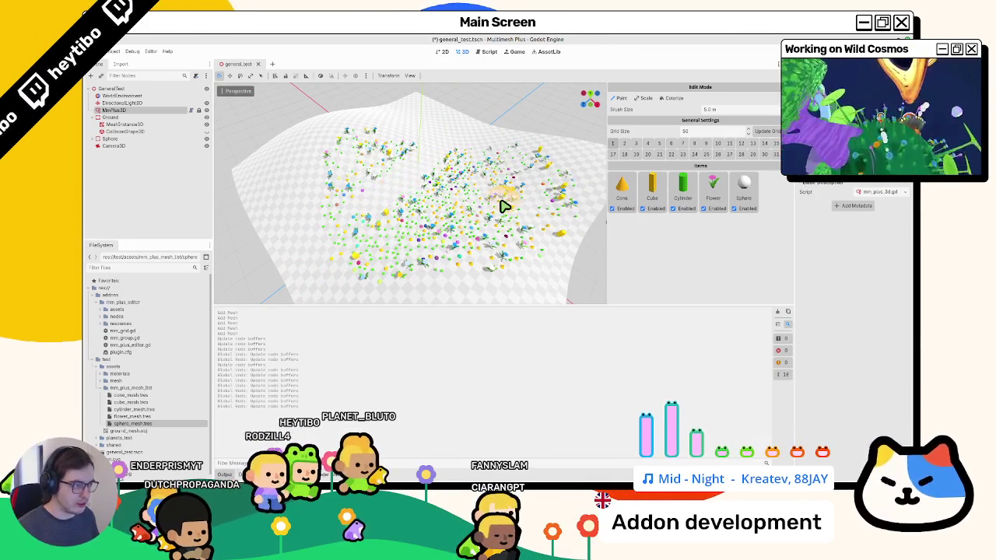
pyautogui.hotkey('ctrl', 'z')
pyautogui.hotkey('ctrl', 'z')
pyautogui.hotkey('ctrl', 'z')
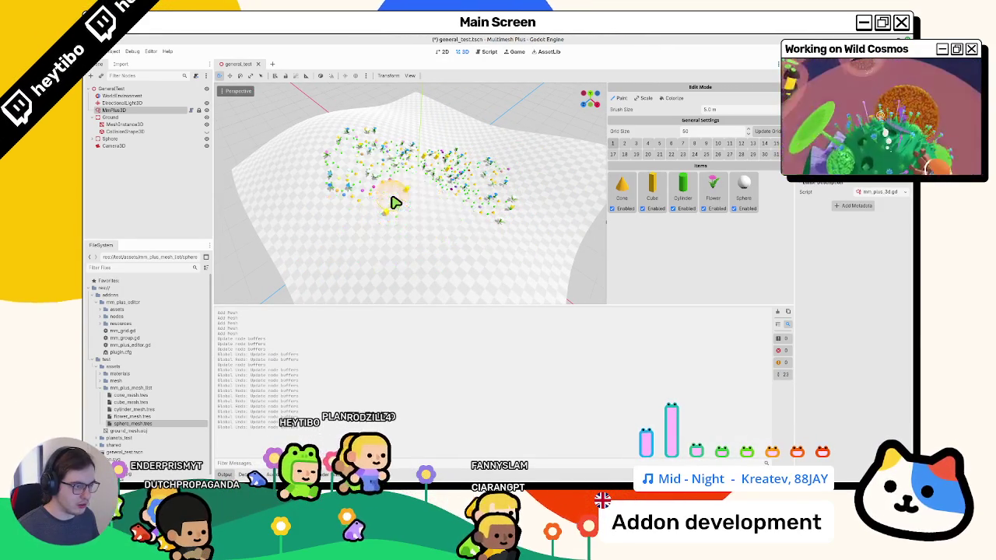
# Paint and erase more instances at the cluster's lower edge, then clear the Output log
pyautogui.moveTo(411, 208); pyautogui.dragTo(474, 244)
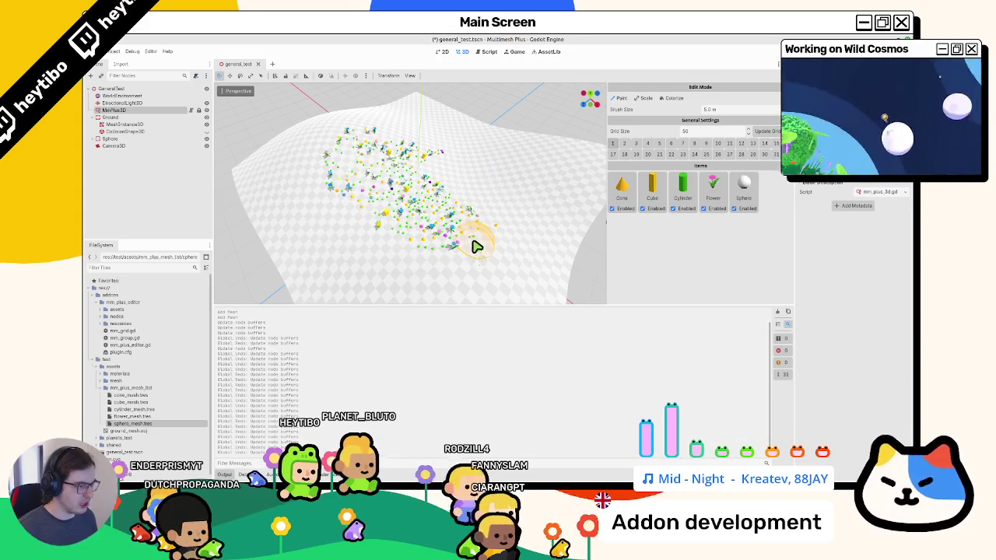
pyautogui.scroll(3, 476, 242)
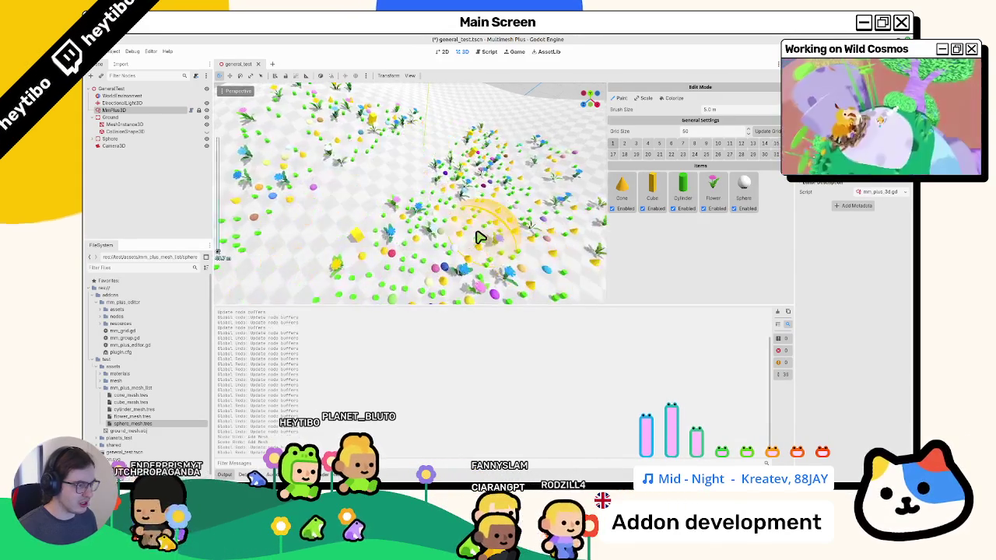
pyautogui.scroll(-1, 459, 237)
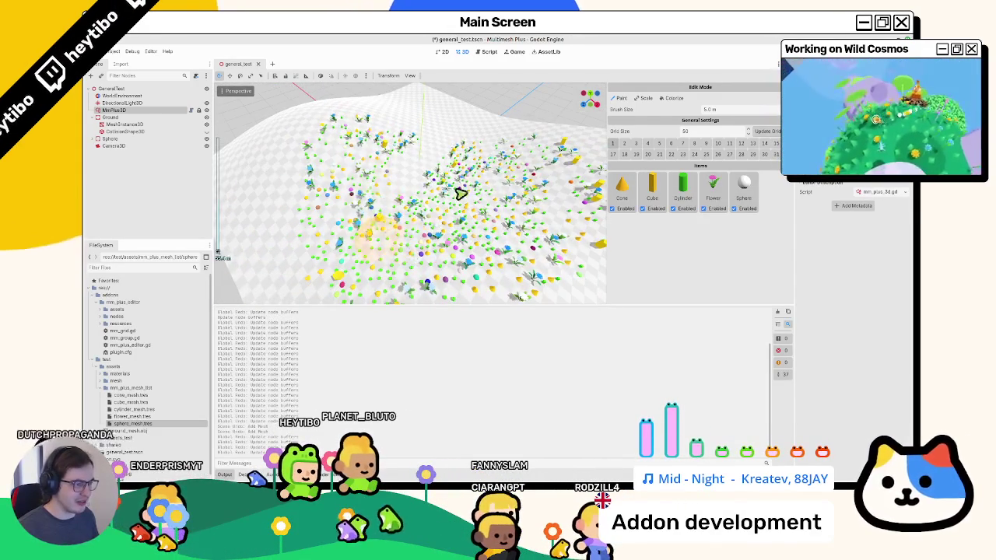
pyautogui.moveTo(473, 160)
pyautogui.mouseDown()
pyautogui.moveTo(344, 282)
pyautogui.moveTo(426, 267)
pyautogui.mouseUp()
pyautogui.moveTo(477, 207)
pyautogui.mouseDown()
pyautogui.moveTo(434, 241)
pyautogui.moveTo(480, 230)
pyautogui.mouseUp()
pyautogui.click(777, 312)
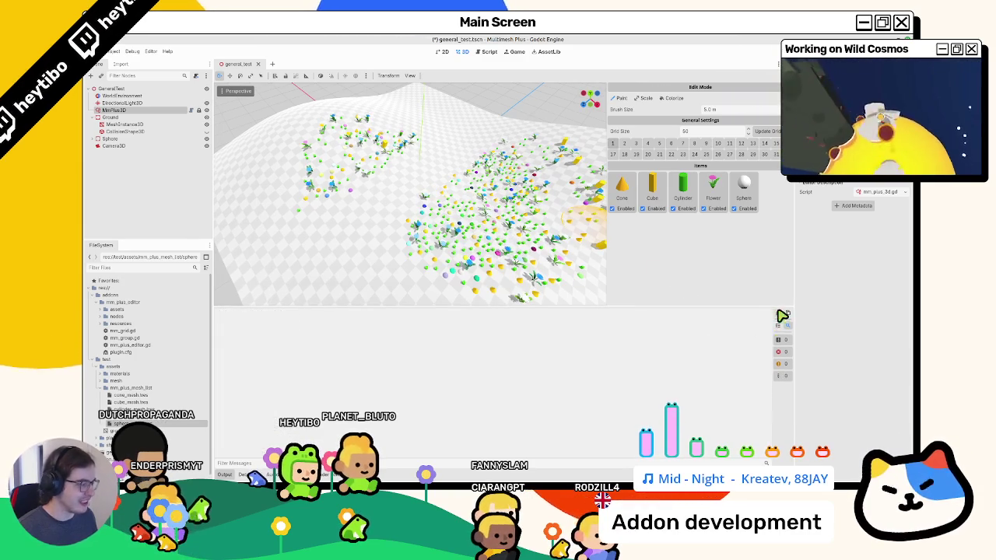
# Try removing Cylinder and undo it, then paint a dense centre-left cluster with a 2.5 m brush
pyautogui.scroll(-3, 324, 216)
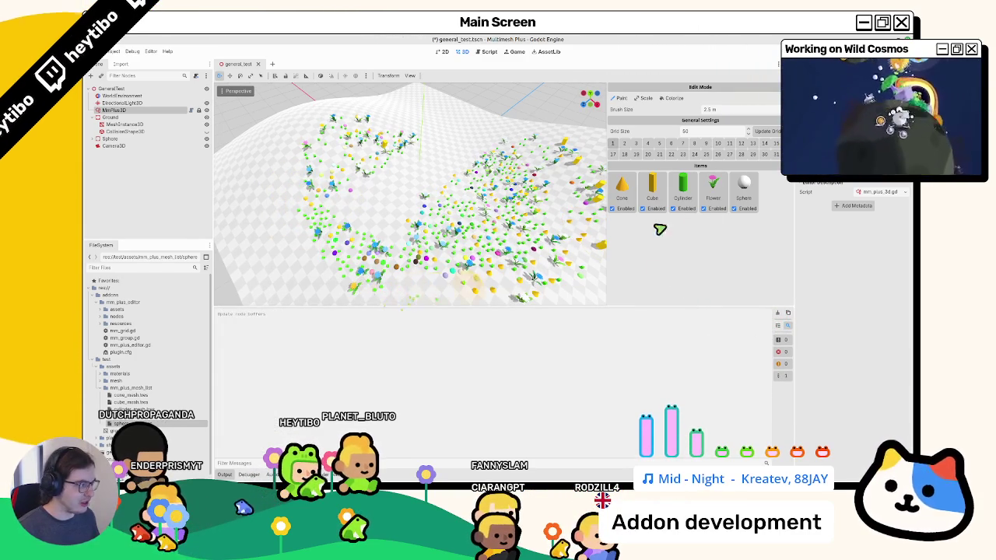
pyautogui.click(686, 200)
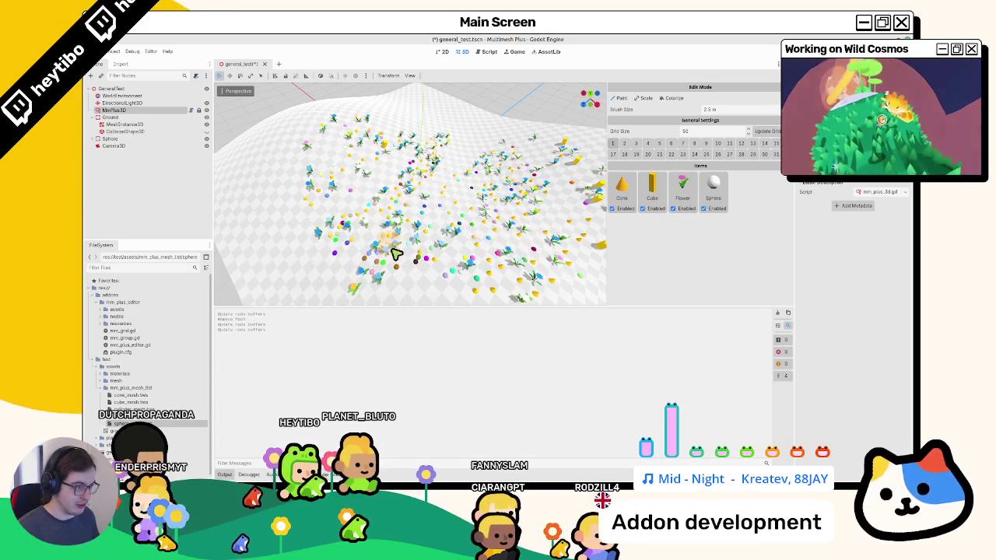
pyautogui.moveTo(395, 253); pyautogui.dragTo(516, 217)
pyautogui.hotkey('ctrl', 'z')
pyautogui.hotkey('ctrl', 'z')
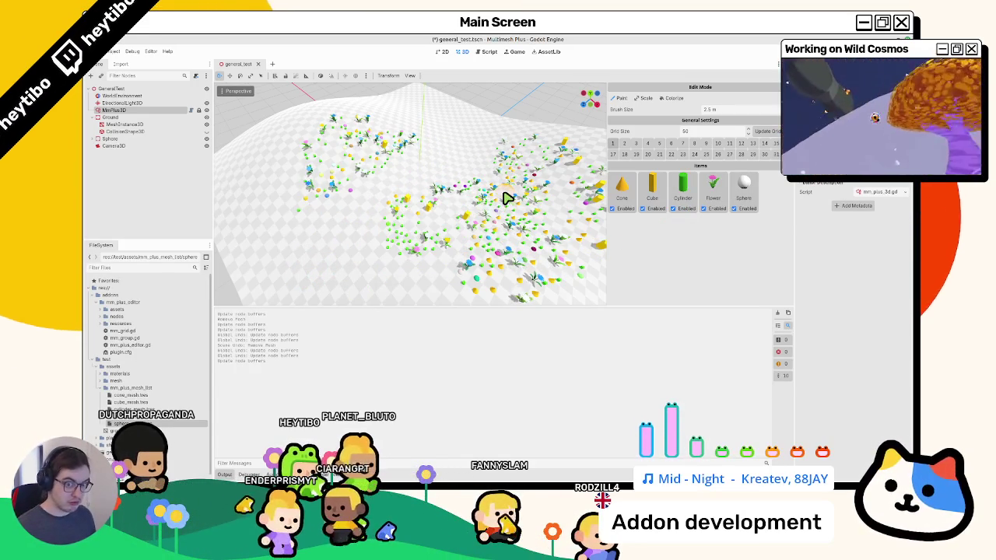
pyautogui.moveTo(440, 214)
pyautogui.mouseDown()
pyautogui.moveTo(373, 238)
pyautogui.moveTo(346, 194)
pyautogui.mouseUp()
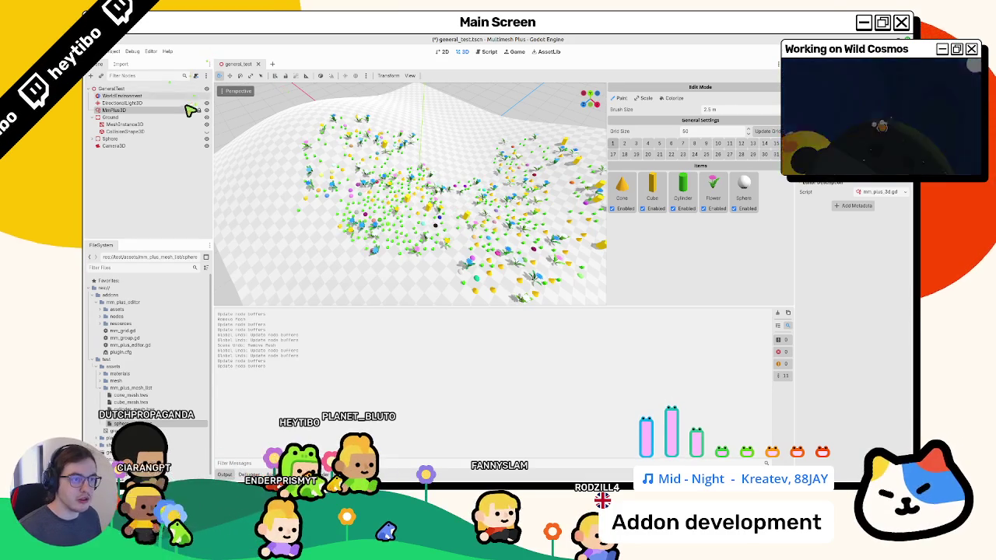
pyautogui.click(192, 110)
pyautogui.scroll(10, 529, 172)
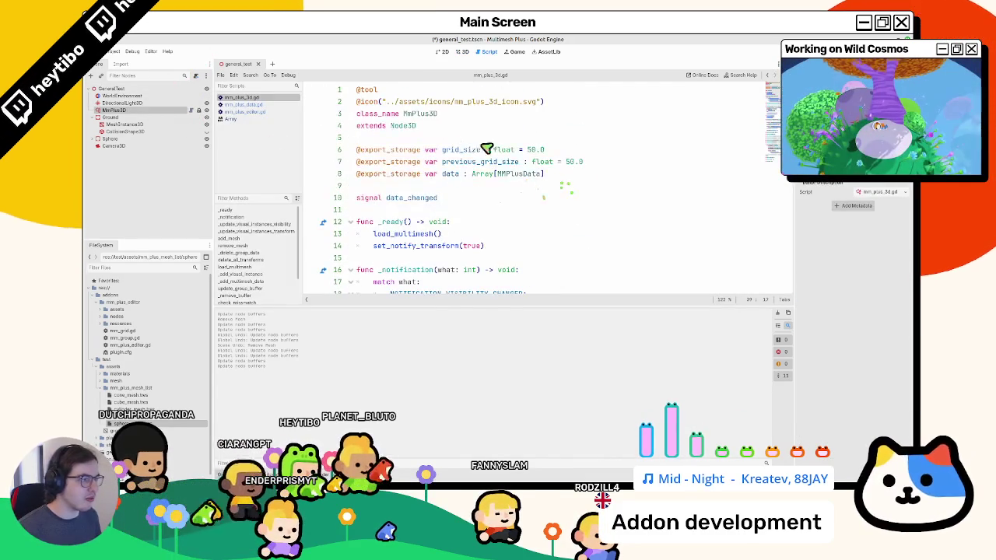
pyautogui.click(421, 178)
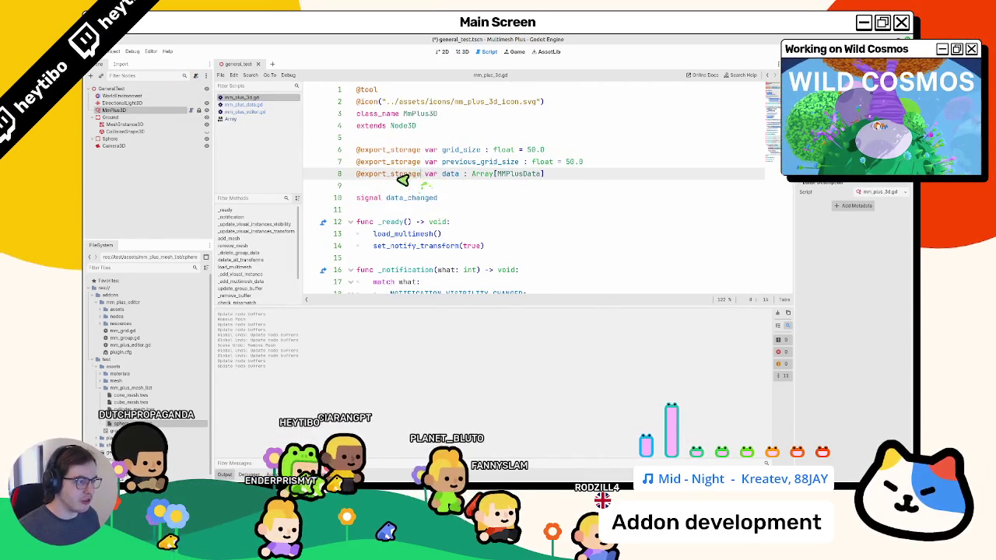
pyautogui.moveTo(420, 178); pyautogui.dragTo(387, 177)
pyautogui.press('BackSpace')
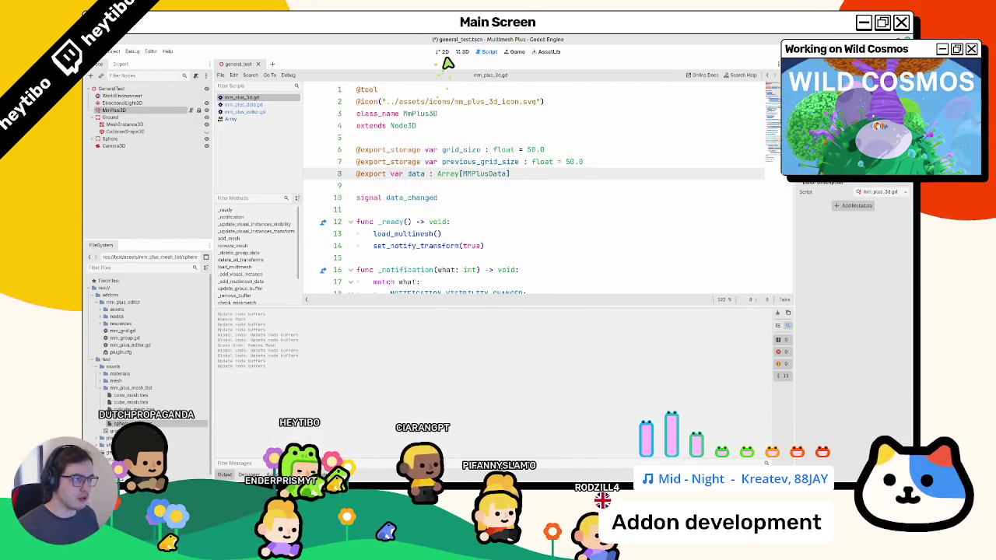
# In the 3D view, widen the Inspector, delete the Cube entry from Data, and paint a few items
pyautogui.click(462, 52)
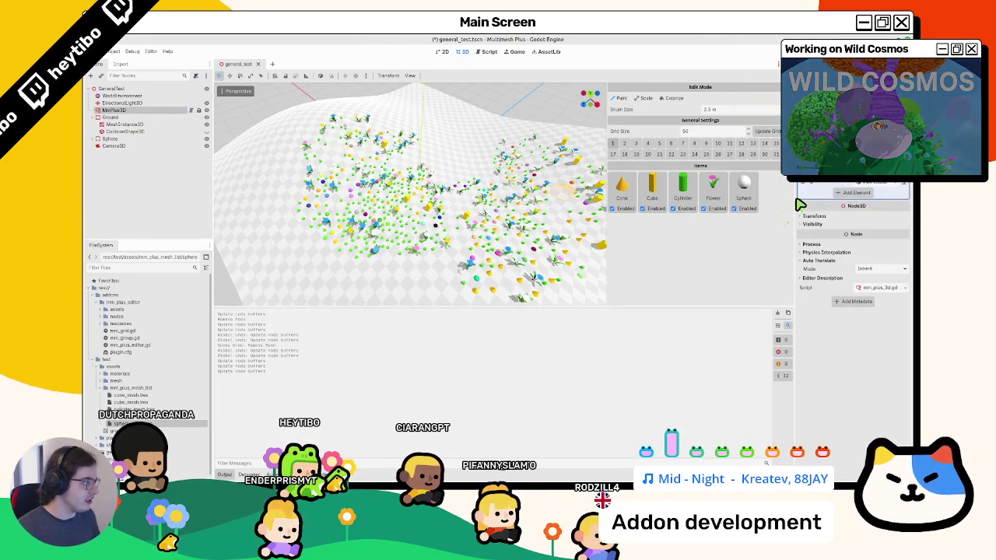
pyautogui.moveTo(799, 205); pyautogui.dragTo(707, 216)
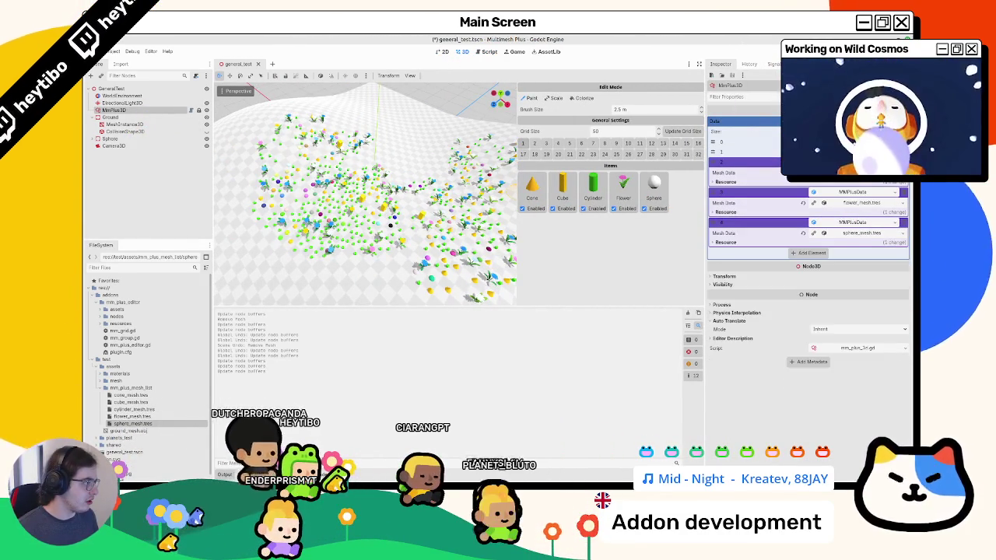
pyautogui.scroll(7, 407, 199)
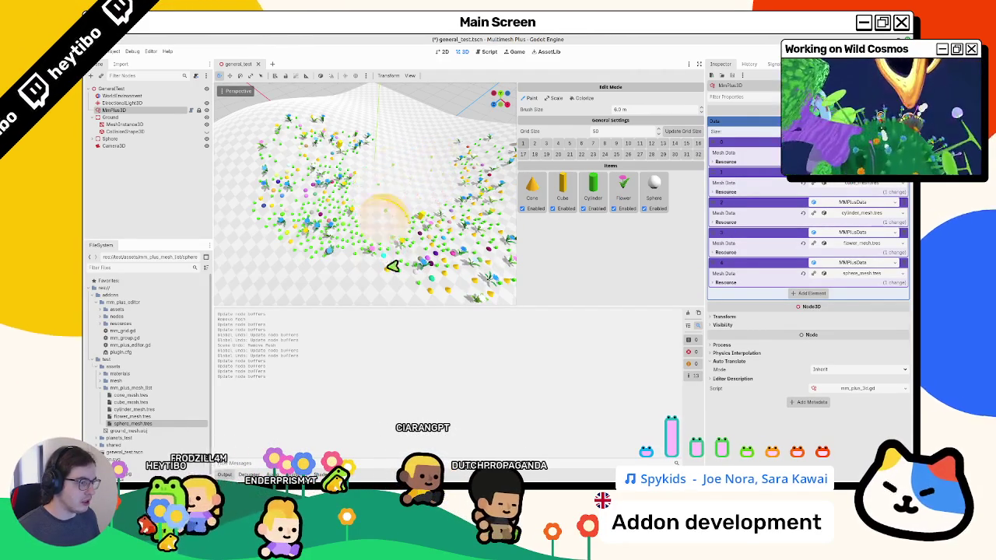
pyautogui.click(552, 208)
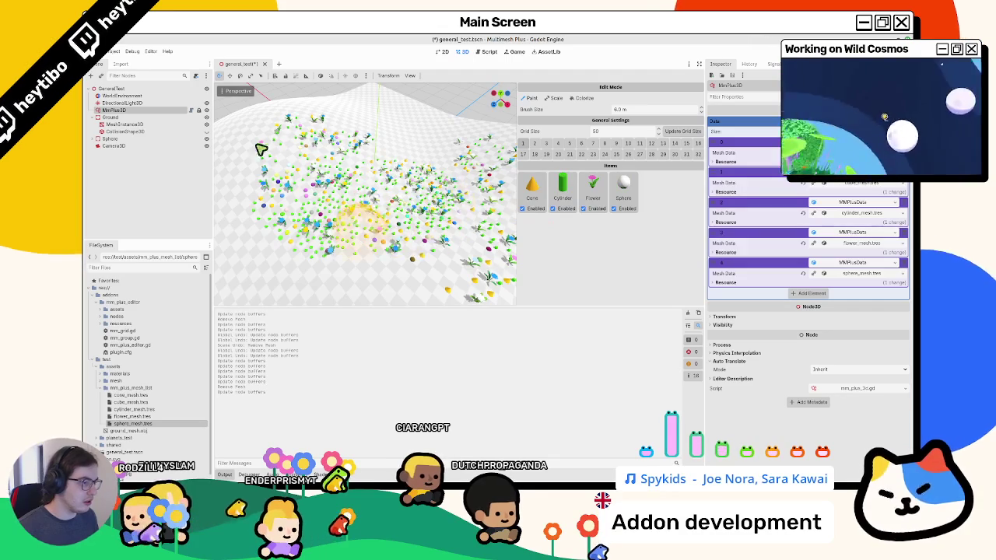
pyautogui.click(420, 214)
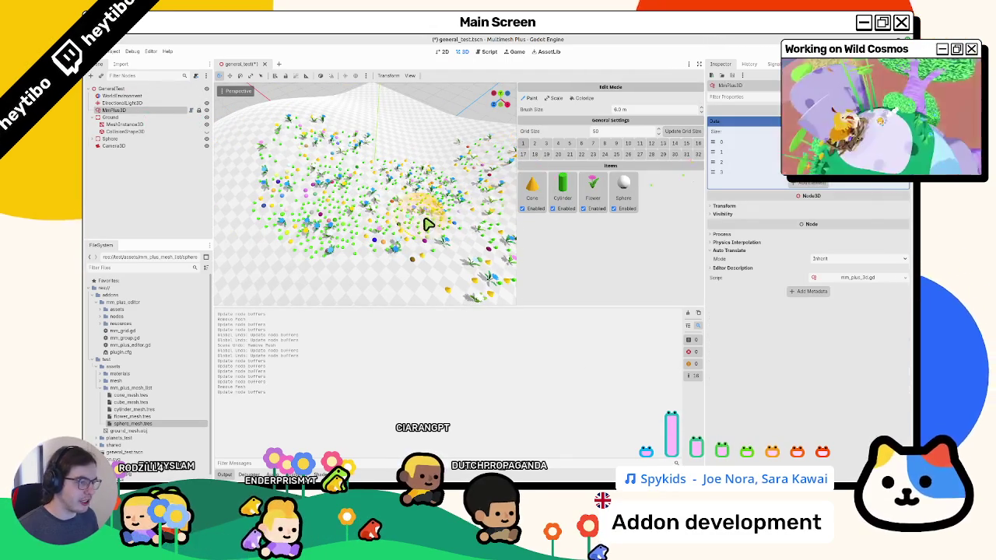
# Paint another small cluster of items and orbit to view the terrain tilted
pyautogui.click(444, 167)
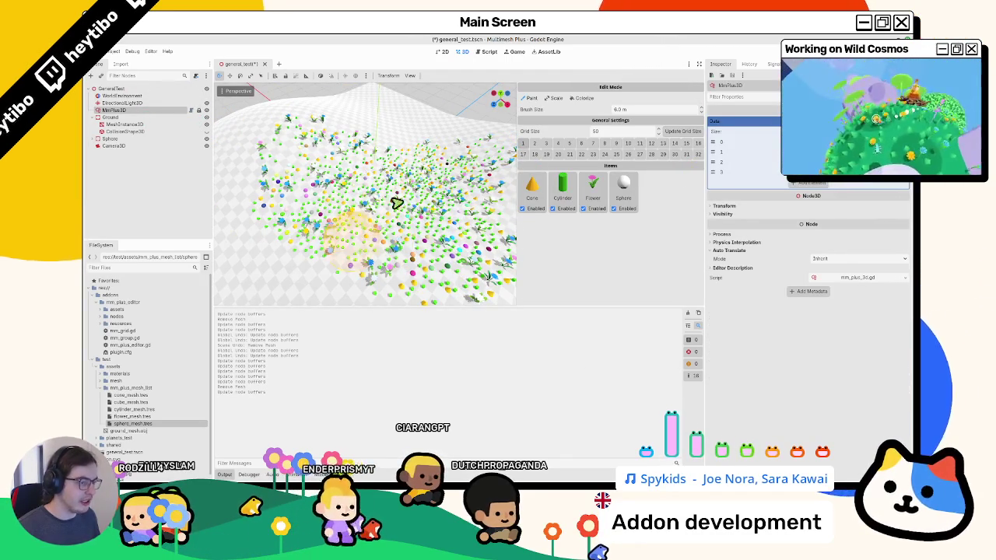
pyautogui.scroll(-5, 377, 233)
pyautogui.scroll(5, 374, 243)
pyautogui.scroll(-5, 387, 237)
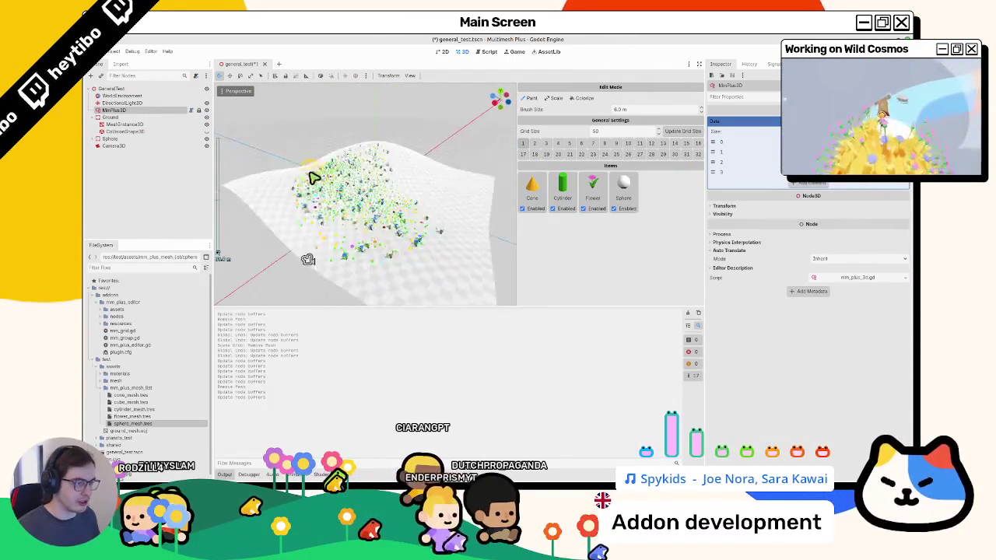
pyautogui.scroll(5, 311, 177)
pyautogui.scroll(-5, 273, 220)
pyautogui.scroll(3, 351, 260)
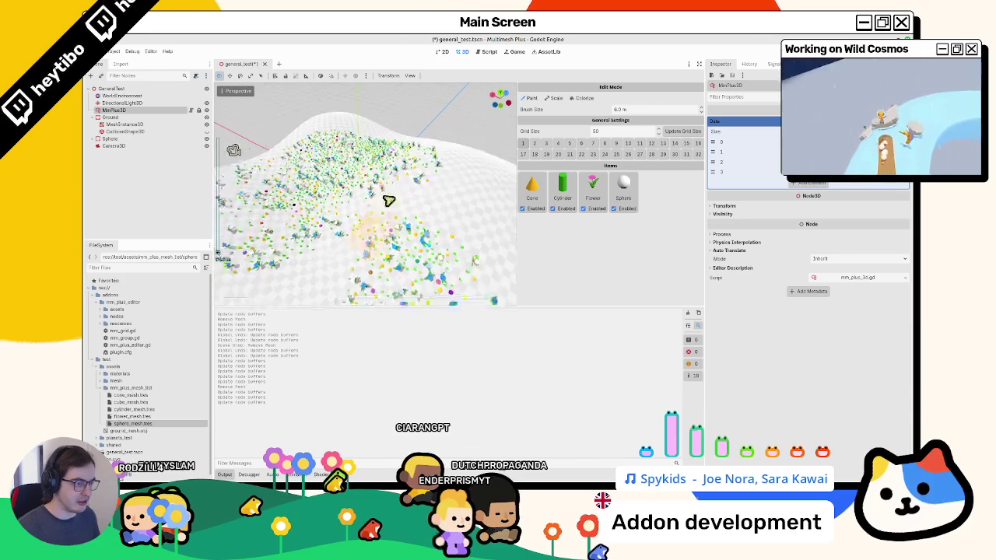
pyautogui.scroll(2, 377, 186)
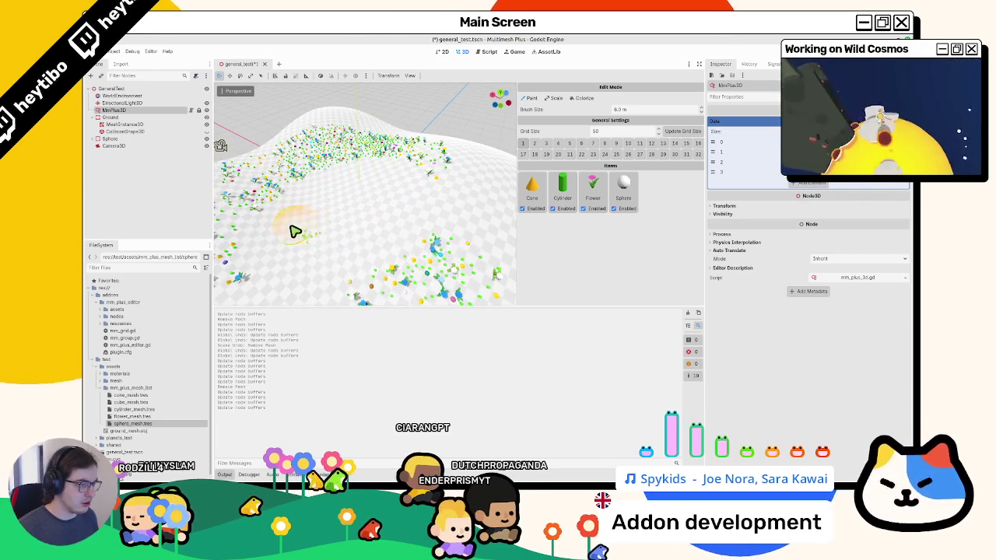
pyautogui.scroll(5, 327, 241)
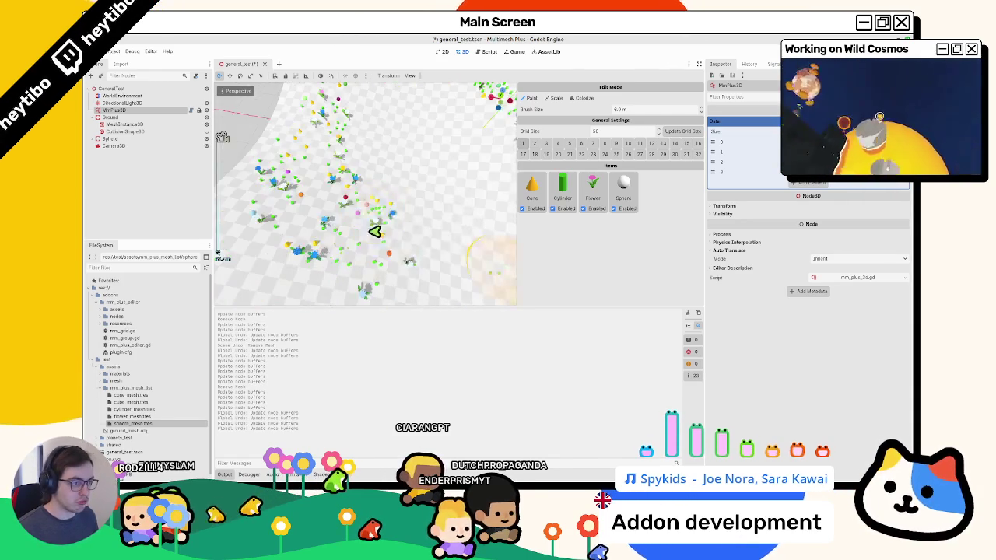
pyautogui.scroll(-4, 389, 234)
pyautogui.moveTo(407, 257)
pyautogui.mouseDown()
pyautogui.moveTo(407, 209)
pyautogui.moveTo(432, 231)
pyautogui.mouseUp()
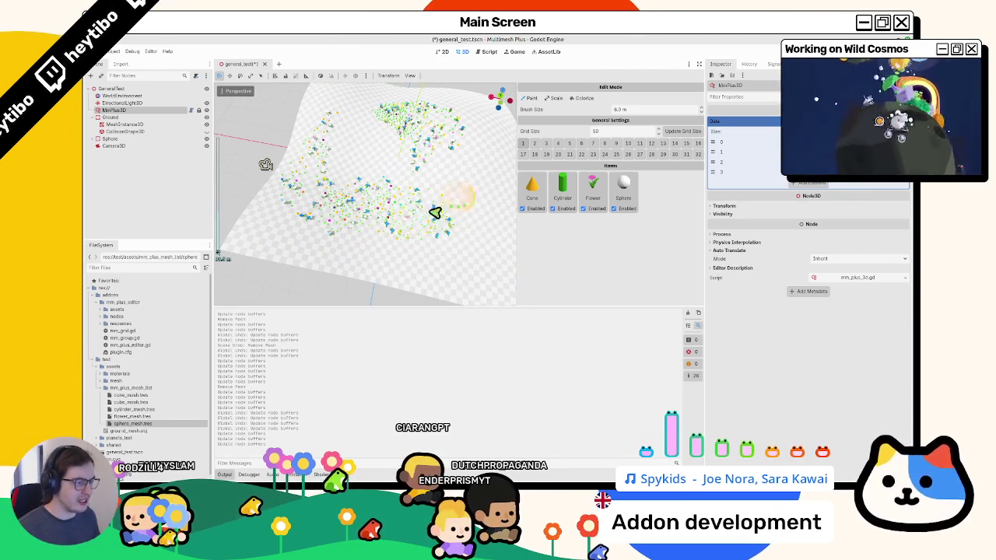
# Undo back toward the saved state until Cube returns to the items, and clear the Output log
pyautogui.hotkey('ctrl', 's')
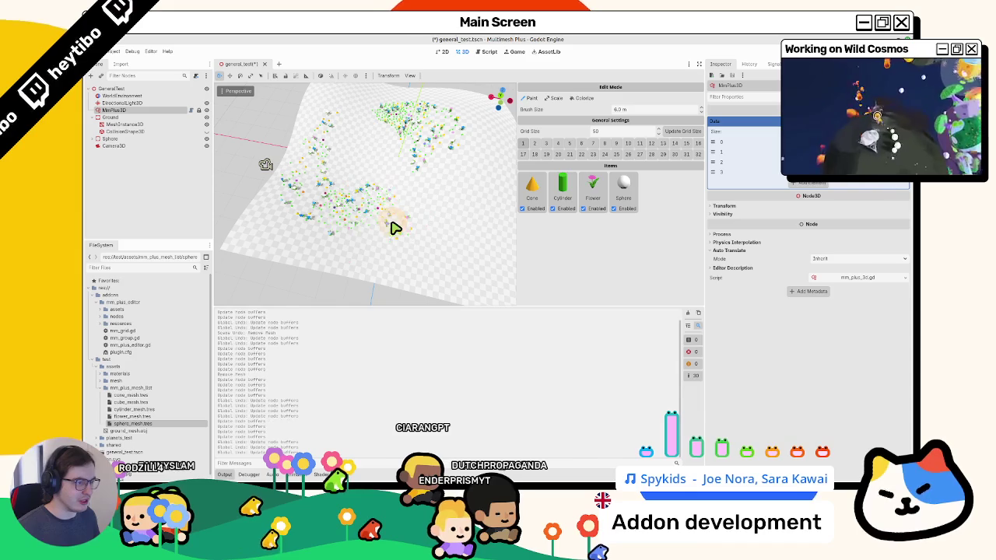
pyautogui.hotkey('ctrl', 'z')
pyautogui.hotkey('ctrl', 'shift', 'z')
pyautogui.hotkey('ctrl', 'z')
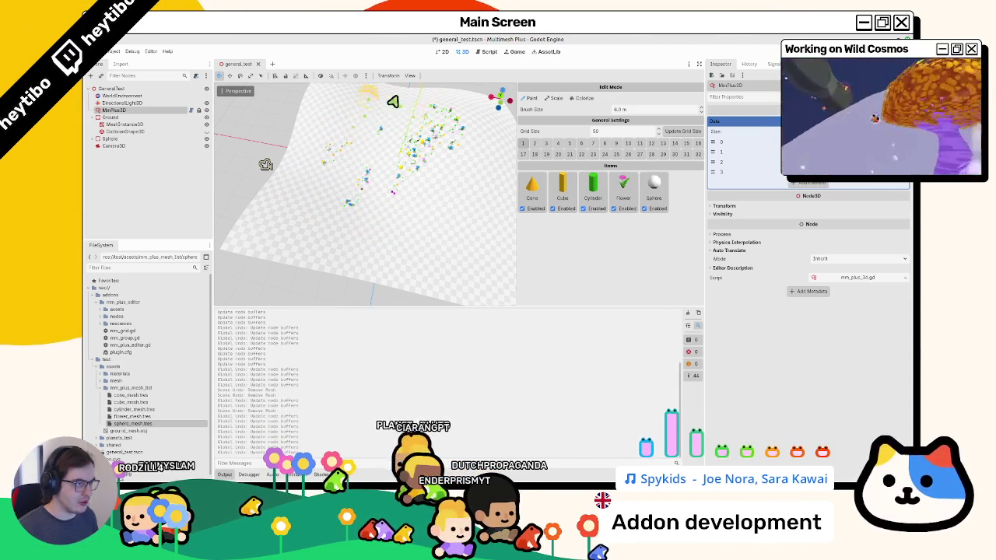
pyautogui.hotkey('ctrl', 'z')
pyautogui.hotkey('ctrl', 'z')
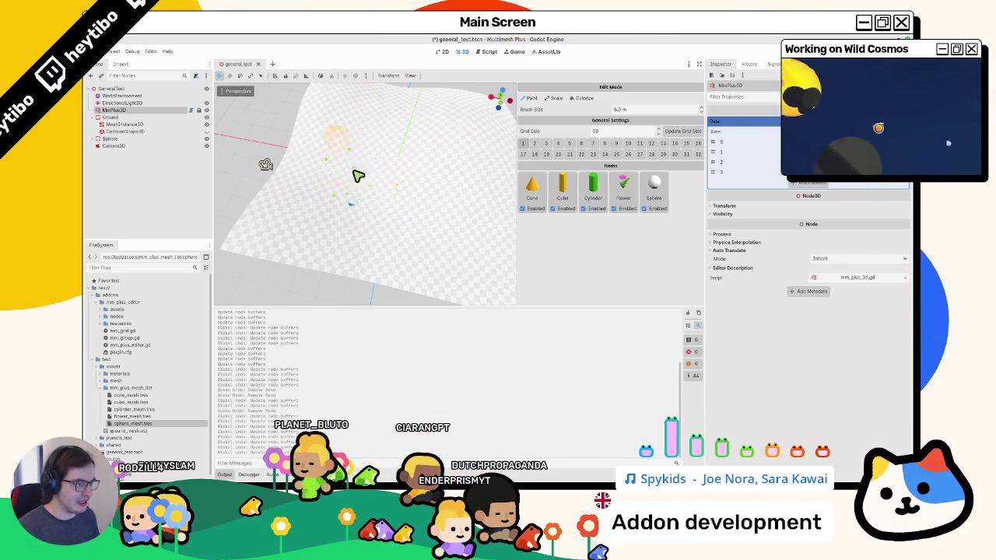
pyautogui.scroll(5, 400, 207)
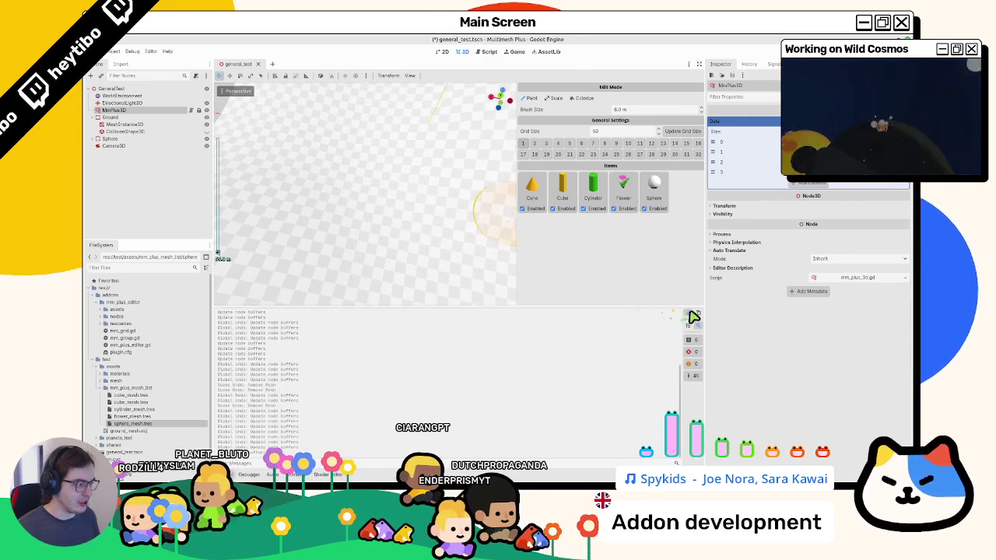
pyautogui.click(693, 315)
pyautogui.scroll(-5, 394, 173)
# Bring the painted instances back into view and orbit around the scattered field
pyautogui.hotkey('ctrl', 'shift', 'z')
pyautogui.hotkey('ctrl', 'shift', 'z')
pyautogui.hotkey('ctrl', 'shift', 'z')
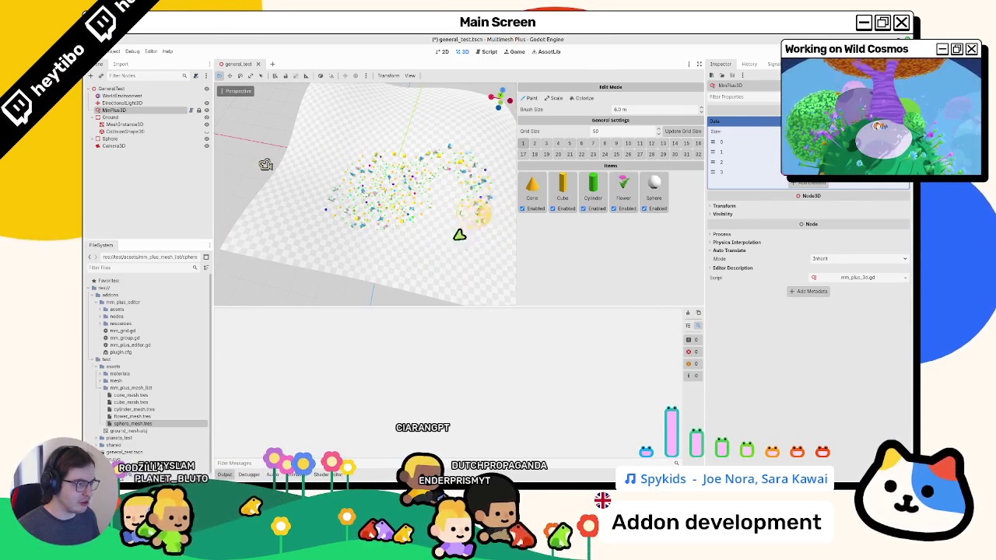
pyautogui.scroll(4, 420, 210)
pyautogui.scroll(-3, 406, 210)
pyautogui.scroll(3, 382, 196)
pyautogui.moveTo(383, 196)
pyautogui.mouseDown()
pyautogui.moveTo(403, 138)
pyautogui.moveTo(427, 181)
pyautogui.moveTo(372, 199)
pyautogui.moveTo(382, 223)
pyautogui.moveTo(350, 248)
pyautogui.moveTo(382, 233)
pyautogui.mouseUp()
pyautogui.scroll(3, 427, 181)
pyautogui.scroll(-3, 371, 200)
pyautogui.scroll(3, 422, 204)
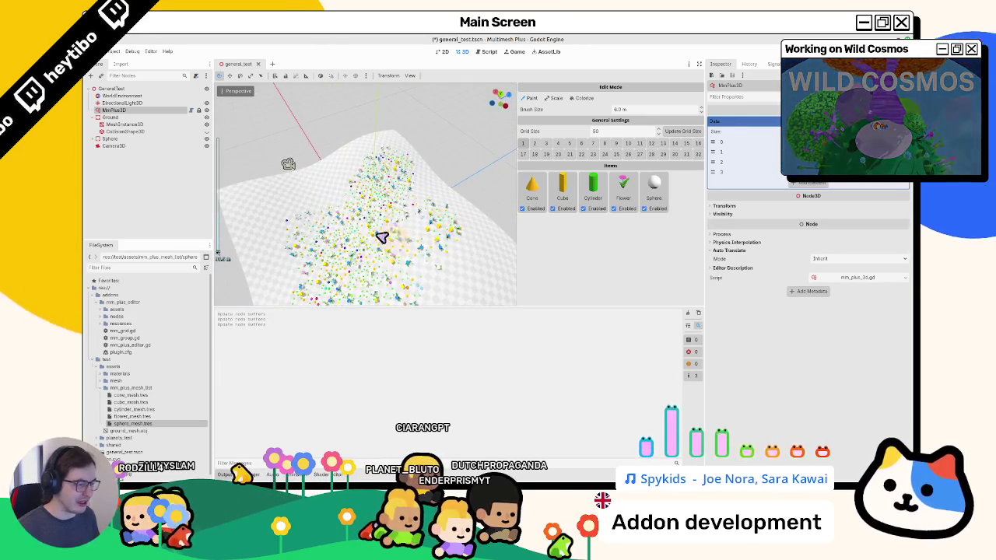
# Apply a grid size of 20 and look around the re-parsed terrain
pyautogui.click(683, 130)
pyautogui.scroll(-3, 407, 195)
pyautogui.moveTo(407, 195); pyautogui.dragTo(407, 233)
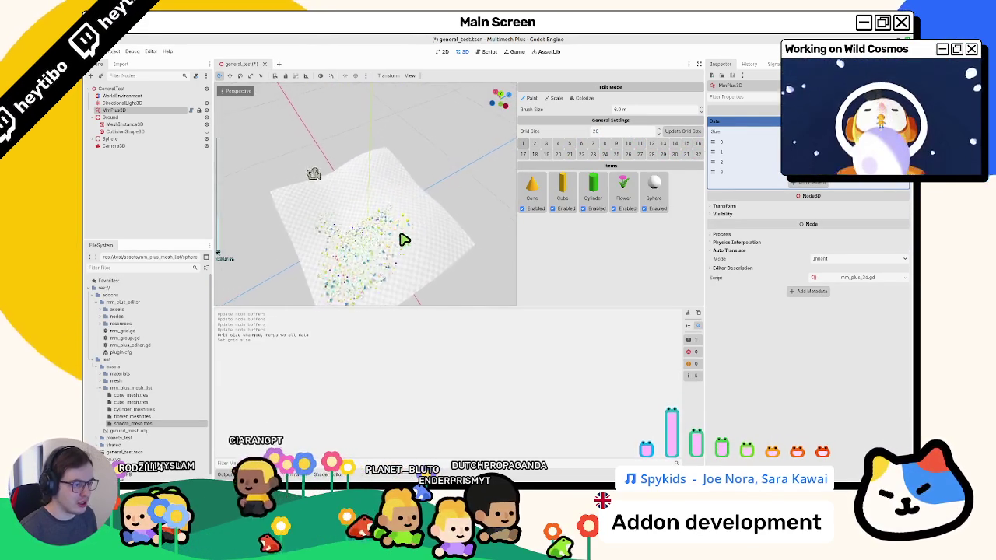
pyautogui.scroll(3, 404, 239)
pyautogui.scroll(-3, 404, 237)
pyautogui.scroll(3, 410, 212)
pyautogui.scroll(-3, 411, 212)
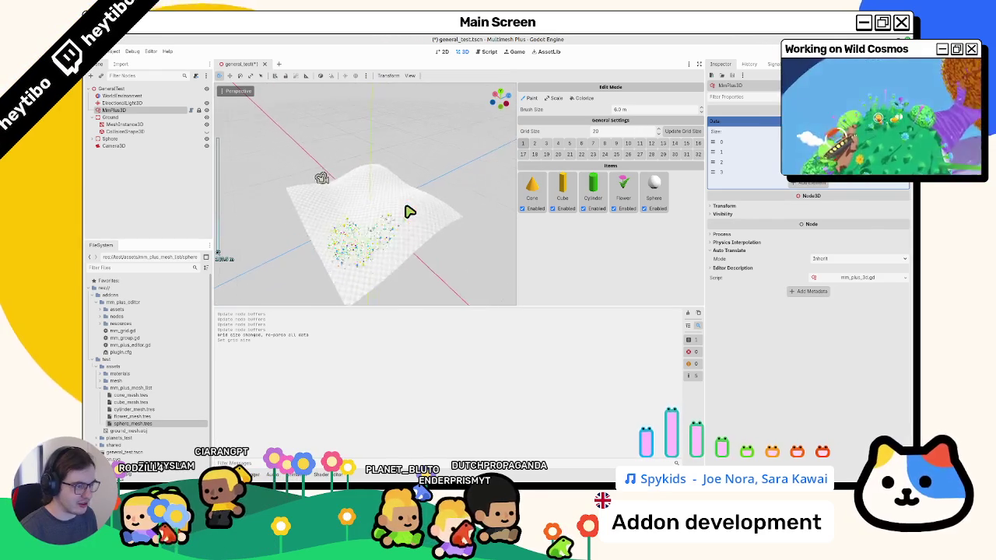
pyautogui.scroll(3, 410, 211)
pyautogui.scroll(-3, 407, 213)
pyautogui.scroll(3, 410, 200)
pyautogui.scroll(-3, 411, 196)
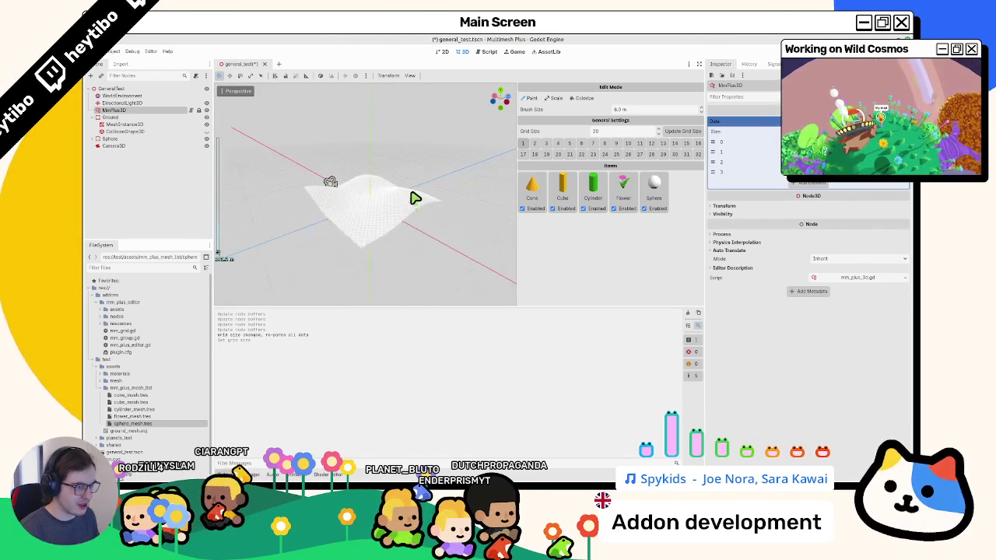
pyautogui.scroll(3, 414, 196)
pyautogui.scroll(-2, 334, 216)
pyautogui.scroll(4, 416, 207)
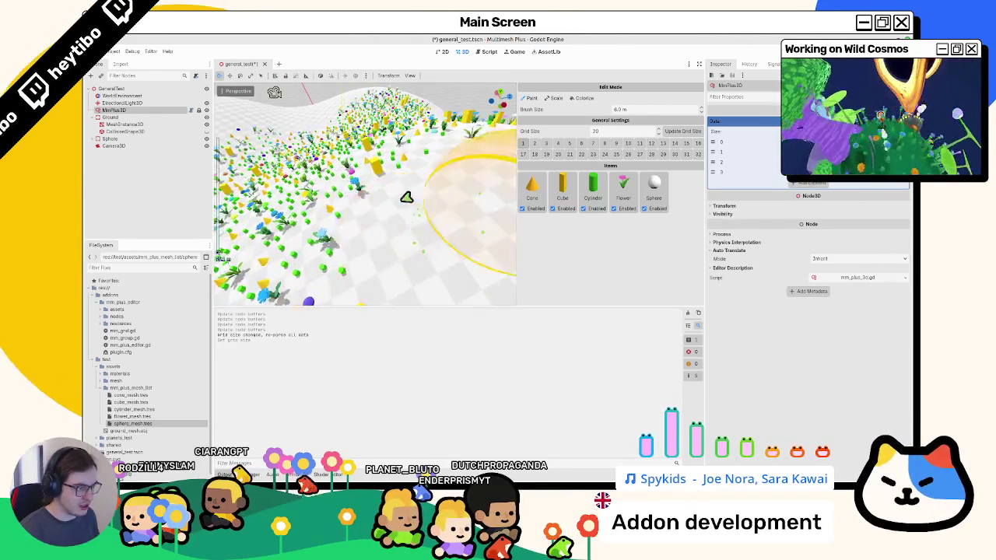
pyautogui.scroll(-3, 420, 202)
pyautogui.scroll(4, 438, 231)
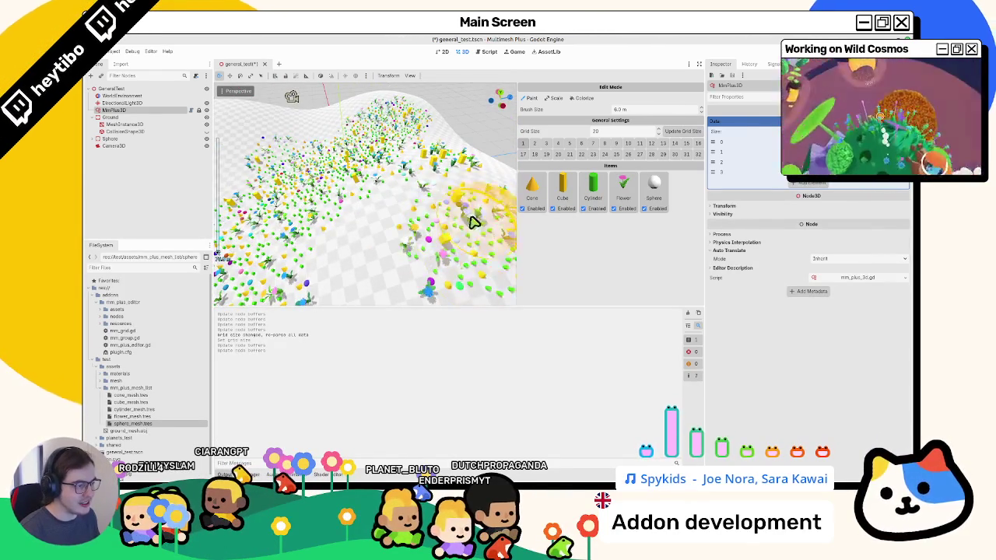
pyautogui.scroll(-4, 474, 222)
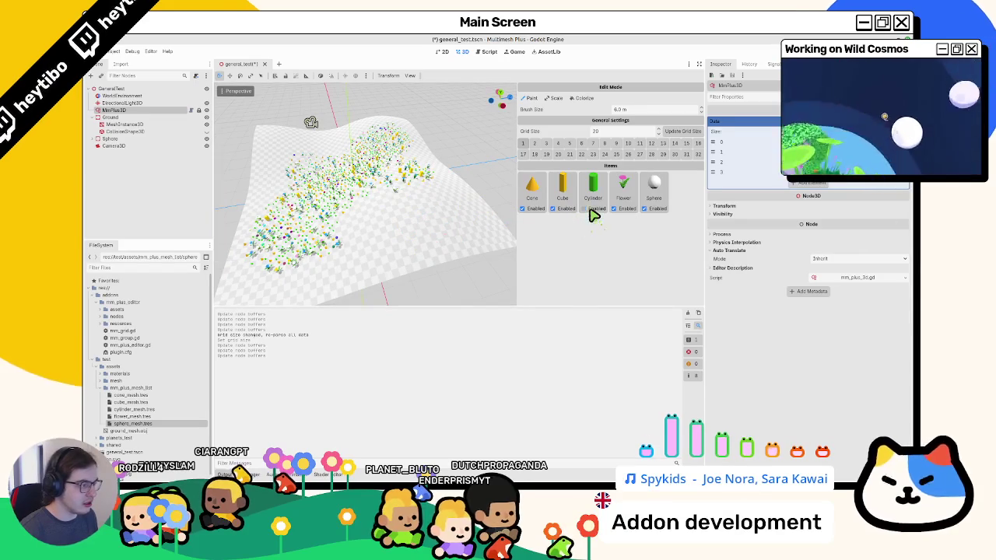
# Disable the Sphere, Cube and Cone items and paint flowers onto the terrain
pyautogui.click(654, 209)
pyautogui.click(554, 208)
pyautogui.click(537, 208)
pyautogui.moveTo(415, 218)
pyautogui.mouseDown()
pyautogui.moveTo(460, 217)
pyautogui.moveTo(407, 238)
pyautogui.moveTo(436, 229)
pyautogui.moveTo(376, 236)
pyautogui.mouseUp()
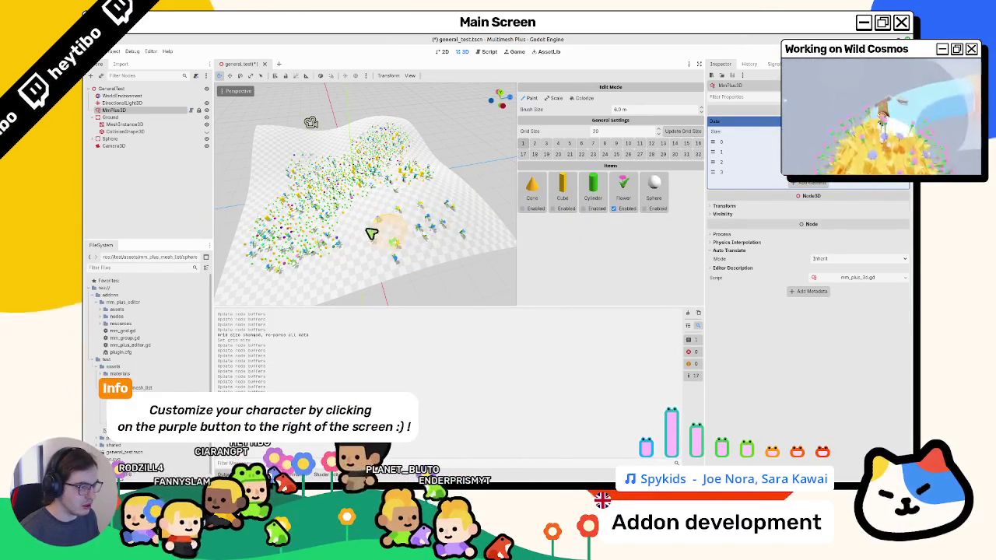
# Orbit to a steeper angle and erase the painted items from the middle and upper terrain
pyautogui.moveTo(467, 211)
pyautogui.mouseDown()
pyautogui.moveTo(366, 156)
pyautogui.moveTo(288, 196)
pyautogui.moveTo(343, 249)
pyautogui.moveTo(338, 194)
pyautogui.mouseUp()
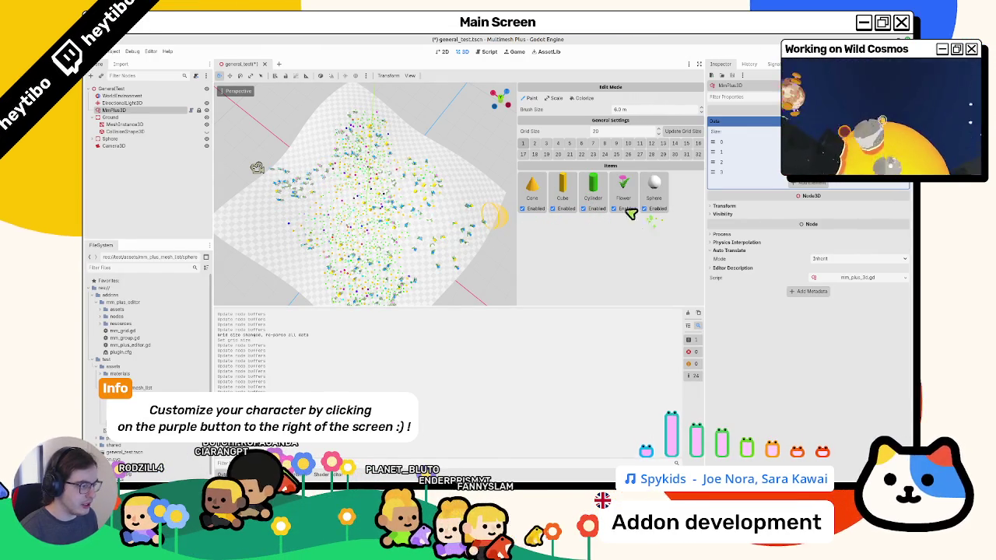
pyautogui.moveTo(375, 229)
pyautogui.mouseDown()
pyautogui.moveTo(351, 258)
pyautogui.moveTo(329, 211)
pyautogui.moveTo(325, 300)
pyautogui.moveTo(391, 299)
pyautogui.moveTo(402, 259)
pyautogui.mouseUp()
pyautogui.moveTo(401, 169); pyautogui.dragTo(313, 161)
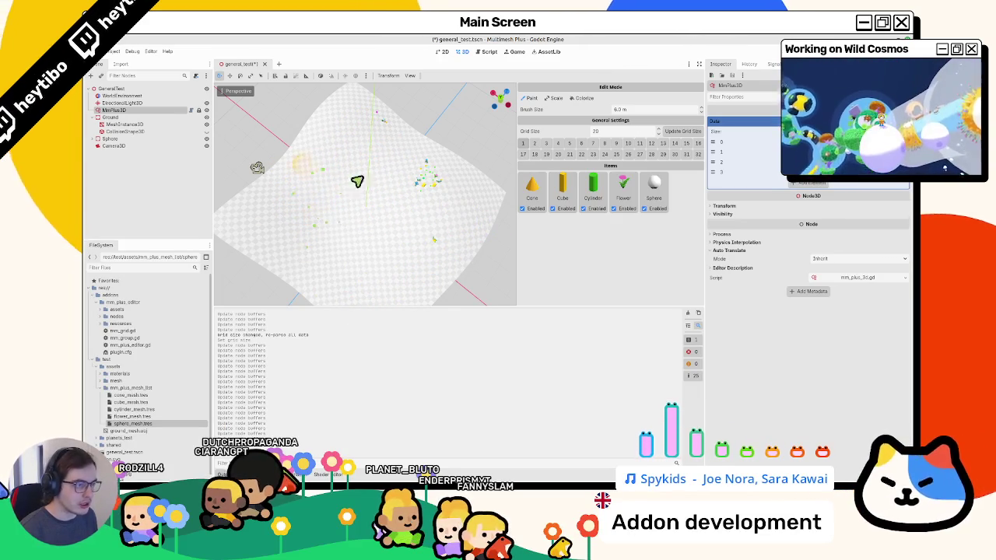
# Close the Array documentation and open TODO.md in the script editor
pyautogui.click(486, 52)
pyautogui.keyDown('ctrl'); pyautogui.click(400, 143); pyautogui.keyUp('ctrl')
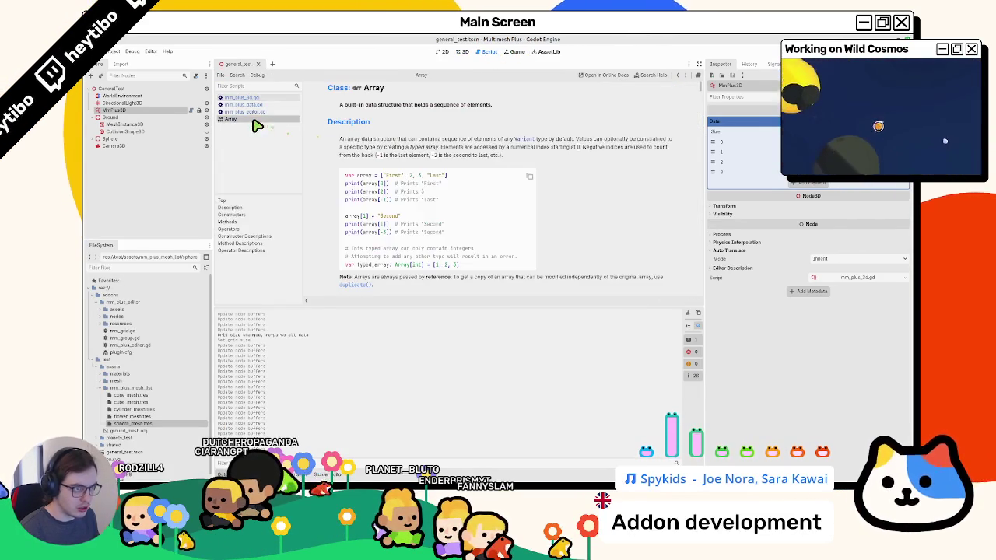
pyautogui.middleClick(251, 120)
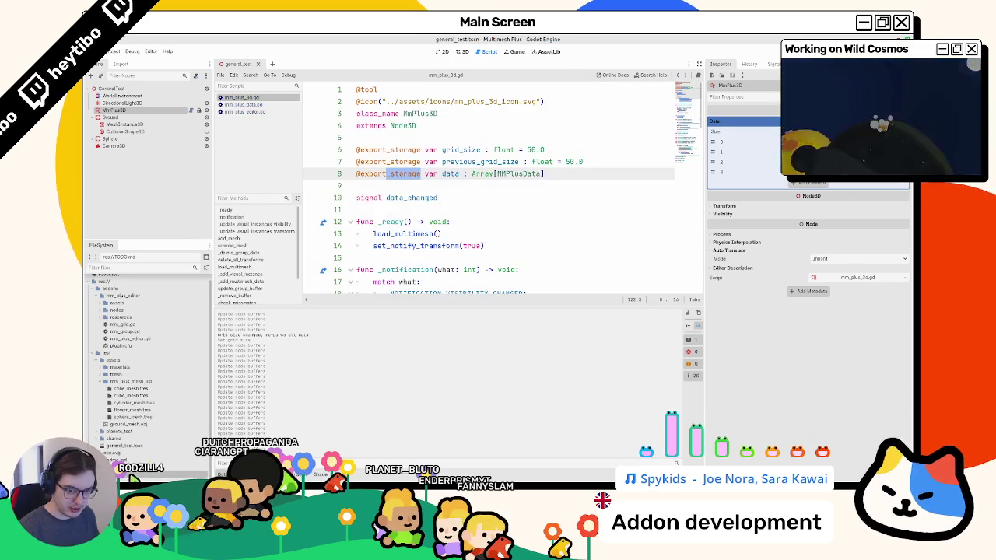
pyautogui.scroll(-6, 404, 262)
pyautogui.scroll(3, 374, 252)
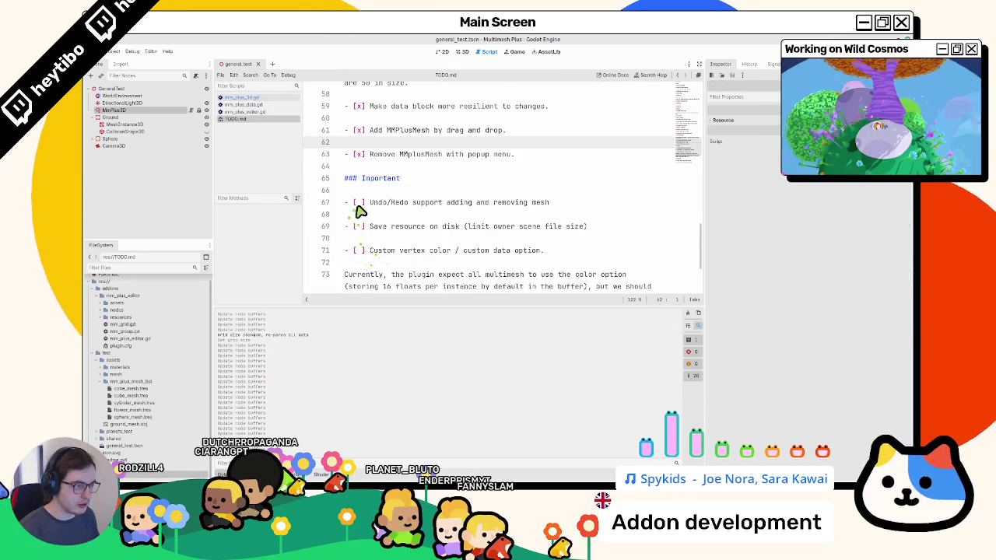
# Tick the Undo/Redo item, move it above the Important heading with a blank line after, and save
pyautogui.click(361, 204)
pyautogui.click(355, 203)
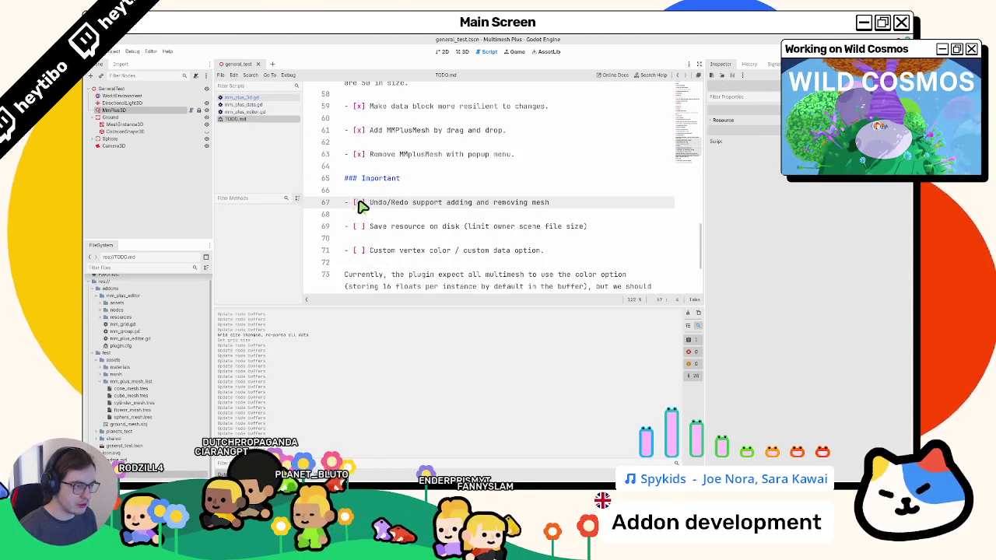
pyautogui.tripleClick(358, 203)
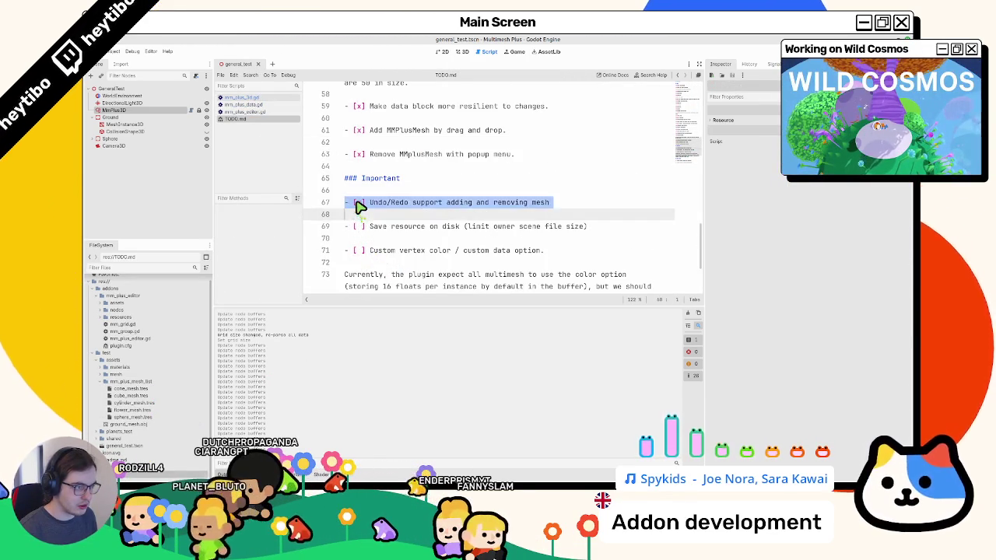
pyautogui.hotkey('alt', 'Up')
pyautogui.hotkey('alt', 'Up')
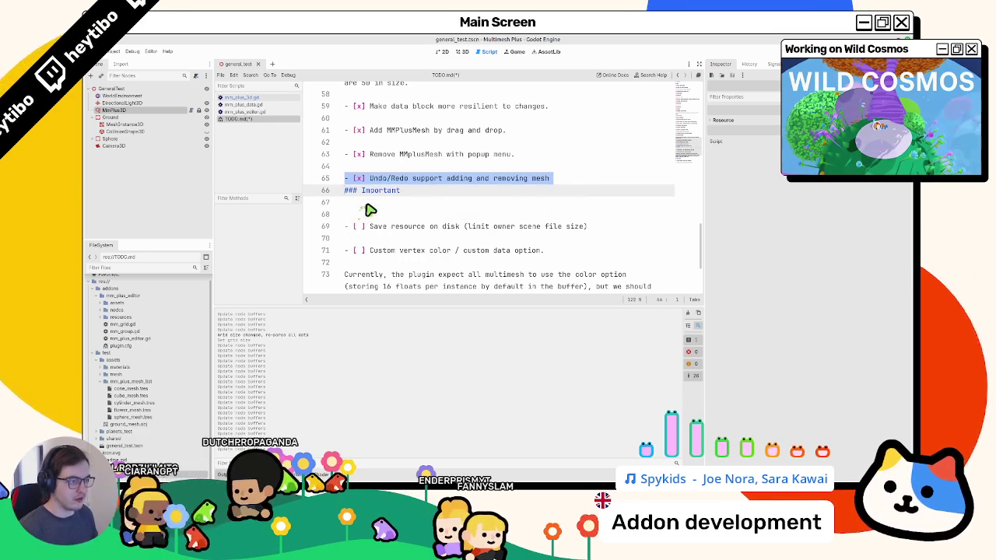
pyautogui.click(588, 185)
pyautogui.press('Return')
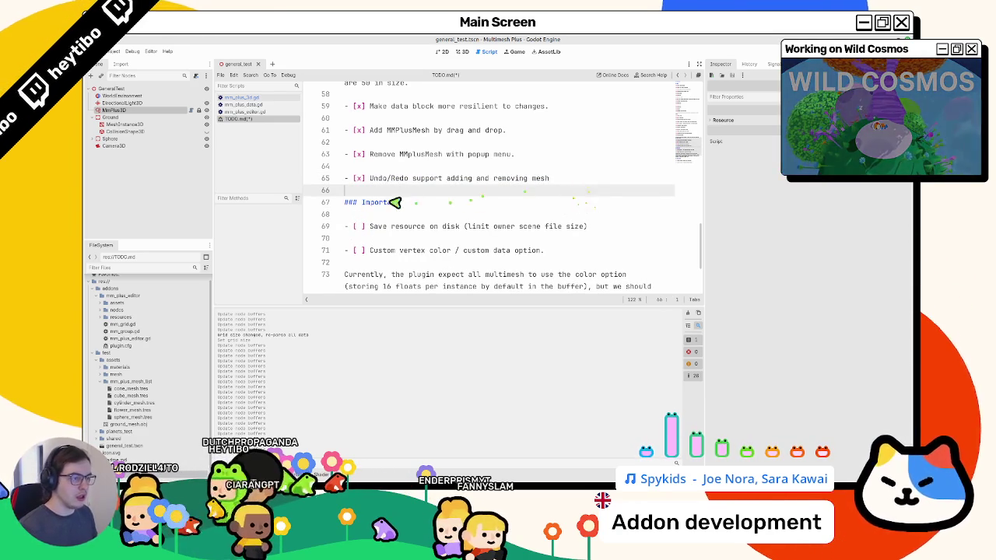
pyautogui.hotkey('ctrl', 's')
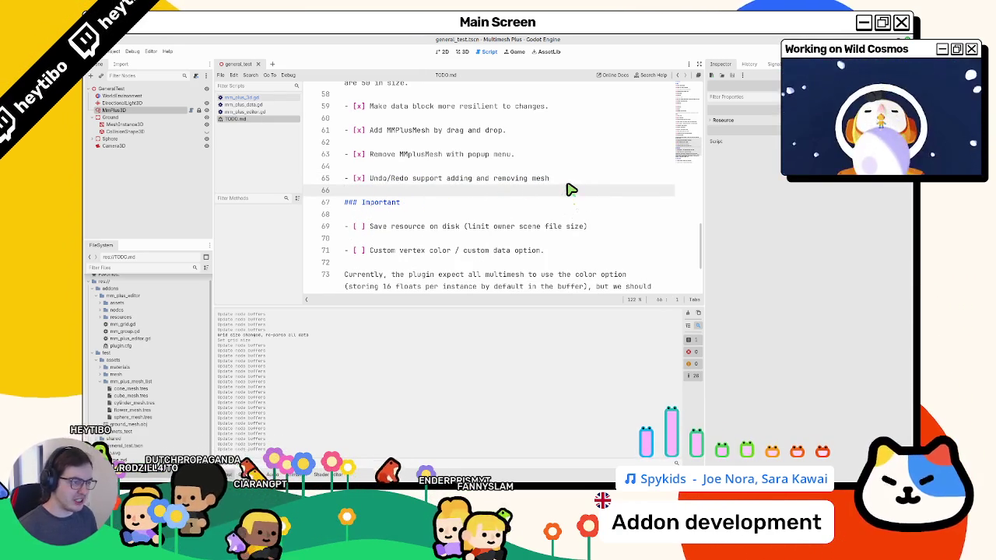
# Reword the item's last word to 'meshes.' and switch to a widened terminal window
pyautogui.press('Left')
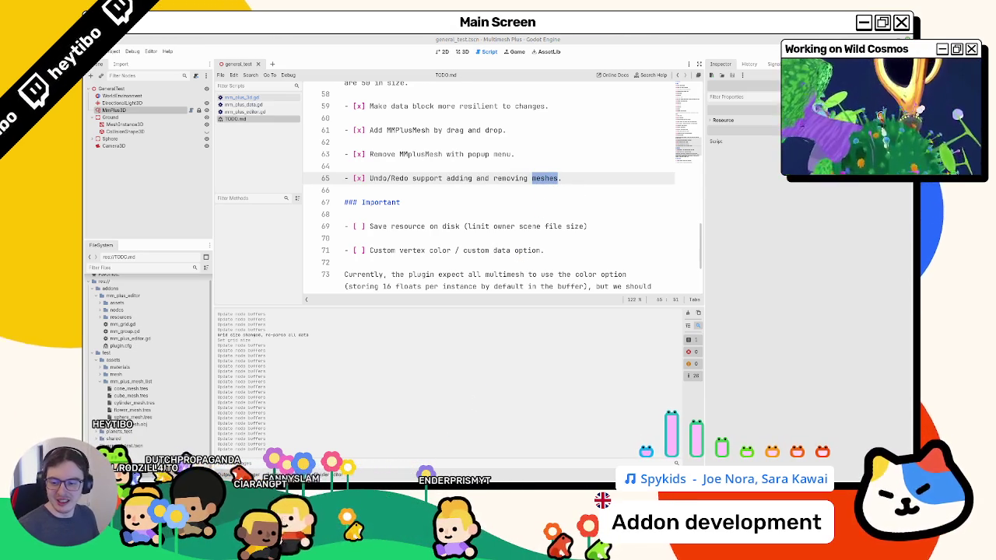
pyautogui.moveTo(371, 179); pyautogui.dragTo(558, 180)
pyautogui.hotkey('ctrl', 'c')
pyautogui.click(449, 192)
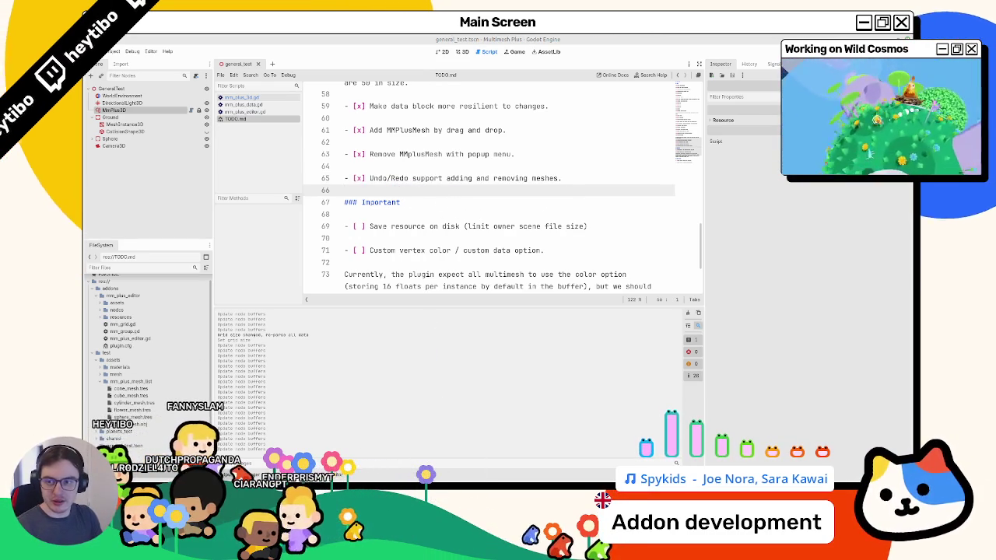
pyautogui.hotkey('alt', 'Tab')
pyautogui.moveTo(577, 255); pyautogui.dragTo(825, 255)
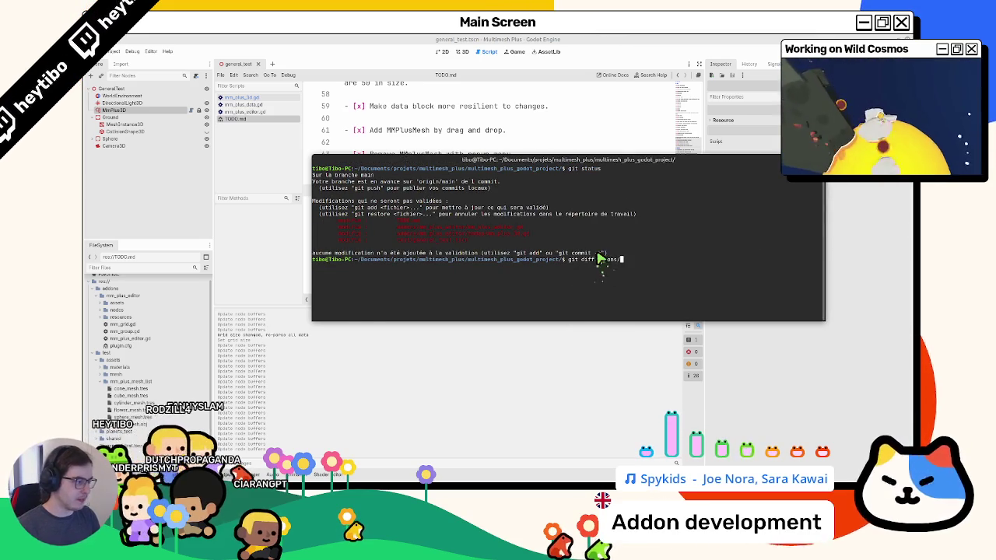
# Review the pending changes with git diff, then check git status
pyautogui.press('Return')
pyautogui.doubleClick(637, 161)
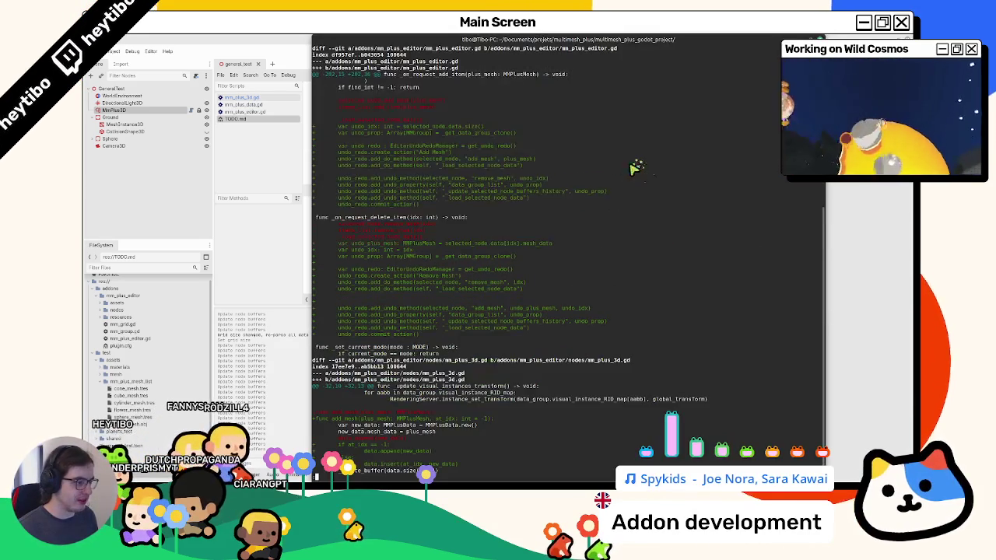
pyautogui.scroll(-2, 595, 206)
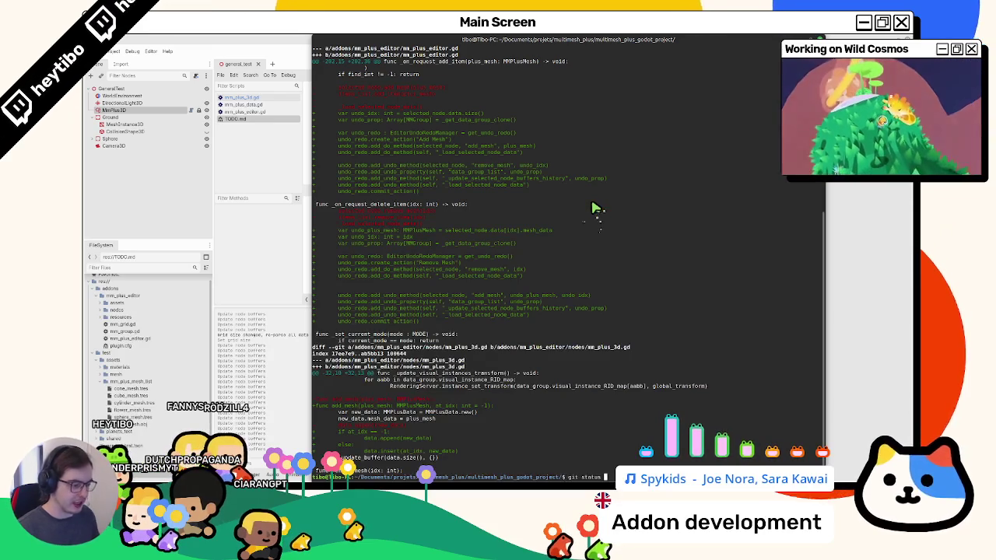
pyautogui.write('qgit status')
pyautogui.press('Return')
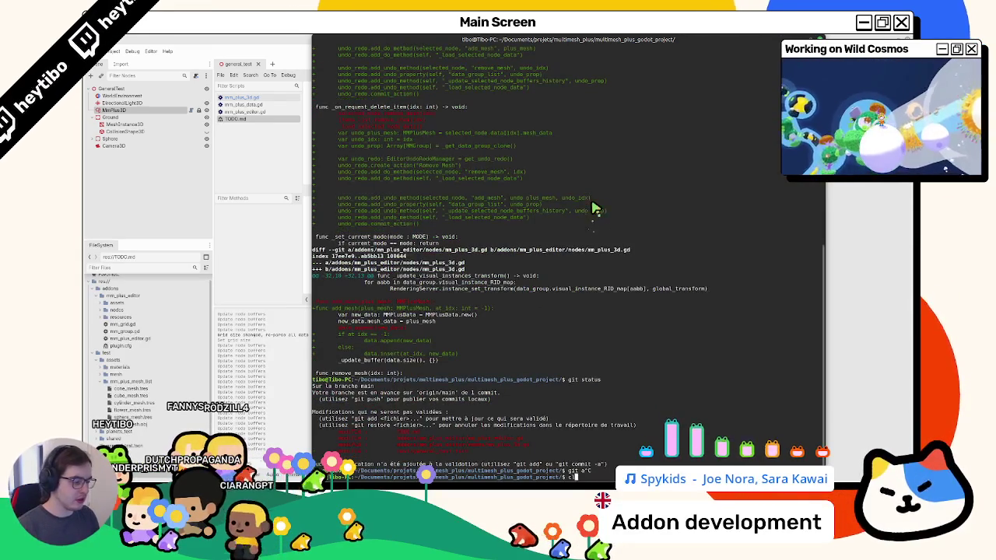
pyautogui.hotkey('ctrl', 'l')
pyautogui.write('a')
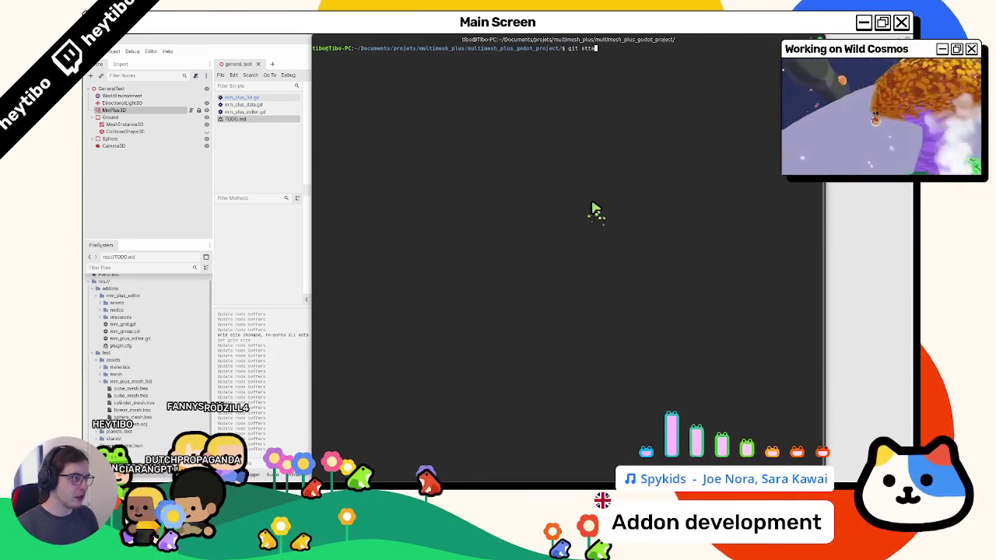
pyautogui.write('tus')
pyautogui.press('Return')
# Stage all files, commit as "add: Undo/Redo support adding and removing meshes", push, and close the terminal
pyautogui.write('git add .')
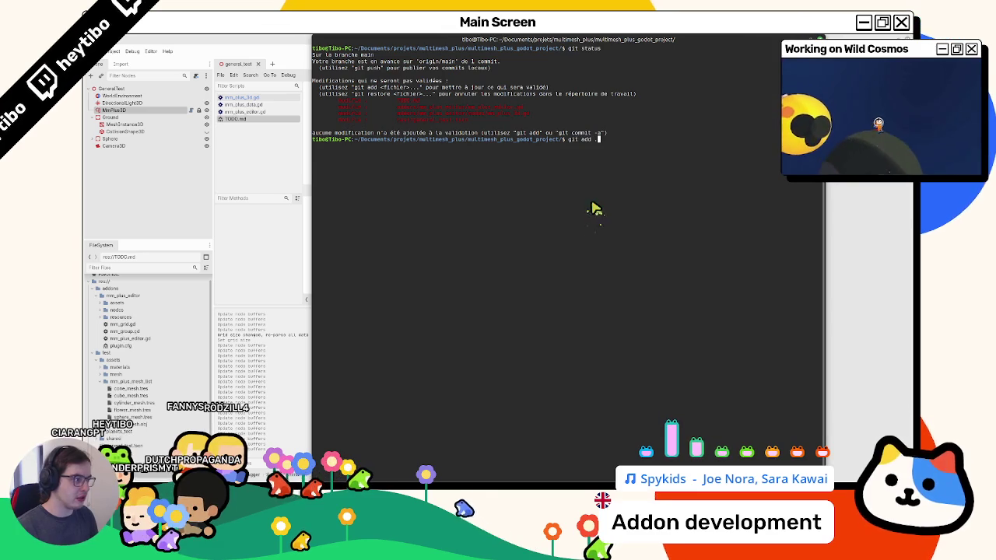
pyautogui.press('Return')
pyautogui.write("git commit -m 'add:")
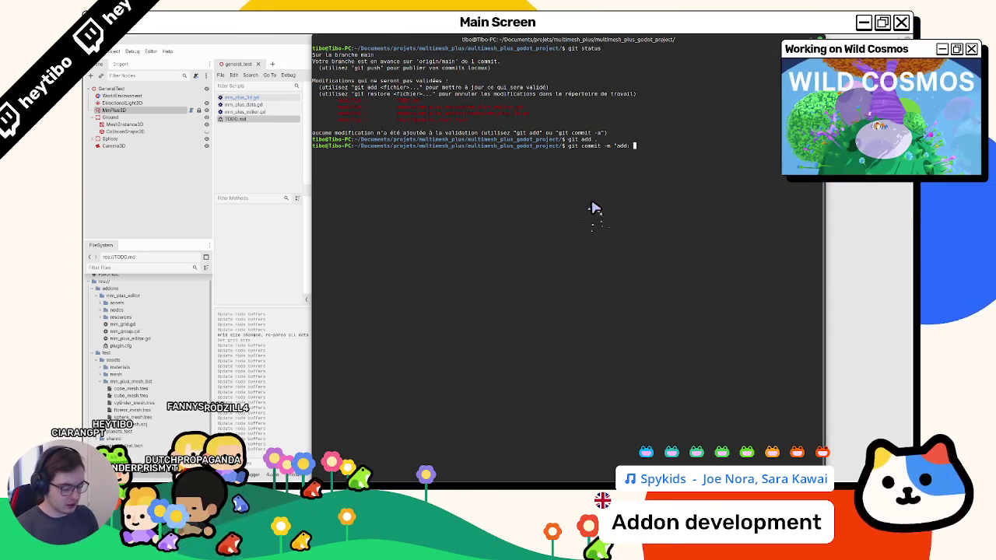
pyautogui.hotkey('ctrl', 'shift', 'v')
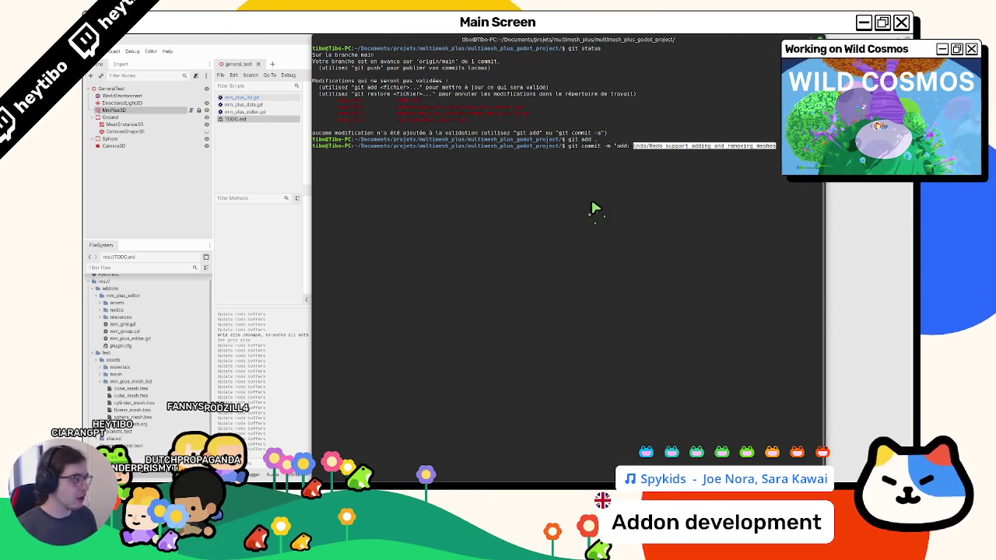
pyautogui.write('"')
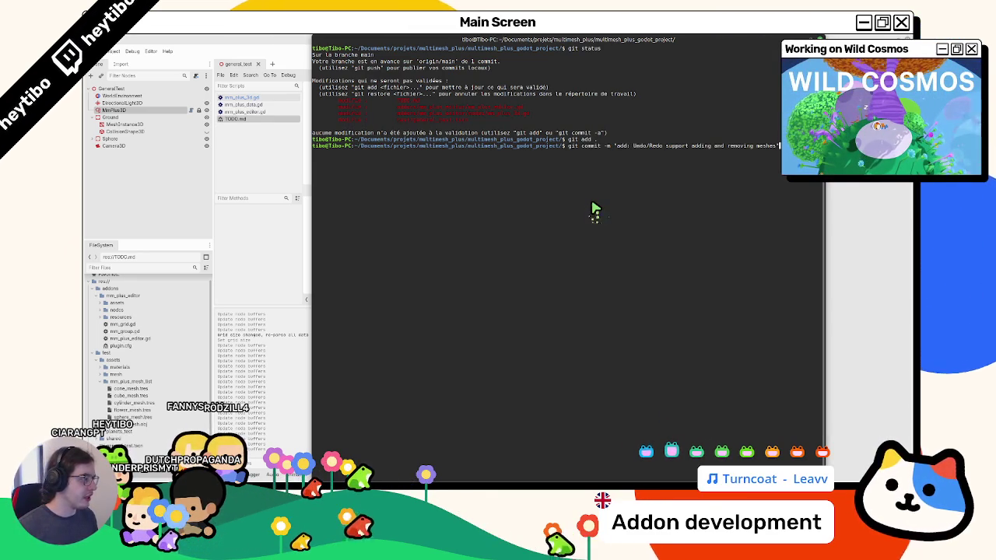
pyautogui.press('Return')
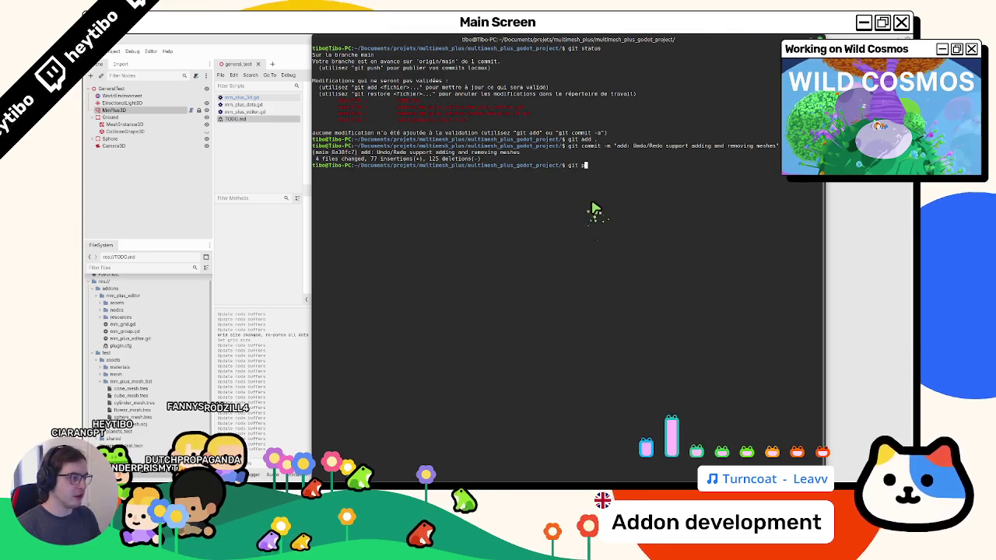
pyautogui.write('git push')
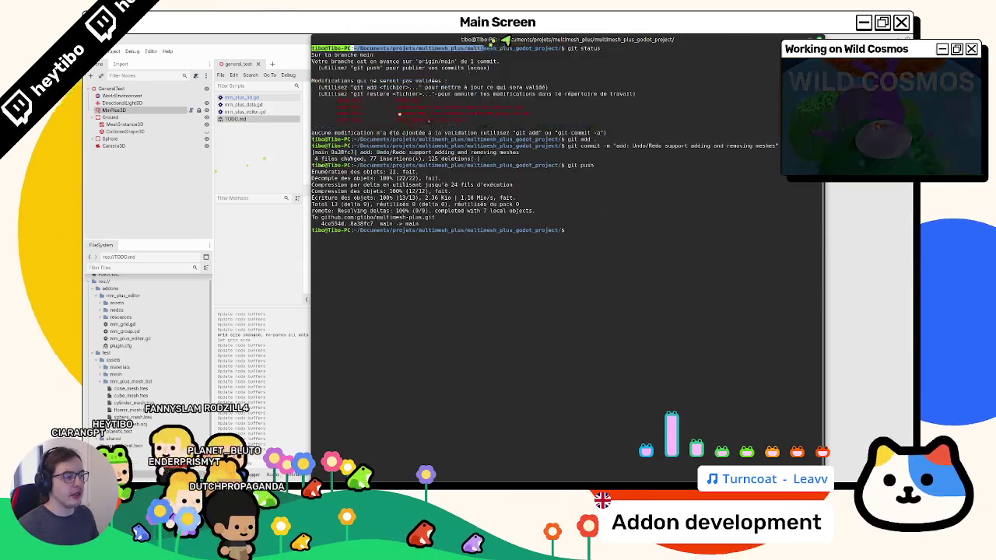
pyautogui.press('super+h')
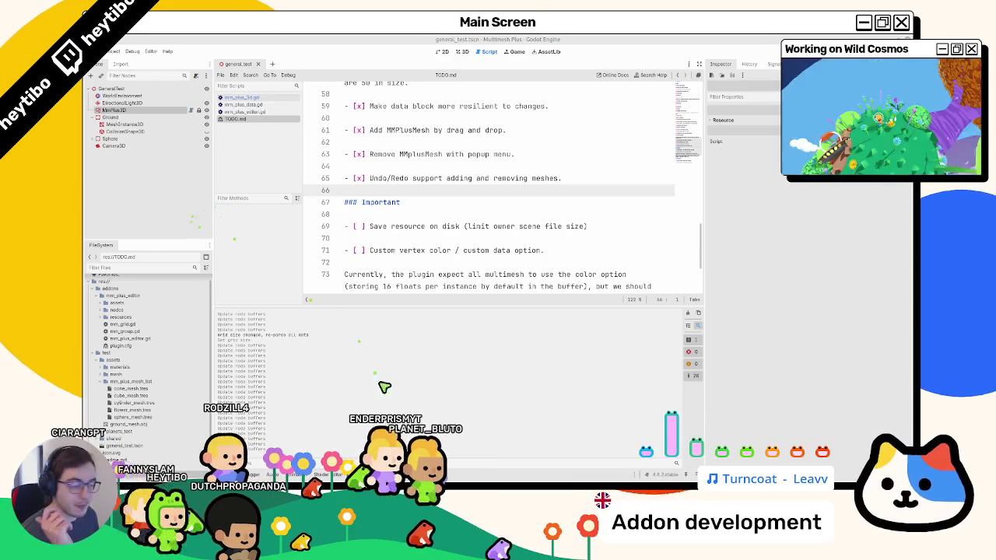
pyautogui.scroll(-3, 426, 164)
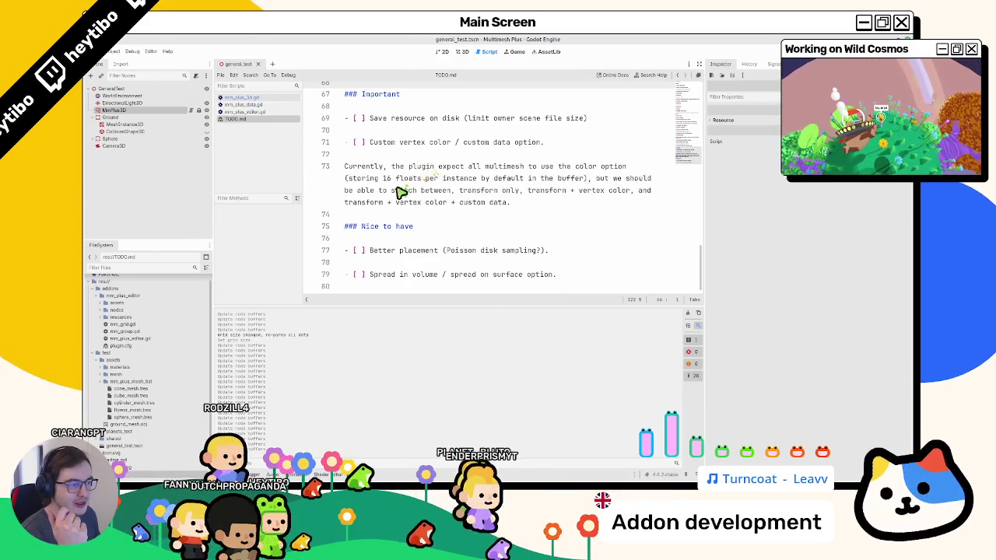
# Highlight the custom vertex color and Undo/Redo items in TODO.md, collapse the Output log, and return to 3D
pyautogui.scroll(2, 399, 196)
pyautogui.moveTo(366, 193)
pyautogui.mouseDown()
pyautogui.moveTo(382, 198)
pyautogui.moveTo(382, 215)
pyautogui.mouseUp()
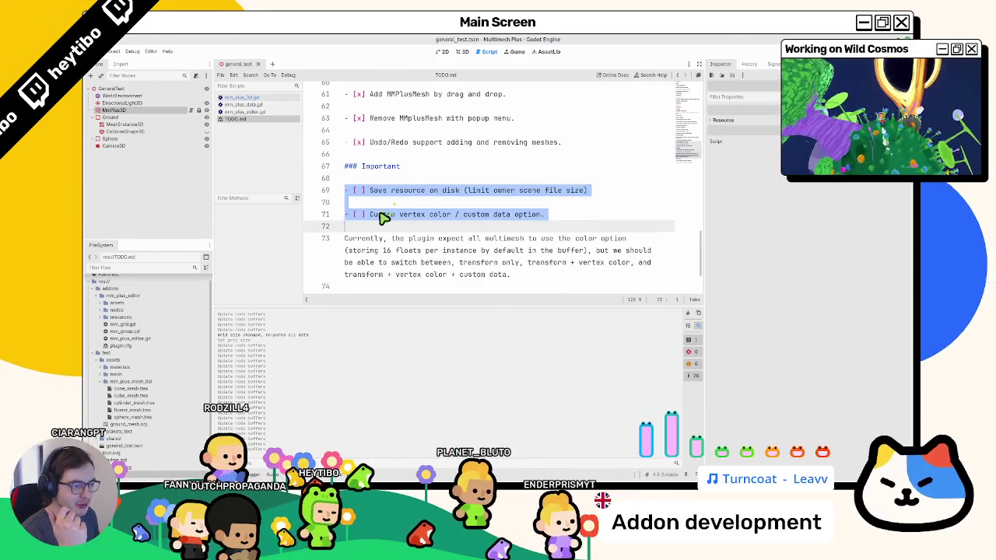
pyautogui.doubleClick(381, 215)
pyautogui.tripleClick(382, 216)
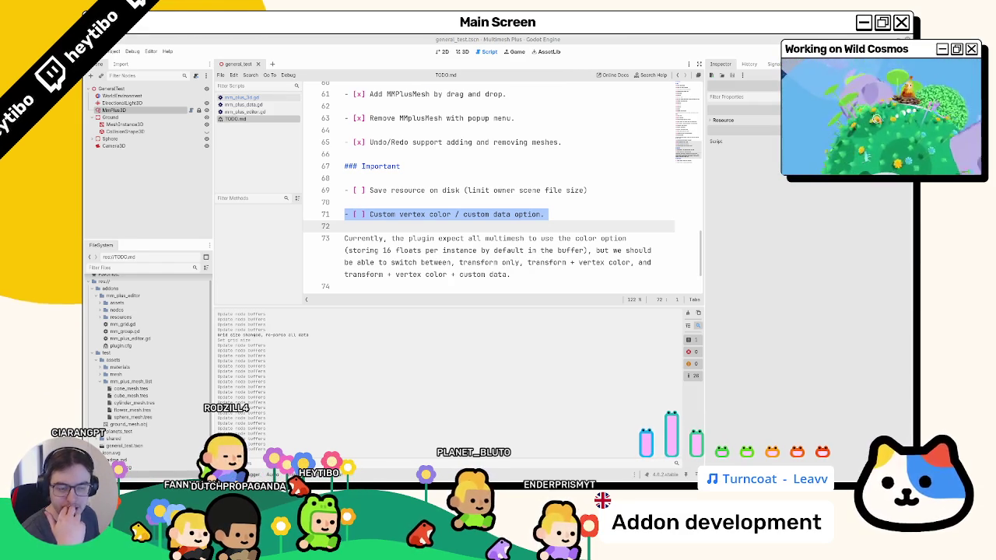
pyautogui.tripleClick(413, 141)
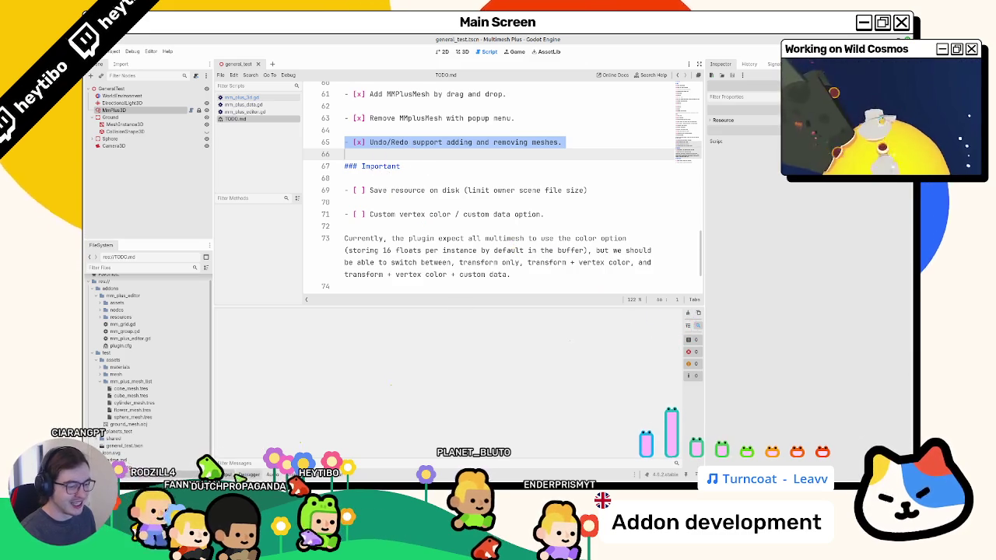
pyautogui.hotkey('ctrl', 'j')
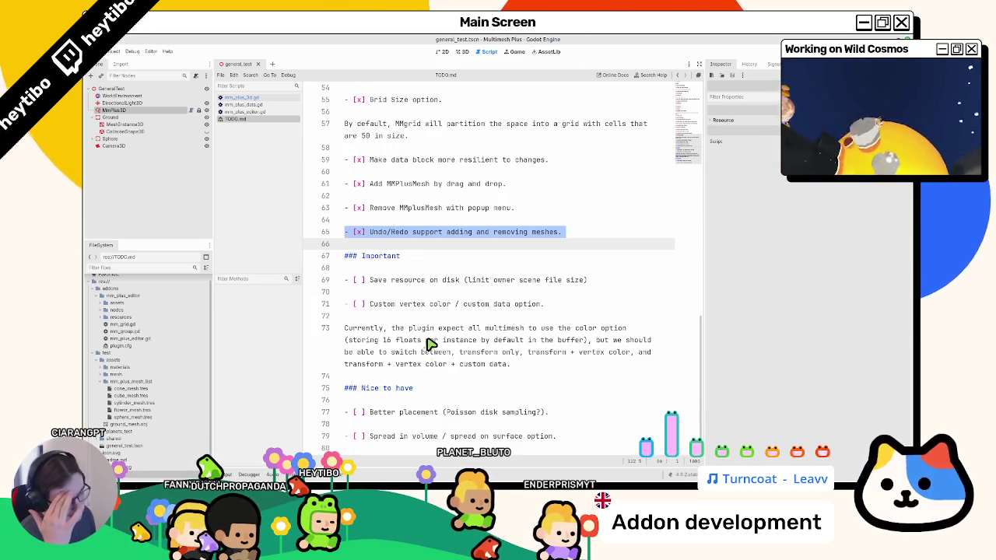
pyautogui.click(462, 52)
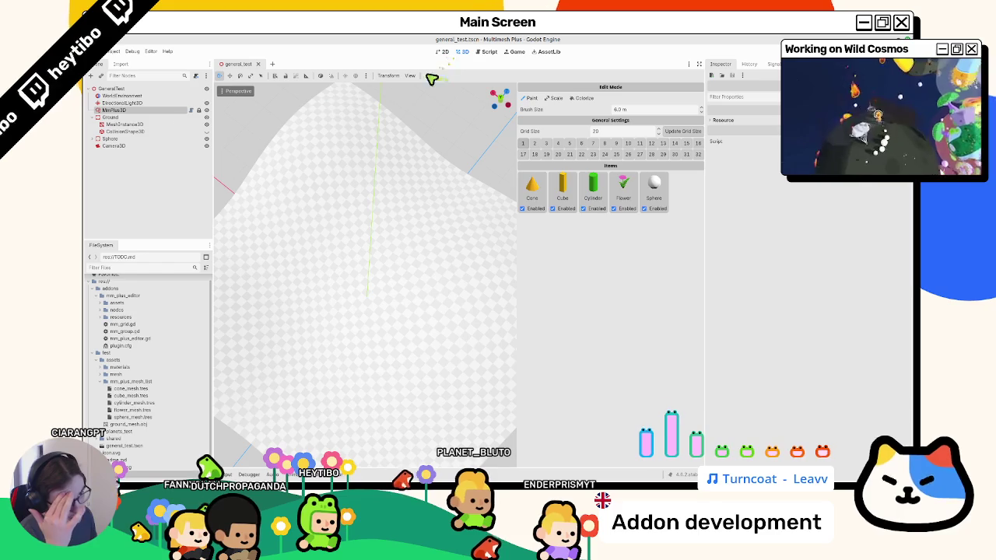
# Reselect the MMPlus3D node and highlight the save-resource-on-disk item in TODO.md
pyautogui.click(125, 123)
pyautogui.click(175, 110)
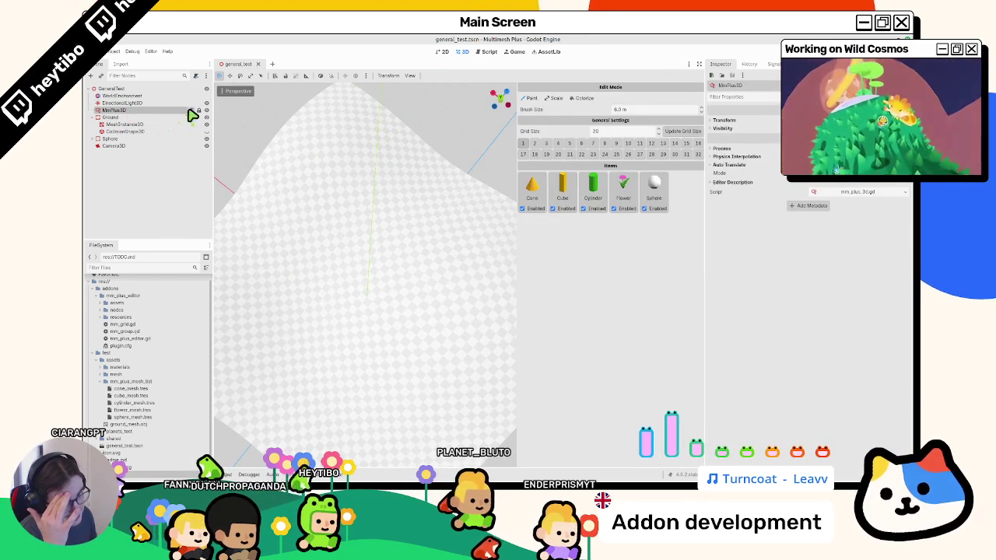
pyautogui.click(192, 110)
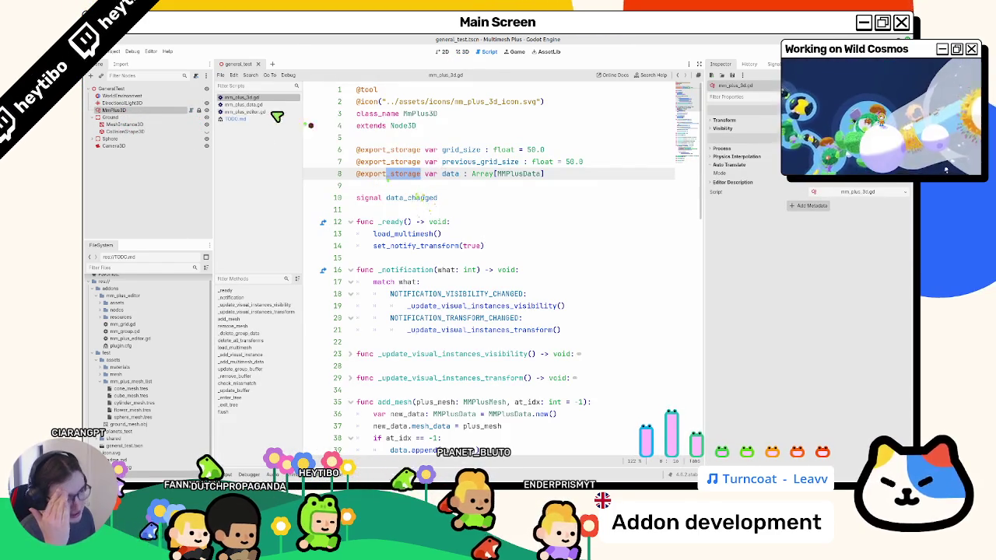
pyautogui.click(282, 112)
pyautogui.click(276, 119)
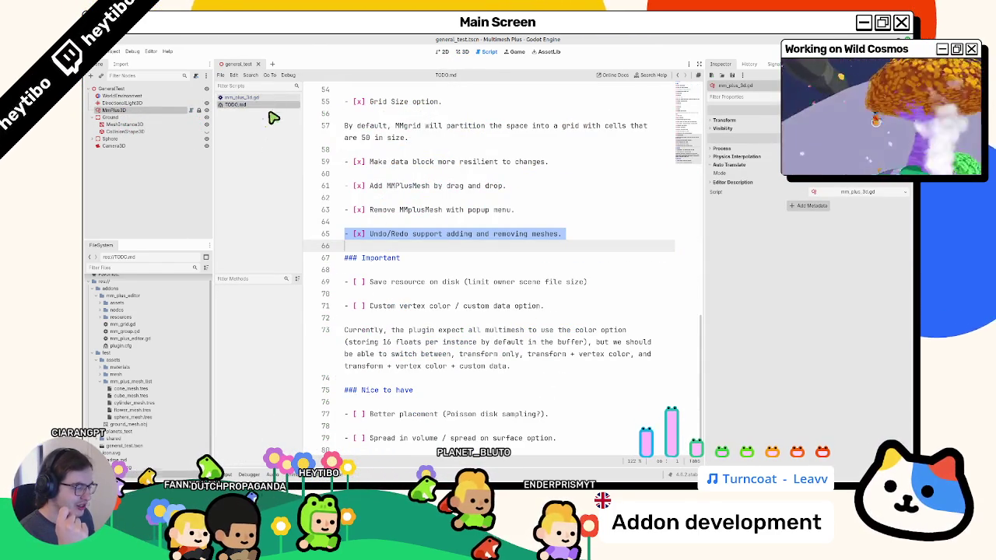
pyautogui.doubleClick(373, 283)
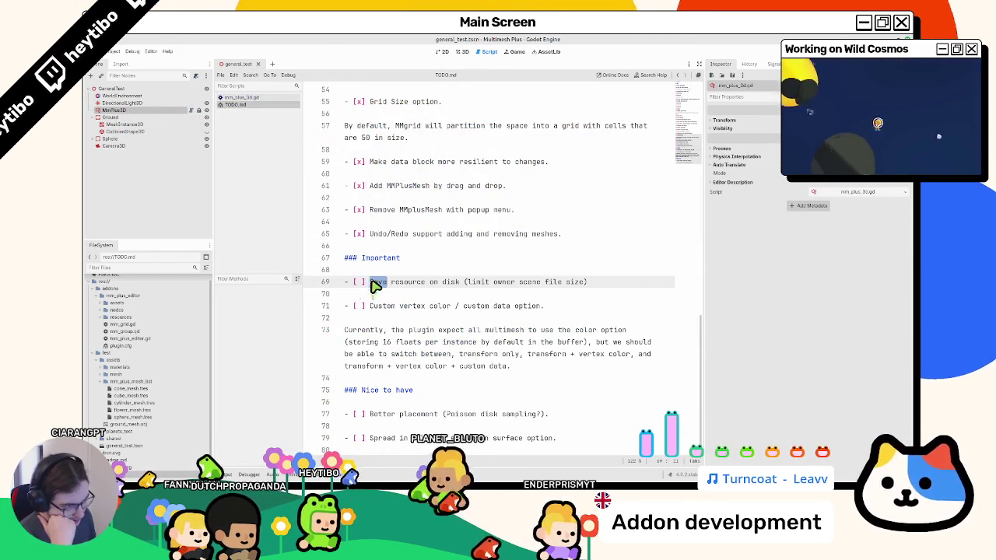
pyautogui.moveTo(373, 286); pyautogui.dragTo(654, 284)
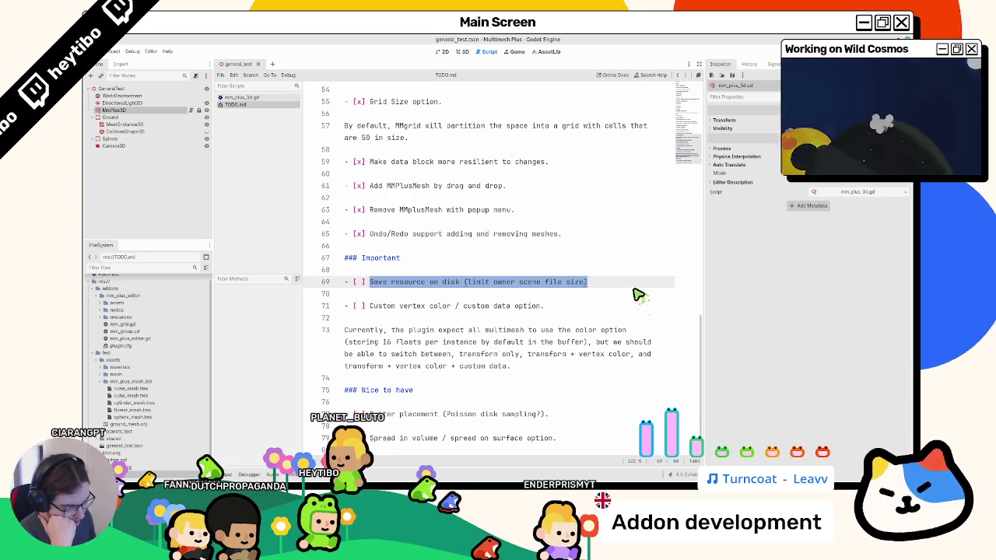
pyautogui.click(246, 98)
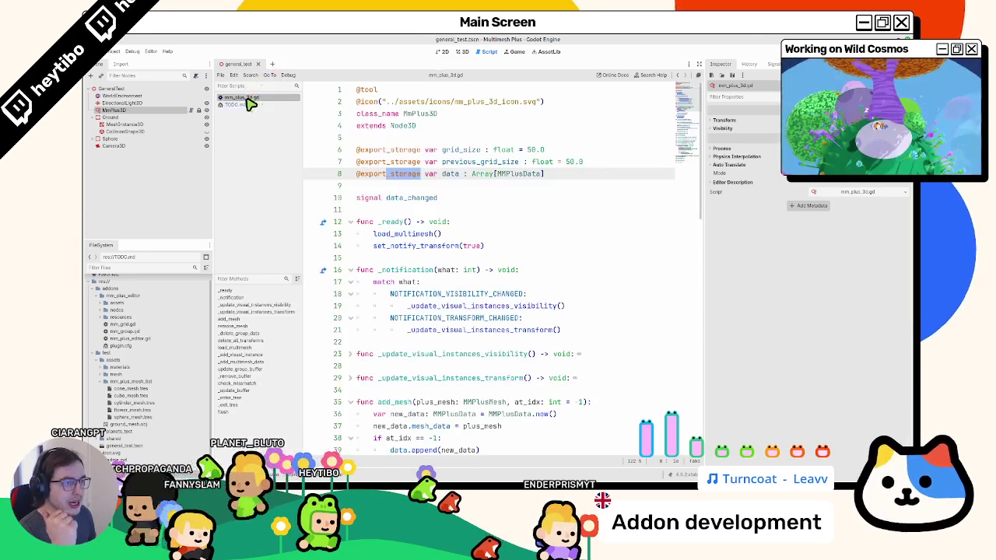
pyautogui.moveTo(442, 175)
pyautogui.mouseDown()
pyautogui.moveTo(452, 186)
pyautogui.moveTo(459, 179)
pyautogui.mouseUp()
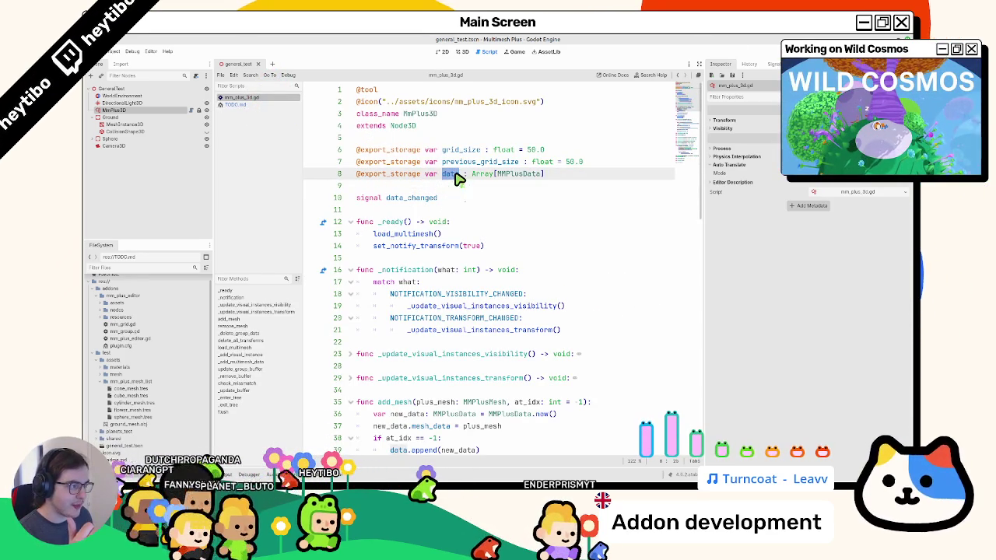
pyautogui.moveTo(457, 179); pyautogui.dragTo(456, 153)
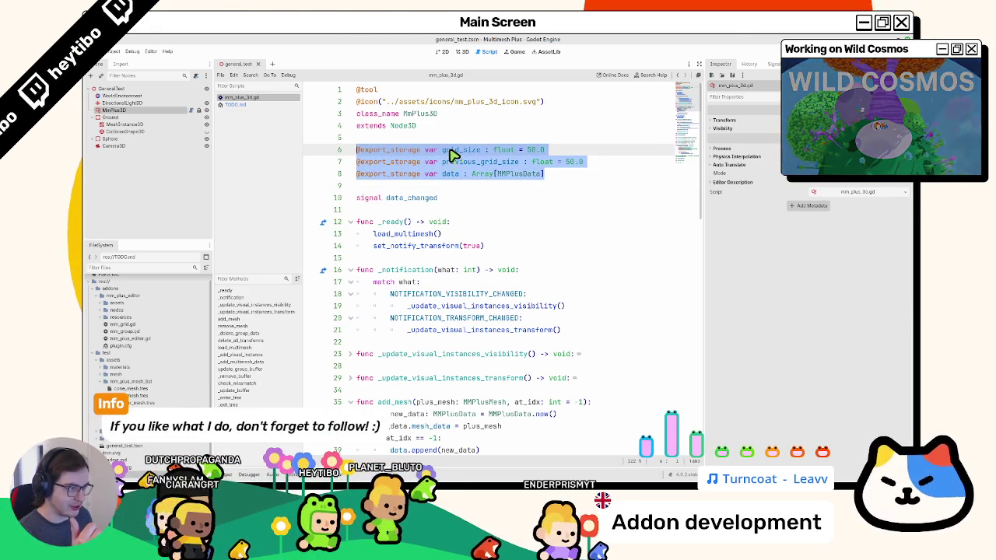
pyautogui.doubleClick(454, 150)
pyautogui.moveTo(454, 154); pyautogui.dragTo(447, 174)
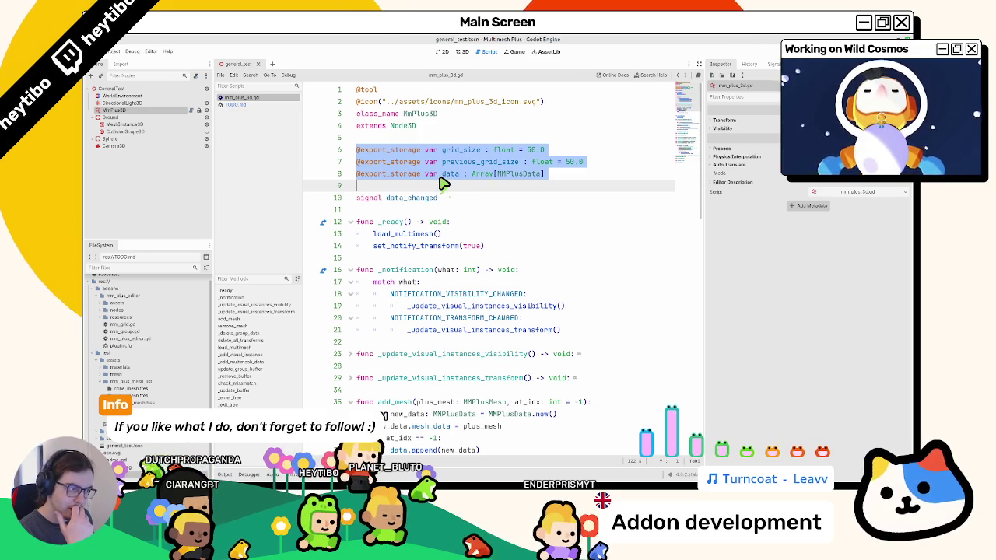
# Fold _ready, _notification, the update functions, add_mesh, remove_mesh, _delete_group_data and delete_all_transforms
pyautogui.click(391, 212)
pyautogui.click(350, 221)
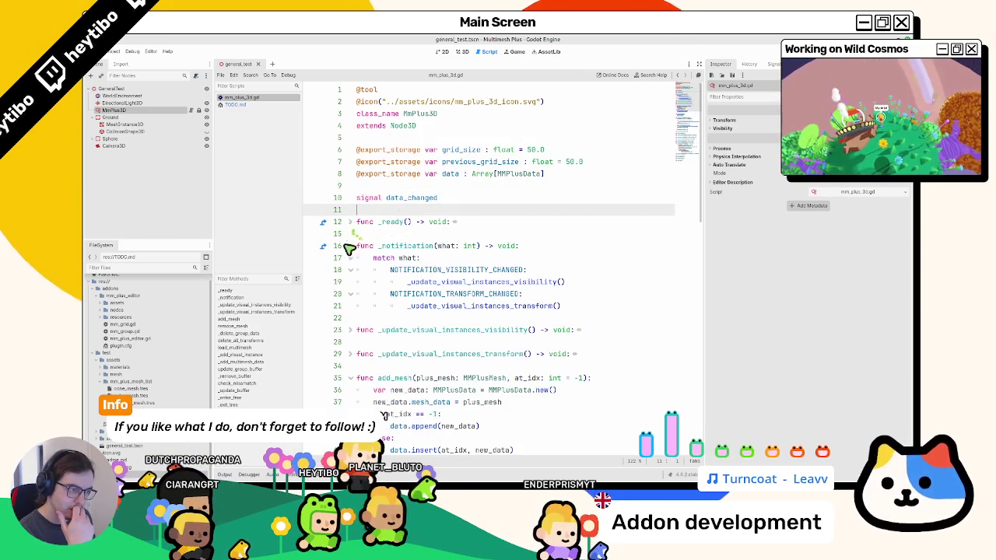
pyautogui.click(347, 246)
pyautogui.click(351, 246)
pyautogui.click(350, 270)
pyautogui.click(350, 281)
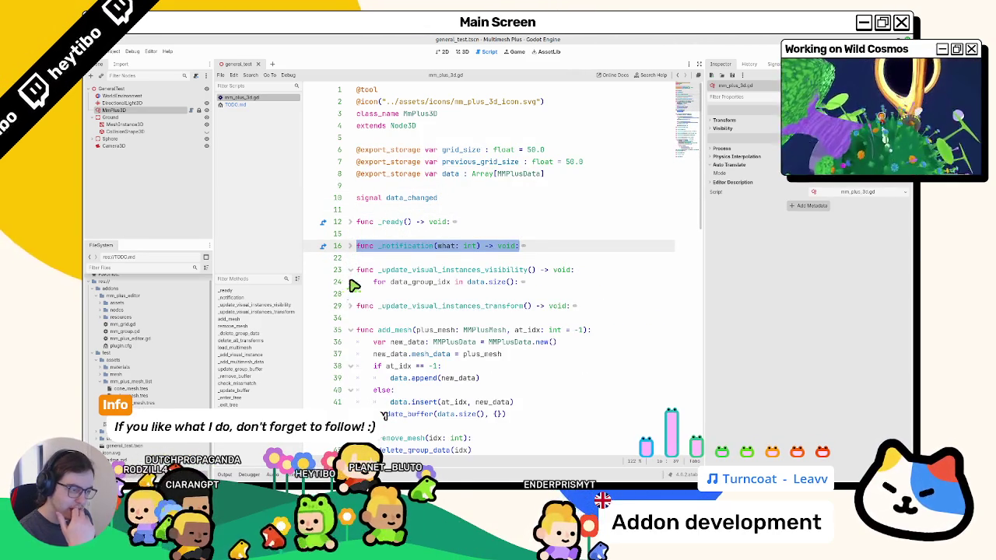
pyautogui.click(350, 306)
pyautogui.click(350, 306)
pyautogui.click(350, 330)
pyautogui.click(350, 355)
pyautogui.click(350, 378)
pyautogui.click(351, 402)
pyautogui.click(350, 403)
# Fold check_mismatch and _update_buffer further down, then select the word data on line 8
pyautogui.scroll(-5, 355, 390)
pyautogui.click(351, 221)
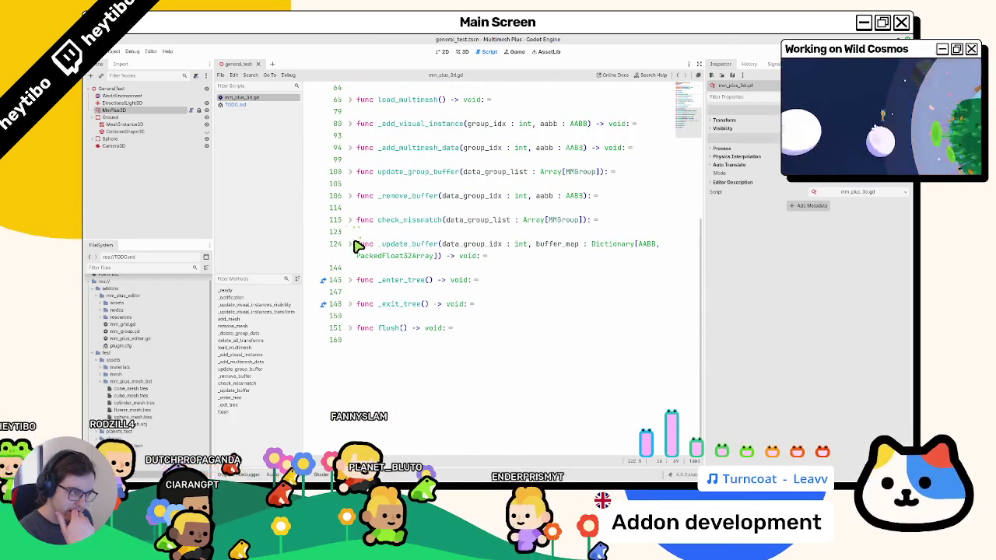
pyautogui.click(350, 246)
pyautogui.click(350, 246)
pyautogui.scroll(3, 327, 285)
pyautogui.scroll(3, 327, 285)
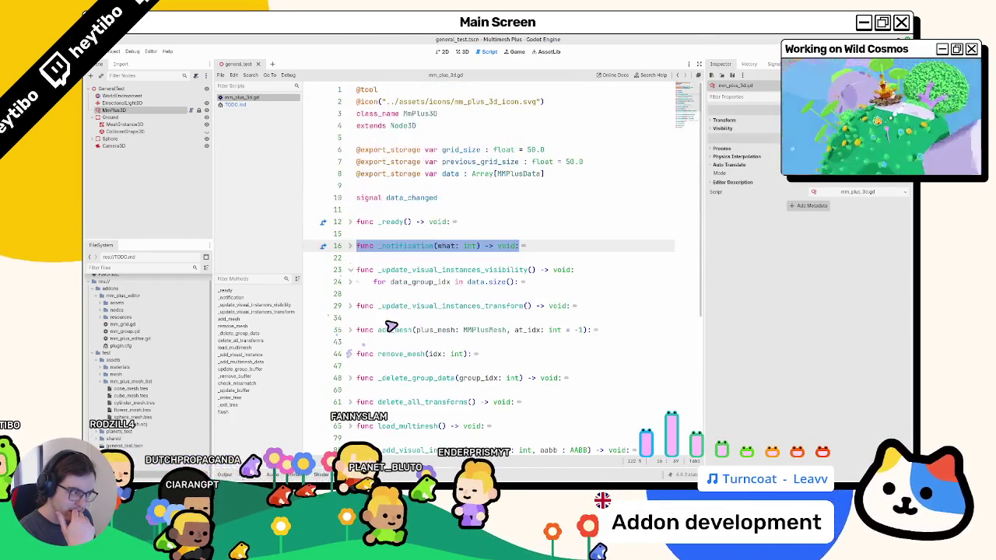
pyautogui.click(478, 262)
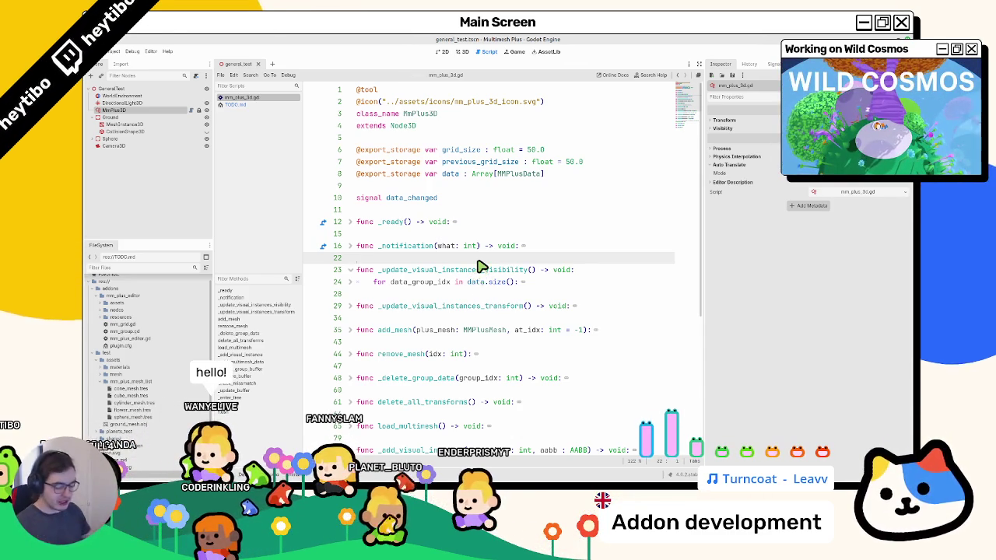
pyautogui.doubleClick(450, 175)
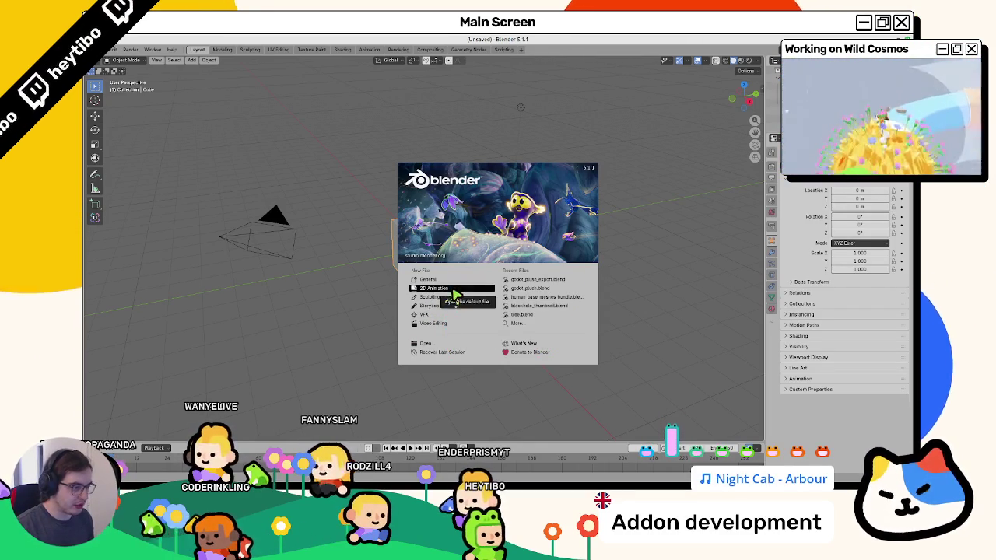
# Start a new 2D Animation file and try the Pen brush and colour settings with undone test strokes
pyautogui.click(456, 294)
pyautogui.moveTo(461, 303); pyautogui.dragTo(547, 261)
pyautogui.hotkey('ctrl', 'z')
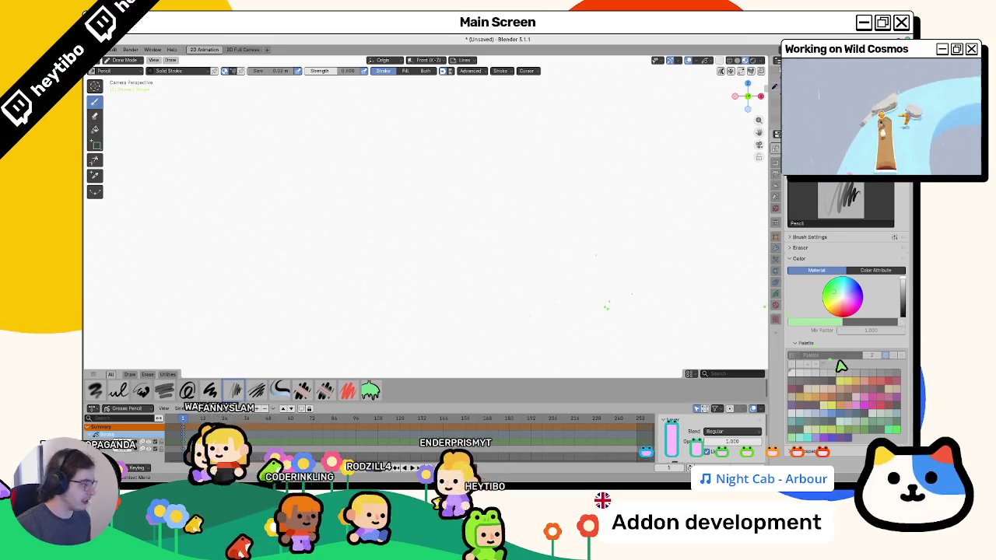
pyautogui.click(875, 270)
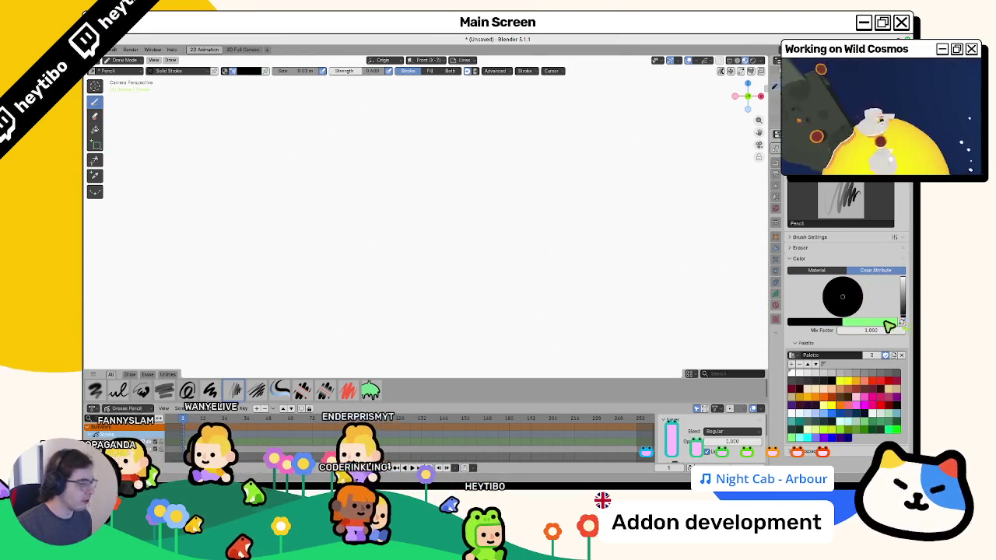
pyautogui.moveTo(257, 237); pyautogui.dragTo(583, 288)
pyautogui.hotkey('ctrl', 'z')
pyautogui.click(210, 391)
pyautogui.moveTo(298, 271); pyautogui.dragTo(485, 251)
pyautogui.hotkey('ctrl', 'z')
pyautogui.click(900, 321)
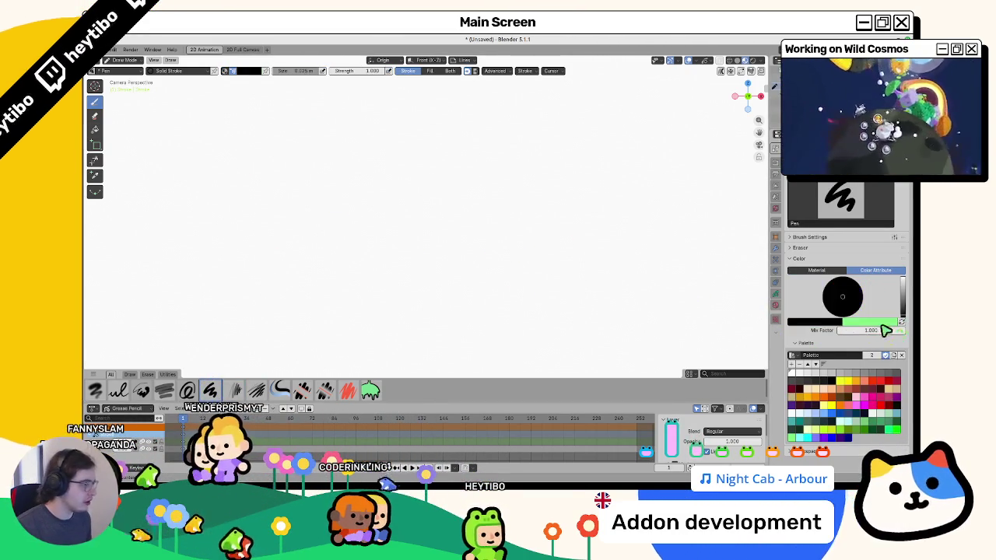
pyautogui.moveTo(359, 236); pyautogui.dragTo(444, 262)
pyautogui.hotkey('ctrl', 'z')
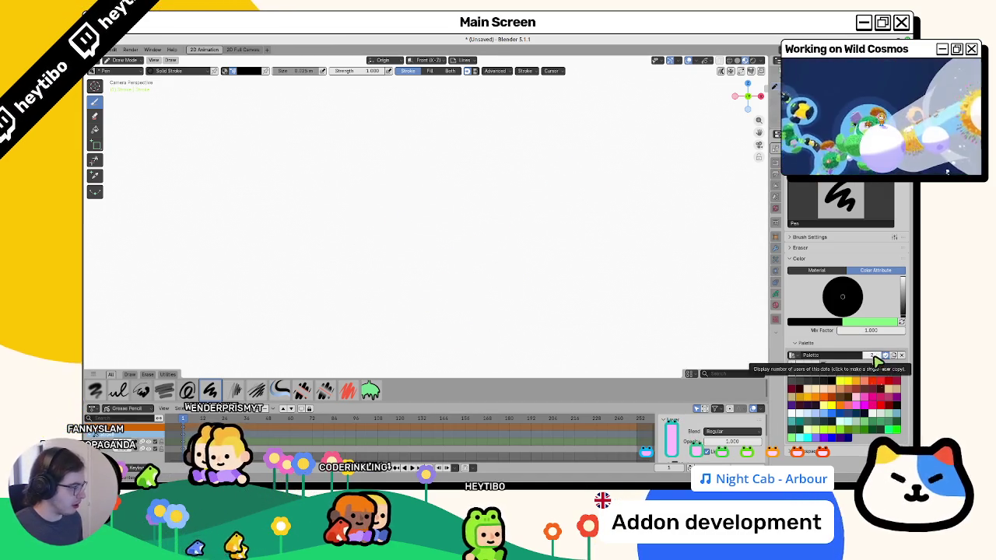
# Draw a red frame holding a cube, triangle, circle and dashes, then begin writing DATA in magenta
pyautogui.click(871, 380)
pyautogui.moveTo(287, 157)
pyautogui.mouseDown()
pyautogui.moveTo(396, 224)
pyautogui.moveTo(389, 153)
pyautogui.moveTo(305, 154)
pyautogui.mouseUp()
pyautogui.moveTo(334, 193)
pyautogui.mouseDown()
pyautogui.moveTo(349, 200)
pyautogui.moveTo(368, 184)
pyautogui.moveTo(362, 180)
pyautogui.mouseUp()
pyautogui.moveTo(296, 201)
pyautogui.mouseDown()
pyautogui.moveTo(318, 198)
pyautogui.moveTo(305, 192)
pyautogui.moveTo(314, 178)
pyautogui.moveTo(325, 200)
pyautogui.mouseUp()
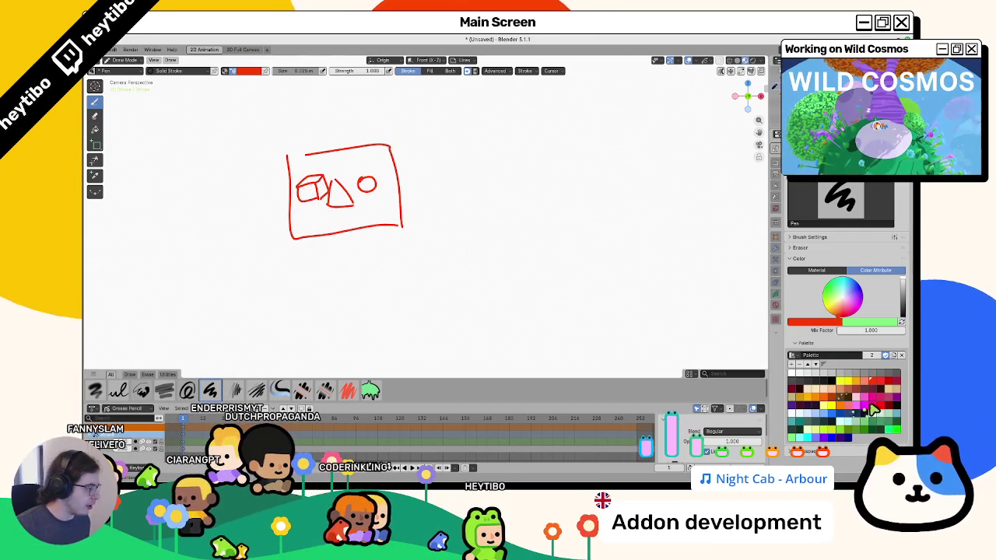
pyautogui.moveTo(304, 215)
pyautogui.mouseDown()
pyautogui.moveTo(319, 228)
pyautogui.moveTo(310, 222)
pyautogui.mouseUp()
pyautogui.click(863, 398)
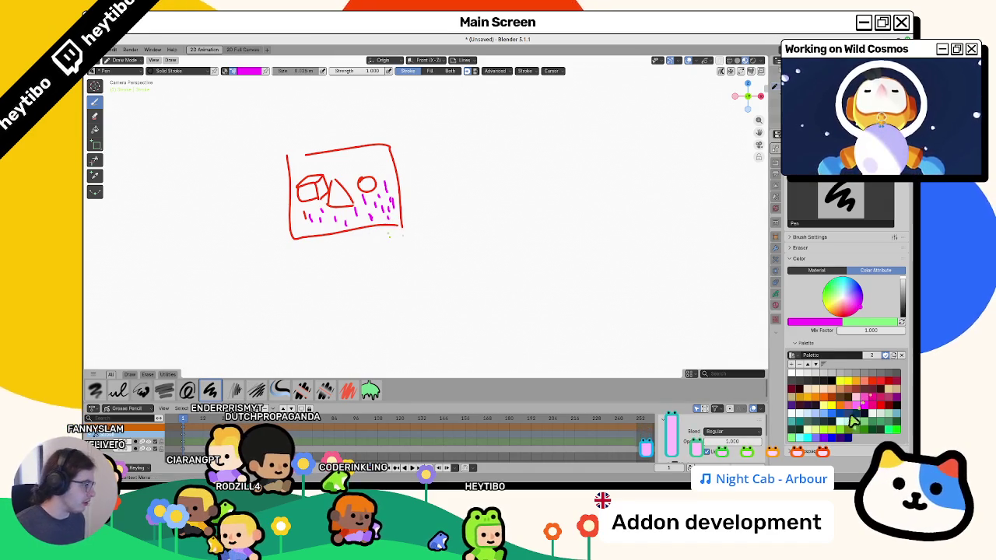
pyautogui.moveTo(441, 150)
pyautogui.mouseDown()
pyautogui.moveTo(444, 165)
pyautogui.moveTo(465, 165)
pyautogui.moveTo(484, 149)
pyautogui.mouseUp()
# Handwrite "DATA = Array [MMPlusData]" in magenta beside the sketch
pyautogui.moveTo(483, 163); pyautogui.dragTo(496, 156)
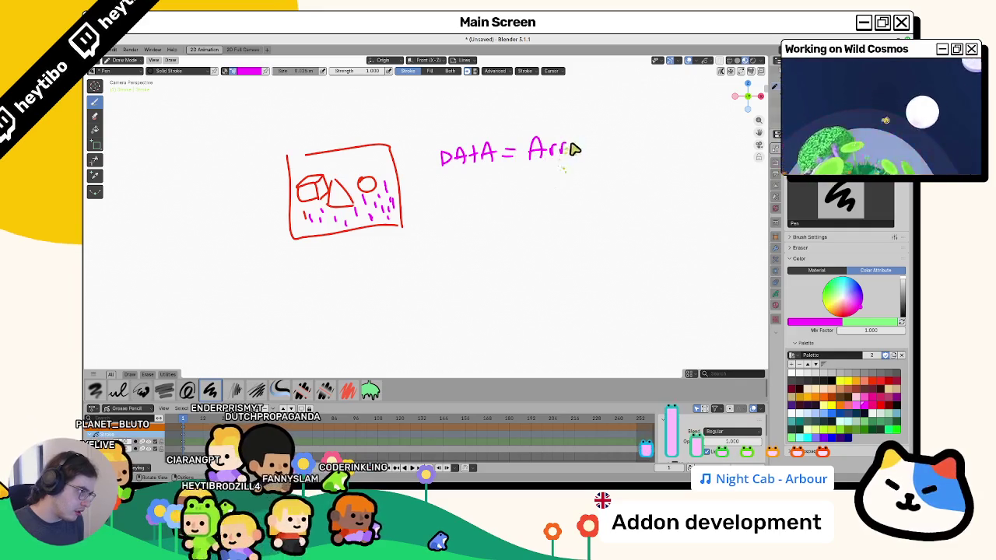
pyautogui.moveTo(577, 143); pyautogui.dragTo(573, 163)
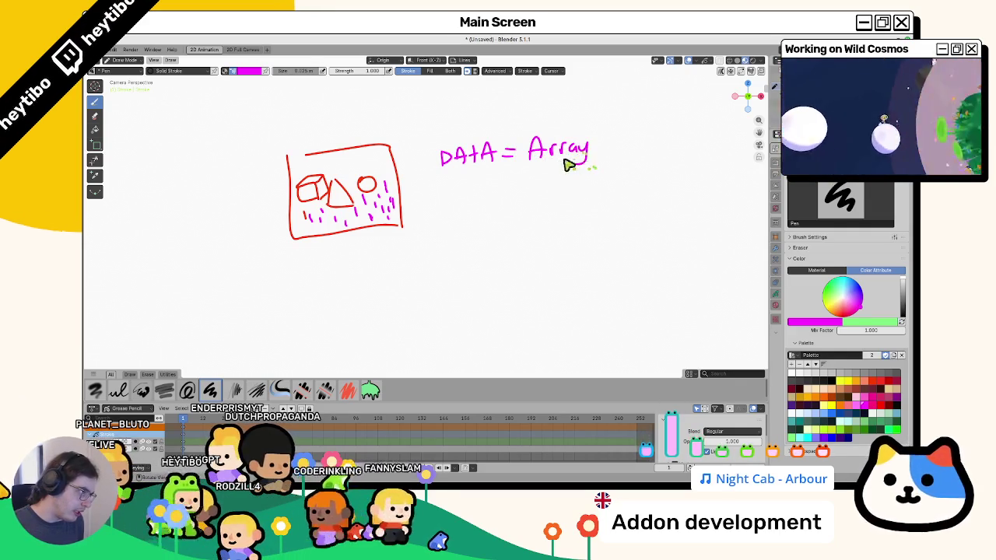
pyautogui.moveTo(609, 136)
pyautogui.mouseDown()
pyautogui.moveTo(599, 154)
pyautogui.moveTo(612, 167)
pyautogui.mouseUp()
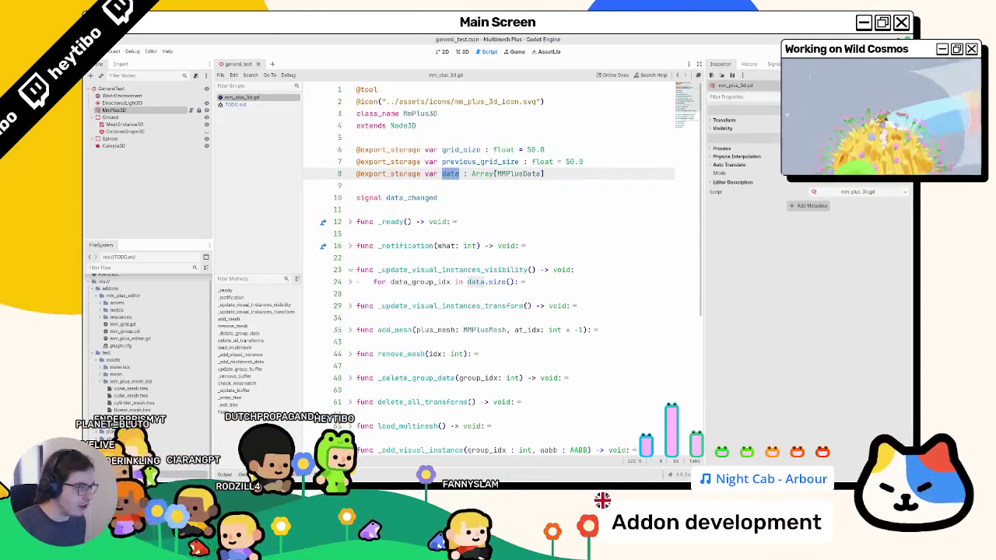
pyautogui.hotkey('alt', 'Tab')
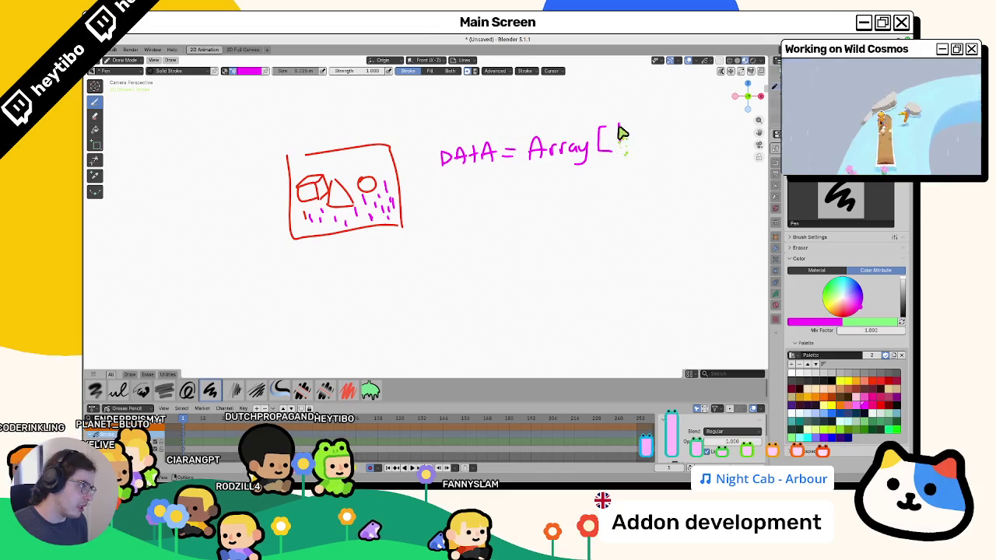
pyautogui.moveTo(632, 132)
pyautogui.mouseDown()
pyautogui.moveTo(651, 148)
pyautogui.moveTo(661, 135)
pyautogui.mouseUp()
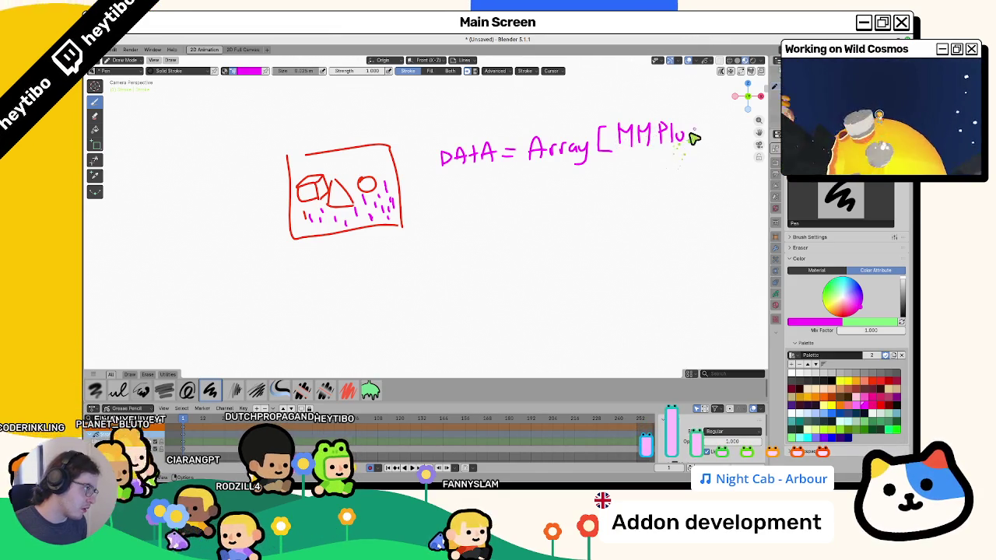
pyautogui.moveTo(700, 138); pyautogui.dragTo(619, 162)
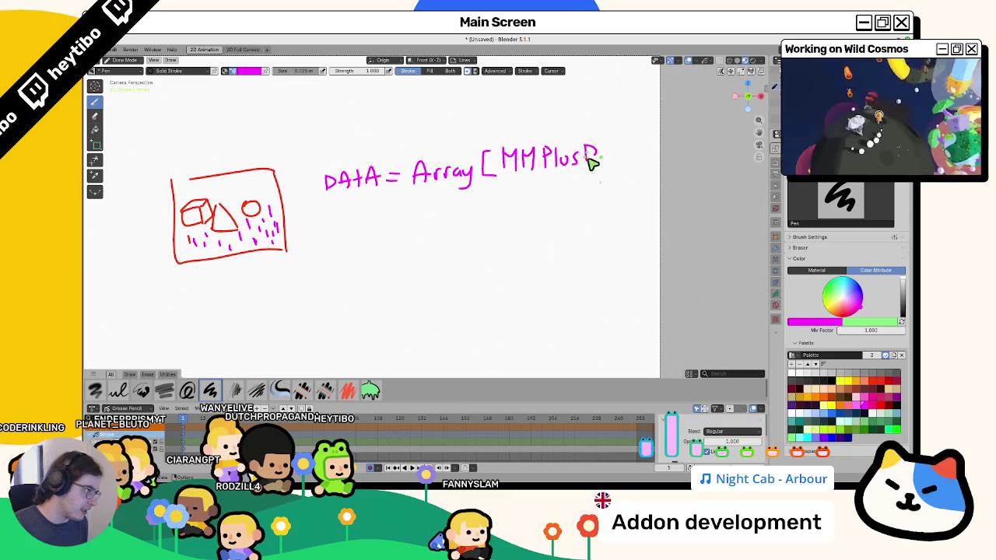
pyautogui.moveTo(607, 156); pyautogui.dragTo(614, 158)
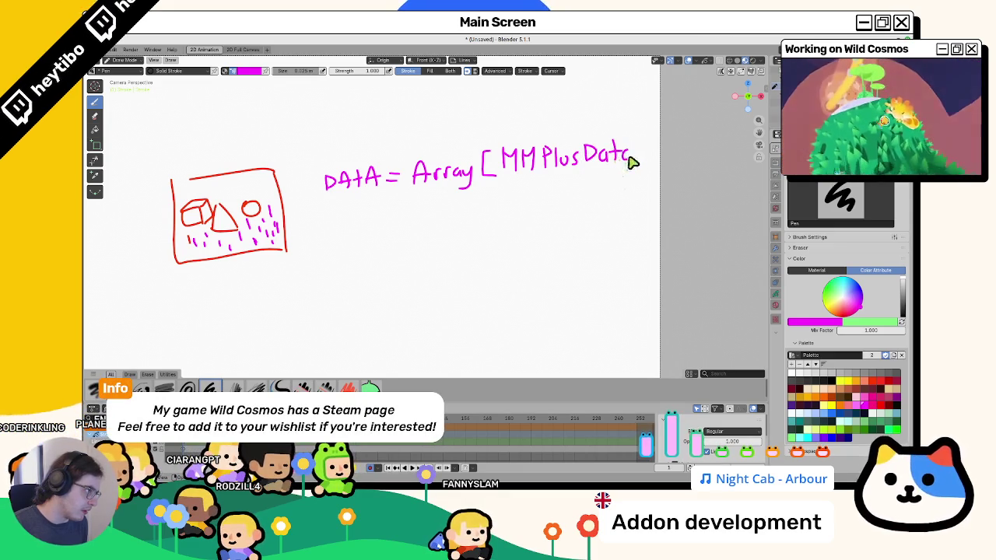
pyautogui.moveTo(660, 187)
pyautogui.mouseDown()
pyautogui.moveTo(646, 272)
pyautogui.moveTo(627, 155)
pyautogui.moveTo(553, 253)
pyautogui.mouseUp()
pyautogui.hotkey('ctrl', 'z')
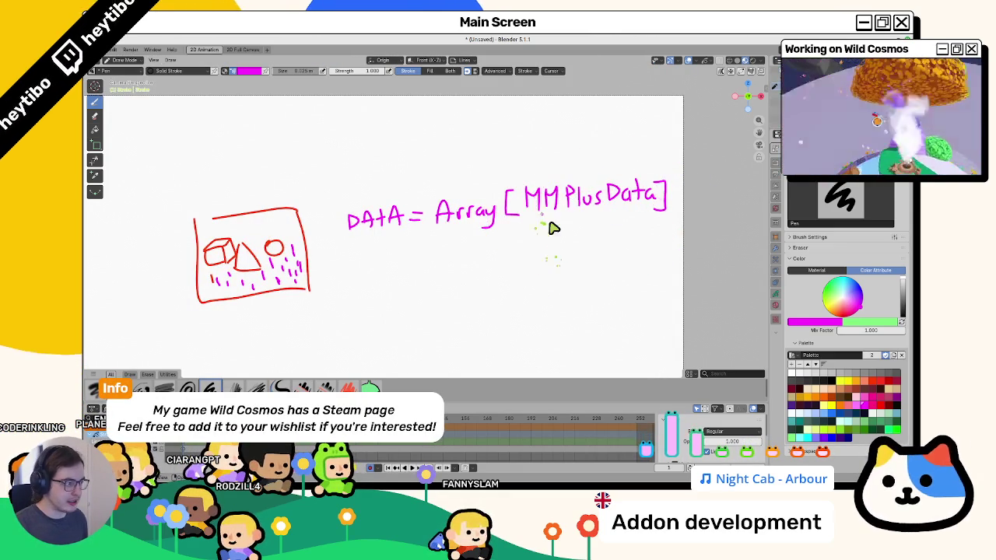
# Draw an arrow arc from the text to the red frame and add blue scatter marks inside it
pyautogui.moveTo(585, 168)
pyautogui.mouseDown()
pyautogui.moveTo(374, 145)
pyautogui.moveTo(286, 215)
pyautogui.mouseUp()
pyautogui.hotkey('ctrl', 'z')
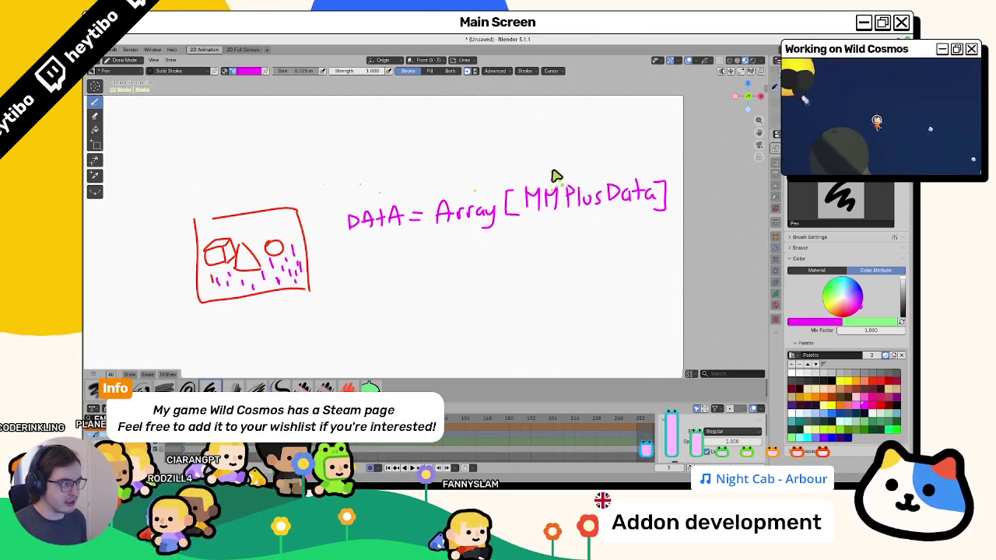
pyautogui.moveTo(557, 172); pyautogui.dragTo(294, 183)
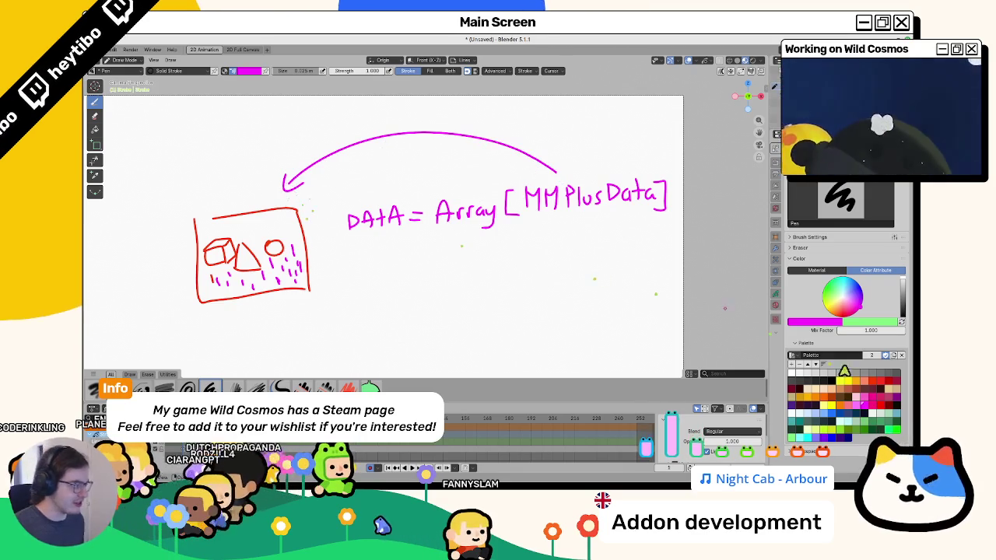
pyautogui.click(835, 417)
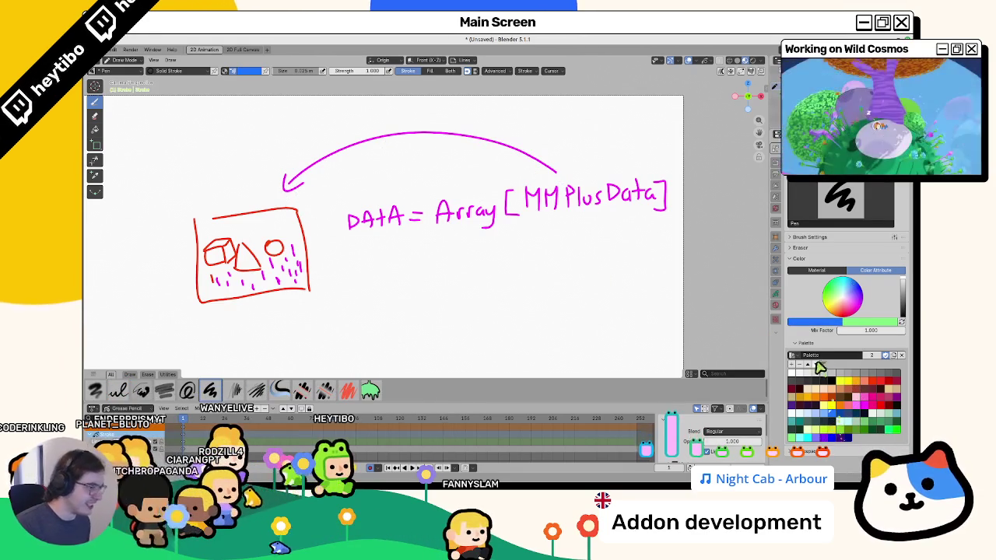
pyautogui.press('KP_0')
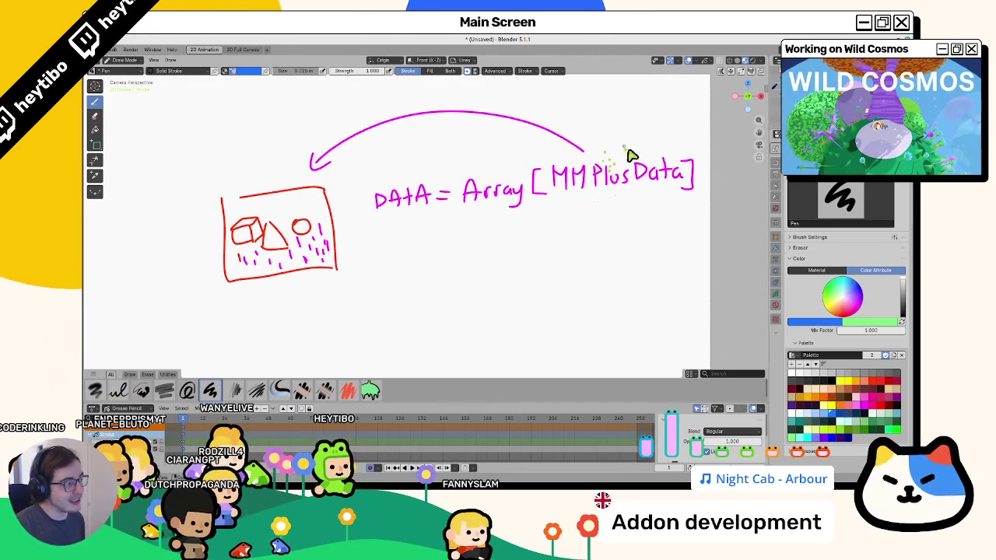
pyautogui.moveTo(643, 194); pyautogui.dragTo(674, 196)
pyautogui.hotkey('ctrl', 'z')
pyautogui.moveTo(339, 182)
pyautogui.mouseDown()
pyautogui.moveTo(207, 259)
pyautogui.moveTo(242, 308)
pyautogui.mouseUp()
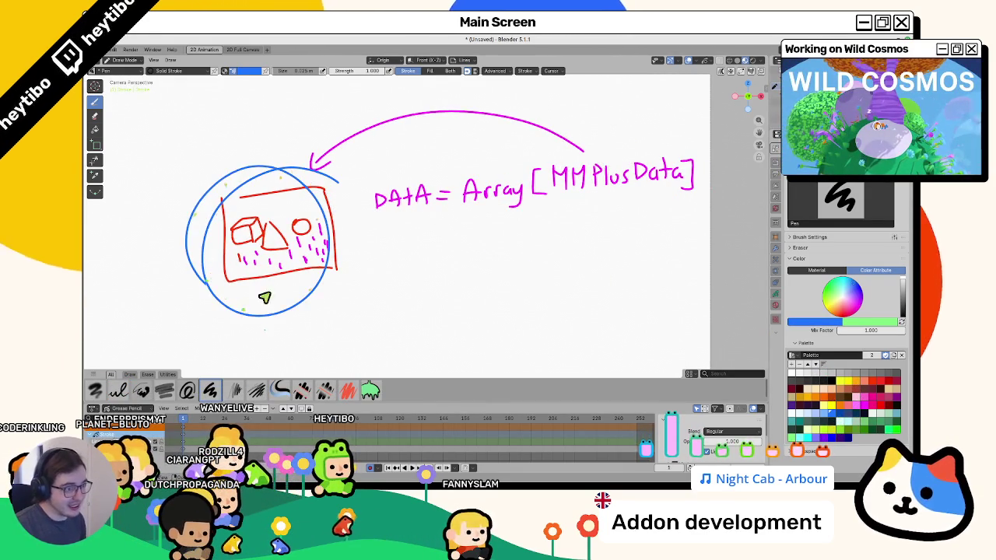
pyautogui.hotkey('ctrl', 'z')
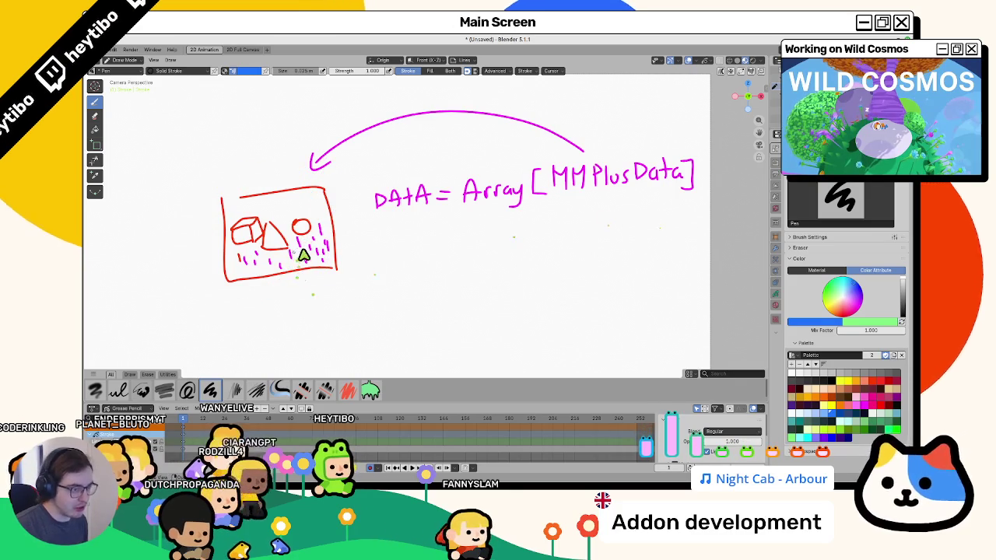
pyautogui.moveTo(294, 248); pyautogui.dragTo(288, 265)
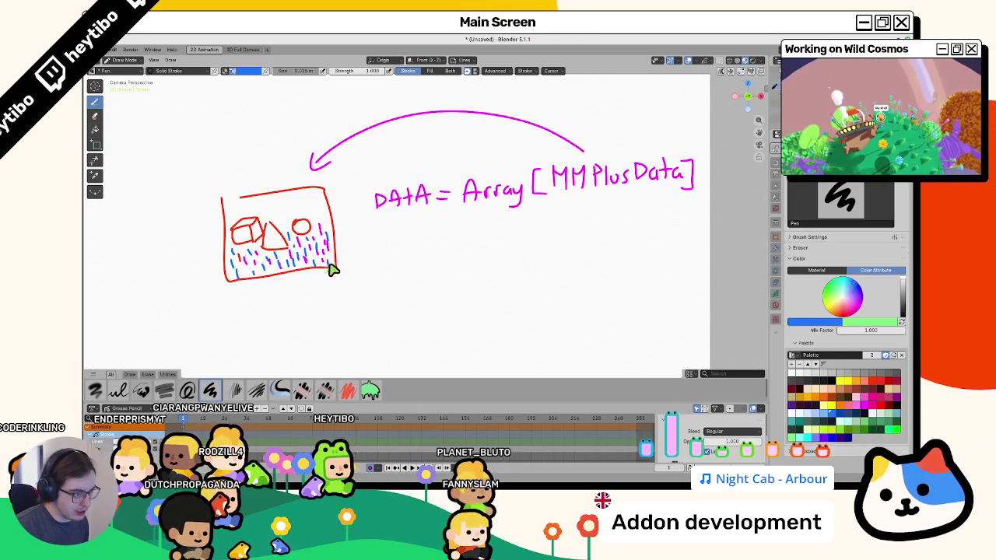
pyautogui.moveTo(311, 274)
pyautogui.mouseDown()
pyautogui.moveTo(384, 273)
pyautogui.moveTo(417, 222)
pyautogui.mouseUp()
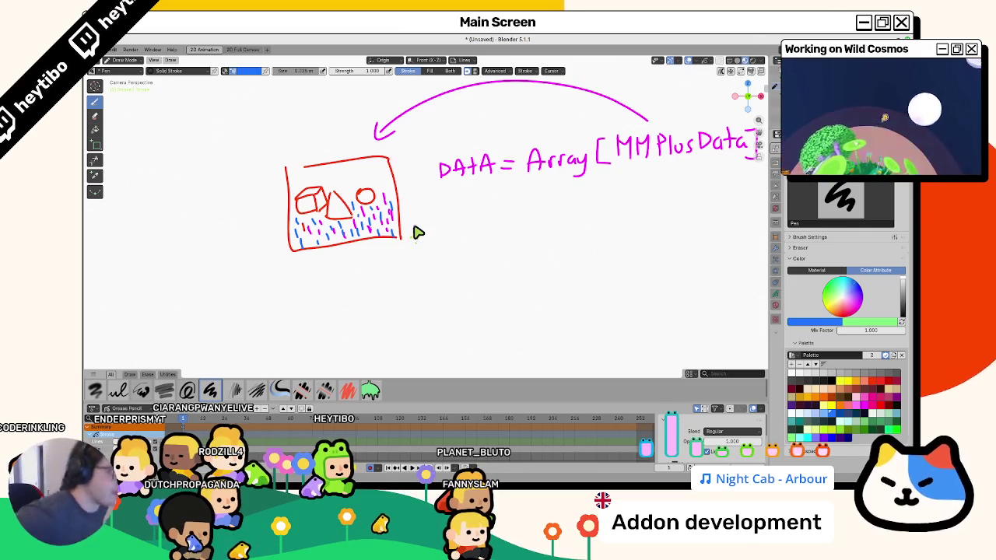
pyautogui.scroll(-5, 502, 195)
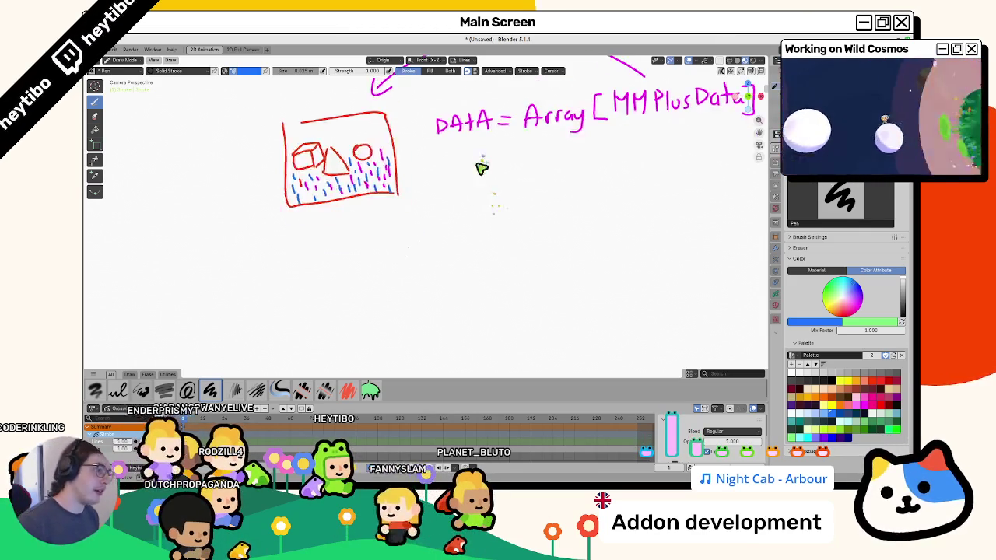
# Handwrite "SaveDirPath" in blue beneath the DATA line
pyautogui.scroll(4, 510, 223)
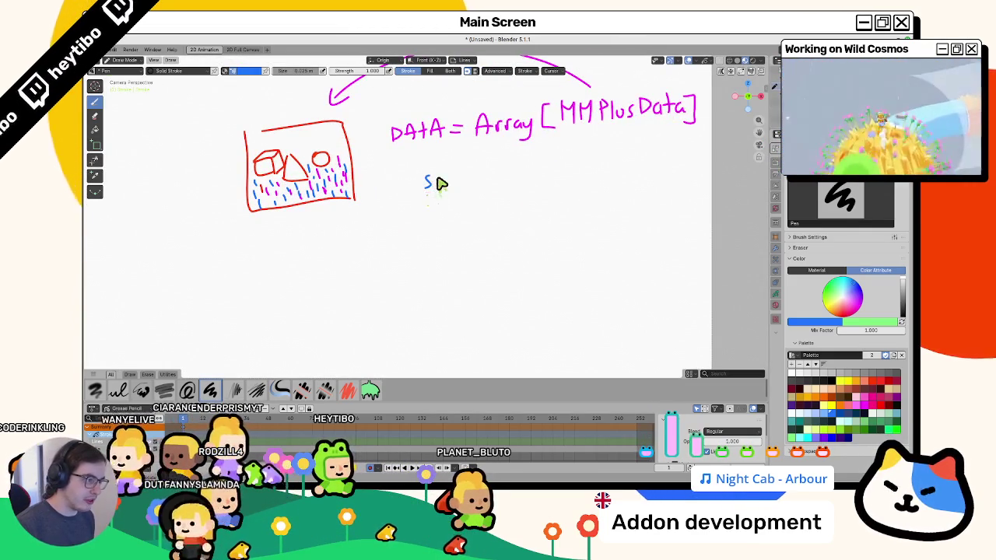
pyautogui.moveTo(442, 189); pyautogui.dragTo(465, 187)
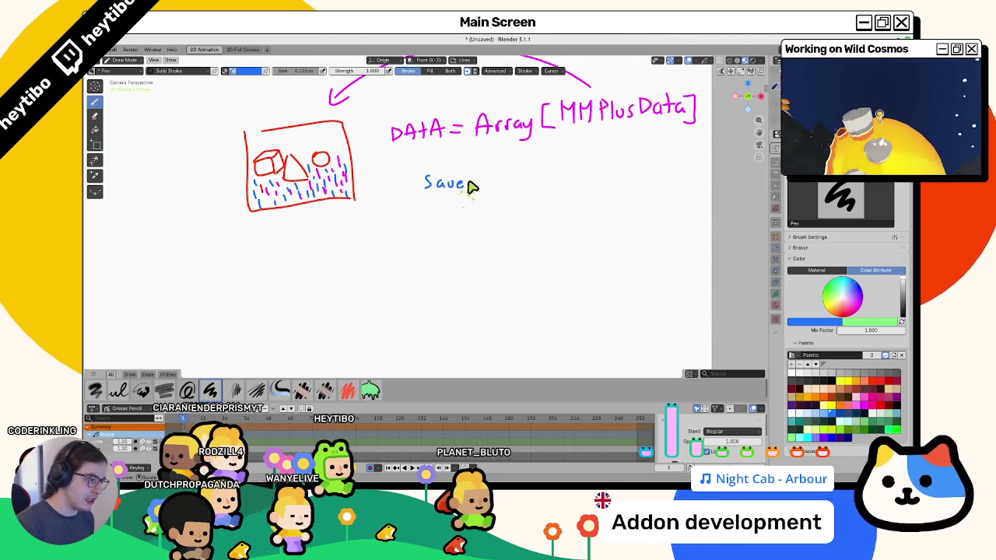
pyautogui.moveTo(471, 177); pyautogui.dragTo(467, 186)
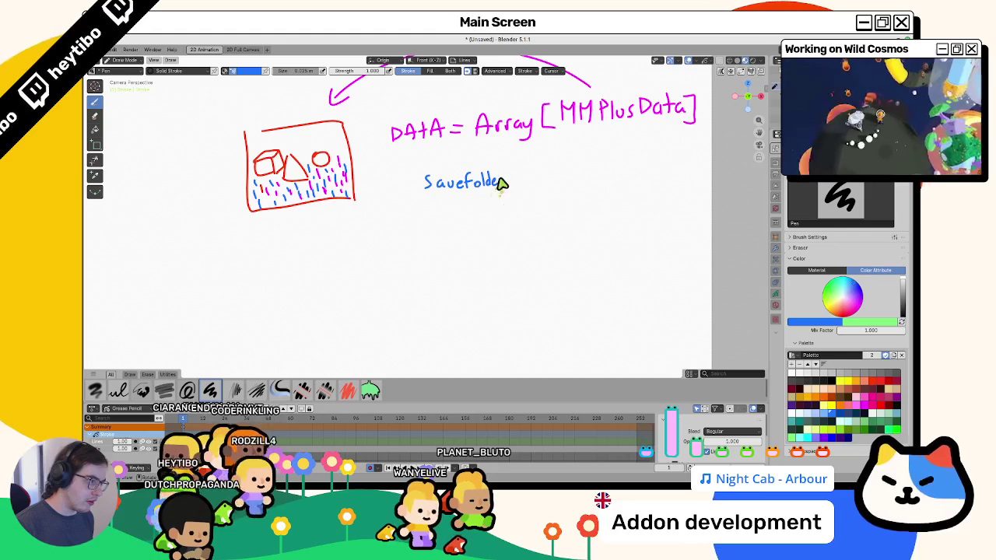
pyautogui.moveTo(509, 182)
pyautogui.mouseDown()
pyautogui.moveTo(467, 182)
pyautogui.moveTo(489, 186)
pyautogui.moveTo(517, 171)
pyautogui.moveTo(533, 184)
pyautogui.mouseUp()
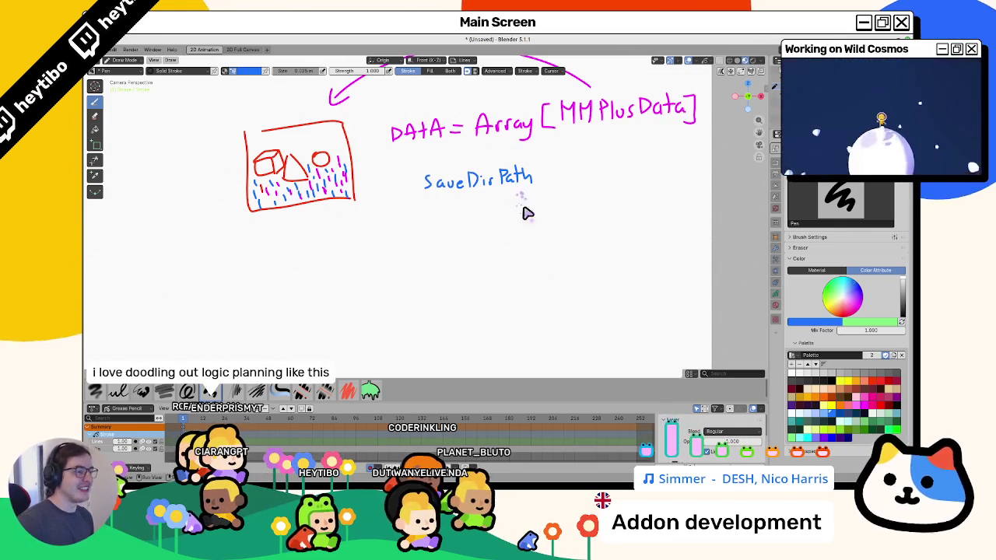
# Try circling SaveDirPath and MMPlusData, undoing the stray loops and restoring the camera view
pyautogui.scroll(3, 529, 221)
pyautogui.moveTo(521, 198)
pyautogui.mouseDown()
pyautogui.moveTo(436, 285)
pyautogui.moveTo(506, 256)
pyautogui.mouseUp()
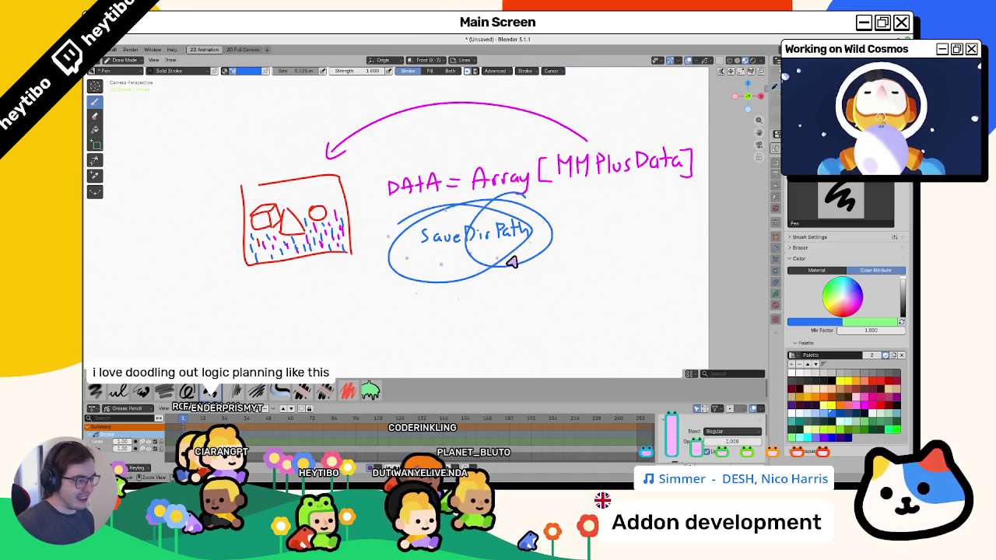
pyautogui.hotkey('ctrl', 'z')
pyautogui.moveTo(554, 225); pyautogui.dragTo(369, 241)
pyautogui.moveTo(452, 303)
pyautogui.mouseDown()
pyautogui.moveTo(551, 258)
pyautogui.moveTo(459, 327)
pyautogui.moveTo(496, 289)
pyautogui.moveTo(580, 262)
pyautogui.moveTo(529, 200)
pyautogui.moveTo(433, 228)
pyautogui.moveTo(424, 279)
pyautogui.mouseUp()
pyautogui.hotkey('ctrl', 'z')
pyautogui.moveTo(516, 229); pyautogui.dragTo(530, 229)
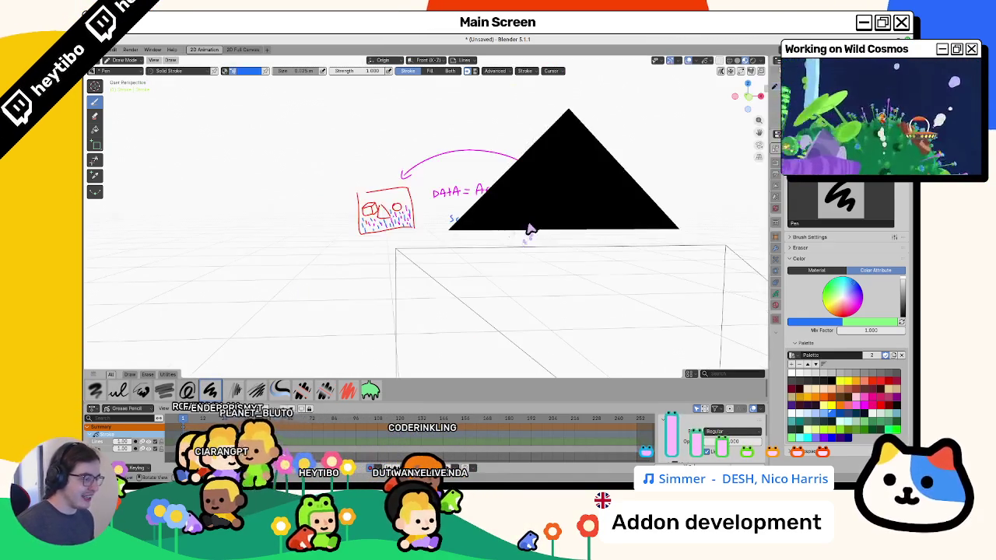
pyautogui.press('KP_0')
pyautogui.moveTo(513, 278)
pyautogui.mouseDown()
pyautogui.moveTo(462, 229)
pyautogui.moveTo(543, 143)
pyautogui.mouseUp()
pyautogui.hotkey('ctrl', 'z')
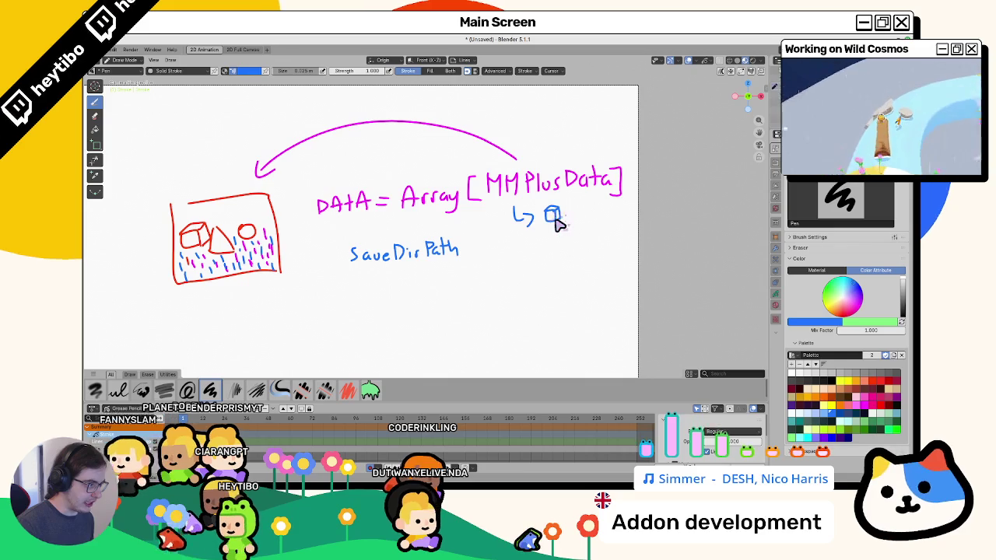
# Duplicate the cube stroke below the original with Shift+D for the flower and grass entries
pyautogui.moveTo(560, 217); pyautogui.dragTo(522, 216)
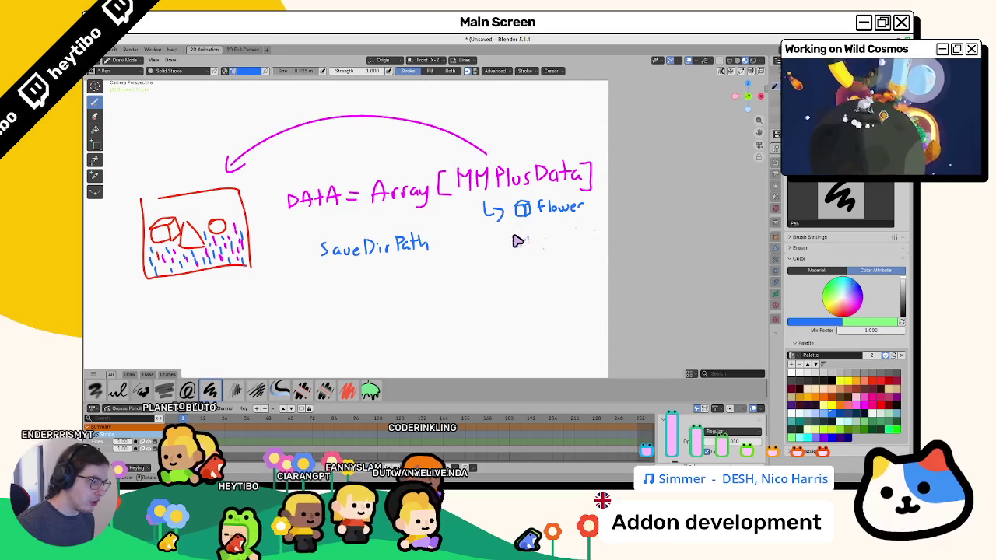
pyautogui.press('Tab')
pyautogui.hotkey('shift', 'd')
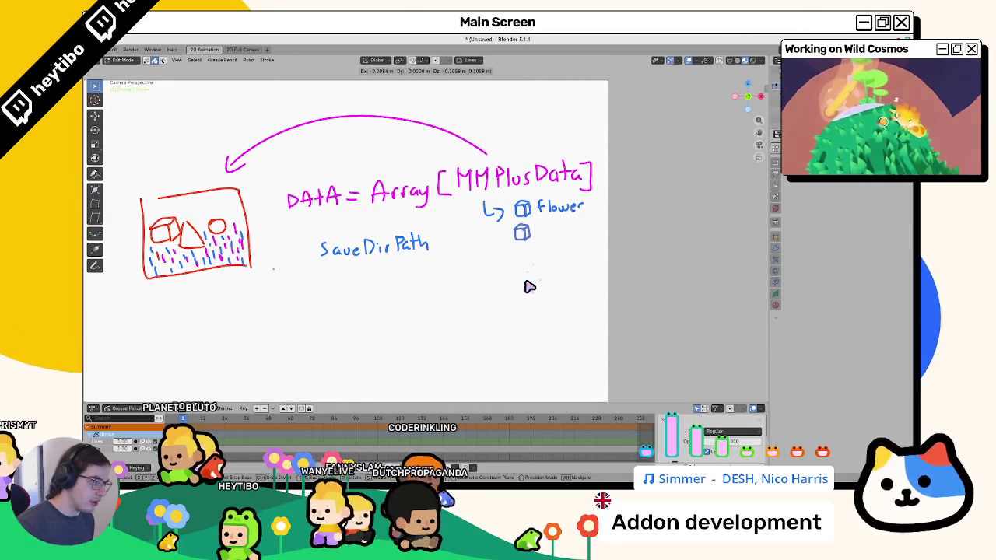
pyautogui.click(537, 242)
pyautogui.press('Tab')
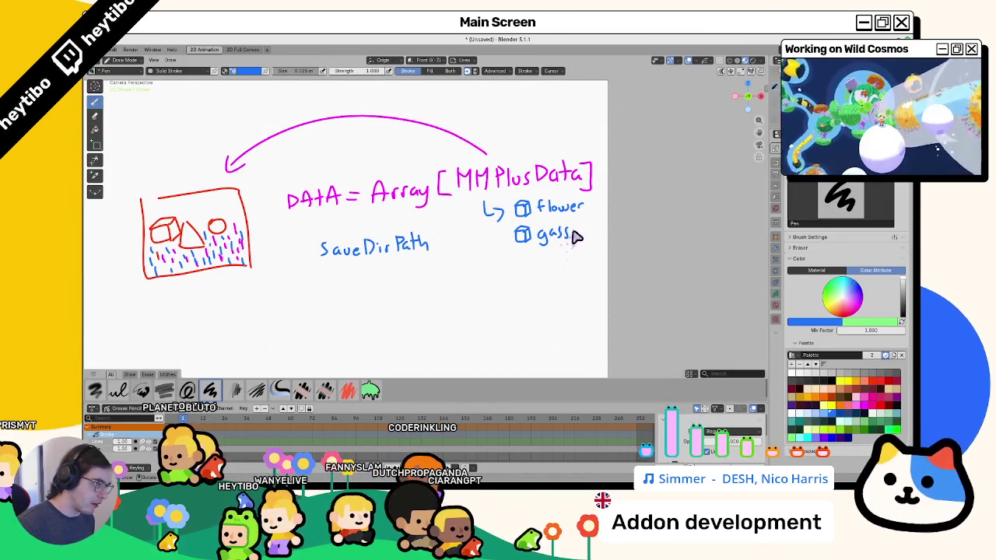
pyautogui.press('Tab')
pyautogui.press('Tab')
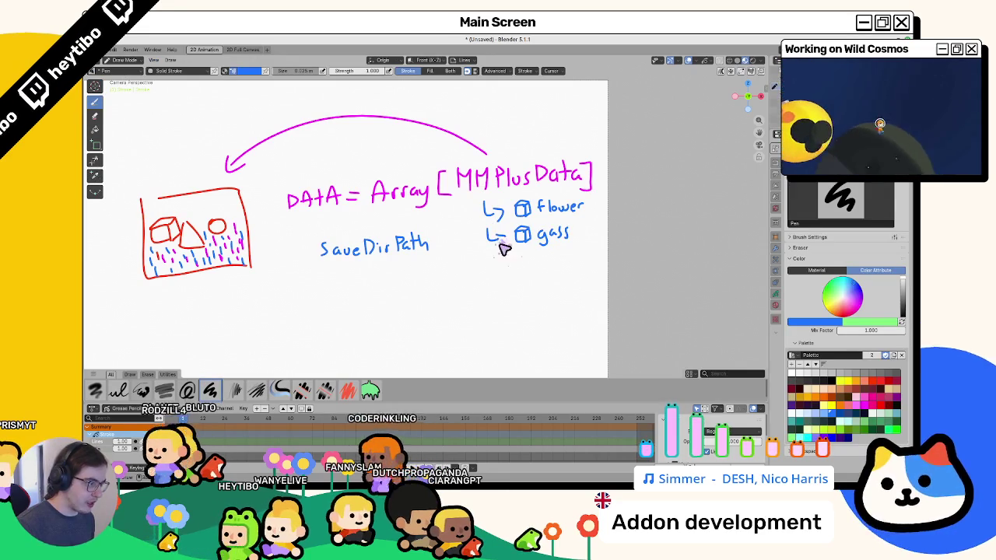
pyautogui.press('Tab')
pyautogui.press('Tab')
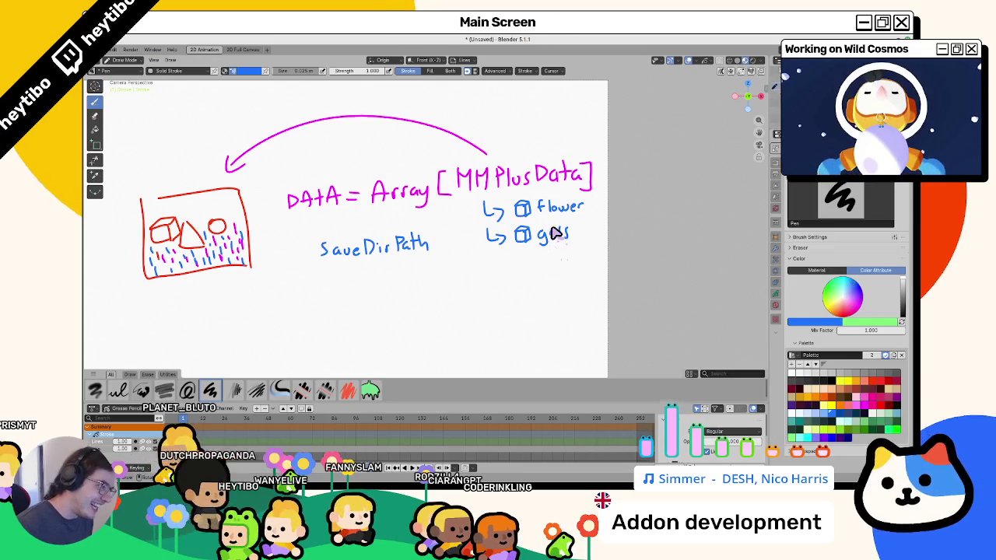
pyautogui.press('Tab')
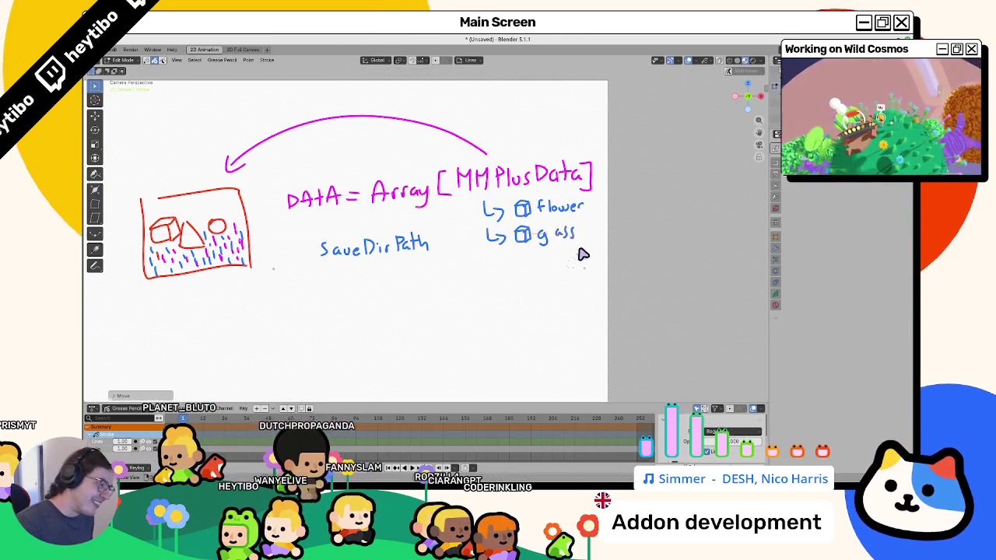
pyautogui.press('Tab')
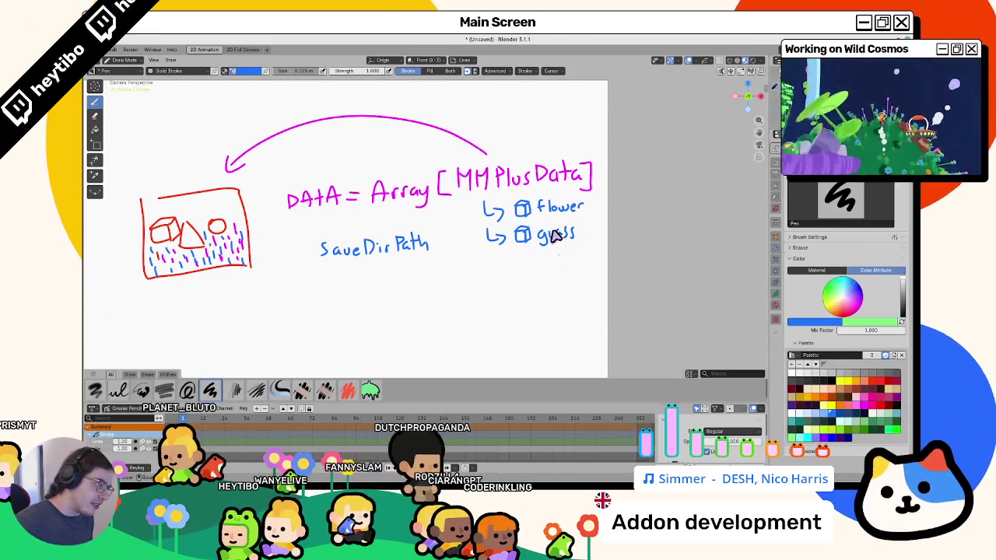
pyautogui.hotkey('ctrl', 's')
pyautogui.press('Escape')
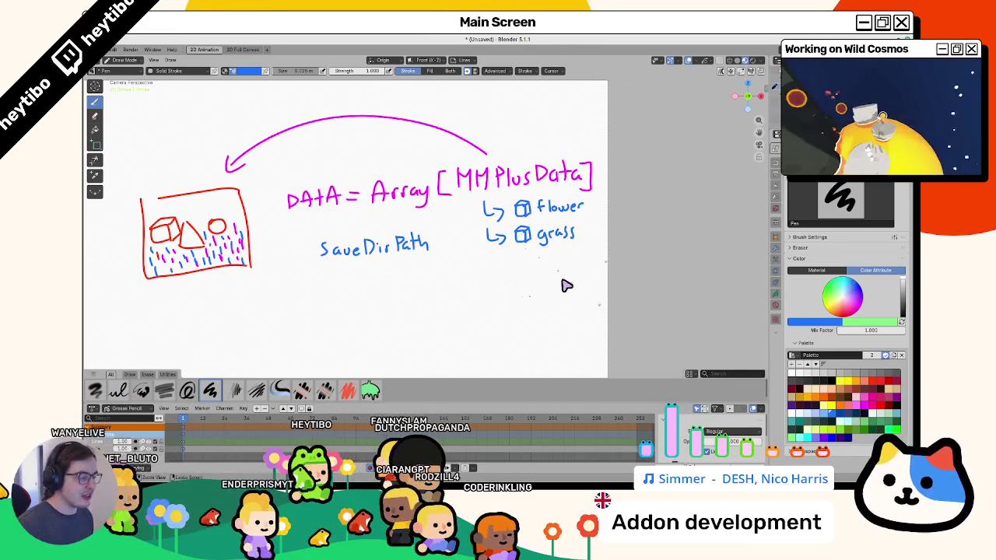
pyautogui.moveTo(513, 254)
pyautogui.mouseDown()
pyautogui.moveTo(573, 205)
pyautogui.moveTo(483, 230)
pyautogui.mouseUp()
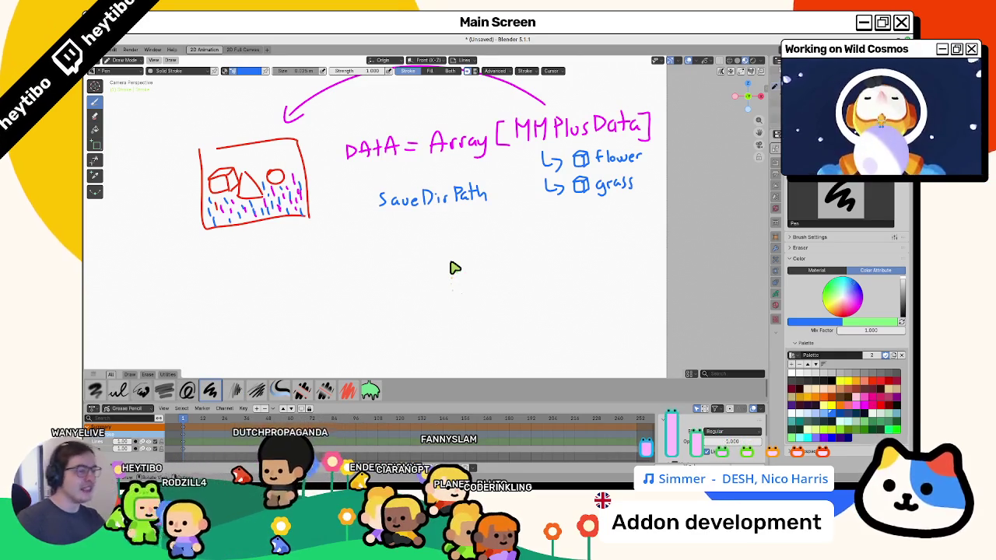
# Undo the scribble over grass, cancel a stray rotation and circle, then pick a darker blue swatch
pyautogui.hotkey('ctrl', 'z')
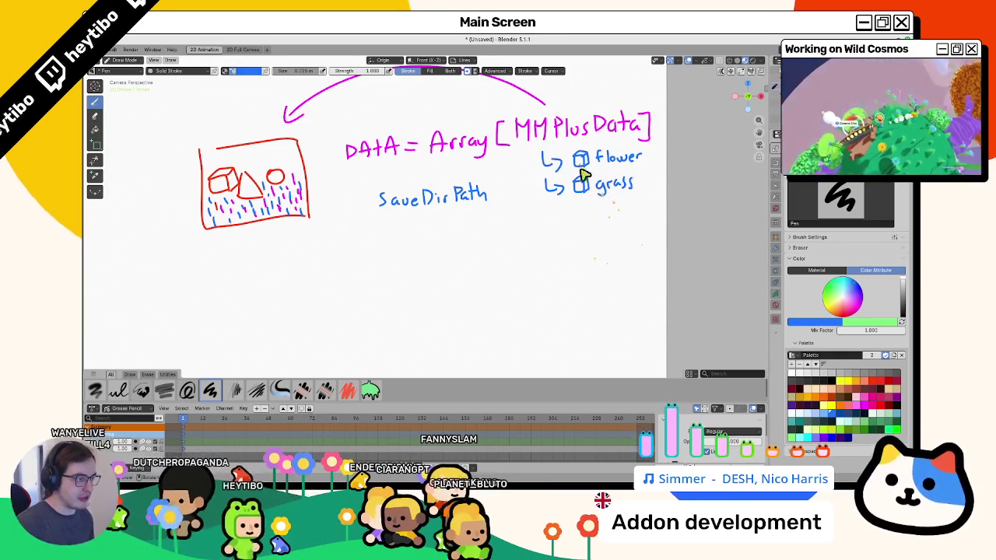
pyautogui.press('Tab')
pyautogui.scroll(-4, 345, 244)
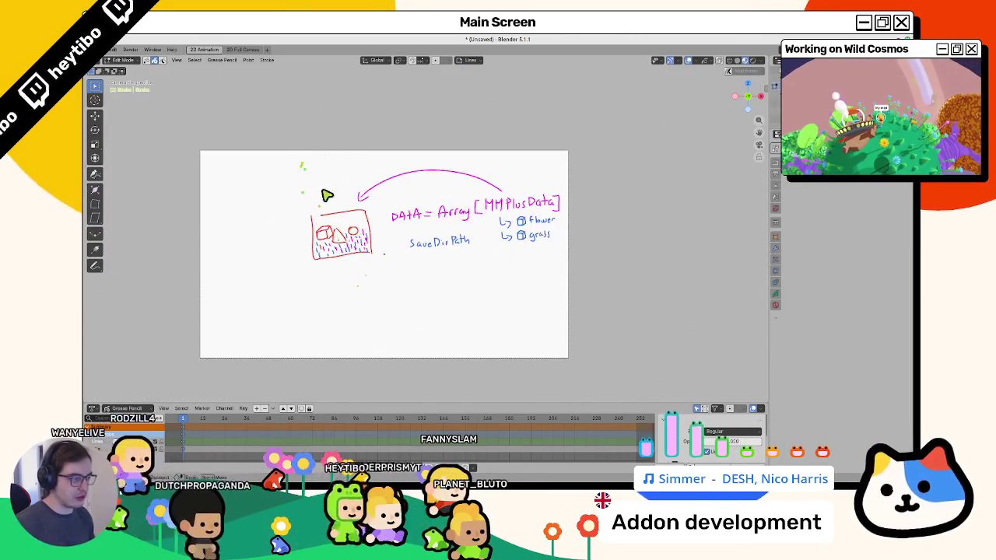
pyautogui.press('r')
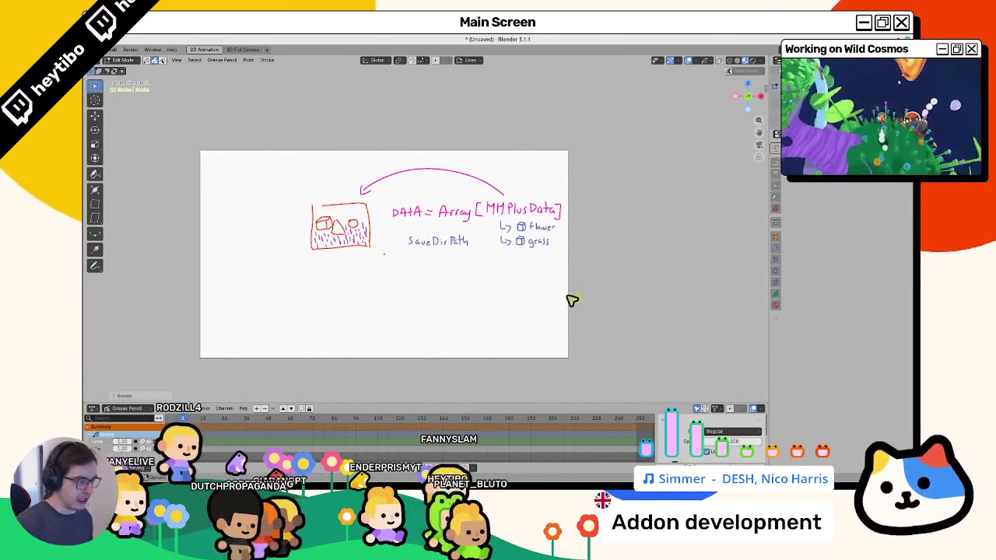
pyautogui.press('Escape')
pyautogui.press('Tab')
pyautogui.scroll(3, 519, 221)
pyautogui.scroll(-2, 519, 221)
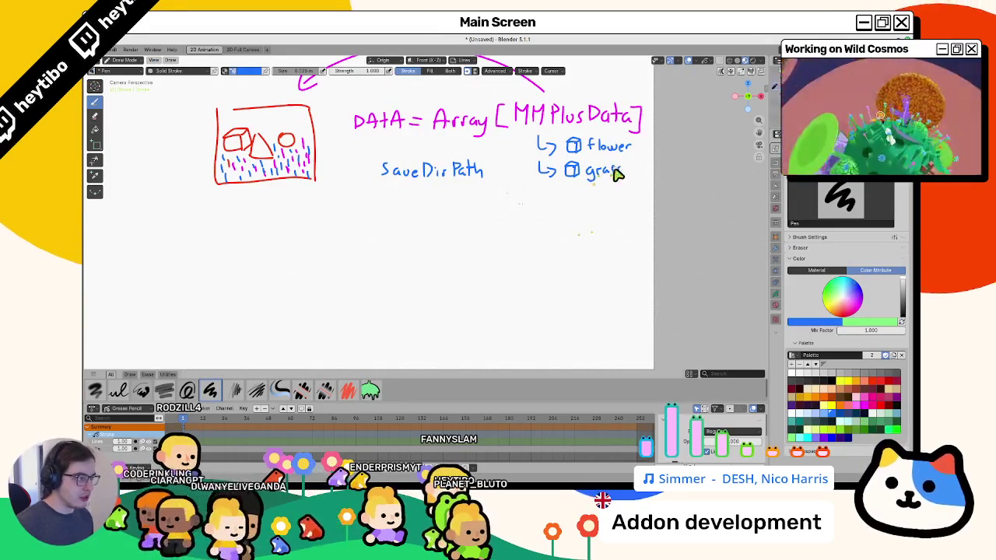
pyautogui.moveTo(629, 166); pyautogui.dragTo(515, 128)
pyautogui.hotkey('ctrl', 'z')
pyautogui.scroll(2, 542, 276)
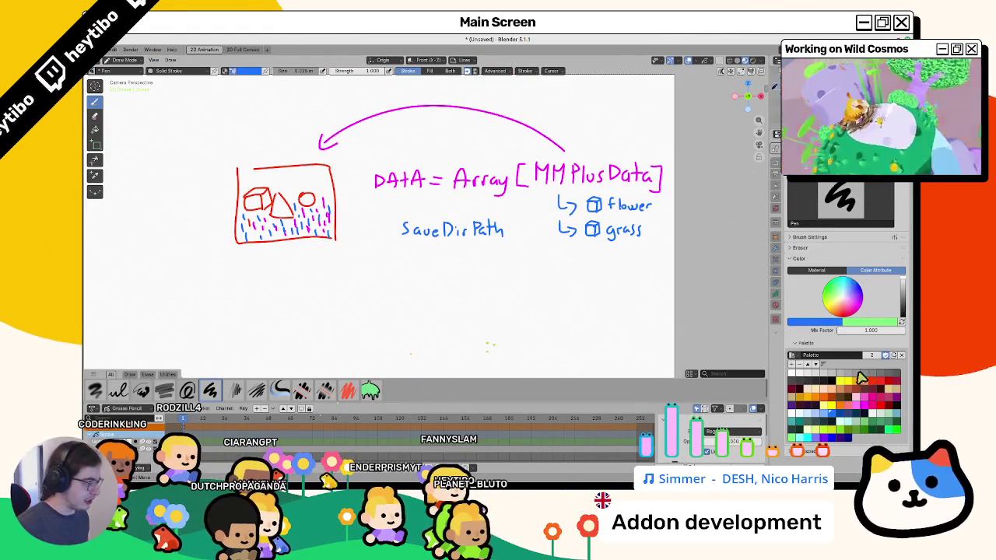
pyautogui.click(828, 416)
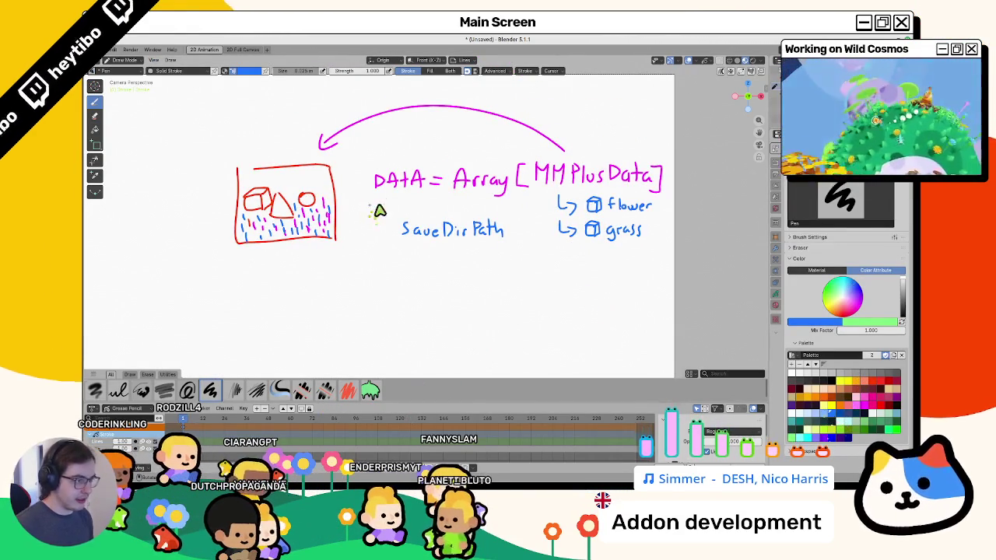
# Redraw the box around the DATA entry with its right edge and an arrow from the grass cube
pyautogui.moveTo(330, 183); pyautogui.dragTo(628, 144)
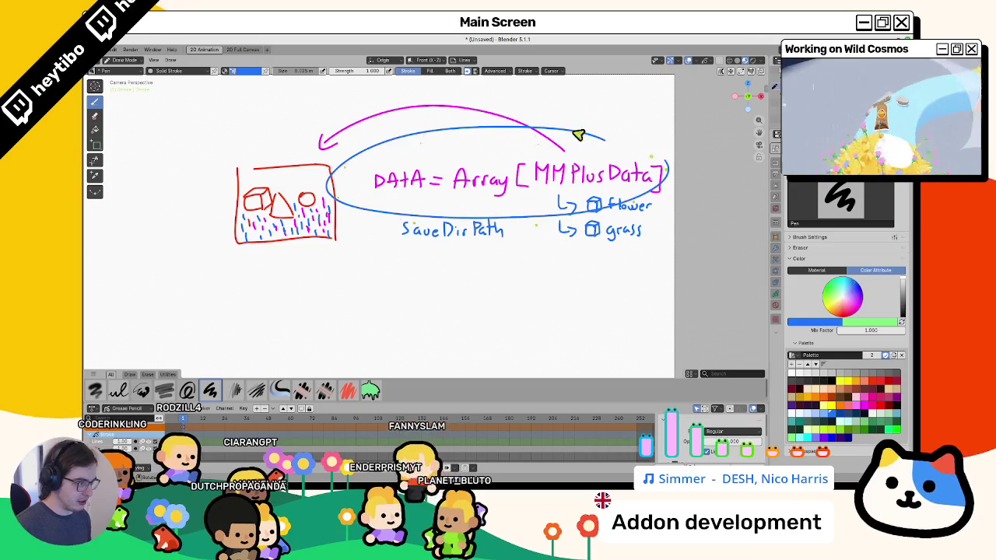
pyautogui.hotkey('ctrl', 'z')
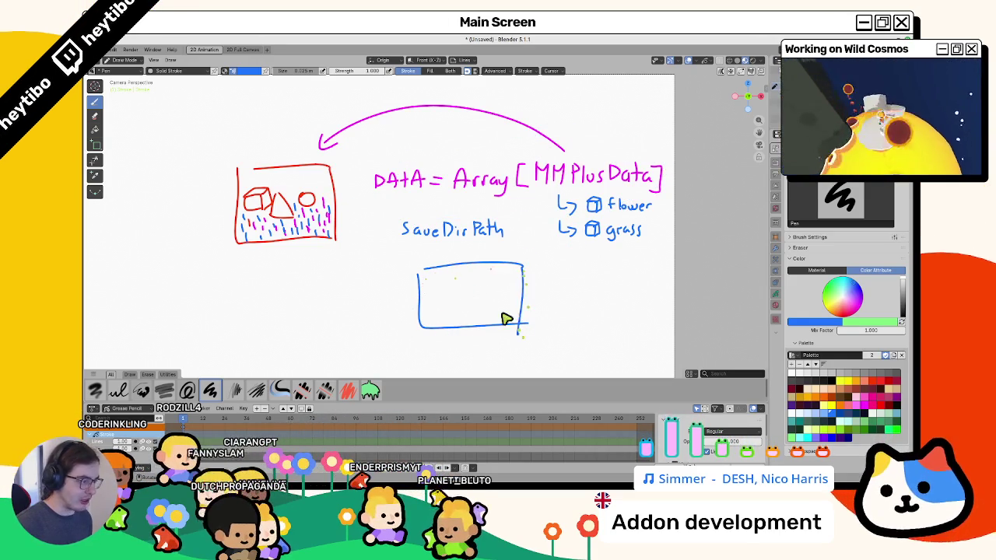
pyautogui.hotkey('ctrl', 'z')
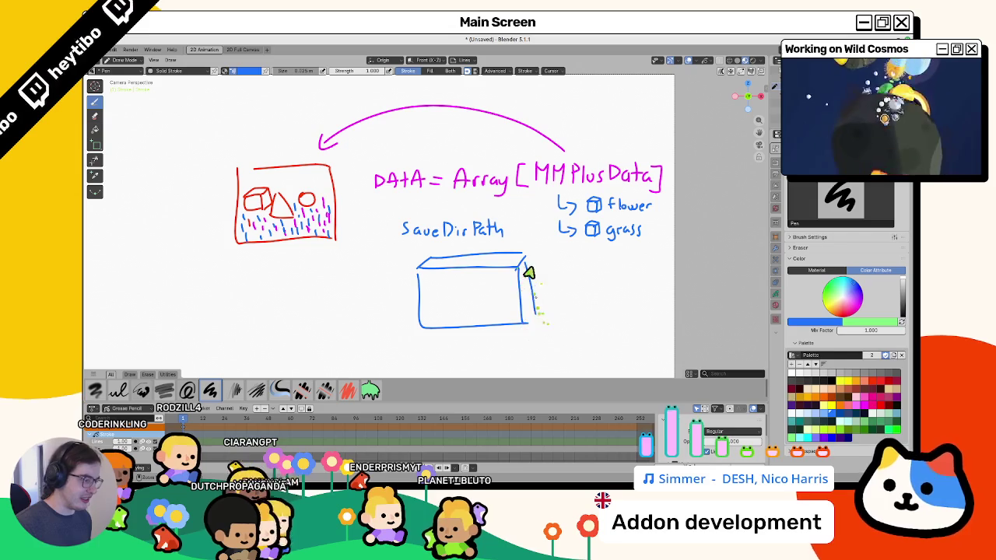
pyautogui.moveTo(530, 280); pyautogui.dragTo(530, 322)
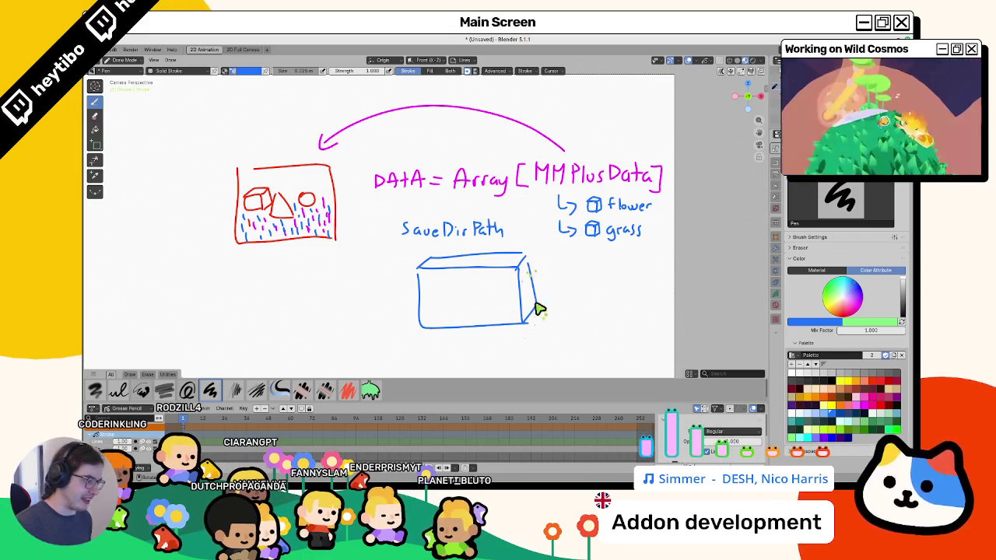
pyautogui.moveTo(524, 260); pyautogui.dragTo(524, 309)
pyautogui.moveTo(590, 233)
pyautogui.mouseDown()
pyautogui.moveTo(477, 308)
pyautogui.moveTo(486, 315)
pyautogui.mouseUp()
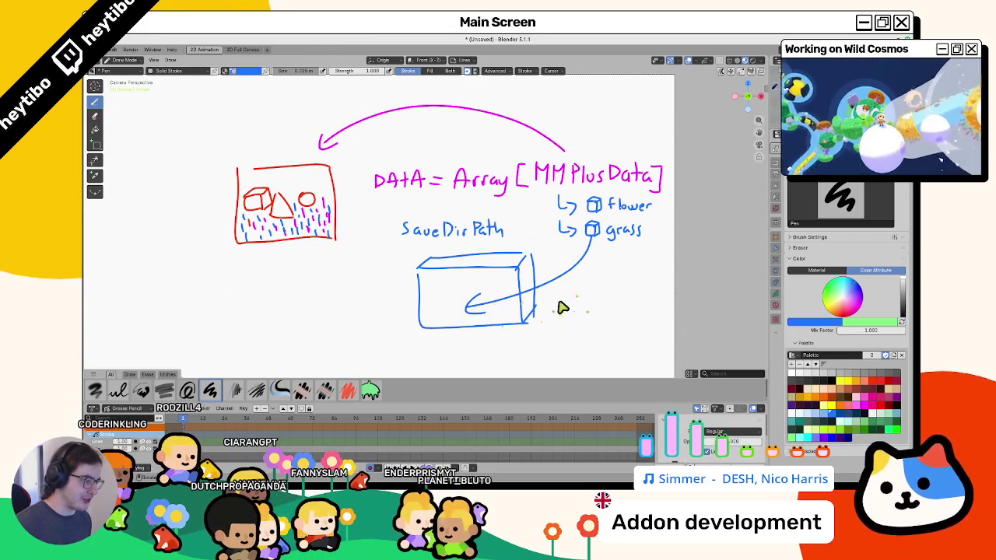
# Drop the SaveDirPath curl and arrows, keep the box, add a small cross, and frame the diagram
pyautogui.moveTo(413, 294); pyautogui.dragTo(398, 262)
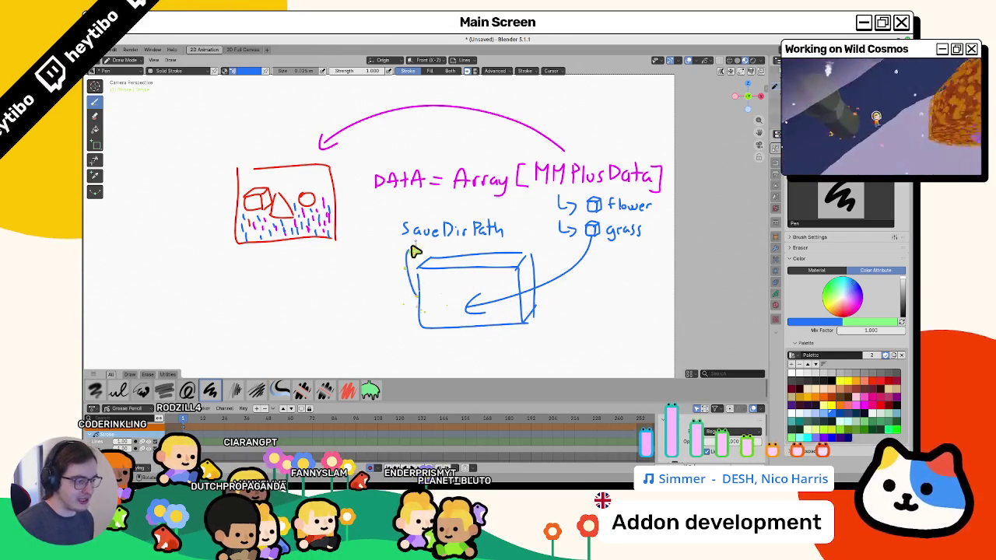
pyautogui.moveTo(360, 353); pyautogui.dragTo(469, 320)
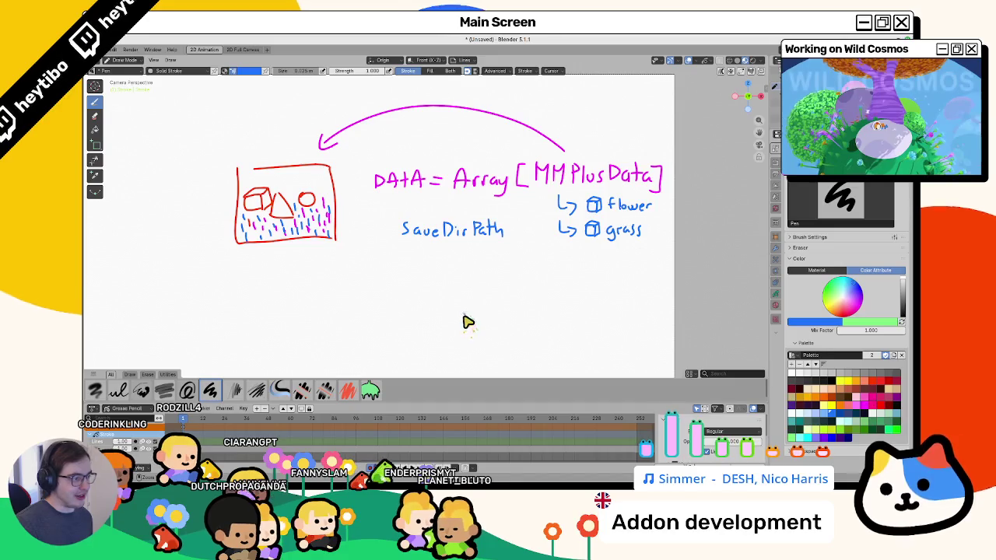
pyautogui.hotkey('ctrl', 'z')
pyautogui.hotkey('ctrl', 'z')
pyautogui.hotkey('ctrl', 'z')
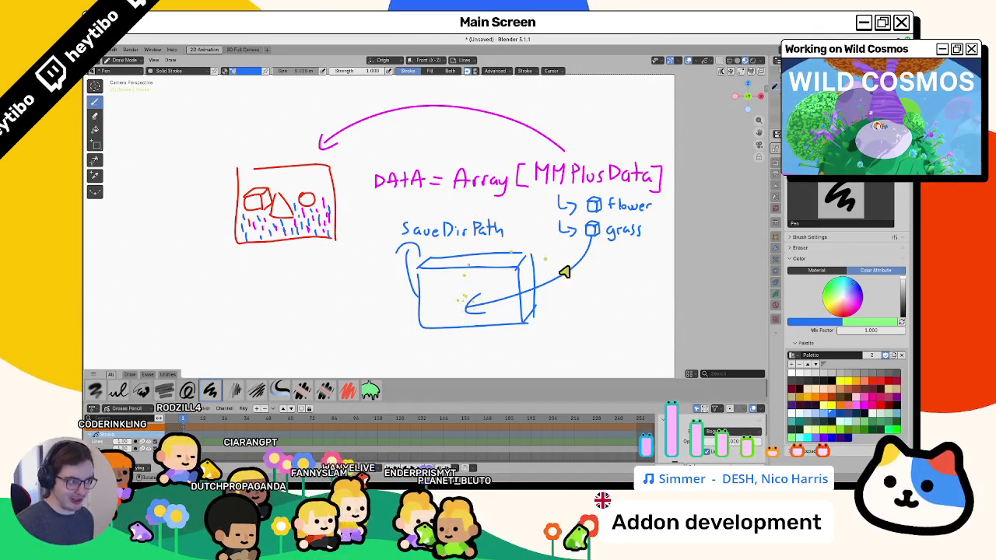
pyautogui.hotkey('ctrl', 'z')
pyautogui.hotkey('ctrl', 'z')
pyautogui.hotkey('ctrl', 'z')
pyautogui.hotkey('ctrl', 'z')
pyautogui.hotkey('ctrl', 'z')
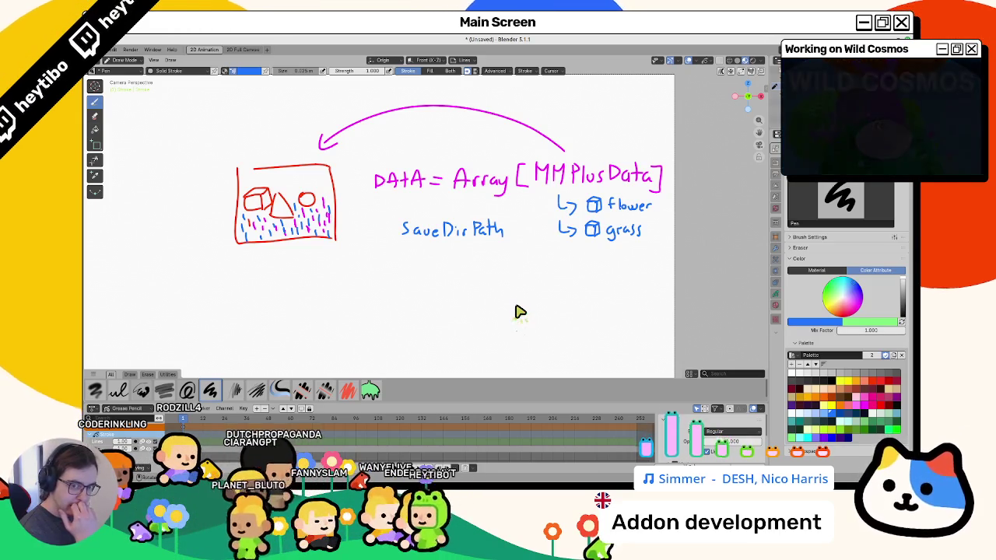
pyautogui.moveTo(486, 279)
pyautogui.mouseDown()
pyautogui.moveTo(473, 297)
pyautogui.moveTo(644, 270)
pyautogui.mouseUp()
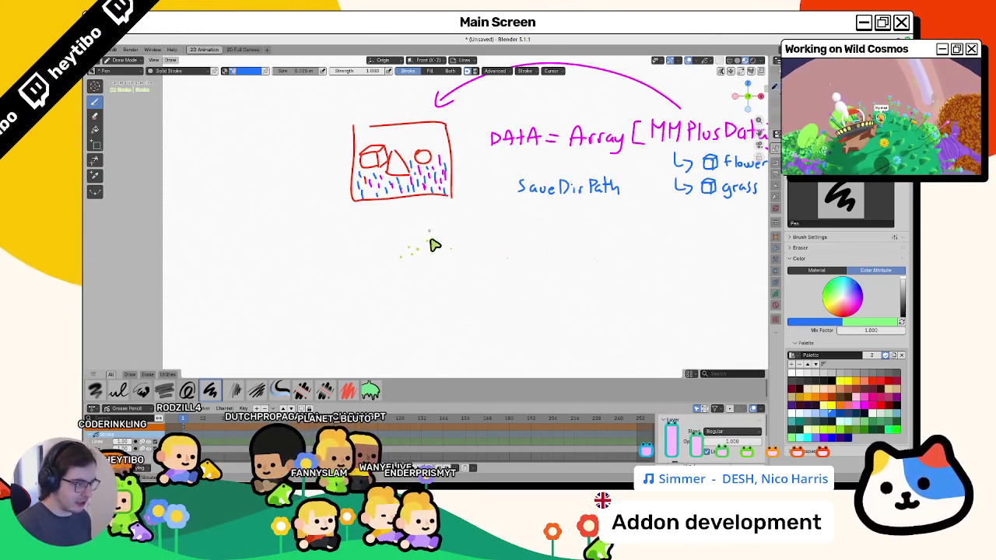
pyautogui.moveTo(523, 268)
pyautogui.mouseDown()
pyautogui.moveTo(524, 251)
pyautogui.moveTo(483, 240)
pyautogui.mouseUp()
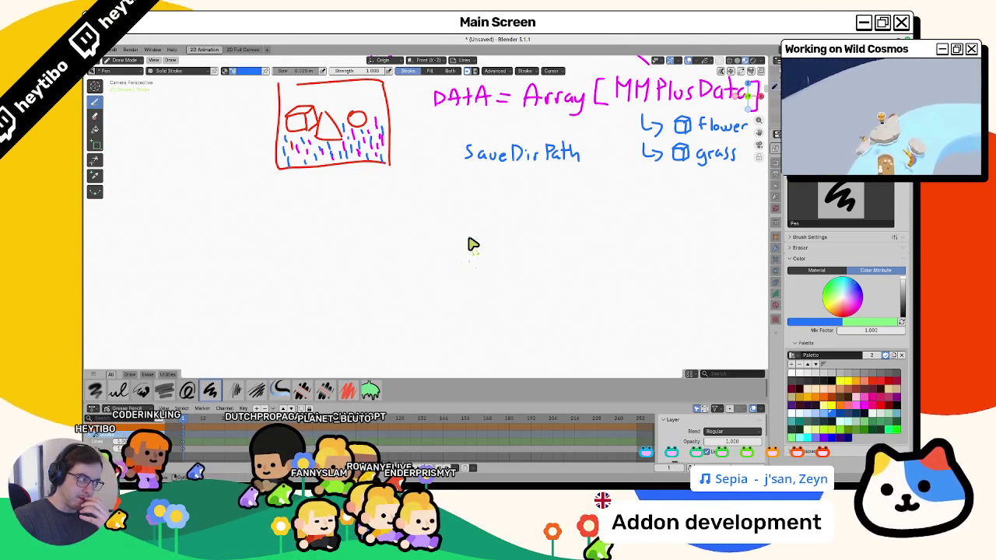
# Add a print("Hello?") line inside the _exit_tree function
pyautogui.hotkey('alt', 'Tab')
pyautogui.scroll(-6, 461, 327)
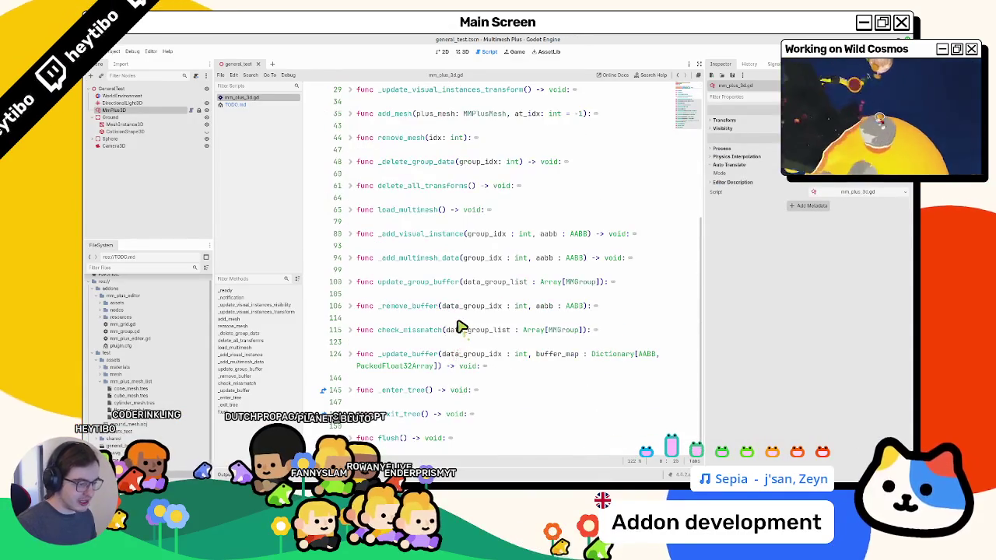
pyautogui.scroll(-1, 461, 396)
pyautogui.click(501, 404)
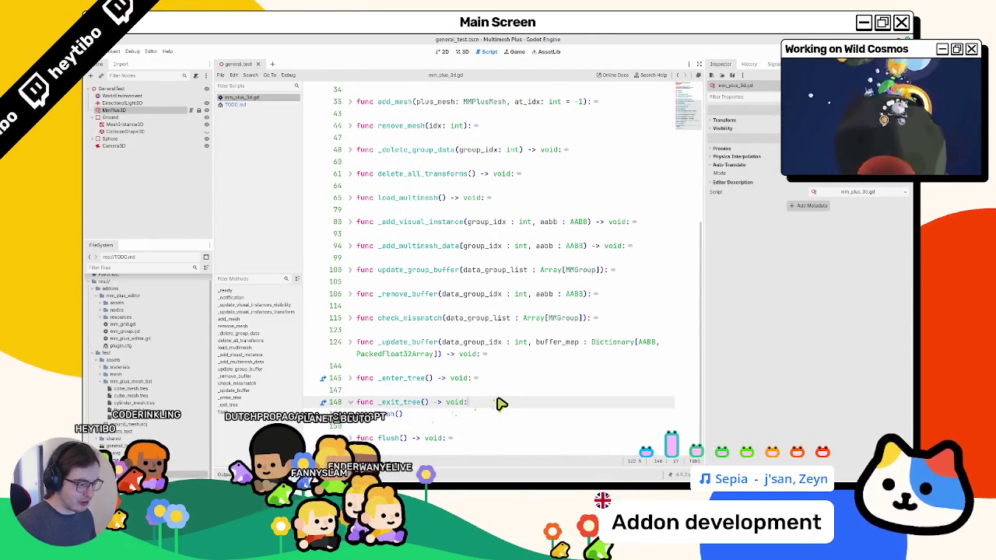
pyautogui.write('"Hello?"')
pyautogui.press('Return')
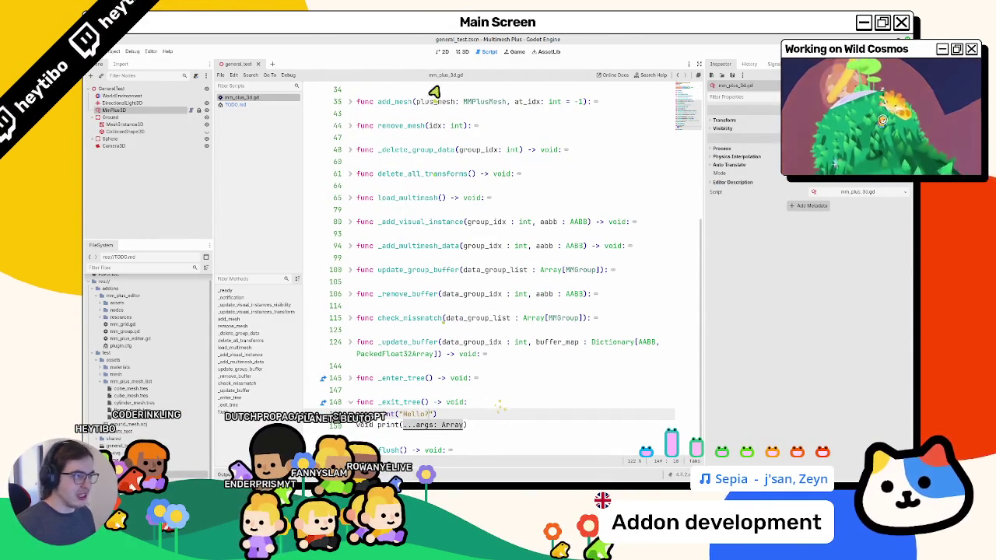
# Switch between a new empty scene and general_test to check whether 'Hello?' prints
pyautogui.click(462, 52)
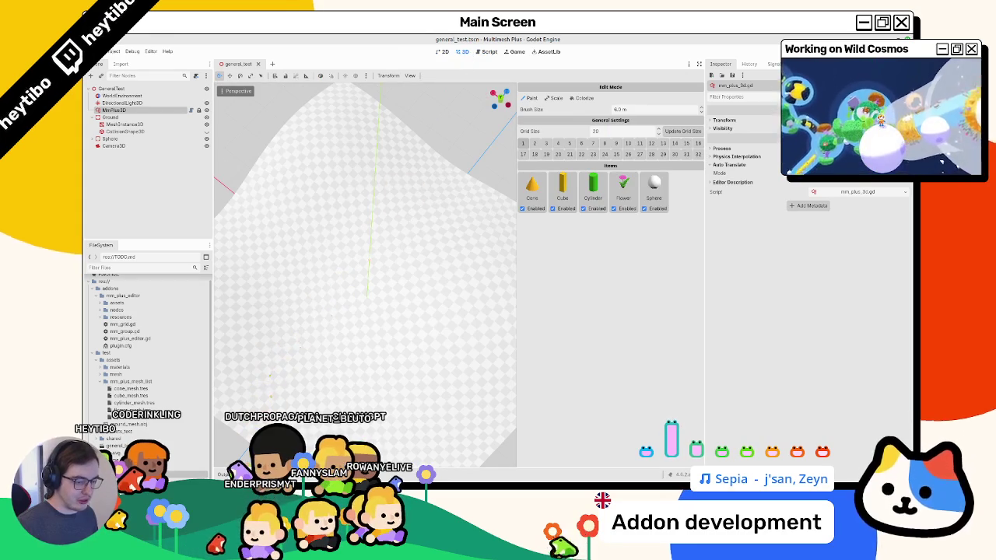
pyautogui.click(272, 64)
pyautogui.click(252, 65)
pyautogui.click(269, 65)
pyautogui.click(252, 66)
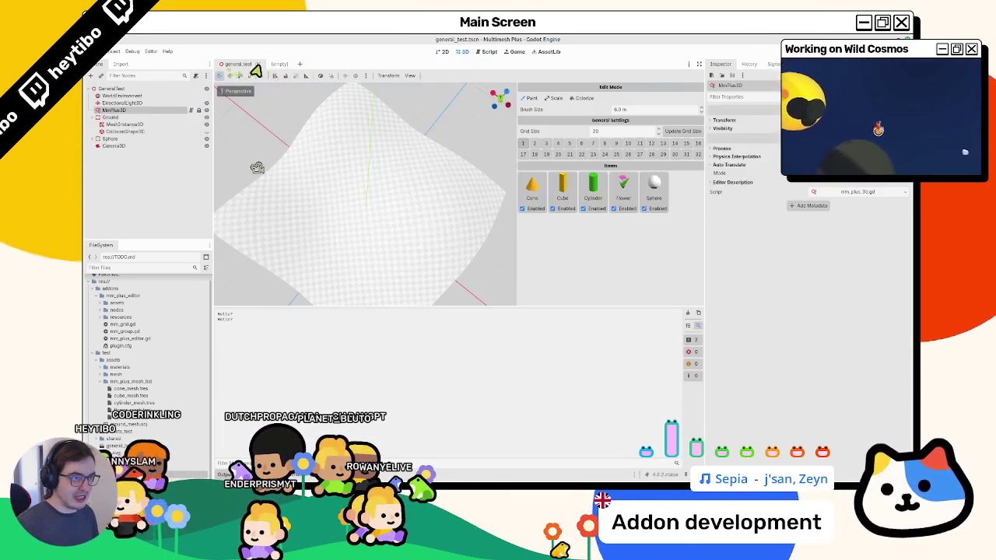
pyautogui.click(242, 65)
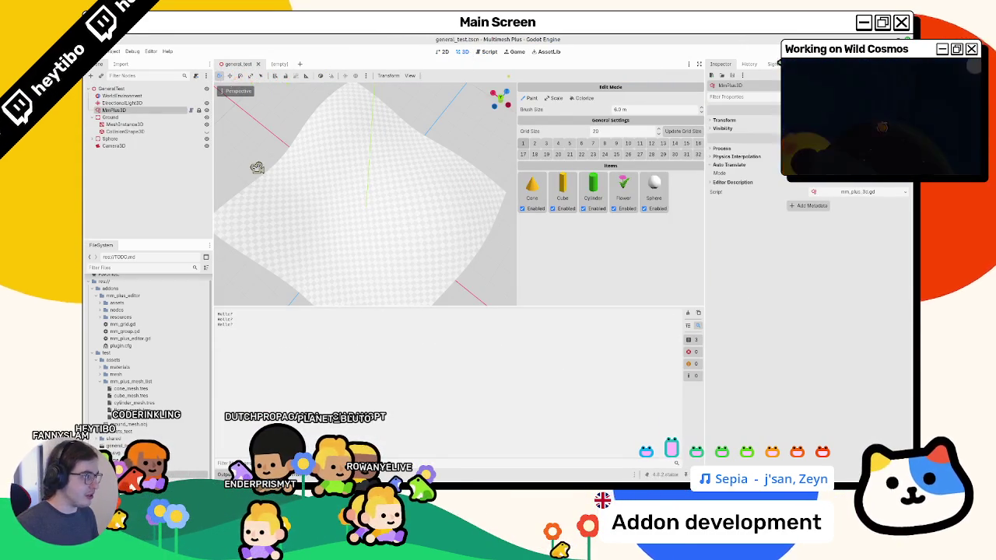
pyautogui.click(750, 65)
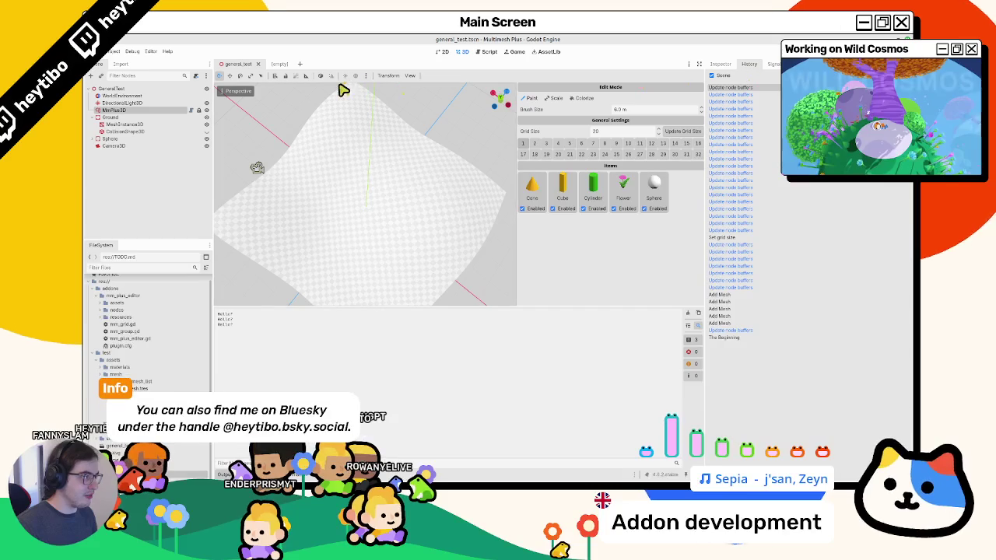
pyautogui.click(276, 65)
pyautogui.click(245, 65)
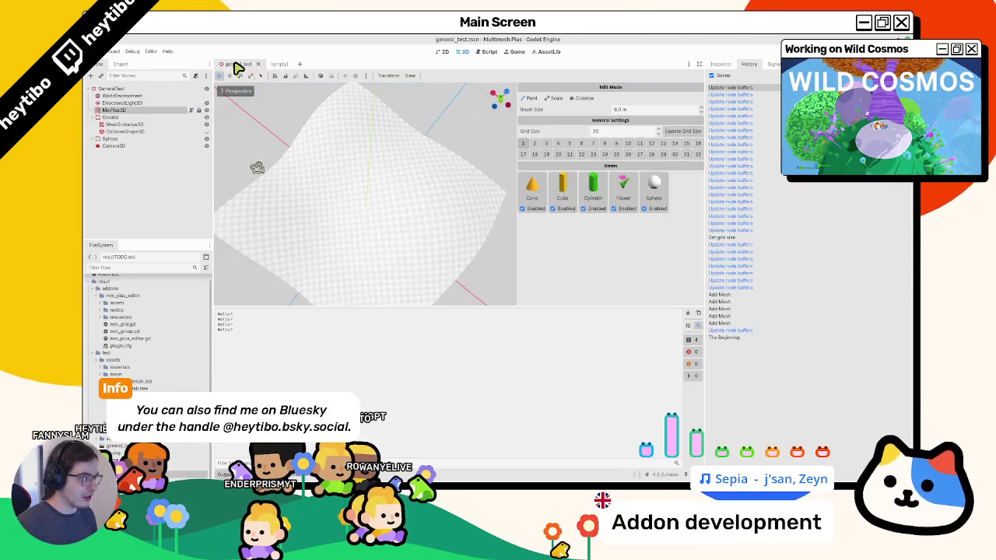
pyautogui.click(280, 64)
pyautogui.click(242, 65)
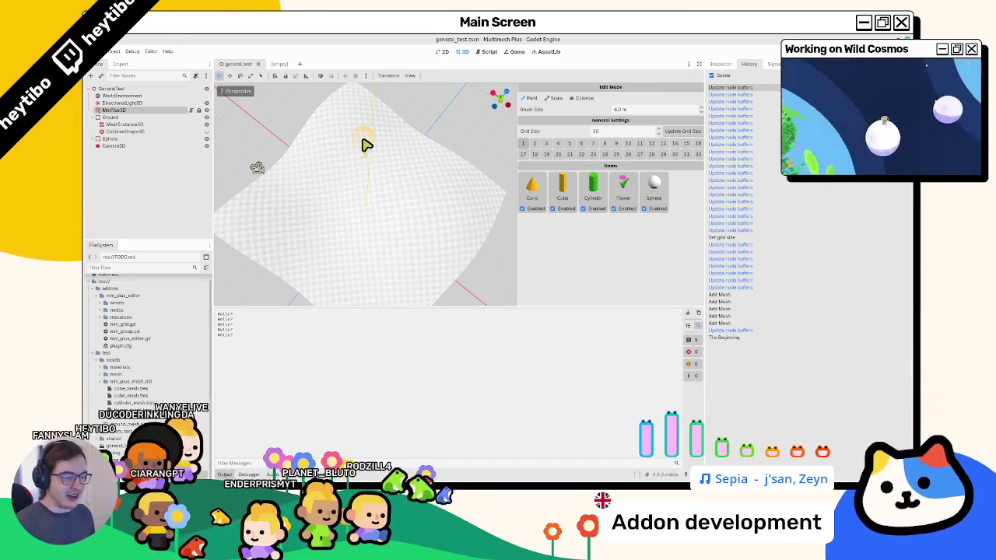
# Close and reopen the general_test scene repeatedly to trigger the 'Hello?' print
pyautogui.click(257, 63)
pyautogui.hotkey('ctrl', 'shift', 't')
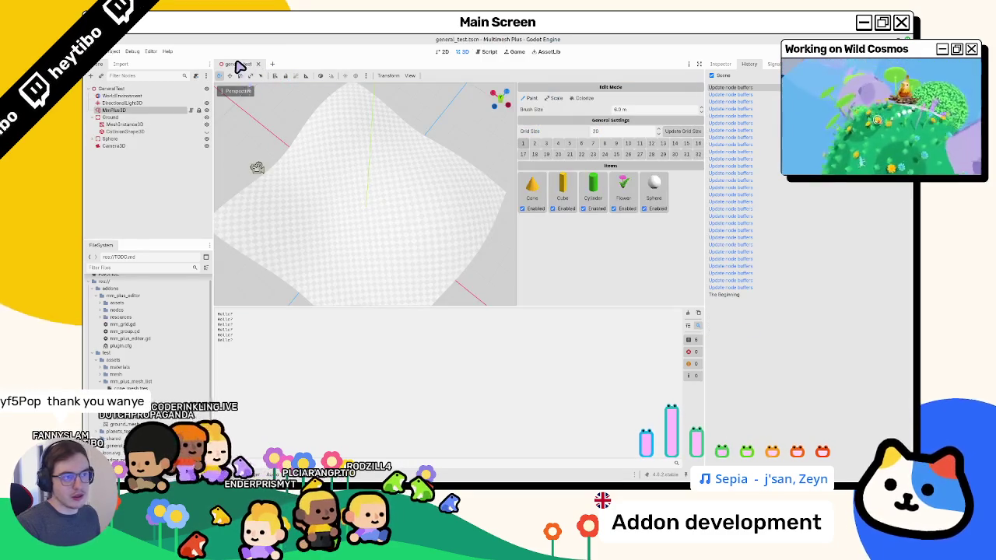
pyautogui.hotkey('ctrl', 'w')
pyautogui.hotkey('ctrl', 'shift', 't')
pyautogui.hotkey('ctrl', 'w')
pyautogui.hotkey('ctrl', 'shift', 't')
pyautogui.hotkey('ctrl', 'w')
pyautogui.hotkey('ctrl', 'shift', 't')
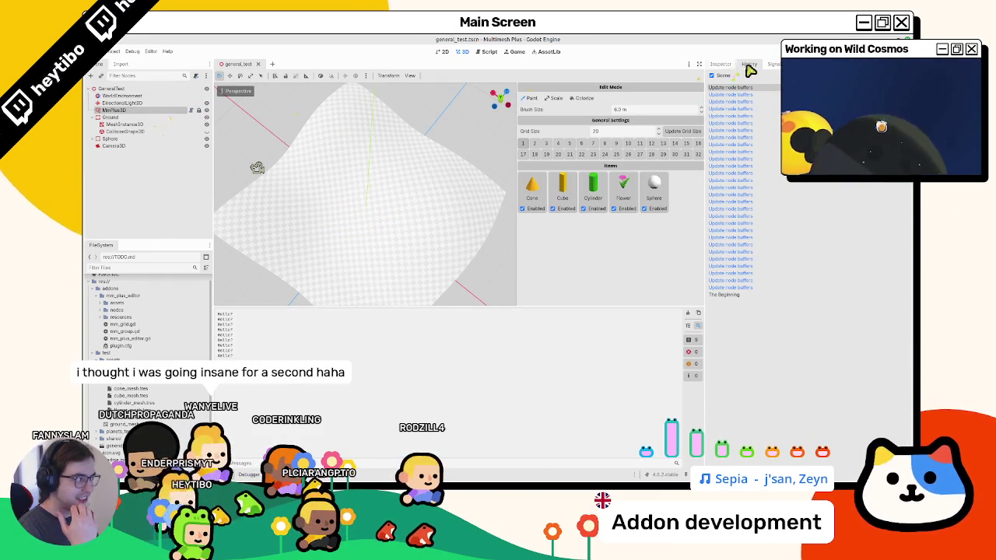
# Paint flowers and shapes across the terrain with MmPlus3D and save the scene
pyautogui.click(723, 67)
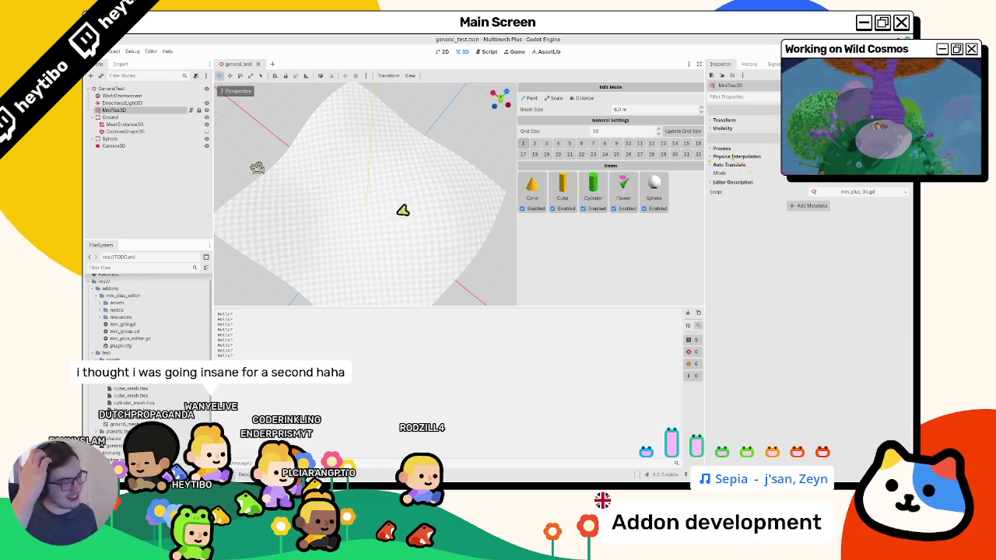
pyautogui.moveTo(386, 228)
pyautogui.mouseDown()
pyautogui.moveTo(382, 204)
pyautogui.moveTo(345, 196)
pyautogui.moveTo(298, 233)
pyautogui.moveTo(313, 272)
pyautogui.moveTo(421, 239)
pyautogui.moveTo(444, 245)
pyautogui.moveTo(378, 278)
pyautogui.moveTo(486, 218)
pyautogui.moveTo(293, 225)
pyautogui.moveTo(466, 225)
pyautogui.moveTo(276, 272)
pyautogui.moveTo(445, 272)
pyautogui.mouseUp()
pyautogui.hotkey('ctrl', 's')
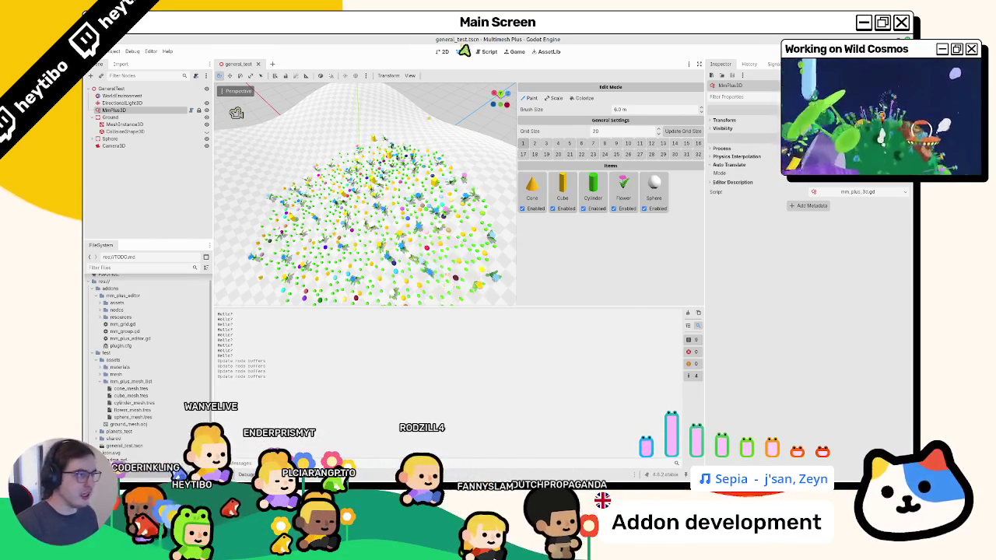
# Remove the print("Hello?") call from _exit_tree in mm_plus_3d.gd
pyautogui.click(487, 52)
pyautogui.scroll(-5, 411, 222)
pyautogui.doubleClick(397, 226)
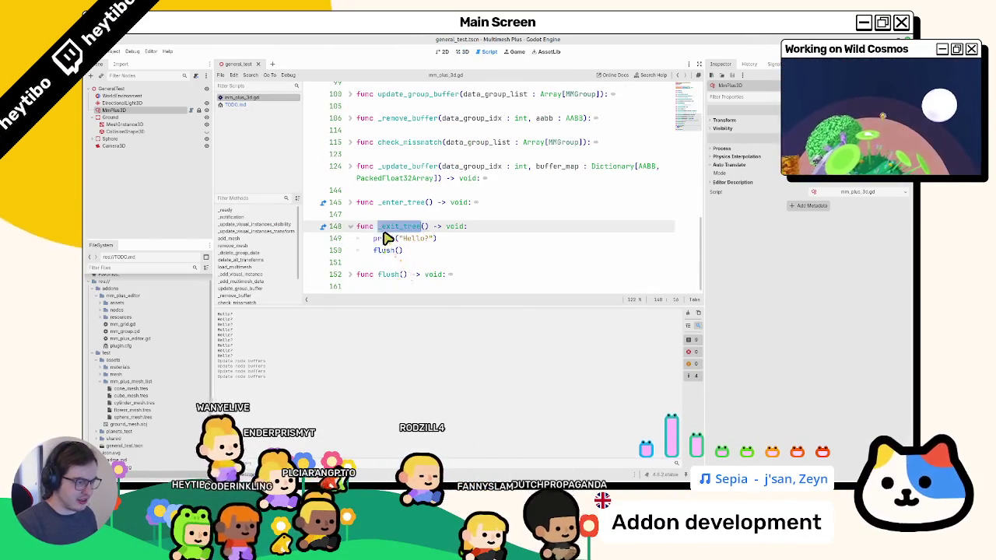
pyautogui.doubleClick(387, 239)
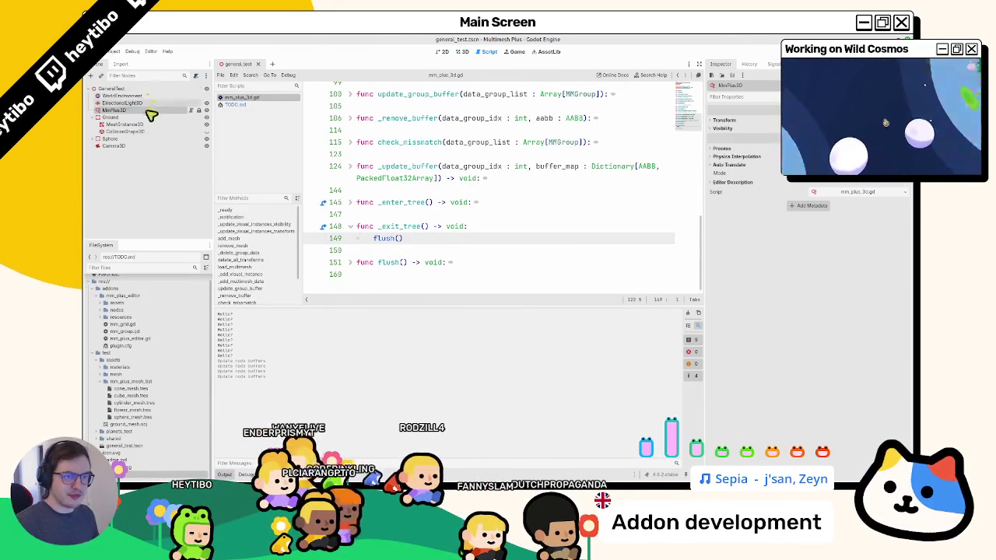
# Open mm_plus_editor.gd and compare it with the _notification declaration in mm_plus_3d.gd
pyautogui.doubleClick(139, 347)
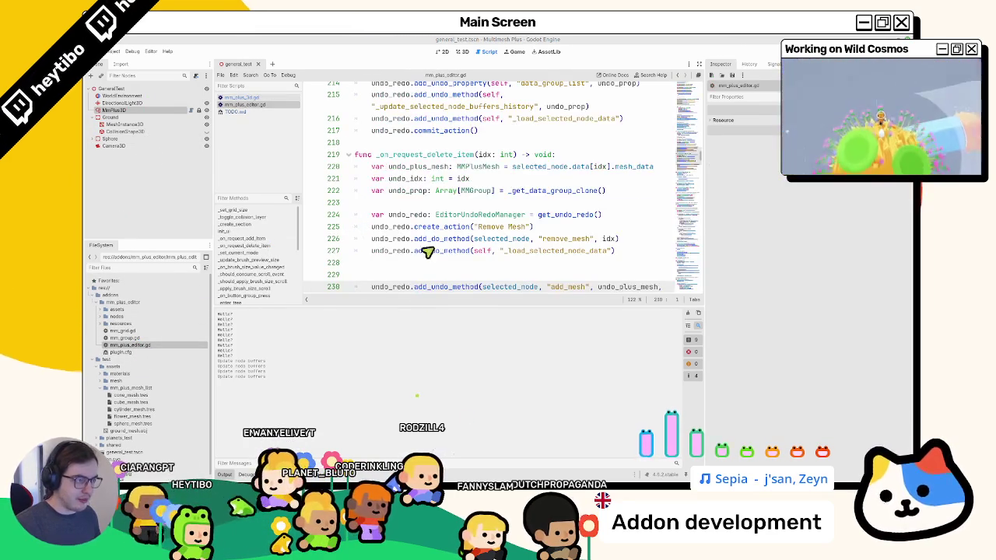
pyautogui.scroll(20, 438, 215)
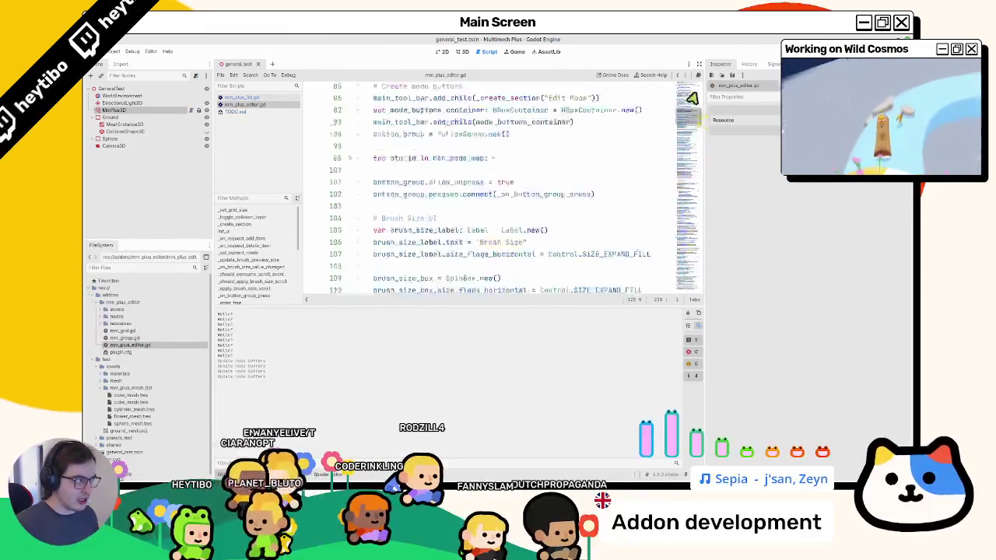
pyautogui.scroll(20, 391, 221)
pyautogui.scroll(-14, 364, 259)
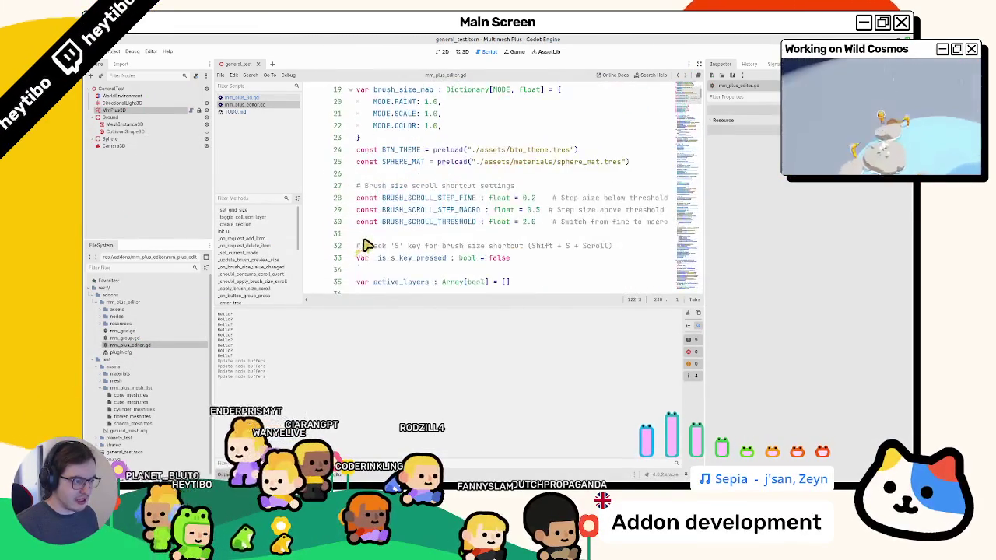
pyautogui.click(243, 97)
pyautogui.scroll(10, 389, 225)
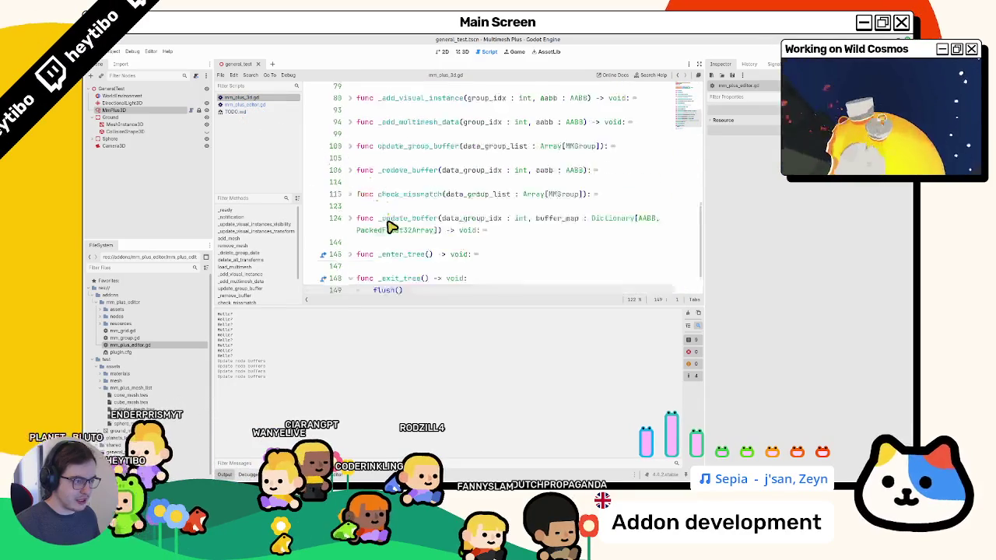
pyautogui.tripleClick(380, 218)
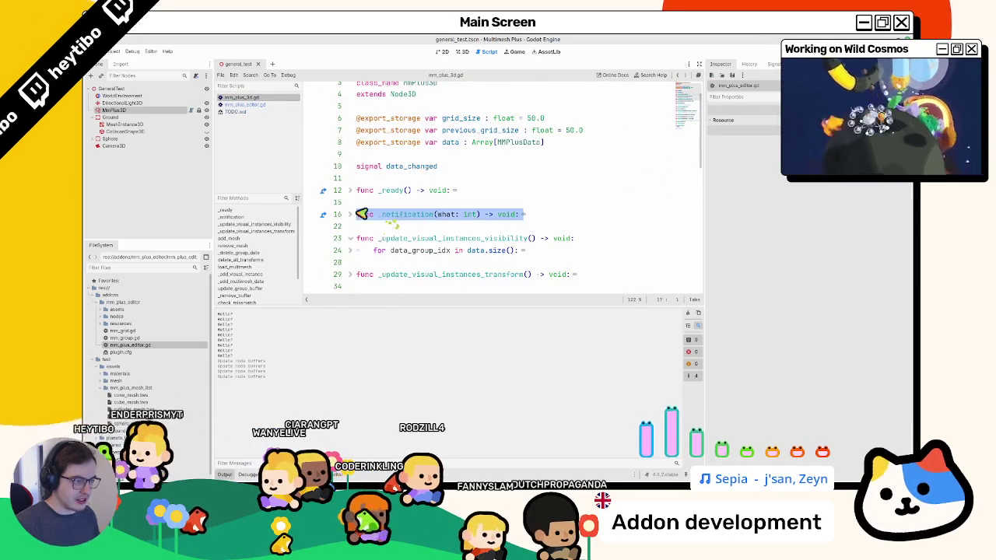
pyautogui.click(256, 105)
pyautogui.scroll(5, 394, 191)
pyautogui.scroll(-5, 393, 191)
# Fold the function bodies in mm_plus_editor.gd, from _set_grid_size through _set_current_mode onward
pyautogui.tripleClick(348, 154)
pyautogui.click(350, 150)
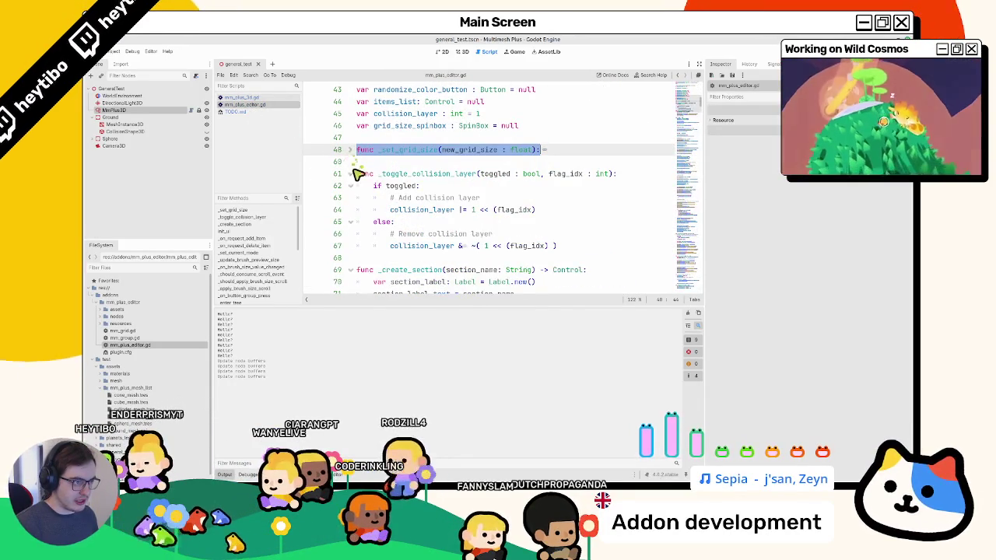
pyautogui.click(349, 173)
pyautogui.click(349, 198)
pyautogui.click(349, 222)
pyautogui.click(349, 246)
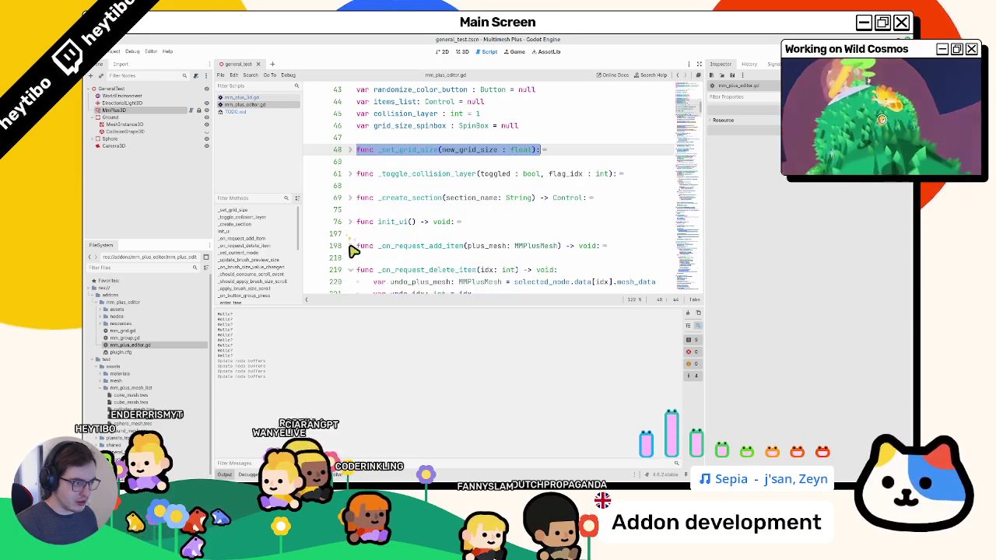
pyautogui.click(349, 269)
pyautogui.scroll(-2, 351, 249)
pyautogui.click(350, 221)
pyautogui.click(350, 246)
pyautogui.click(349, 269)
# Open blank lines after the variable declarations for a new function
pyautogui.scroll(-2, 352, 269)
pyautogui.scroll(3, 358, 264)
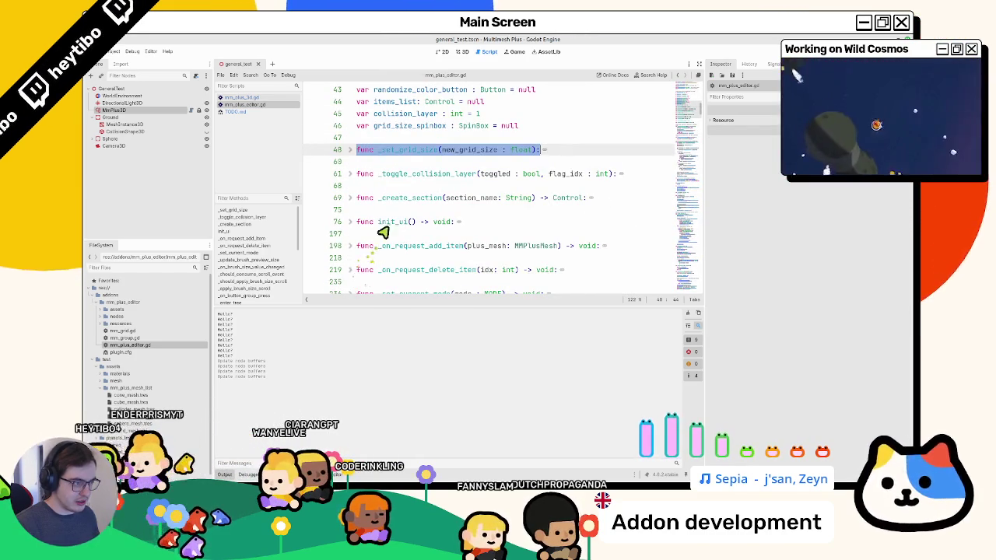
pyautogui.click(436, 141)
pyautogui.press('Return')
pyautogui.press('Return')
pyautogui.press('Up')
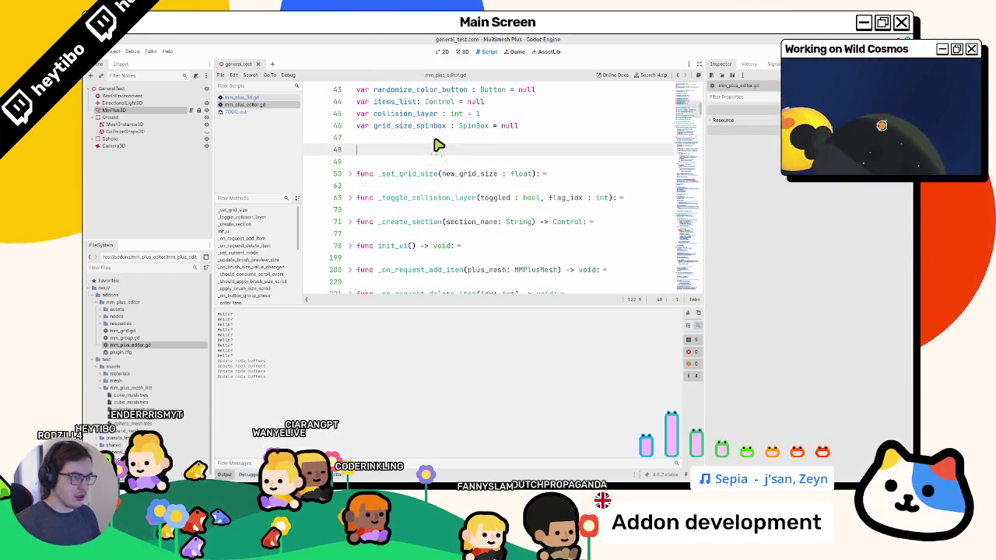
# Add a func _notification(what: int) -> void: stub with pass to mm_plus_editor.gd
pyautogui.write('func _notification(what: int) -> void:')
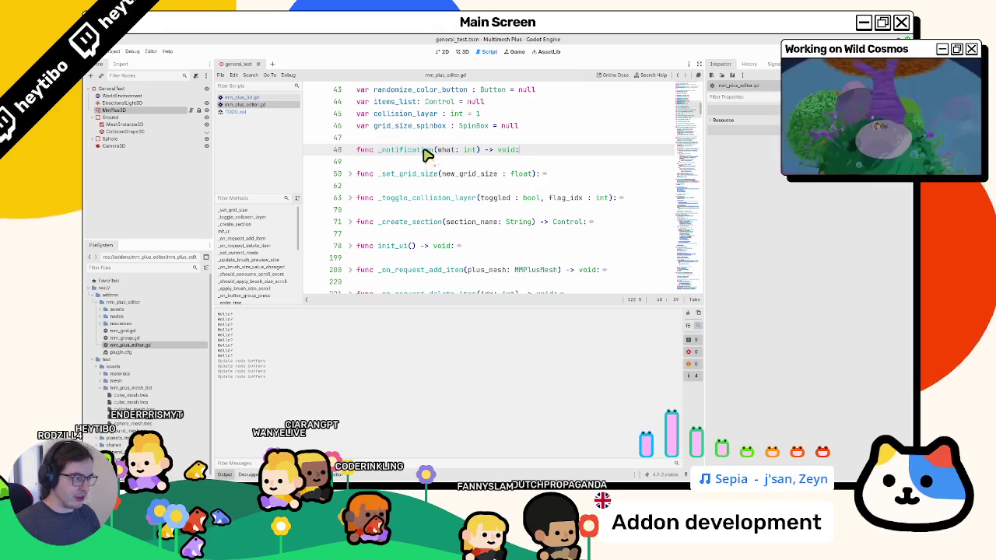
pyautogui.press('Return')
pyautogui.write('pass')
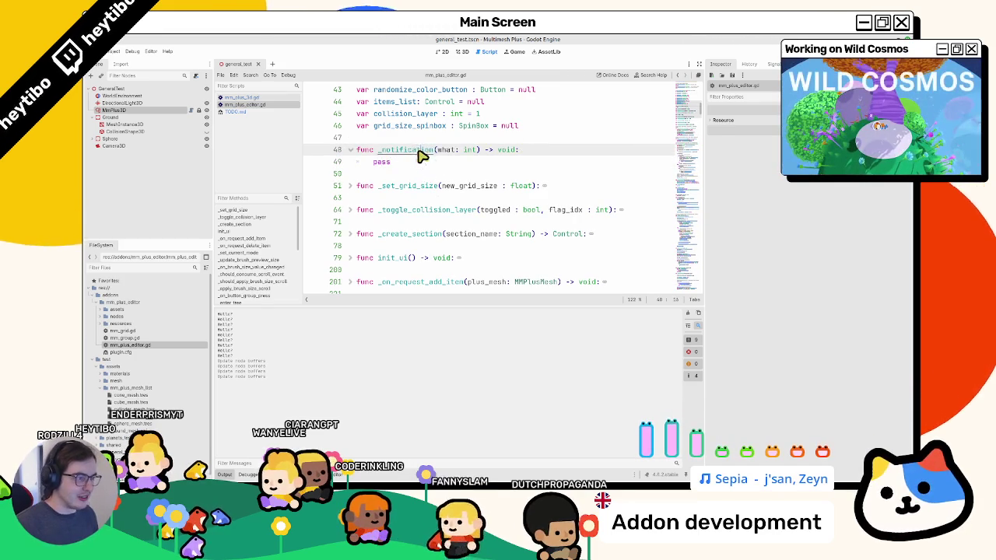
pyautogui.keyDown('ctrl'); pyautogui.click(420, 150); pyautogui.keyUp('ctrl')
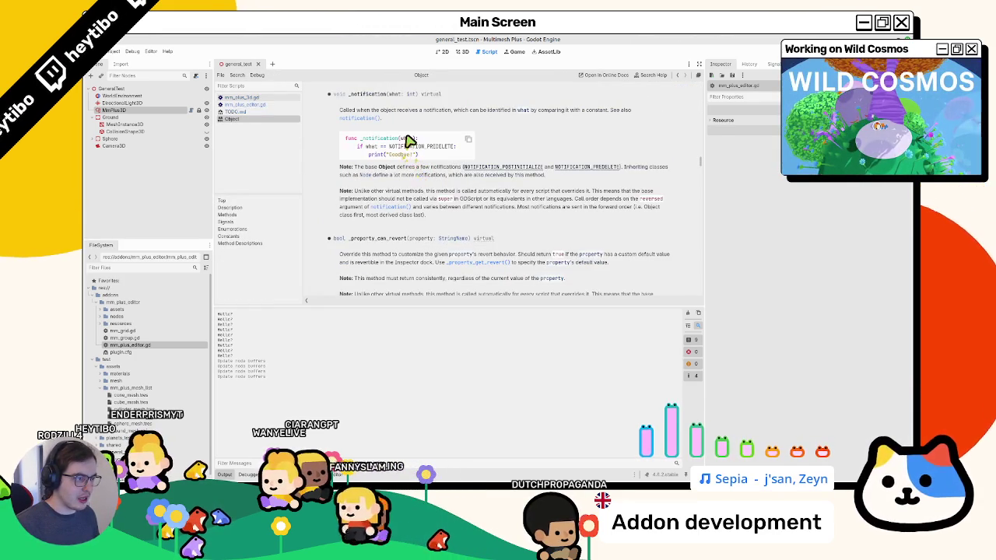
# Check the Object class reference, then scroll mm_plus_3d.gd to _enter_tree and _exit_tree
pyautogui.click(262, 98)
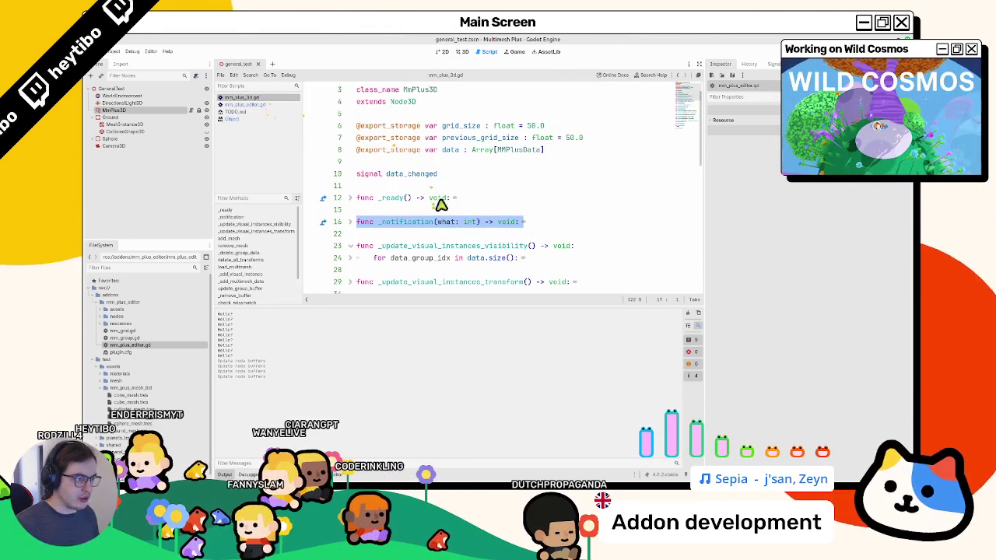
pyautogui.doubleClick(448, 223)
pyautogui.click(252, 104)
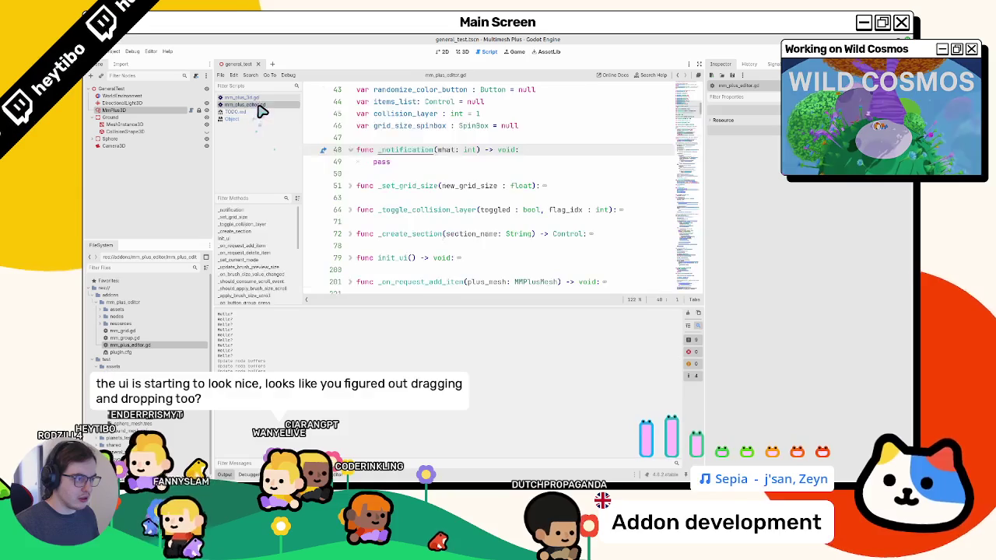
pyautogui.click(255, 98)
pyautogui.click(245, 119)
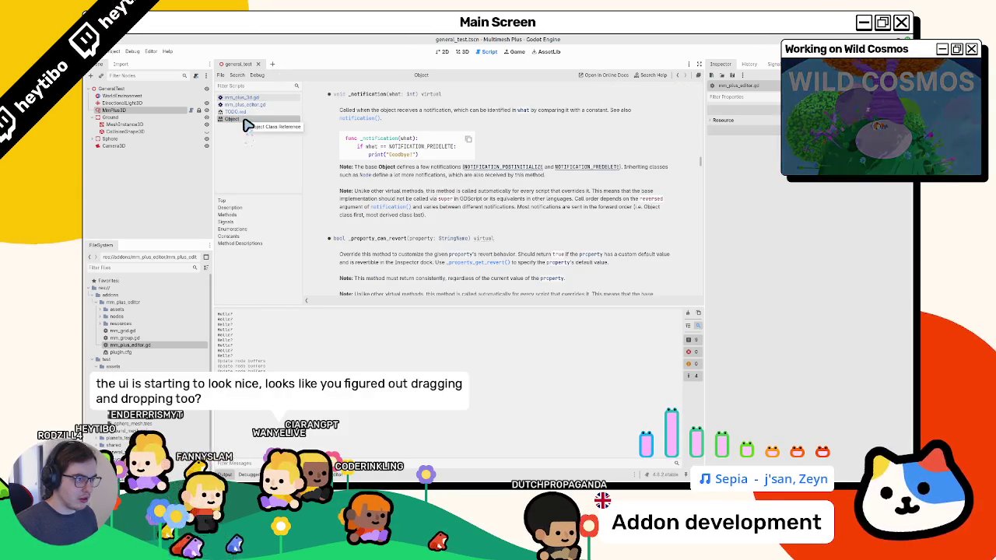
pyautogui.click(256, 99)
pyautogui.click(413, 238)
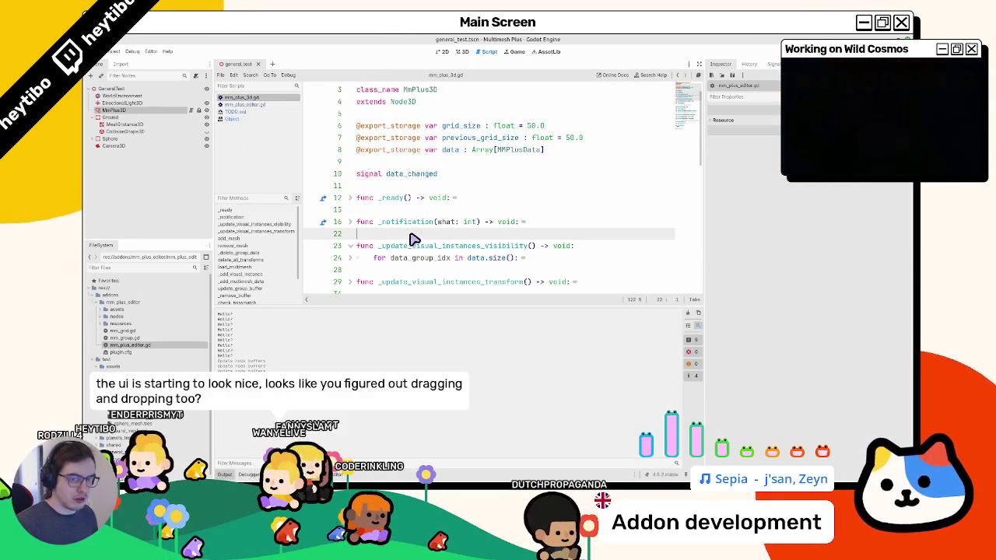
pyautogui.scroll(-10, 413, 238)
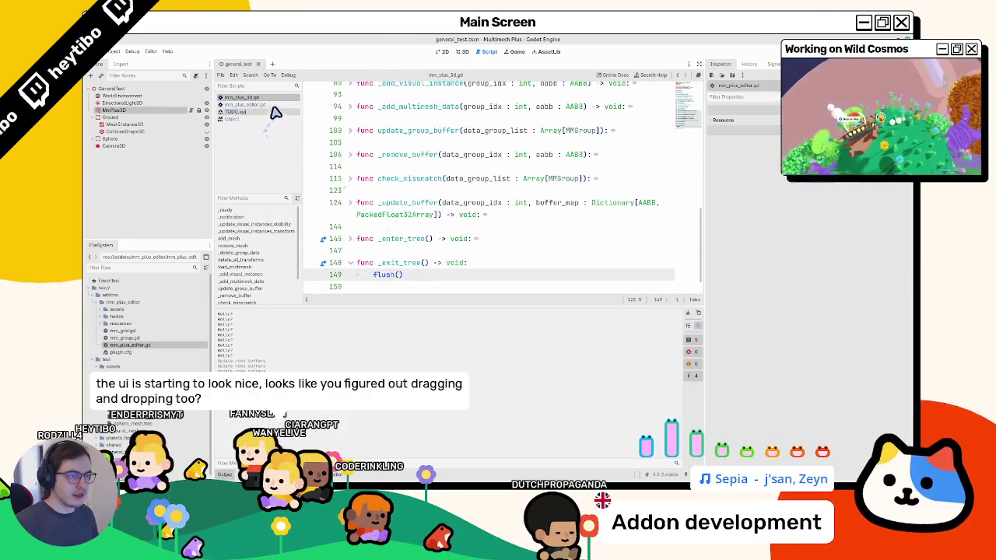
# Replace pass with 'match what:' and a NOTIFICATION_EDITOR_PRE_SAVE case
pyautogui.hotkey('alt', 'Left')
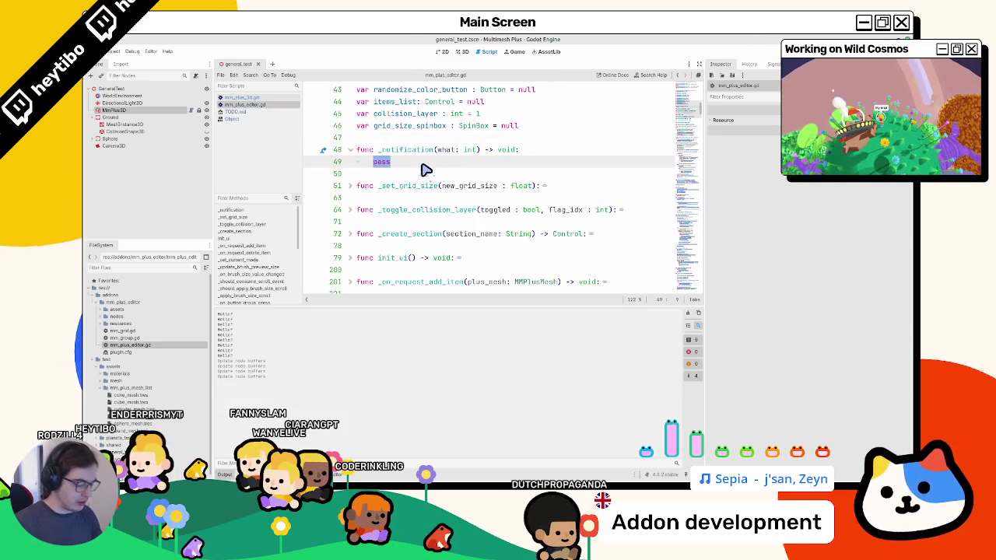
pyautogui.write('match')
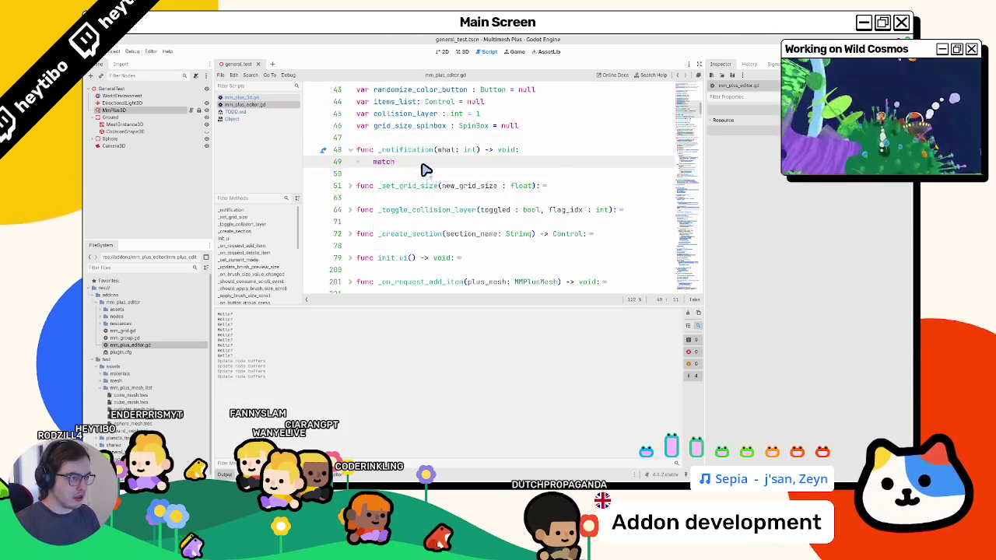
pyautogui.write('wa')
pyautogui.write('at:')
pyautogui.press('Return')
pyautogui.write('pass')
pyautogui.press('BackSpace')
pyautogui.press('BackSpace')
pyautogui.press('BackSpace')
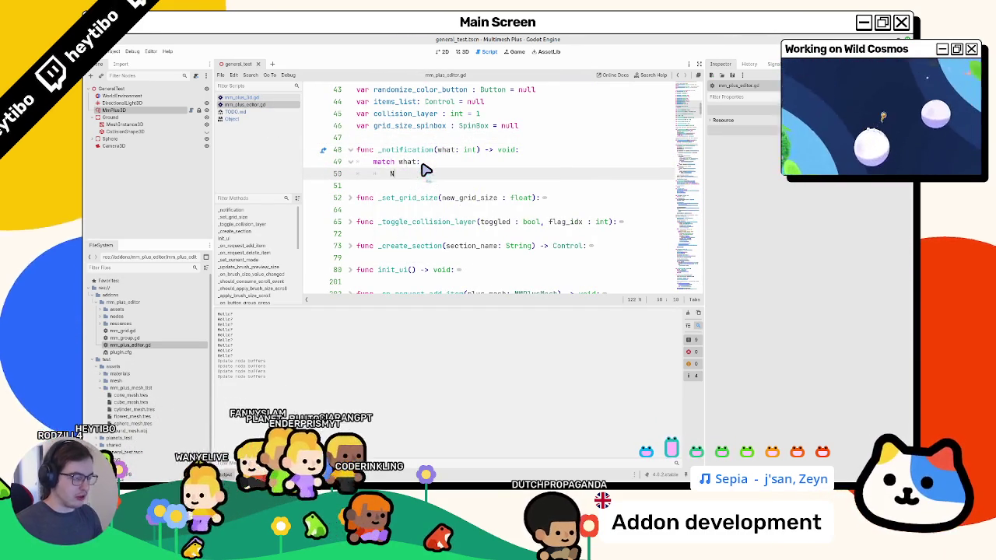
pyautogui.write('NOTIFICATION_APP')
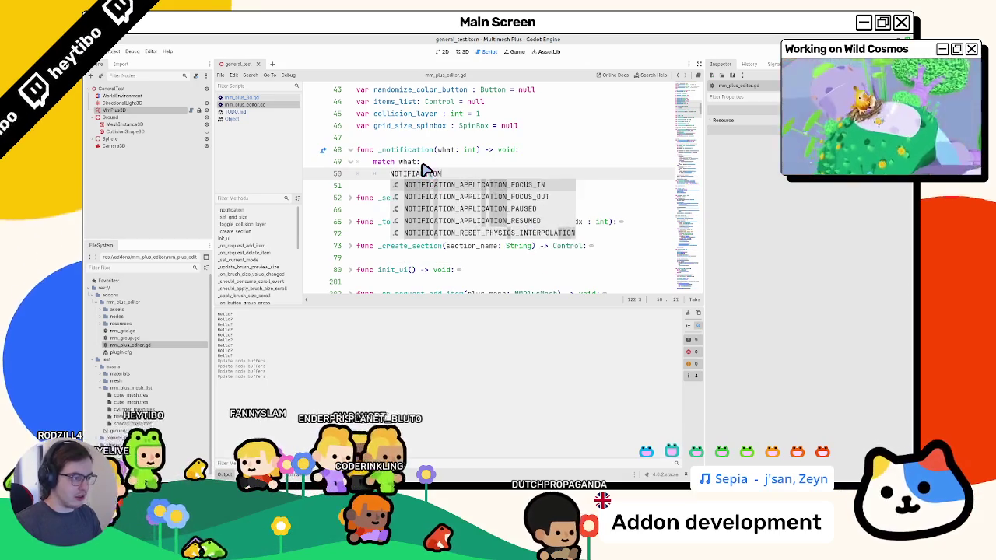
pyautogui.press('Return')
pyautogui.press('BackSpace')
pyautogui.press('BackSpace')
pyautogui.press('BackSpace')
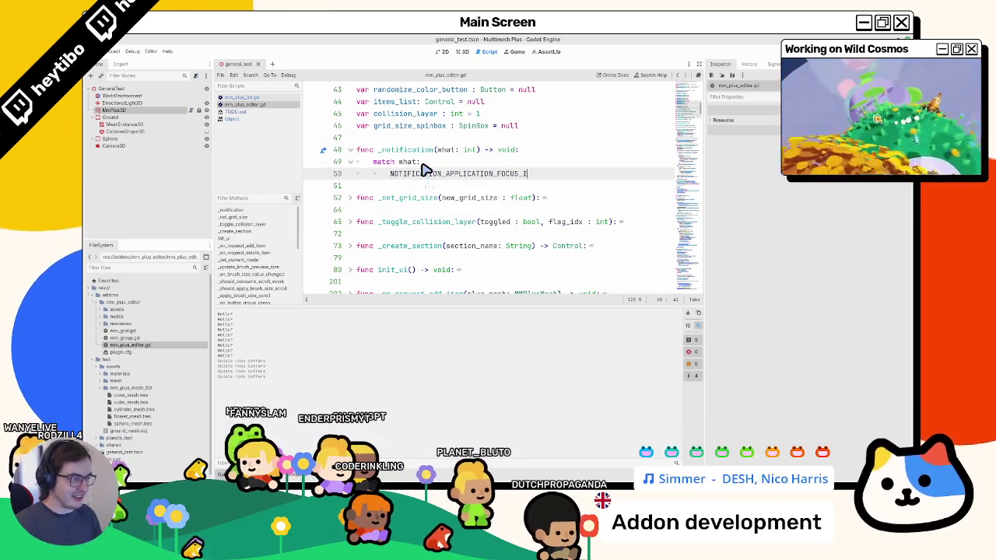
pyautogui.press('BackSpace')
pyautogui.write('SAVE')
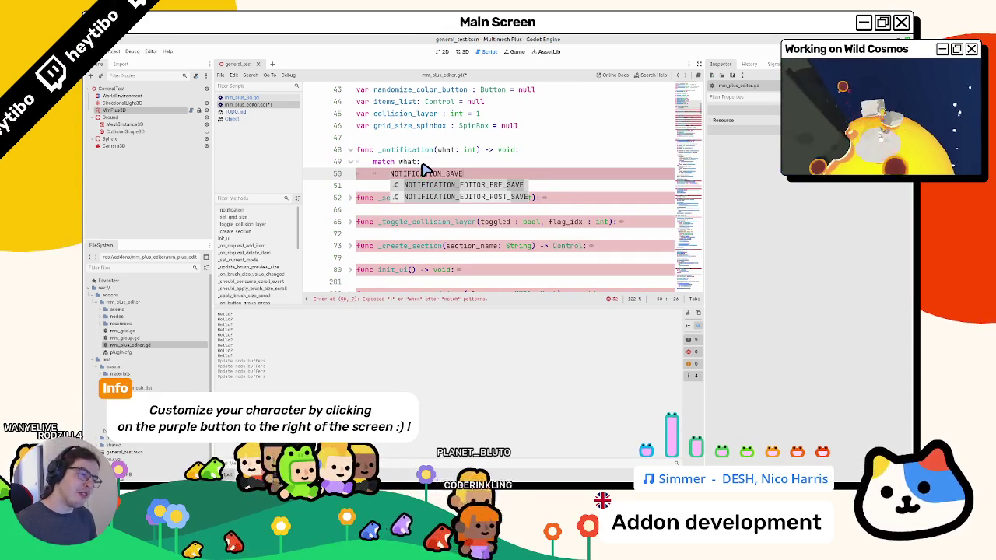
pyautogui.press('Return')
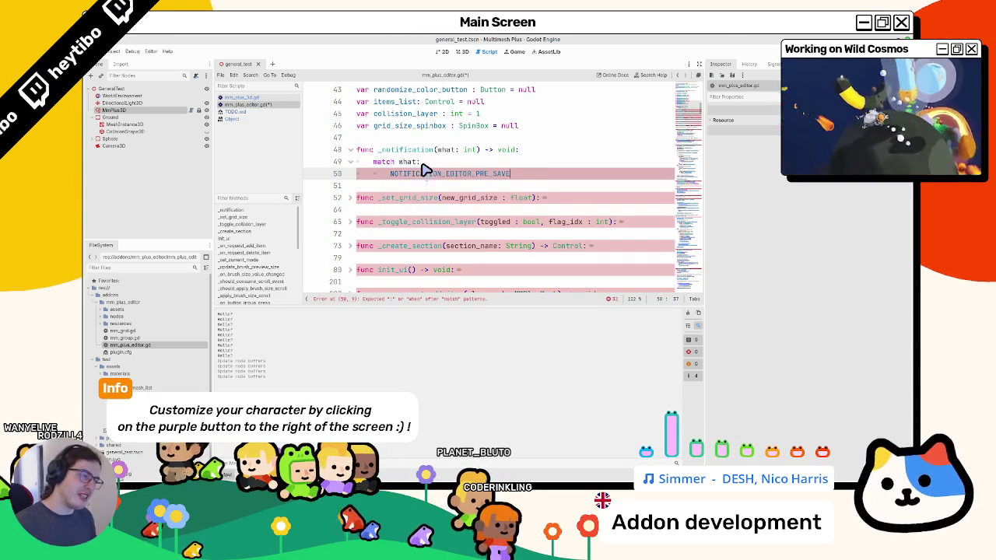
# Read the NOTIFICATION_EDITOR_PRE_SAVE and POST_SAVE descriptions in the Node docs
pyautogui.keyDown('ctrl'); pyautogui.click(413, 176); pyautogui.keyUp('ctrl')
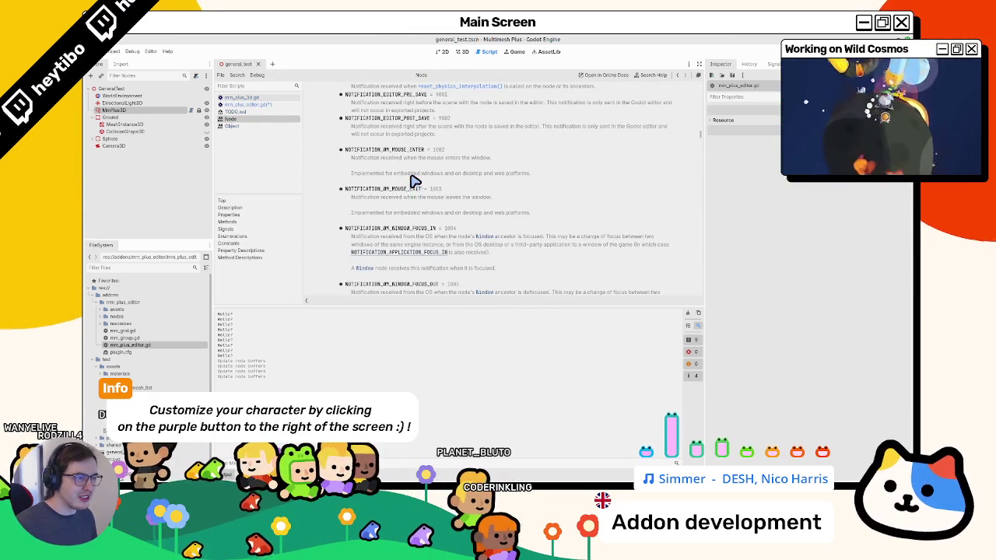
pyautogui.moveTo(399, 105)
pyautogui.mouseDown()
pyautogui.moveTo(429, 122)
pyautogui.moveTo(464, 115)
pyautogui.mouseUp()
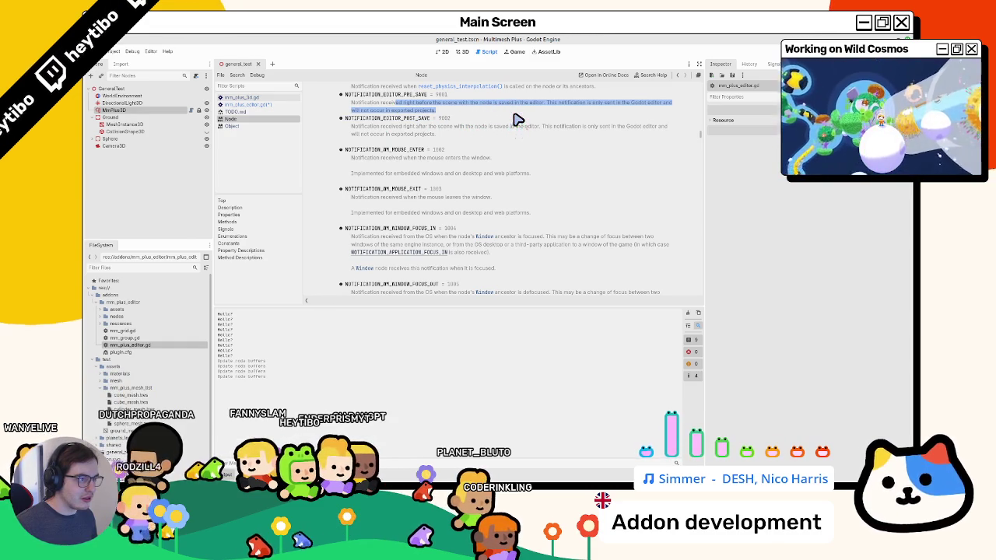
pyautogui.click(415, 111)
pyautogui.moveTo(420, 118); pyautogui.dragTo(428, 140)
pyautogui.click(424, 137)
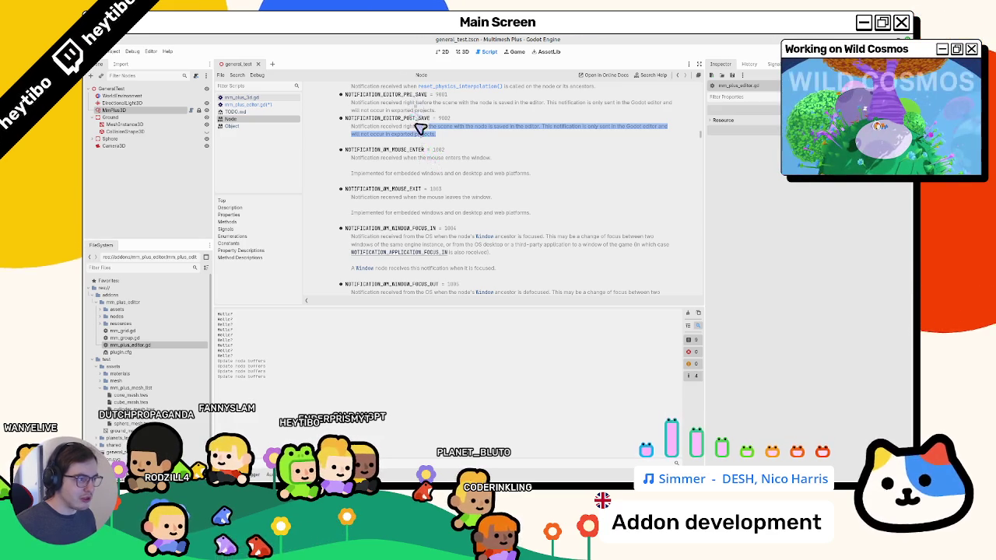
pyautogui.click(261, 105)
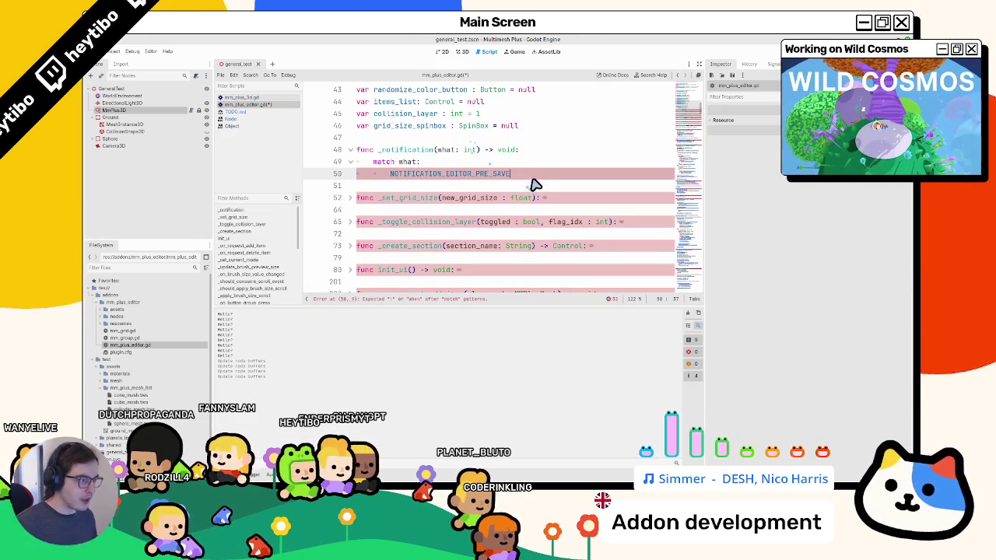
# Close the PRE_SAVE case with ':' and print "DO a bunch of check to save resources on disk and stuff :)"
pyautogui.write(':')
pyautogui.press('Return')
pyautogui.write('print("DO a ')
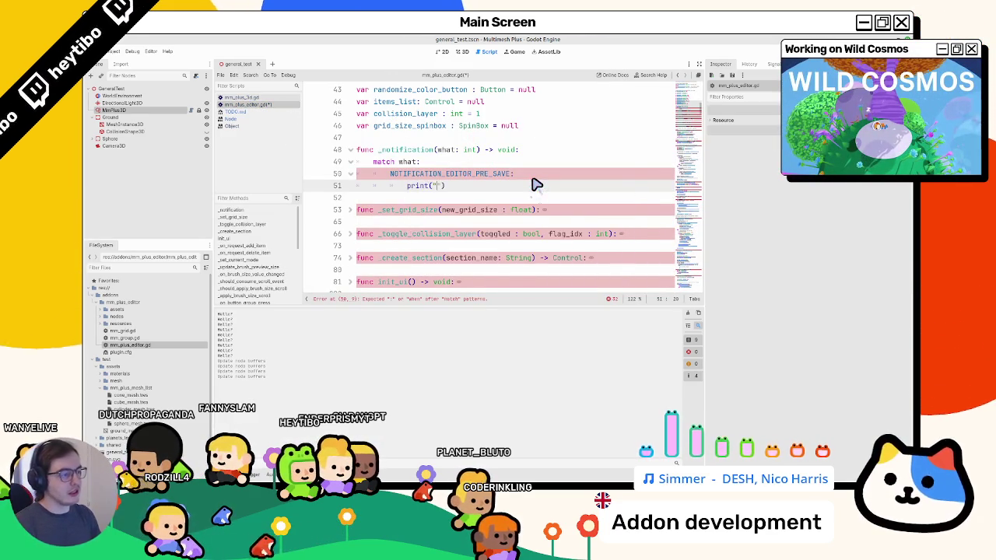
pyautogui.write('bunch of check to save resources on disk an')
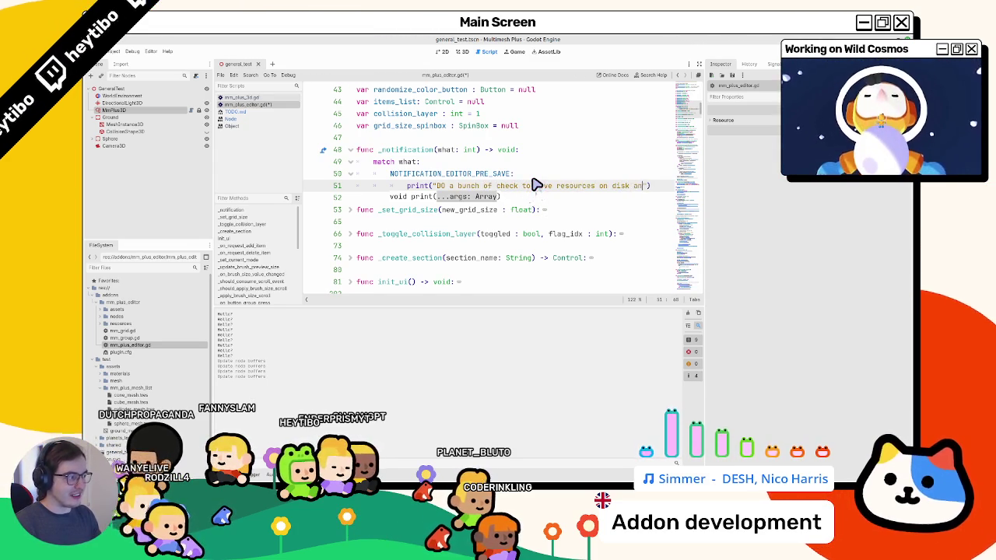
pyautogui.write('d stuff :)')
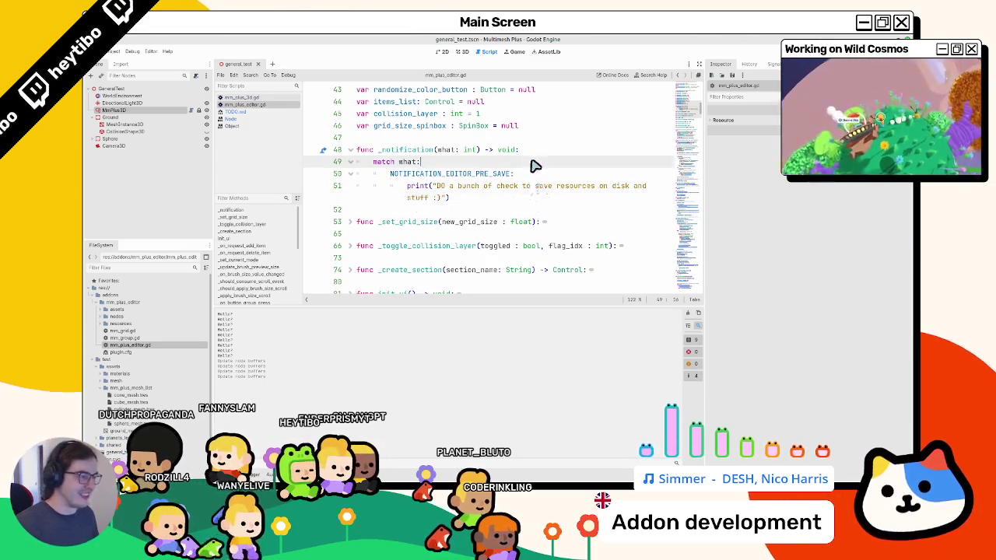
pyautogui.press('Up')
pyautogui.press('Up')
pyautogui.press('Up')
pyautogui.click(462, 51)
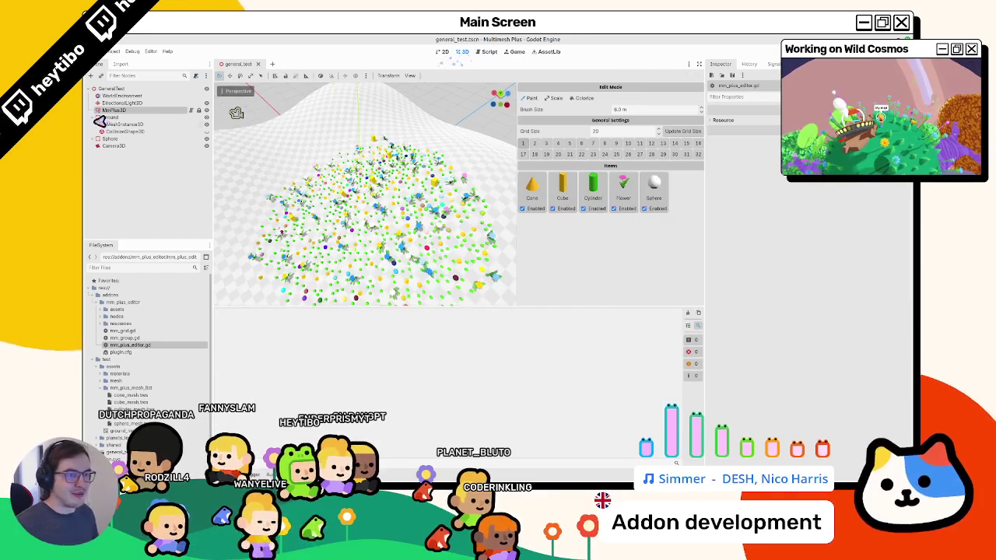
# Select the MmPlus3D node and use Reload Current Project from the Project menu
pyautogui.click(113, 116)
pyautogui.click(116, 110)
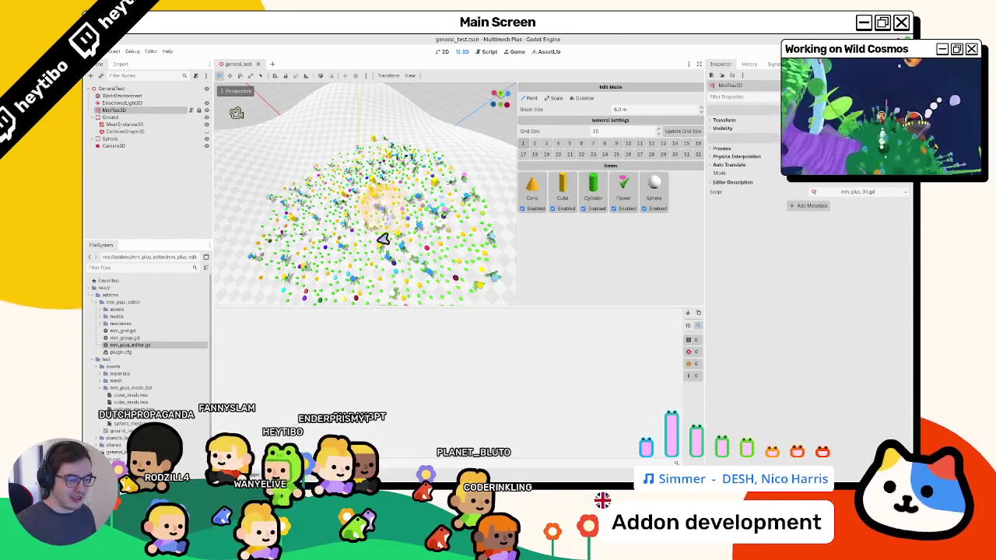
pyautogui.click(117, 52)
pyautogui.click(133, 128)
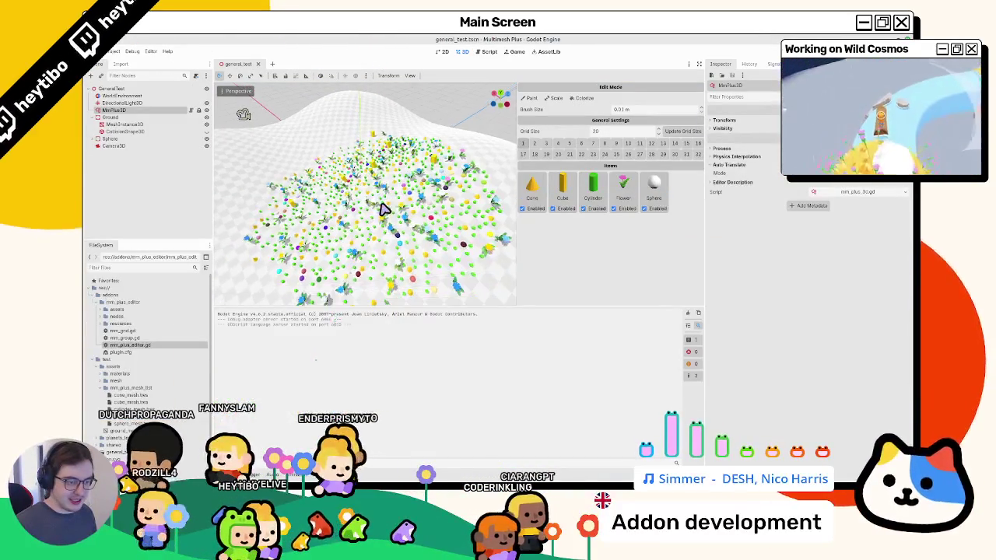
# Search mm_plus_editor.gd for _notification, then scroll to the top of the script
pyautogui.scroll(-5, 381, 209)
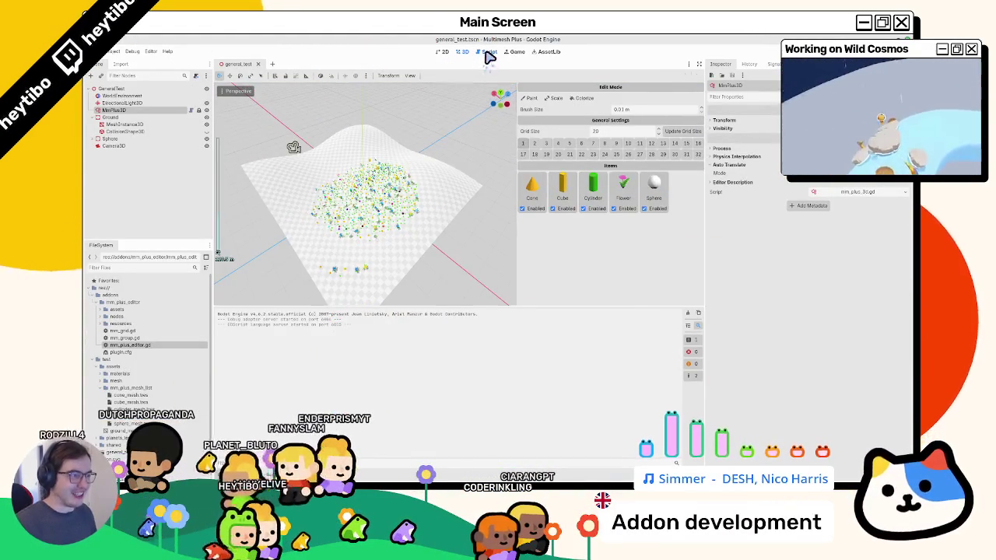
pyautogui.click(486, 52)
pyautogui.scroll(2, 440, 132)
pyautogui.doubleClick(405, 149)
pyautogui.hotkey('ctrl', 'f')
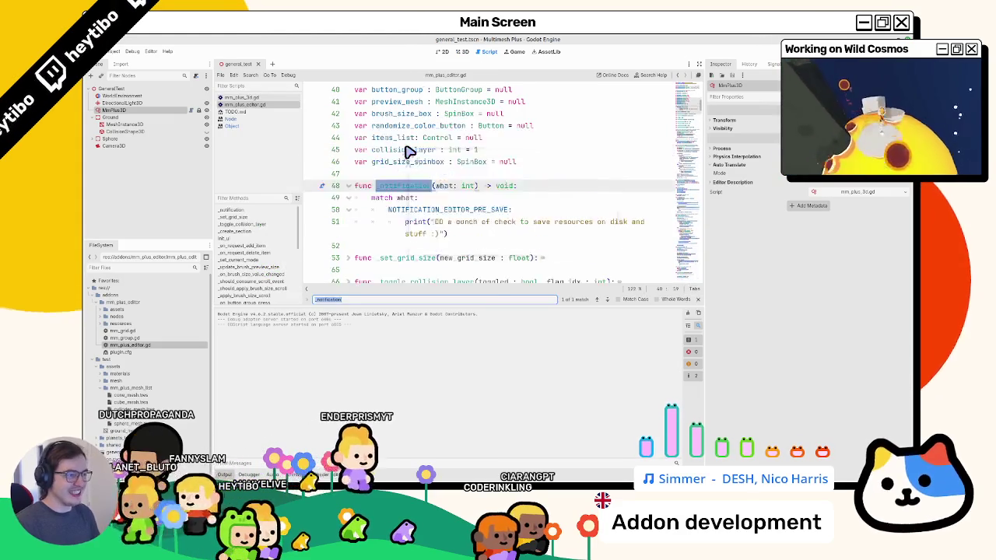
pyautogui.press('Escape')
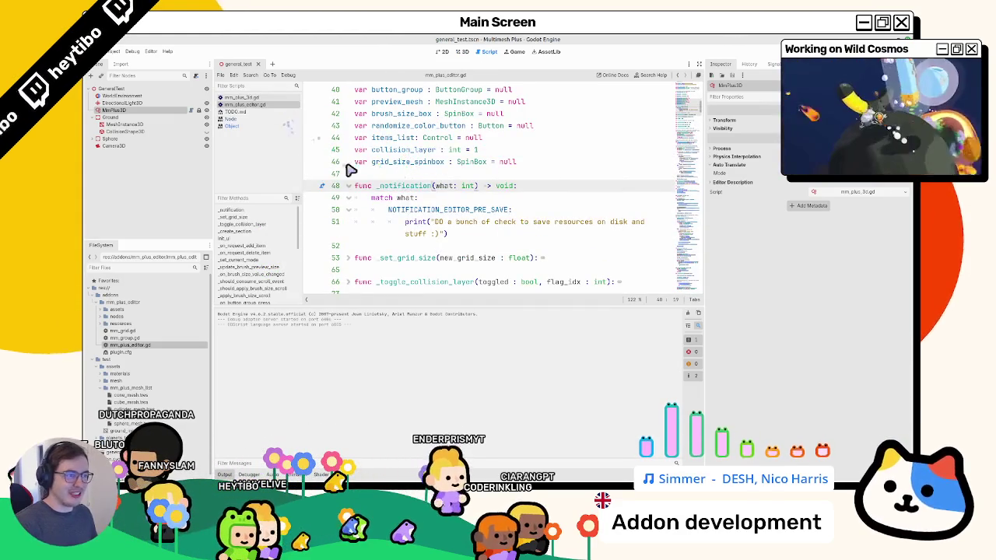
pyautogui.scroll(8, 361, 194)
pyautogui.scroll(4, 379, 221)
pyautogui.scroll(-14, 383, 233)
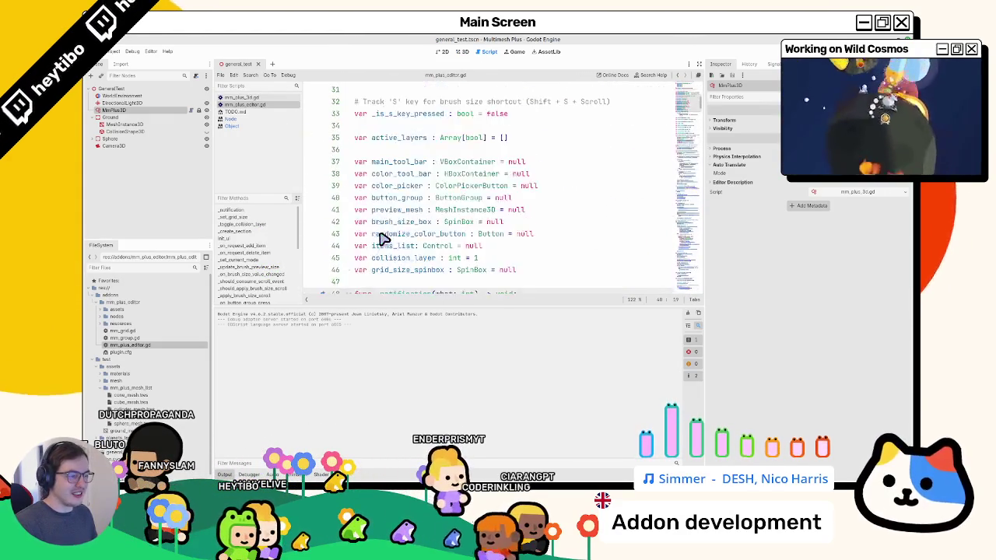
# Paint more items onto the terrain with MmPlus3D and save the scene
pyautogui.press('Return')
pyautogui.write('pr')
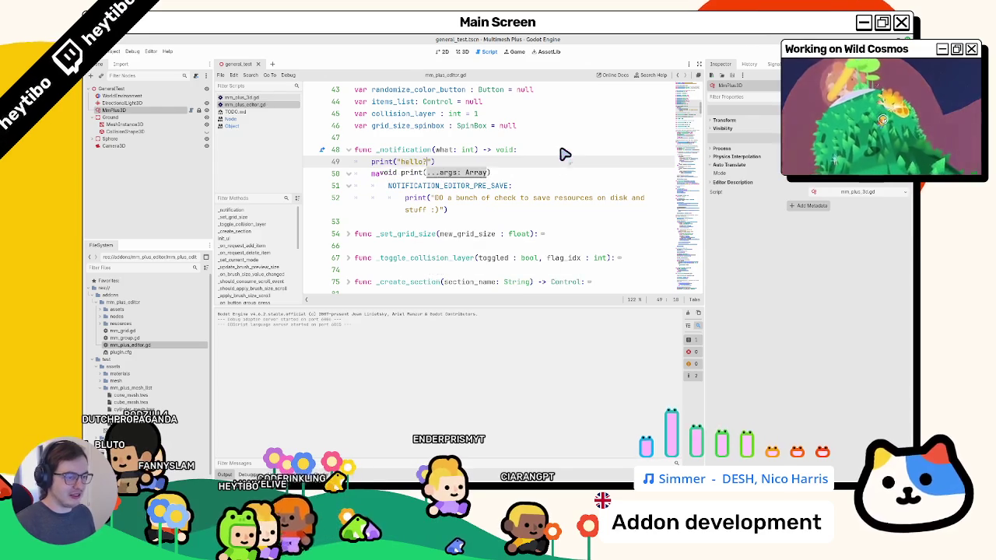
pyautogui.click(463, 51)
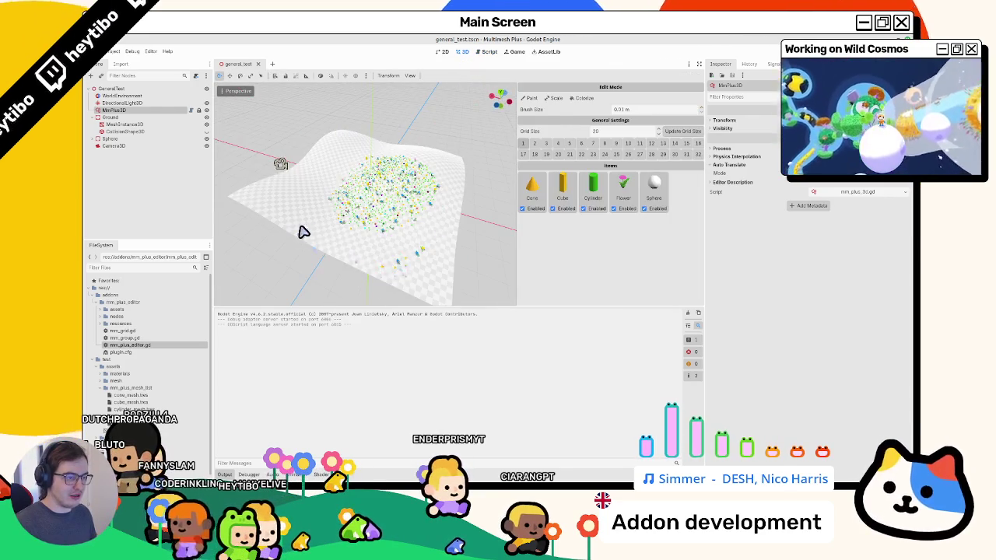
pyautogui.click(118, 103)
pyautogui.click(117, 109)
pyautogui.click(322, 240)
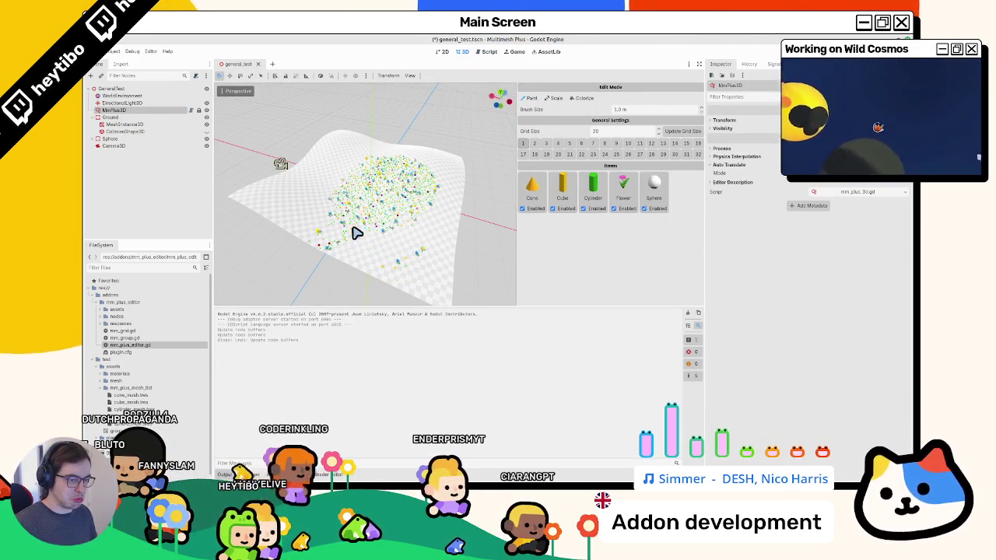
pyautogui.hotkey('ctrl', 's')
# Delete the _notification function from mm_plus_editor.gd and save the script
pyautogui.click(483, 53)
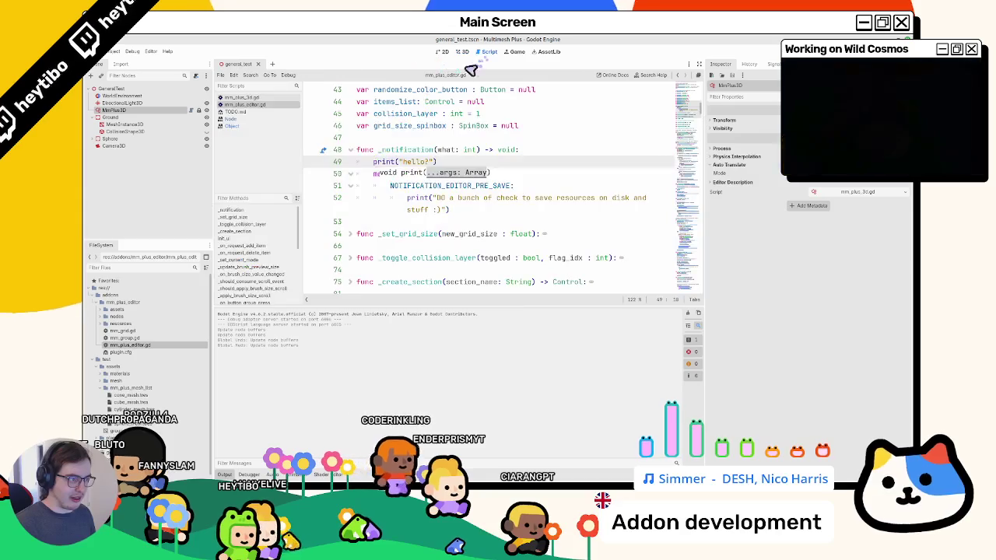
pyautogui.hotkey('ctrl', 'z')
pyautogui.hotkey('ctrl', 'z')
pyautogui.tripleClick(428, 155)
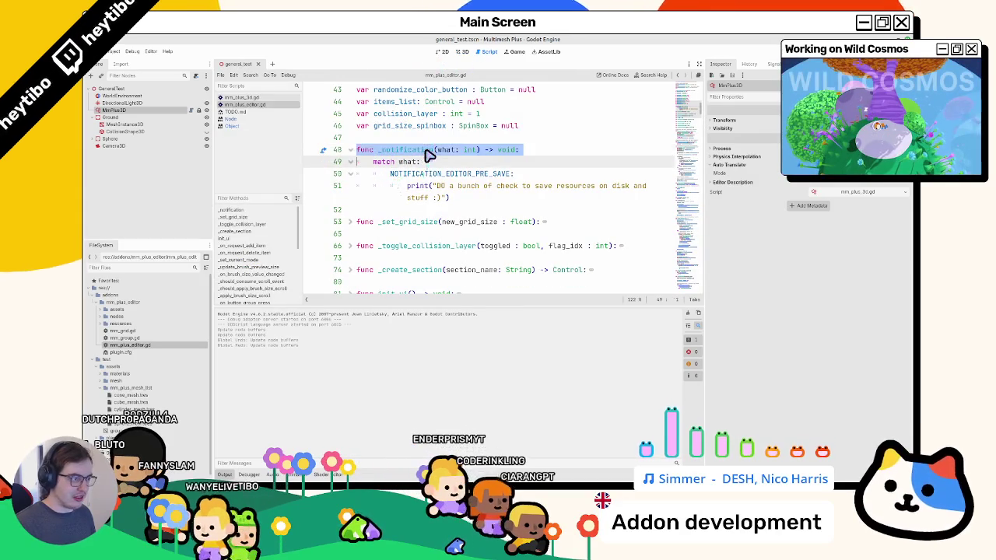
pyautogui.hotkey('ctrl', 'z')
pyautogui.hotkey('ctrl', 'z')
pyautogui.hotkey('ctrl', 'z')
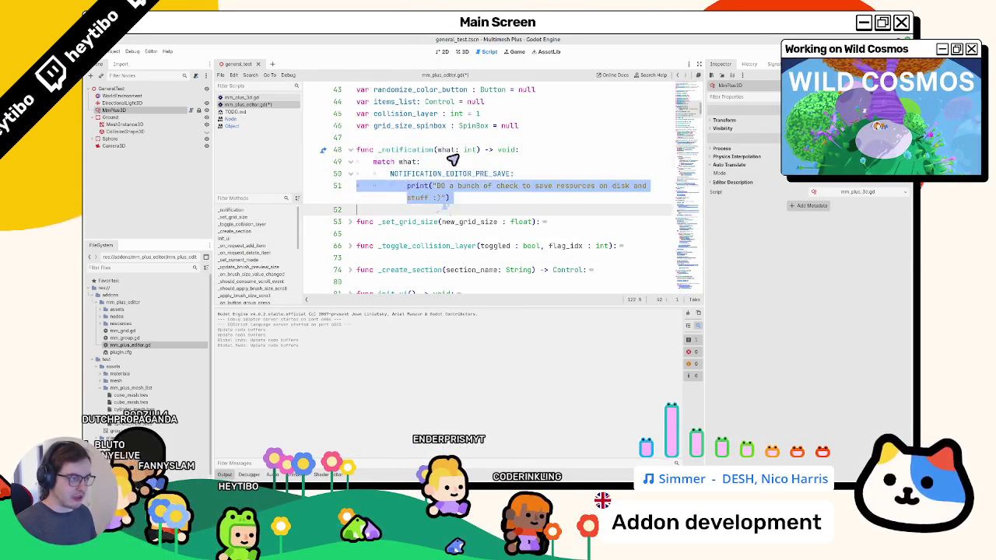
pyautogui.hotkey('ctrl', 'z')
pyautogui.hotkey('ctrl', 'z')
pyautogui.hotkey('ctrl', 's')
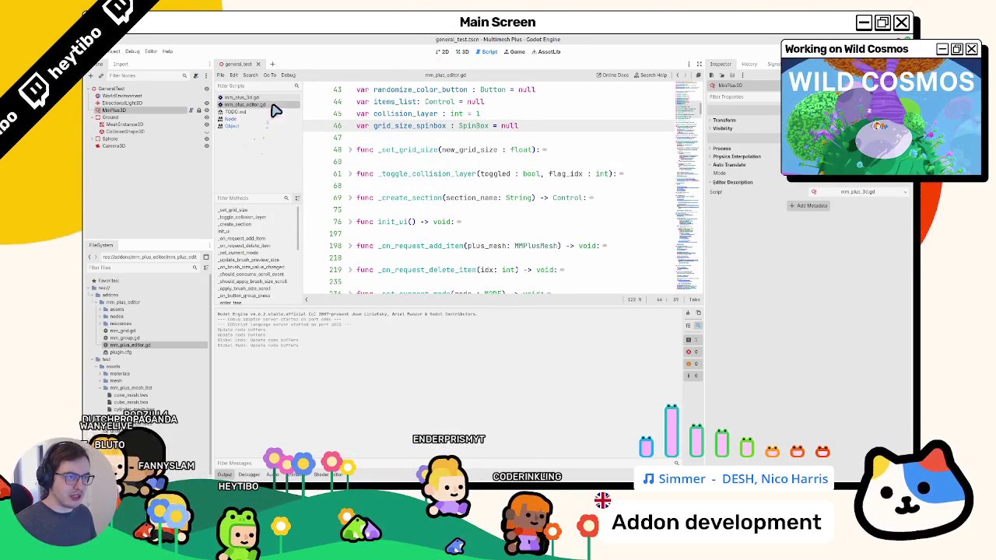
pyautogui.click(257, 97)
# Unfold _notification, paste the pre-save case, and delete the redundant second 'match what:' line
pyautogui.scroll(3, 434, 239)
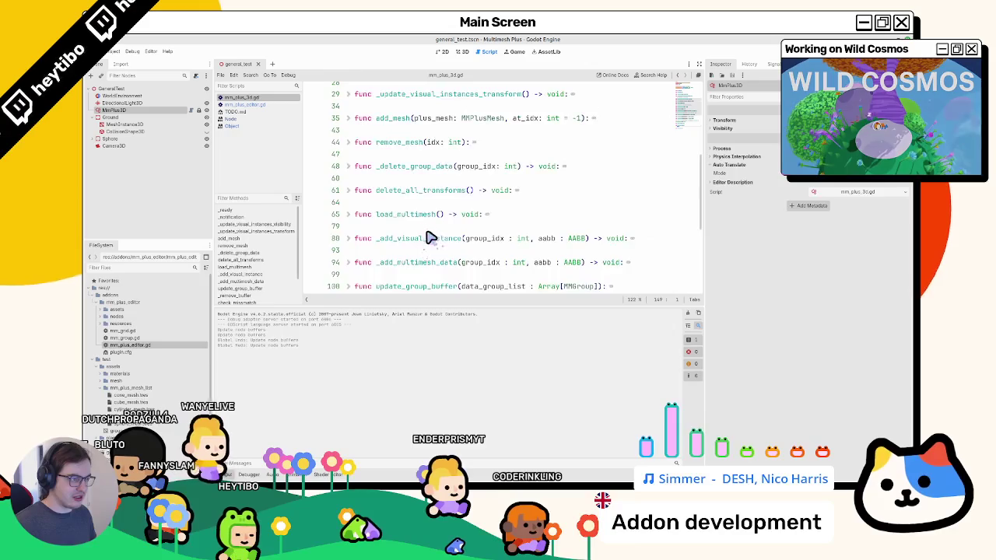
pyautogui.scroll(6, 418, 234)
pyautogui.scroll(-3, 390, 256)
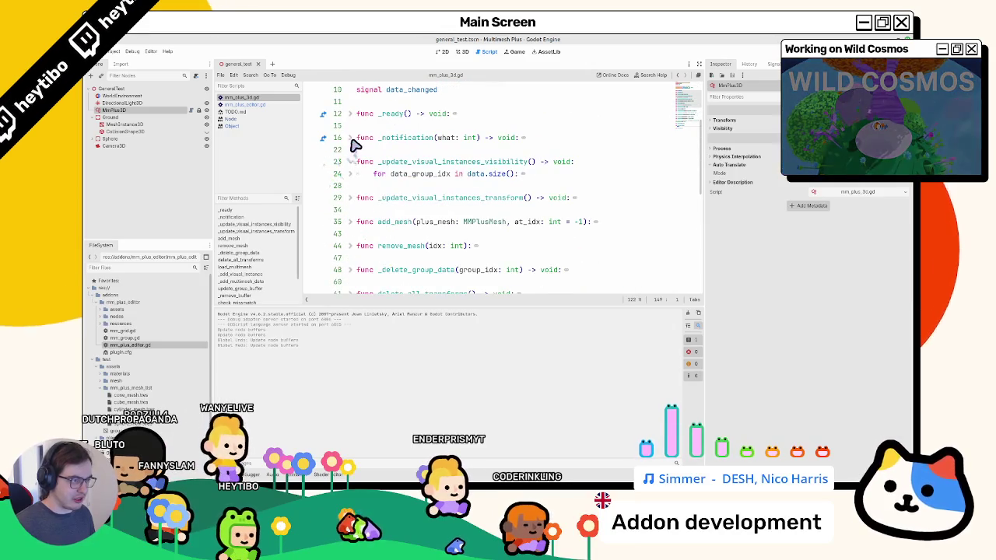
pyautogui.click(351, 139)
pyautogui.click(405, 210)
pyautogui.hotkey('ctrl', 'v')
pyautogui.doubleClick(409, 210)
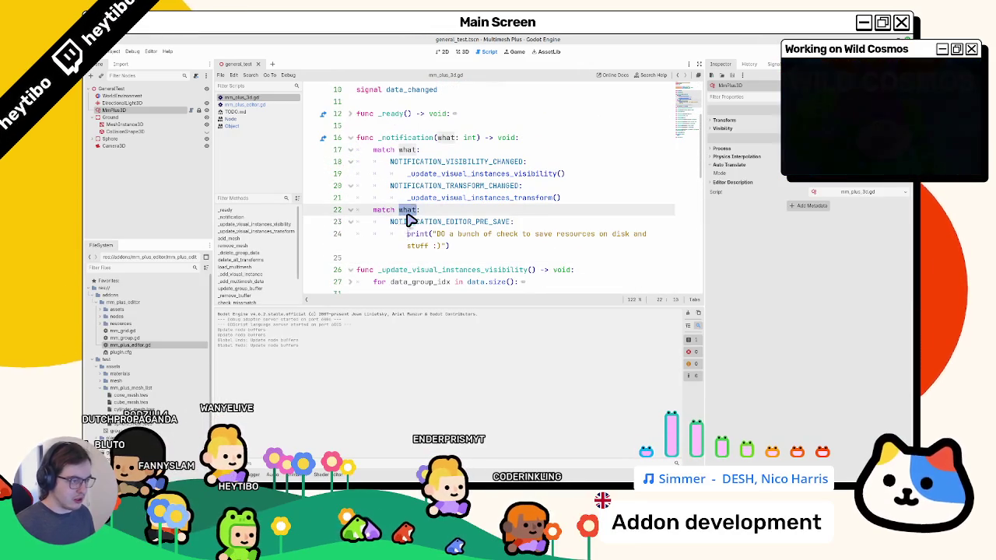
pyautogui.hotkey('ctrl', 'shift', 'k')
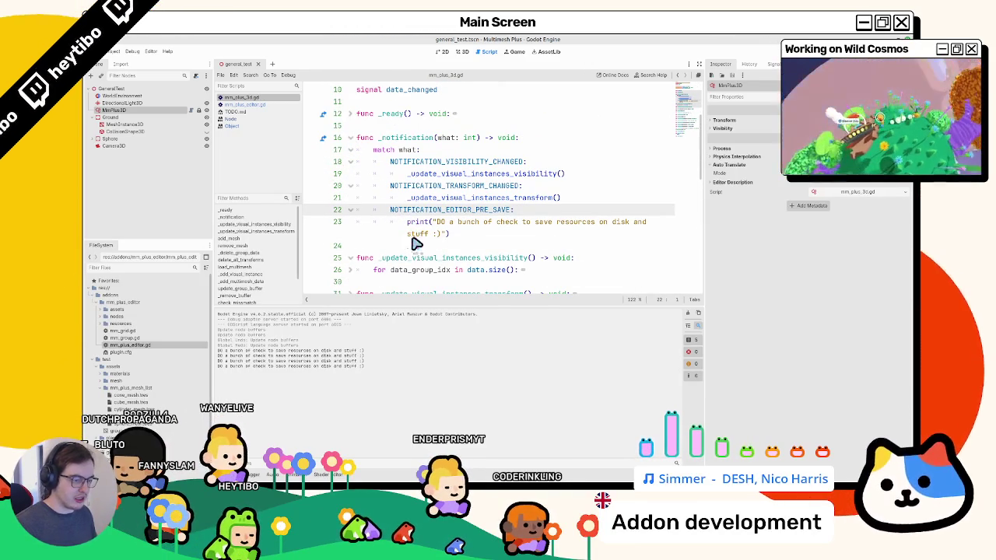
# Edit the word 'DO' in the pre-save print message
pyautogui.doubleClick(440, 222)
pyautogui.write('S')
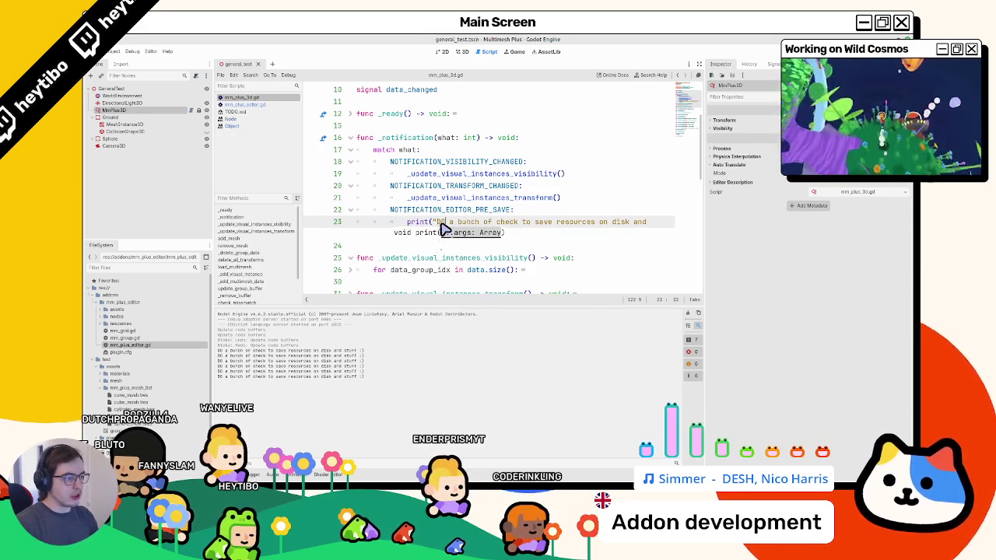
pyautogui.scroll(3, 432, 222)
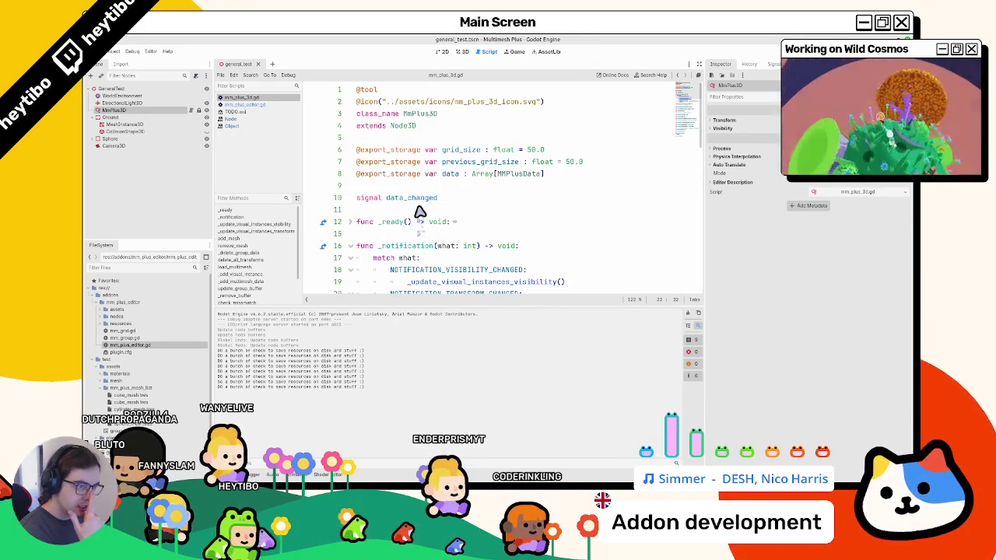
pyautogui.scroll(-3, 420, 212)
pyautogui.scroll(3, 422, 212)
pyautogui.click(424, 186)
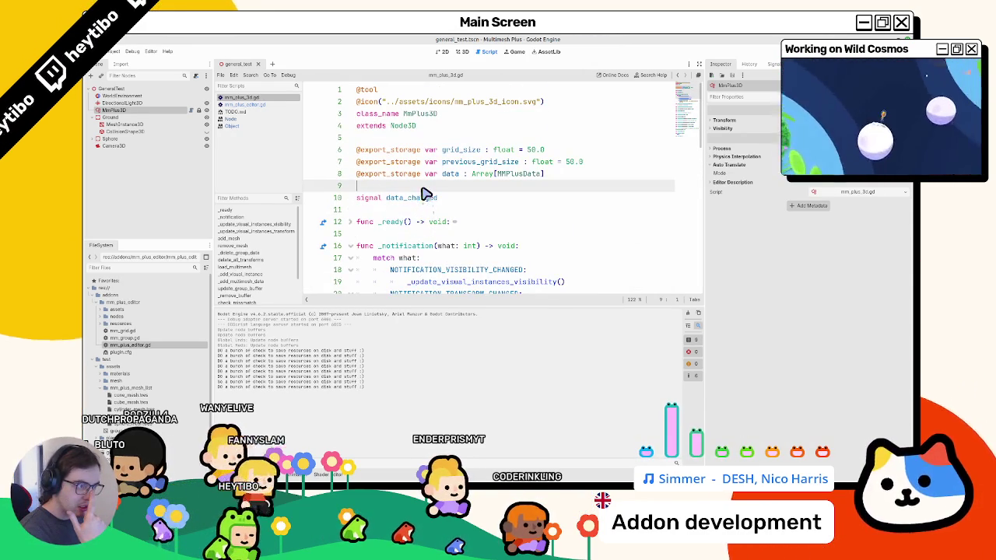
# Clear the Output log and shrink the output and inspector docks to enlarge the script editor
pyautogui.click(688, 312)
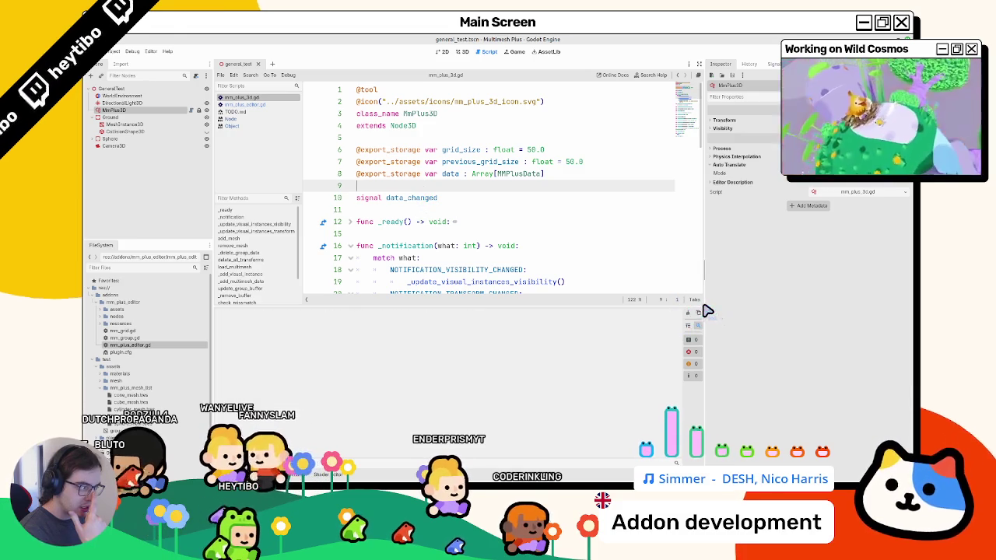
pyautogui.moveTo(707, 312); pyautogui.dragTo(798, 311)
pyautogui.moveTo(696, 308)
pyautogui.mouseDown()
pyautogui.moveTo(668, 389)
pyautogui.moveTo(668, 460)
pyautogui.mouseUp()
pyautogui.scroll(-6, 392, 373)
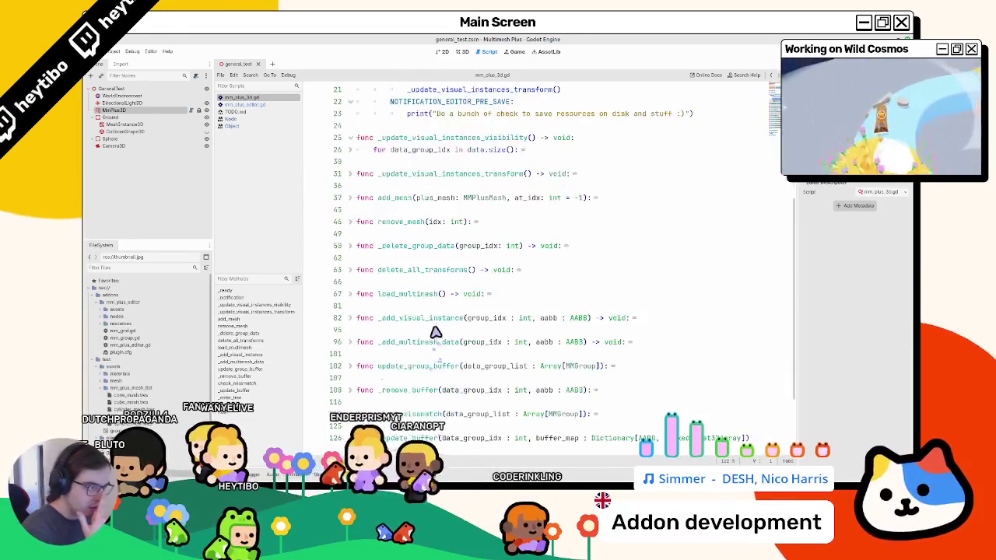
pyautogui.scroll(3, 435, 338)
pyautogui.click(421, 239)
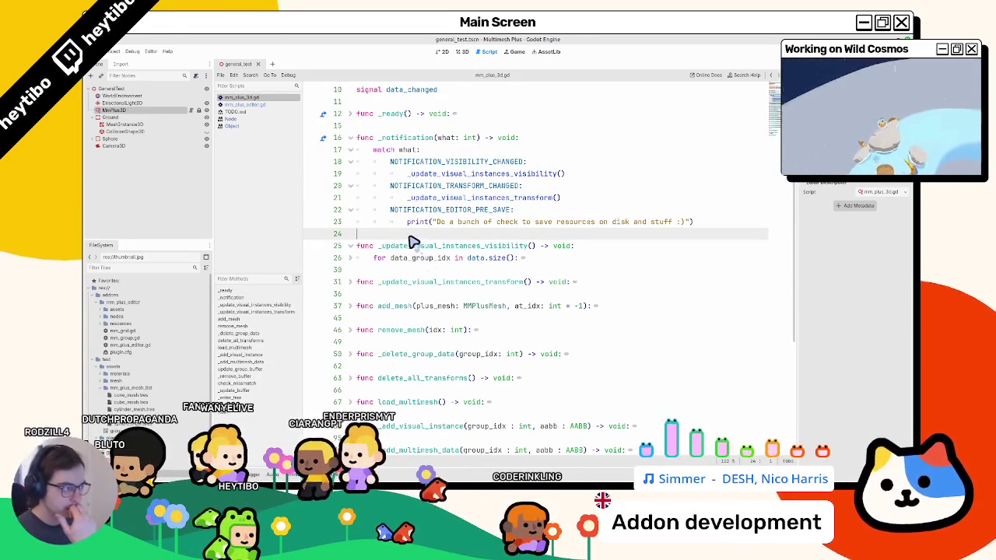
pyautogui.scroll(3, 411, 221)
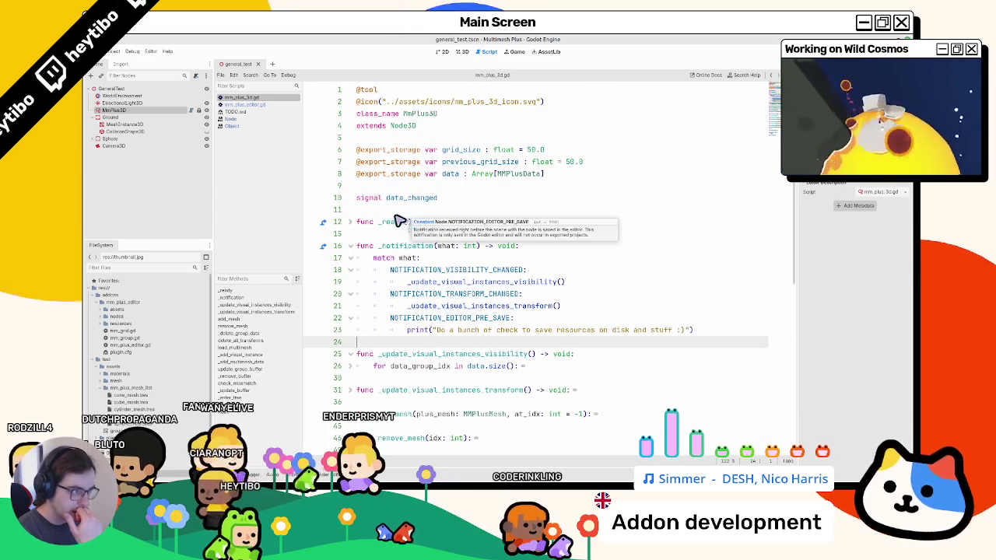
# Paste the _notification handler below the variables in mm_plus_editor.gd
pyautogui.click(269, 105)
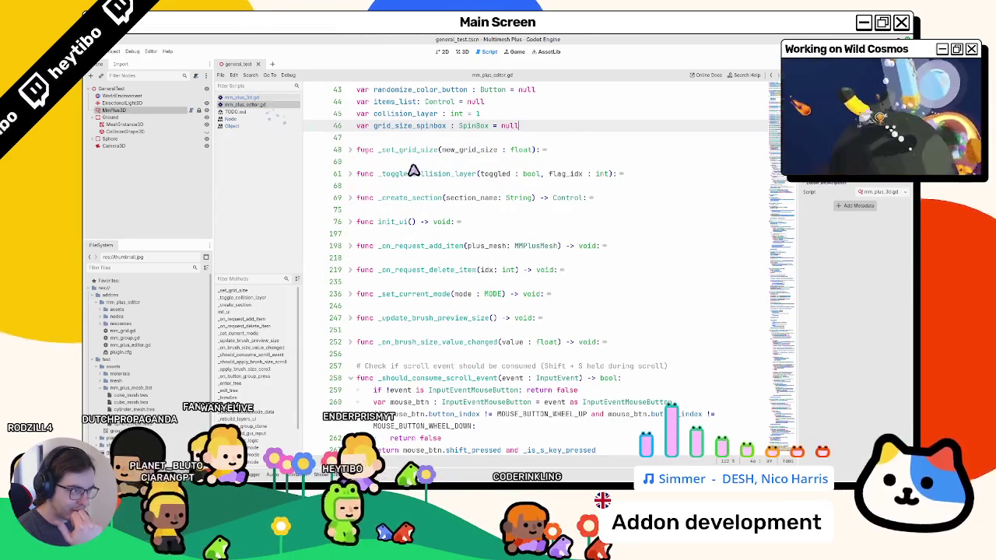
pyautogui.click(417, 141)
pyautogui.write('func _notification(what: int) -> void: \tmatch what: \t\tNOTIFICATION_EDITOR_PRE_SAVE: \t\t\tprint("Do a bunch of check to save resources on disk and stuff :)")')
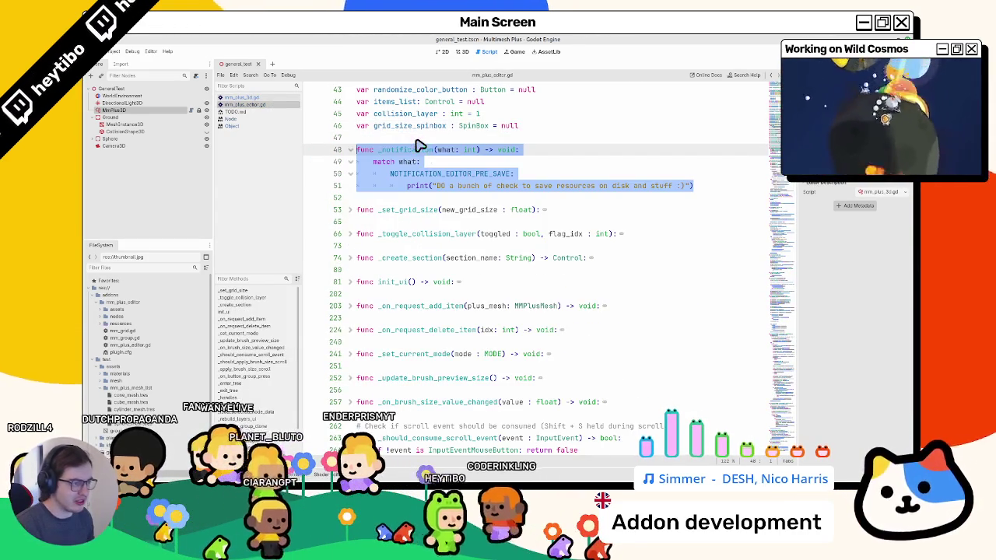
pyautogui.doubleClick(405, 150)
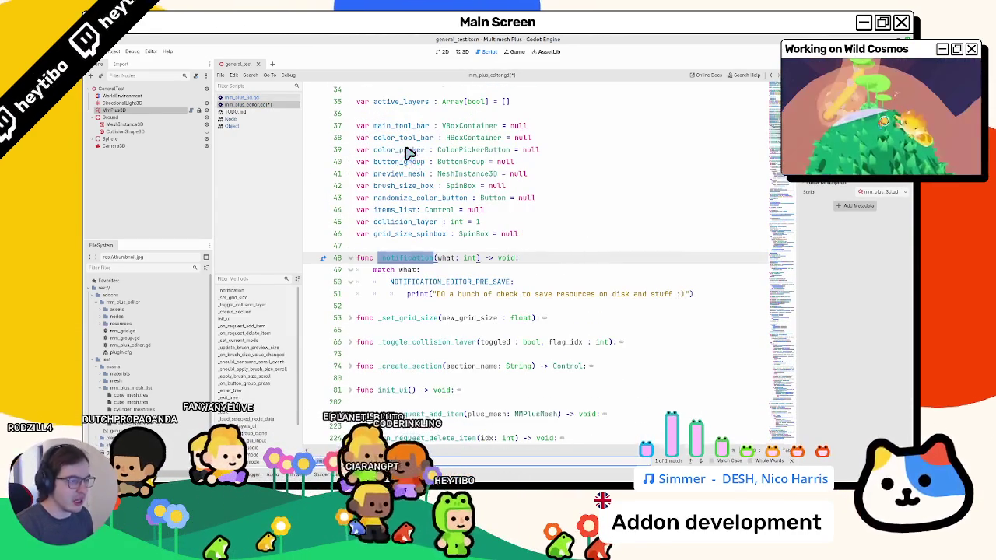
# Check _ready in mm_plus_3d.gd, then open the _notification documentation from mm_plus_editor.gd
pyautogui.click(247, 98)
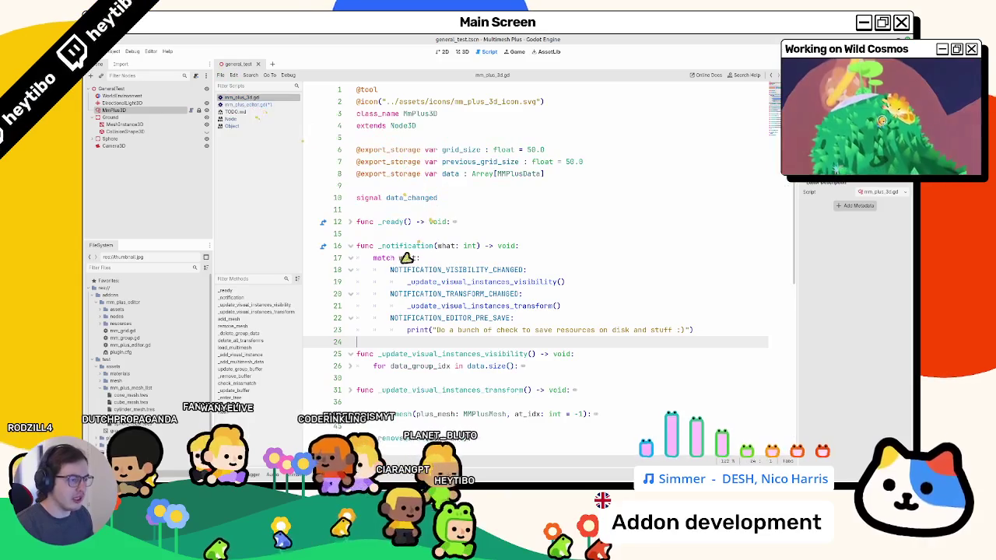
pyautogui.click(352, 223)
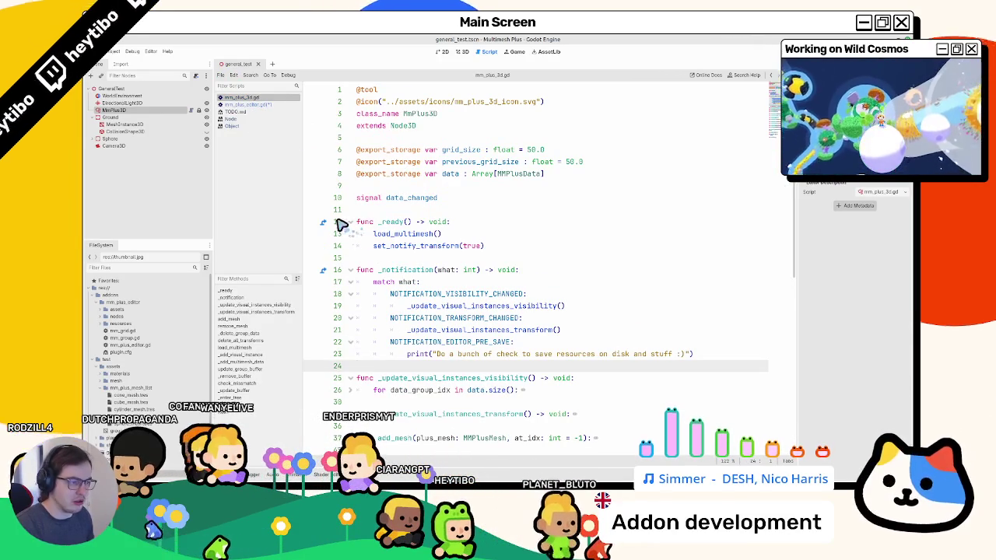
pyautogui.hotkey('alt', 'Left')
pyautogui.keyDown('ctrl'); pyautogui.click(402, 258); pyautogui.keyUp('ctrl')
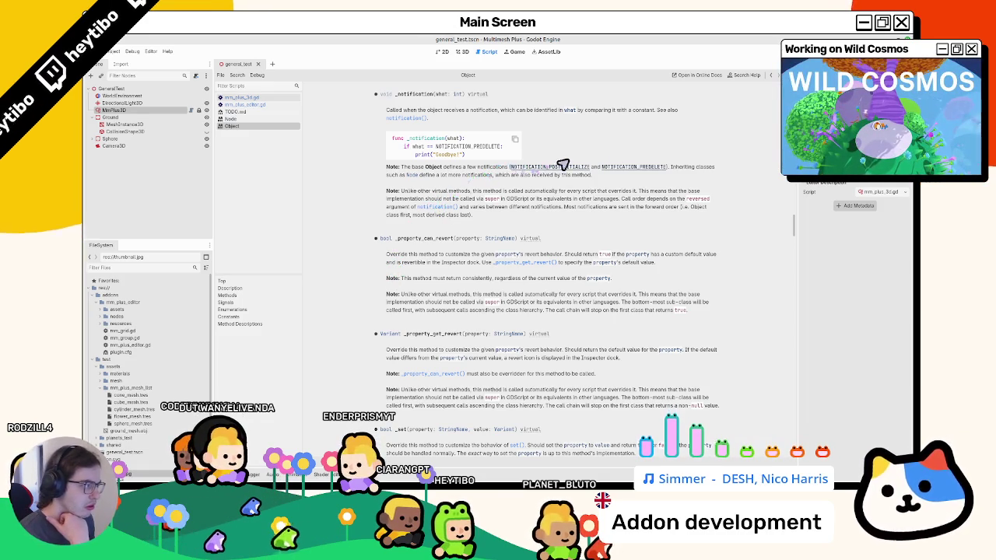
# Read the Object docs note on _notification call order, then go back to mm_plus_editor.gd
pyautogui.moveTo(407, 191)
pyautogui.mouseDown()
pyautogui.moveTo(409, 200)
pyautogui.moveTo(661, 197)
pyautogui.moveTo(614, 211)
pyautogui.moveTo(458, 204)
pyautogui.moveTo(658, 213)
pyautogui.moveTo(403, 215)
pyautogui.moveTo(493, 207)
pyautogui.moveTo(481, 204)
pyautogui.mouseUp()
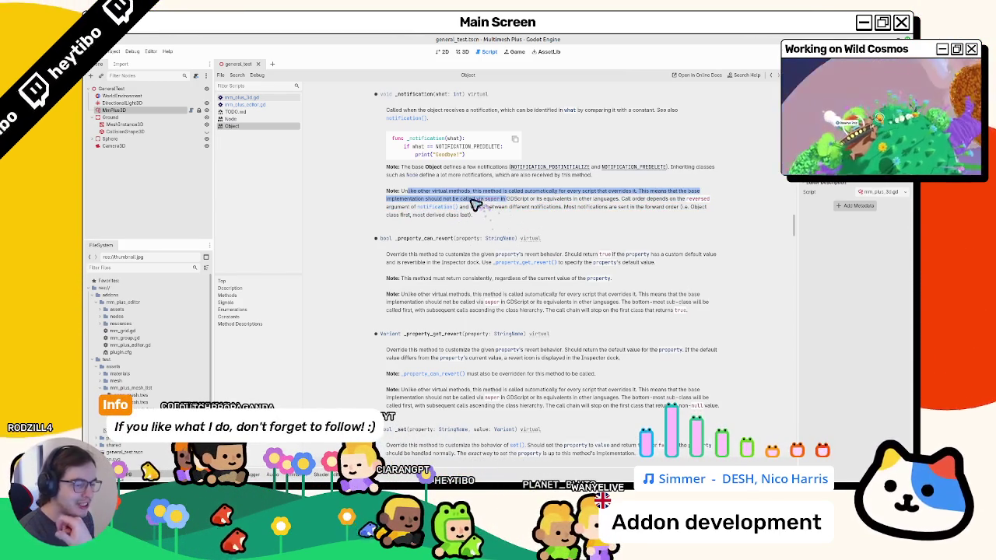
pyautogui.click(263, 104)
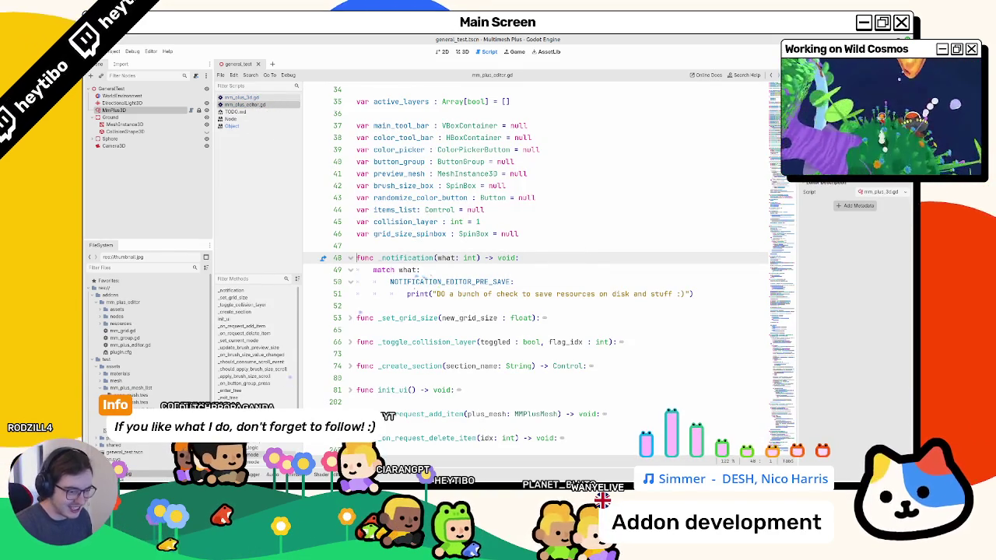
# Select and copy the EDITOR_PRE_SAVE case lines in mm_plus_3d.gd
pyautogui.click(242, 98)
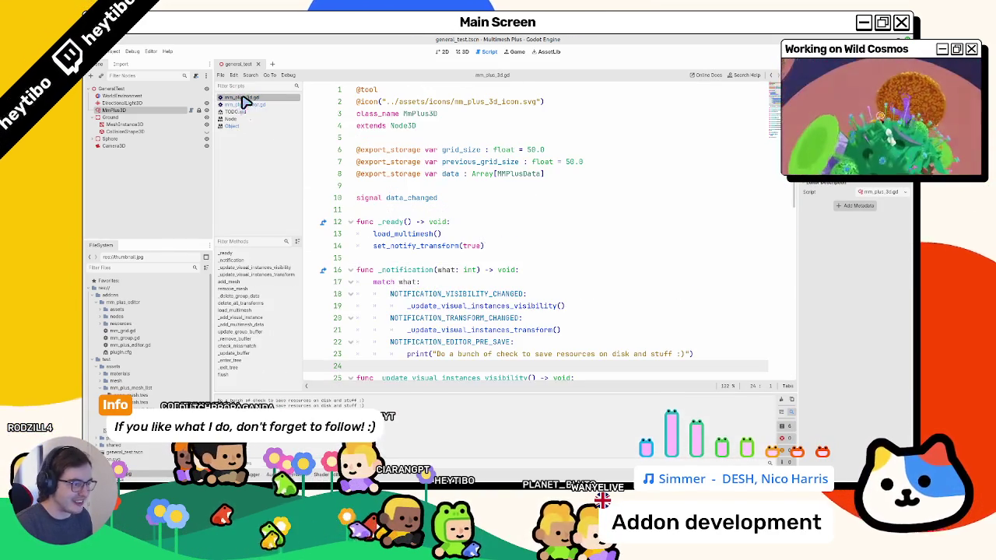
pyautogui.scroll(-5, 467, 234)
pyautogui.tripleClick(382, 173)
pyautogui.hotkey('shift', 'Up')
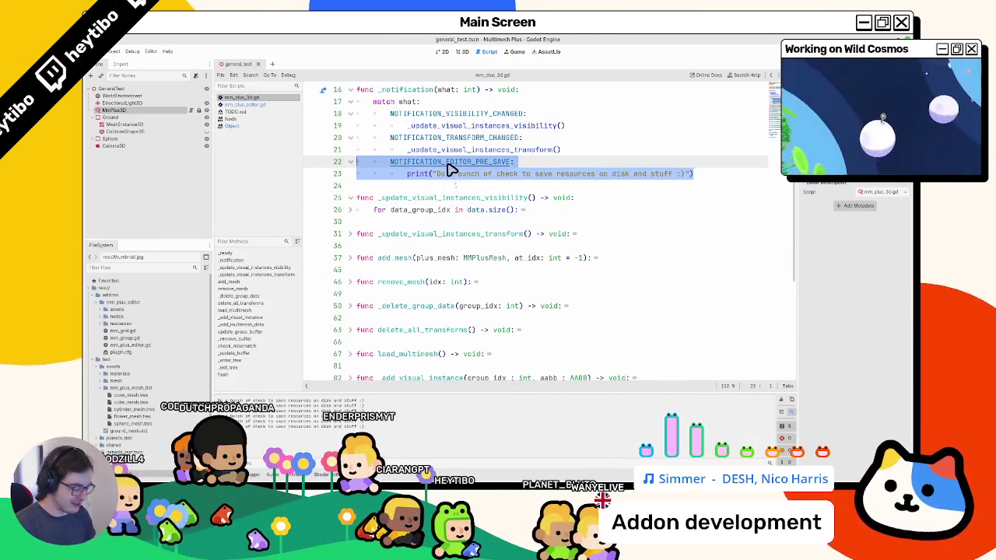
# Save the general_test scene from mm_plus_editor.gd to trigger the pre-save prints
pyautogui.click(263, 106)
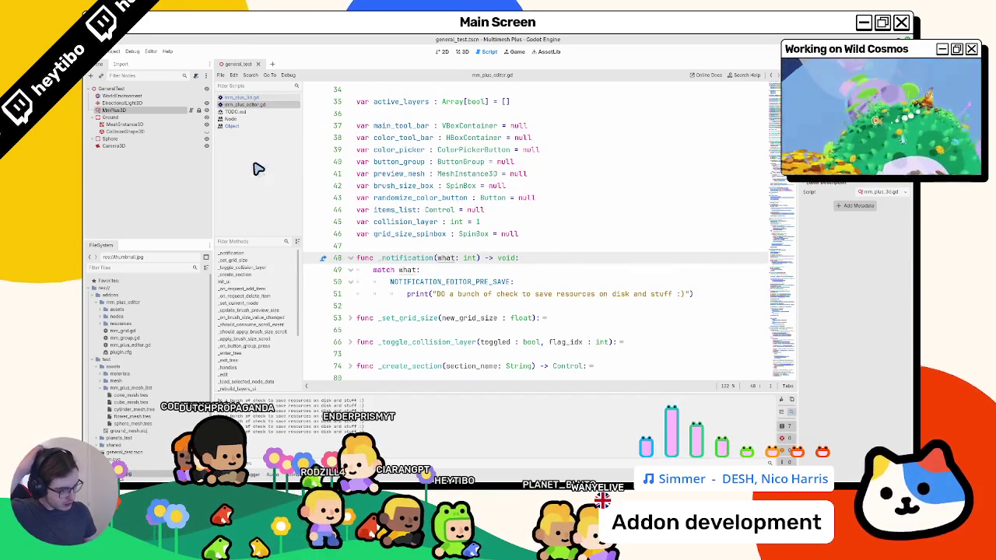
pyautogui.click(468, 247)
pyautogui.hotkey('ctrl', 's')
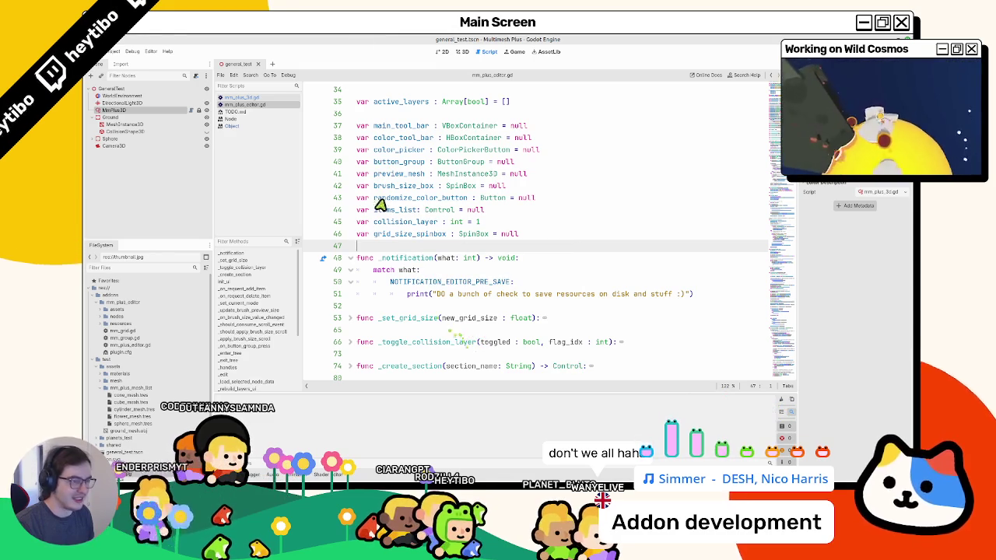
pyautogui.click(463, 51)
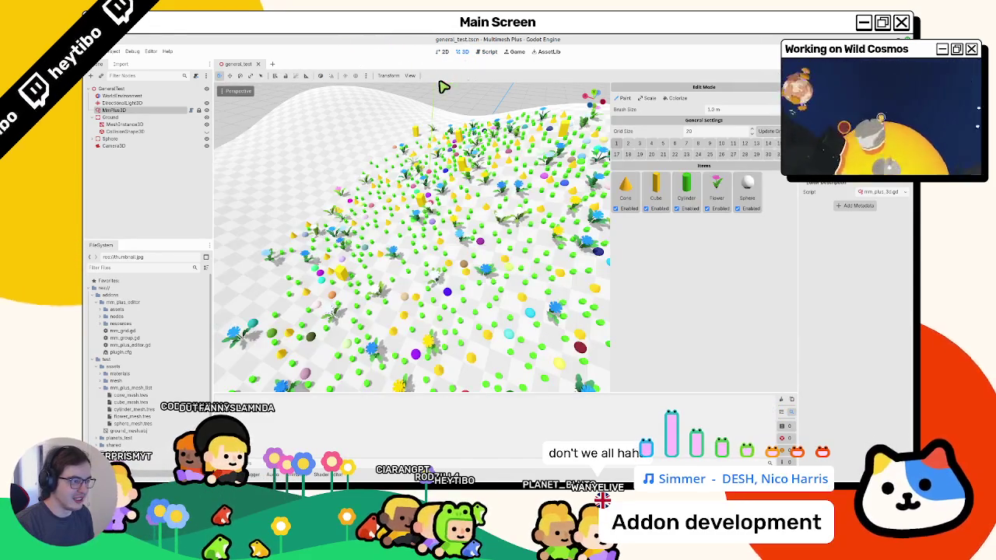
# Widen the Inspector dock in the 3D view and reselect the MmPlus3D node
pyautogui.moveTo(797, 234)
pyautogui.mouseDown()
pyautogui.moveTo(755, 233)
pyautogui.moveTo(766, 234)
pyautogui.mouseUp()
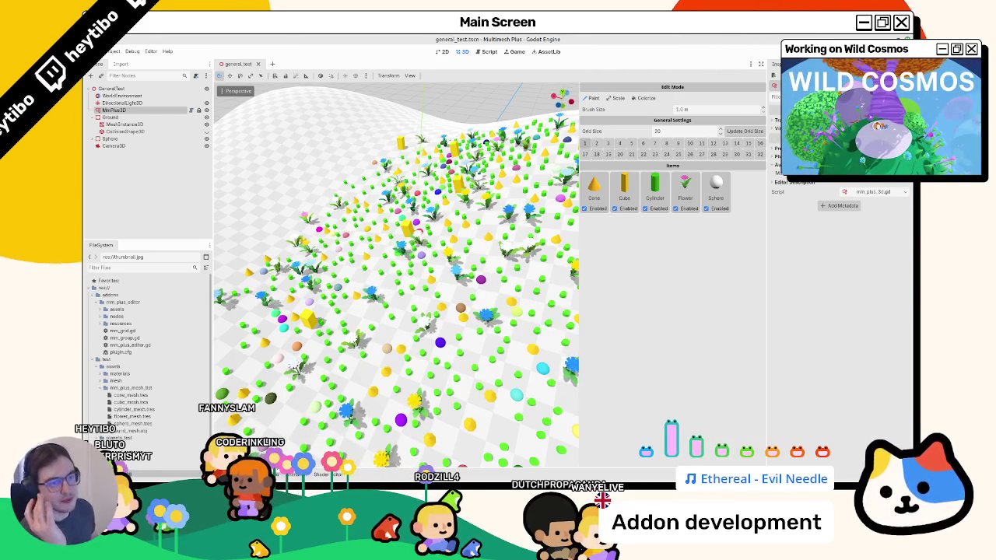
pyautogui.click(138, 117)
pyautogui.click(137, 110)
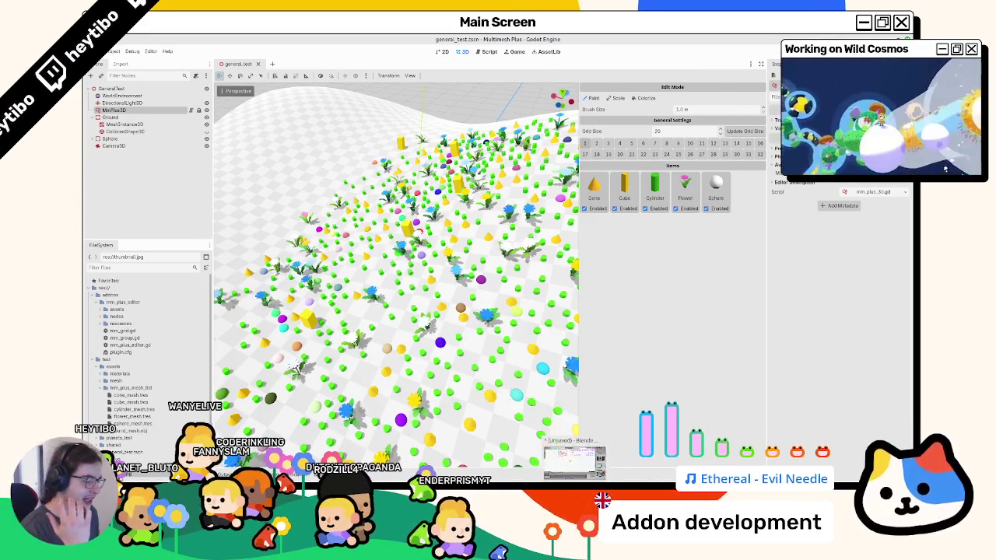
# Review the Blender save-to-disk plan sketch, zooming the canvas, and add brackets under SaveDirPath
pyautogui.hotkey('alt', 'Tab')
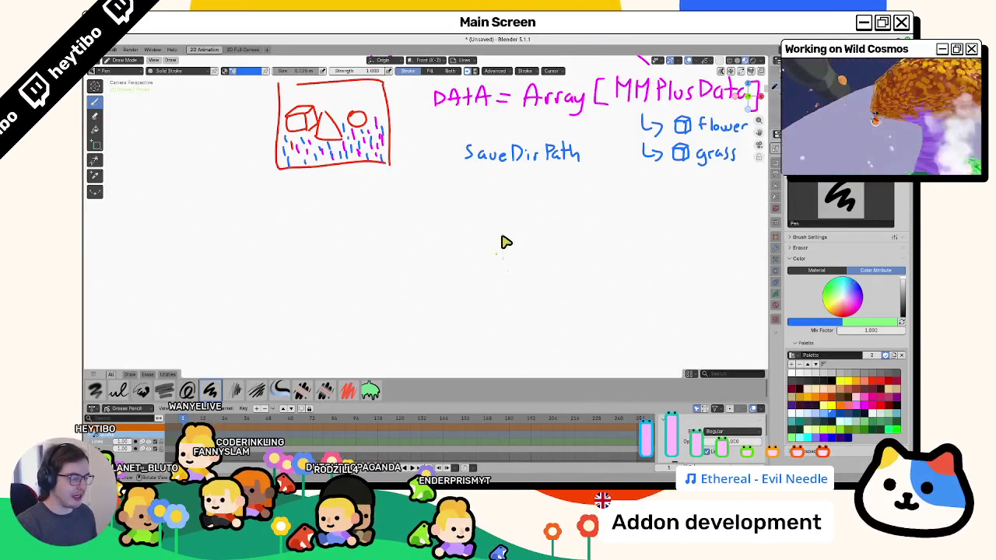
pyautogui.scroll(-2, 503, 242)
pyautogui.scroll(2, 491, 265)
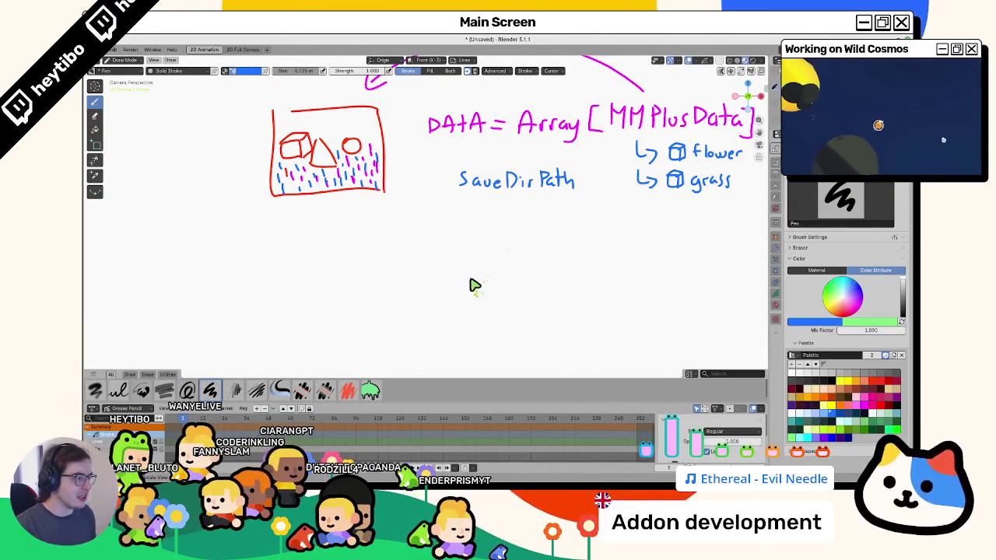
pyautogui.scroll(-2, 475, 285)
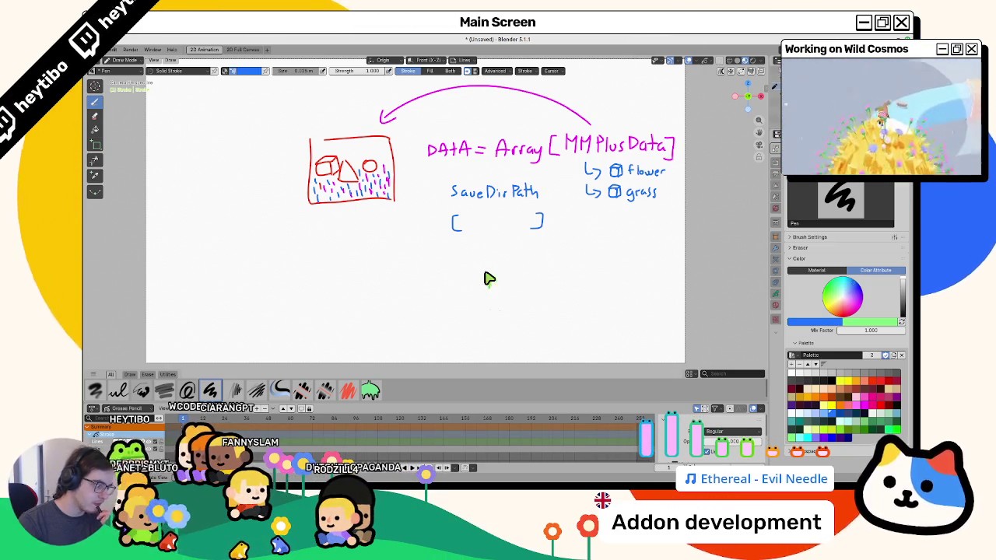
pyautogui.click(575, 478)
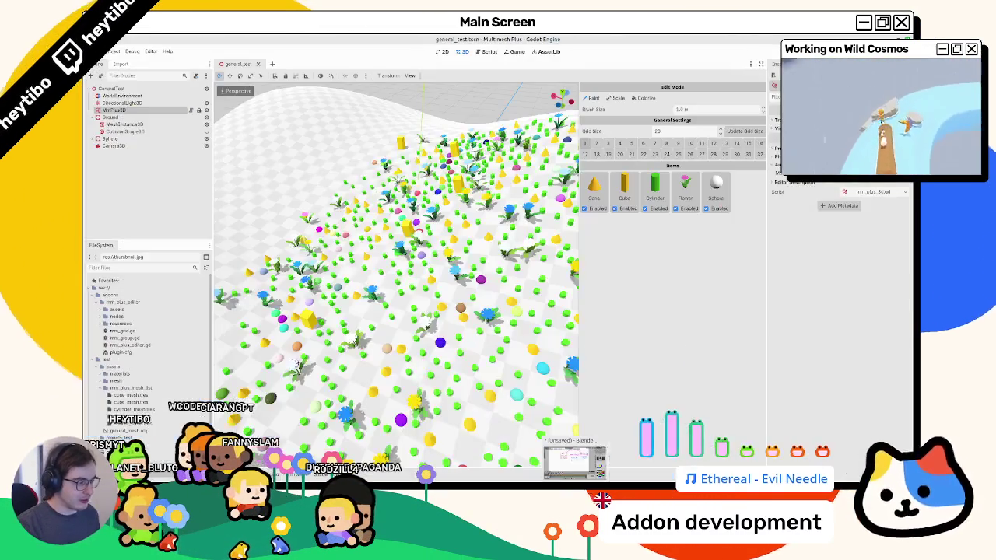
pyautogui.click(574, 460)
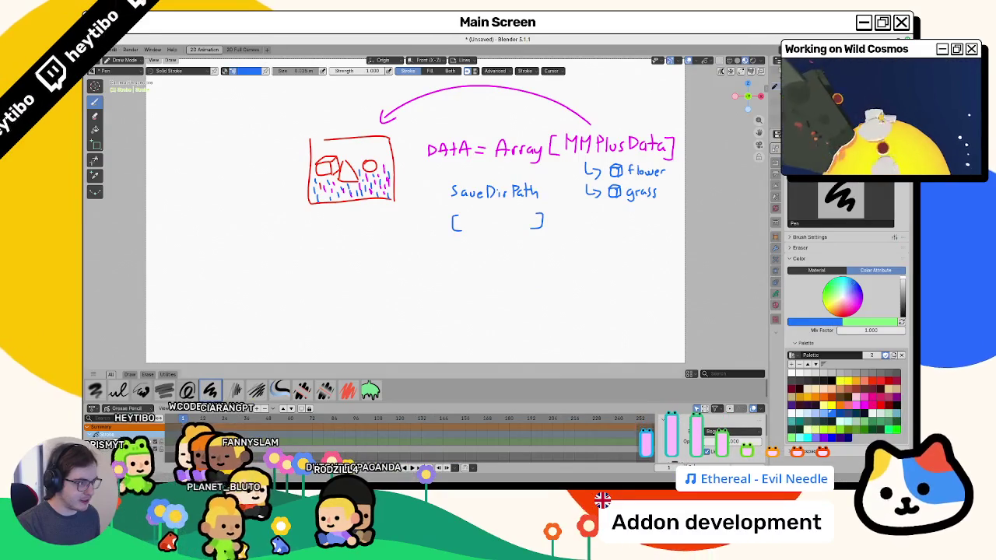
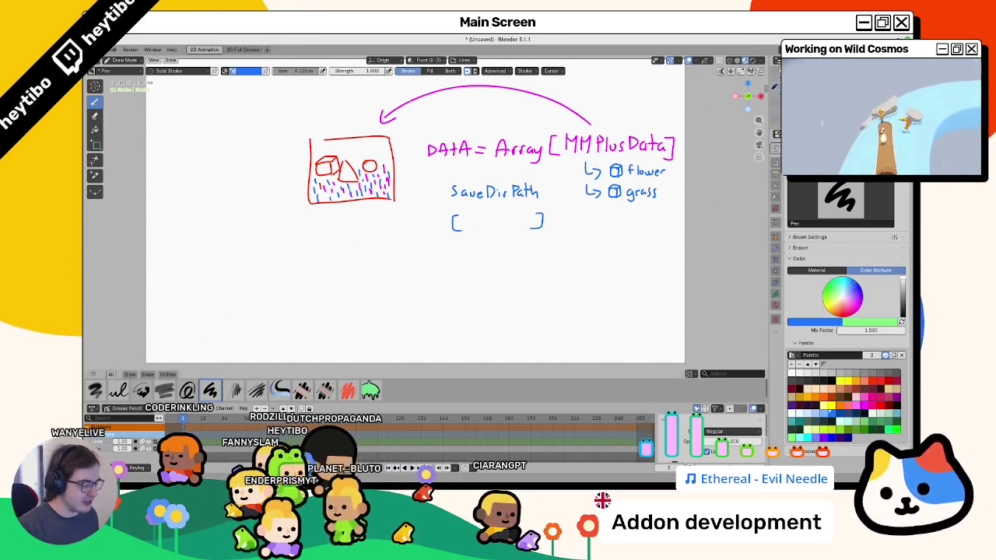
# Switch from the Blender data sketch back to the Godot Multimesh Plus test scene
pyautogui.hotkey('alt', 'Tab')
pyautogui.scroll(-4, 445, 319)
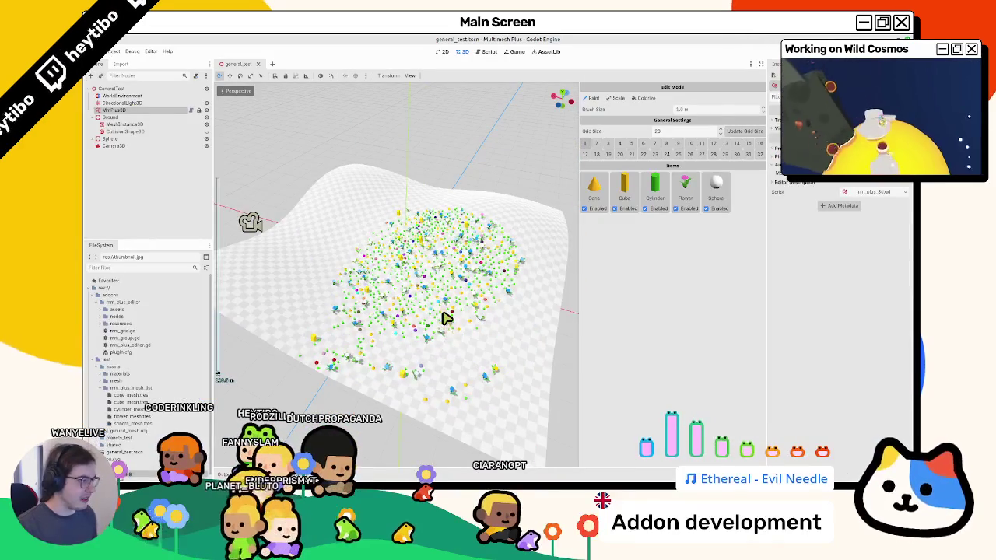
# Raise the brush size to 11 m, paint meshes across the whole terrain, and save the scene
pyautogui.scroll(5, 482, 351)
pyautogui.scroll(1, 482, 351)
pyautogui.moveTo(483, 351)
pyautogui.mouseDown()
pyautogui.moveTo(501, 367)
pyautogui.moveTo(493, 396)
pyautogui.moveTo(382, 379)
pyautogui.moveTo(374, 356)
pyautogui.moveTo(529, 291)
pyautogui.moveTo(502, 327)
pyautogui.moveTo(527, 234)
pyautogui.moveTo(516, 228)
pyautogui.moveTo(467, 294)
pyautogui.mouseUp()
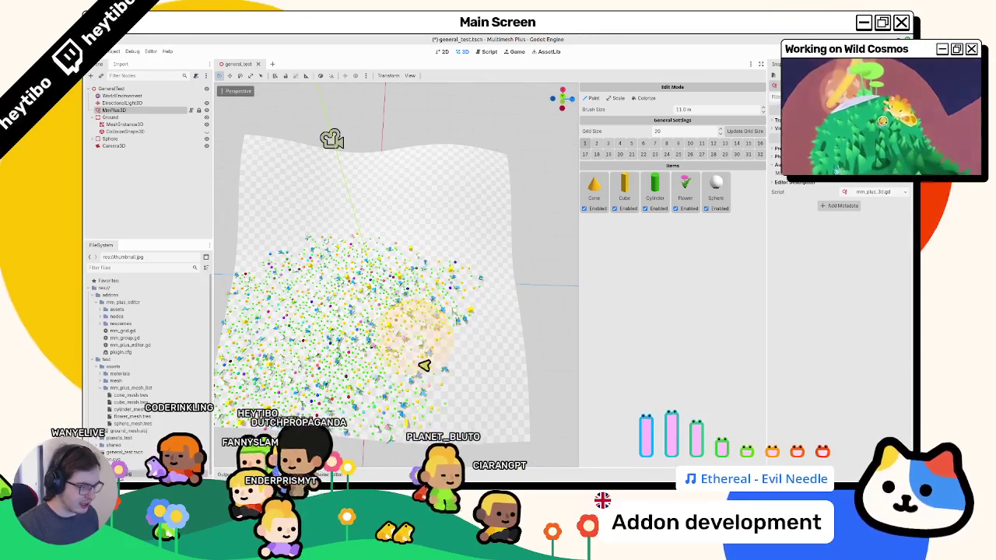
pyautogui.moveTo(487, 428)
pyautogui.mouseDown()
pyautogui.moveTo(460, 349)
pyautogui.moveTo(478, 296)
pyautogui.moveTo(478, 316)
pyautogui.moveTo(509, 285)
pyautogui.moveTo(474, 249)
pyautogui.moveTo(382, 236)
pyautogui.moveTo(498, 240)
pyautogui.moveTo(449, 352)
pyautogui.moveTo(412, 334)
pyautogui.moveTo(428, 229)
pyautogui.mouseUp()
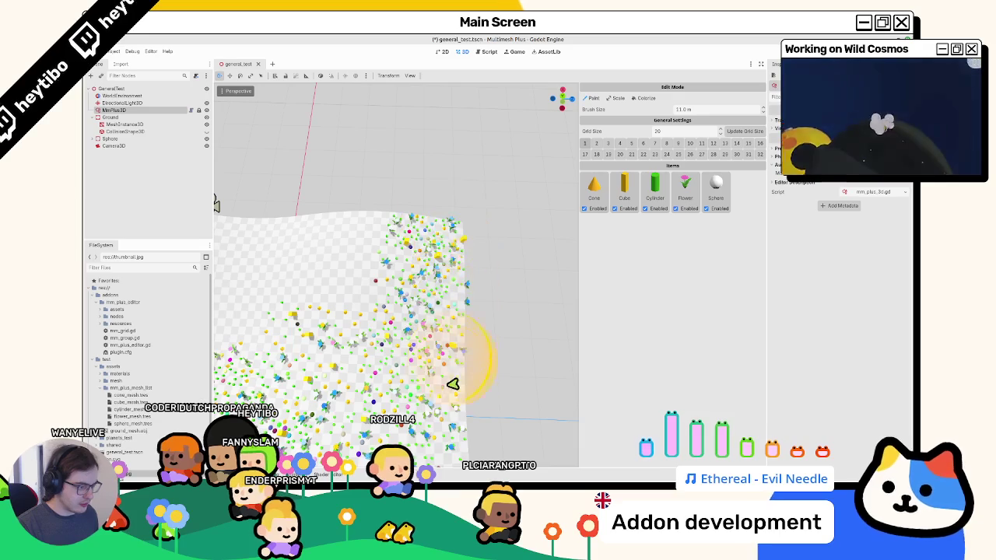
pyautogui.hotkey('ctrl', 's')
pyautogui.moveTo(409, 350)
pyautogui.mouseDown()
pyautogui.moveTo(326, 319)
pyautogui.moveTo(293, 283)
pyautogui.moveTo(255, 307)
pyautogui.moveTo(319, 316)
pyautogui.moveTo(402, 247)
pyautogui.moveTo(436, 280)
pyautogui.moveTo(343, 248)
pyautogui.moveTo(304, 378)
pyautogui.moveTo(380, 314)
pyautogui.moveTo(309, 327)
pyautogui.mouseUp()
pyautogui.hotkey('ctrl', 's')
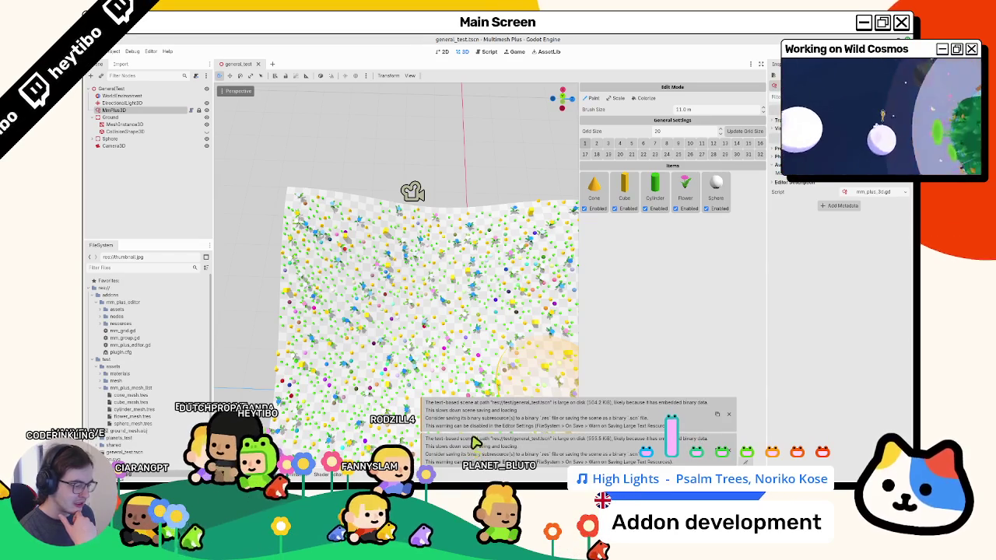
# Regenerate the scatter with grid size 50, erase flowers from the terrain centre, and save
pyautogui.scroll(-4, 393, 346)
pyautogui.scroll(3, 396, 351)
pyautogui.moveTo(400, 349)
pyautogui.mouseDown()
pyautogui.moveTo(385, 298)
pyautogui.moveTo(396, 304)
pyautogui.mouseUp()
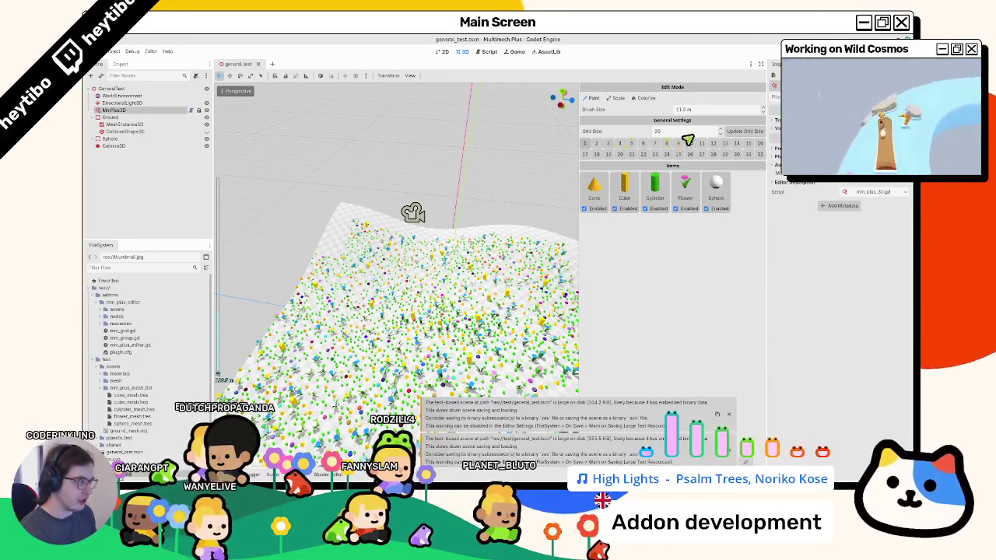
pyautogui.write('50')
pyautogui.click(745, 130)
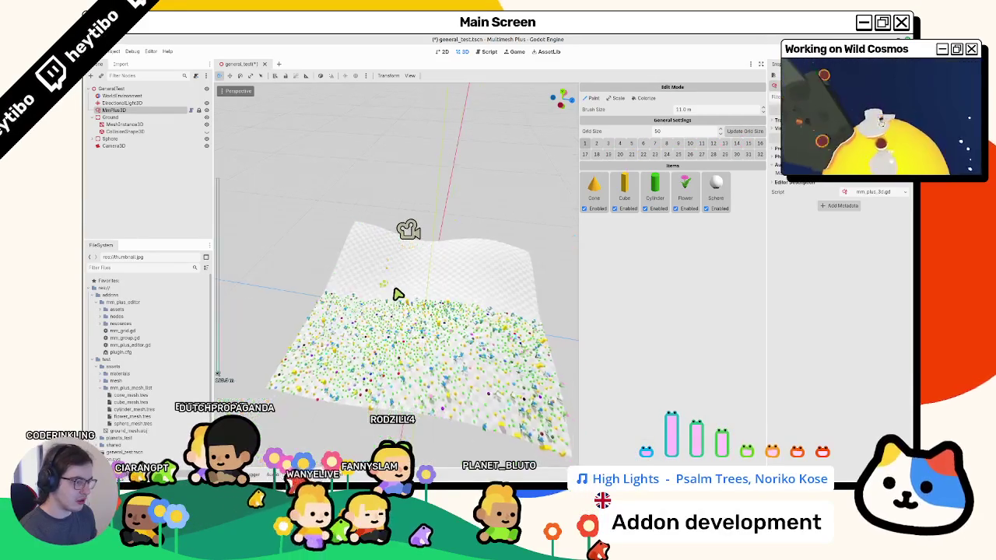
pyautogui.moveTo(407, 297)
pyautogui.mouseDown()
pyautogui.moveTo(382, 278)
pyautogui.moveTo(414, 306)
pyautogui.moveTo(400, 355)
pyautogui.moveTo(434, 411)
pyautogui.moveTo(433, 328)
pyautogui.moveTo(382, 345)
pyautogui.moveTo(366, 315)
pyautogui.moveTo(400, 322)
pyautogui.moveTo(384, 334)
pyautogui.moveTo(397, 351)
pyautogui.moveTo(433, 325)
pyautogui.moveTo(432, 303)
pyautogui.moveTo(413, 322)
pyautogui.moveTo(481, 318)
pyautogui.mouseUp()
pyautogui.hotkey('ctrl', 's')
# Reselect the MmPlus3D node, glance at the Blender sketch, and return to Godot
pyautogui.click(125, 103)
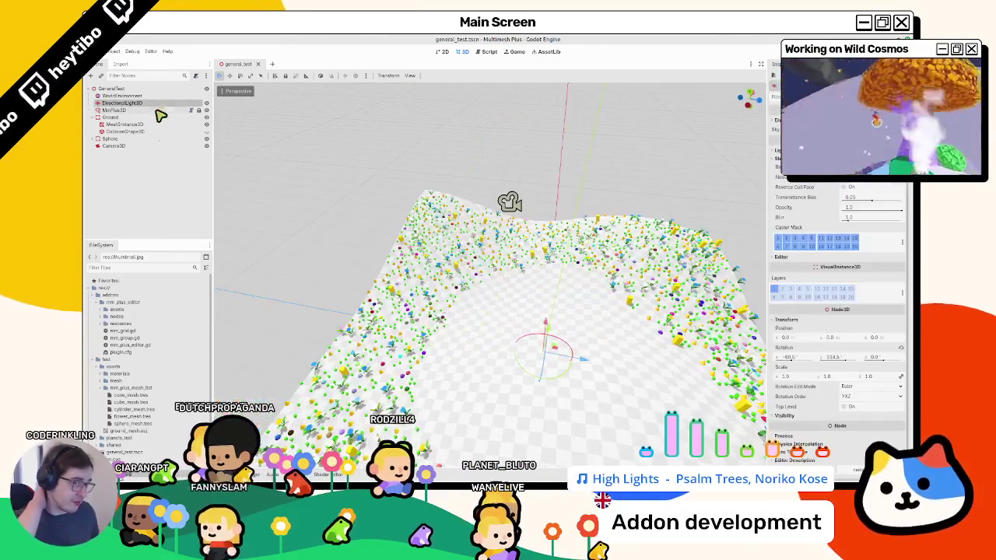
pyautogui.click(155, 111)
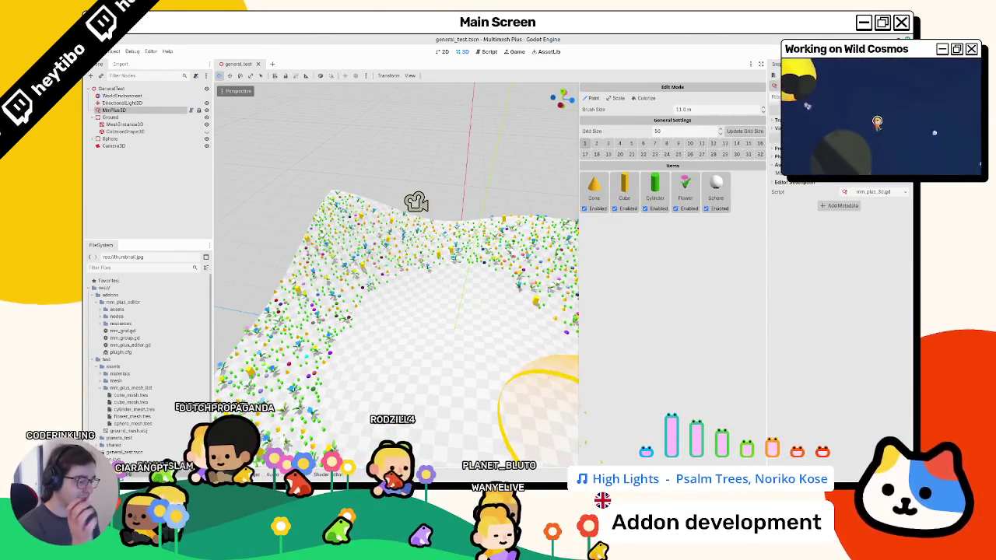
pyautogui.hotkey('alt', 'Tab')
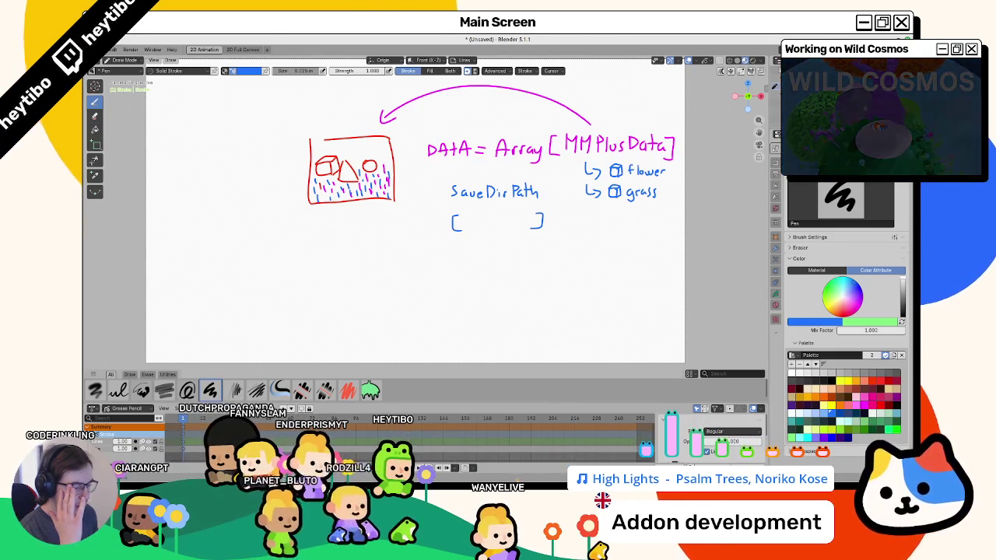
pyautogui.hotkey('alt', 'Tab')
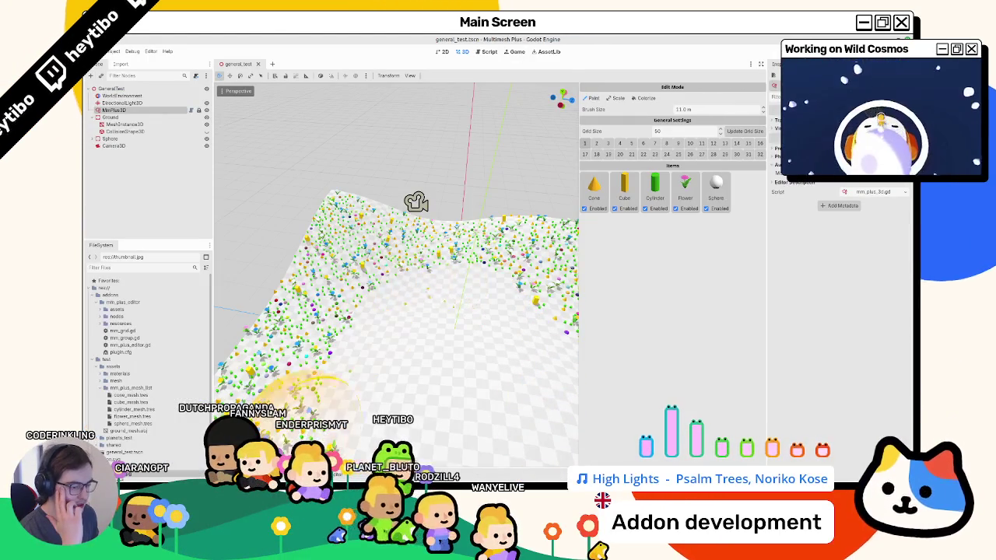
pyautogui.hotkey('alt', 'n')
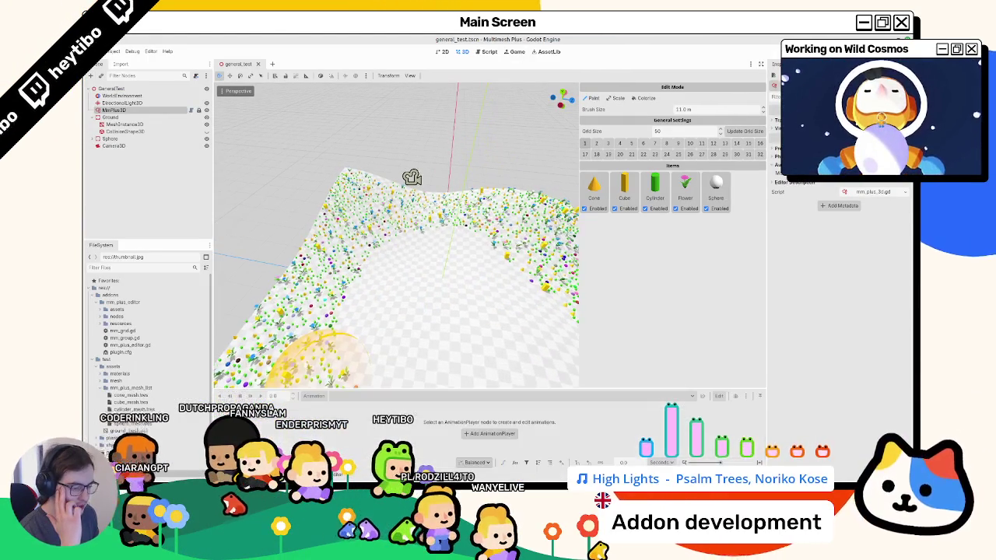
# Create a new folder named MMPlusSaveDir inside the test folder
pyautogui.hotkey('alt', 'a')
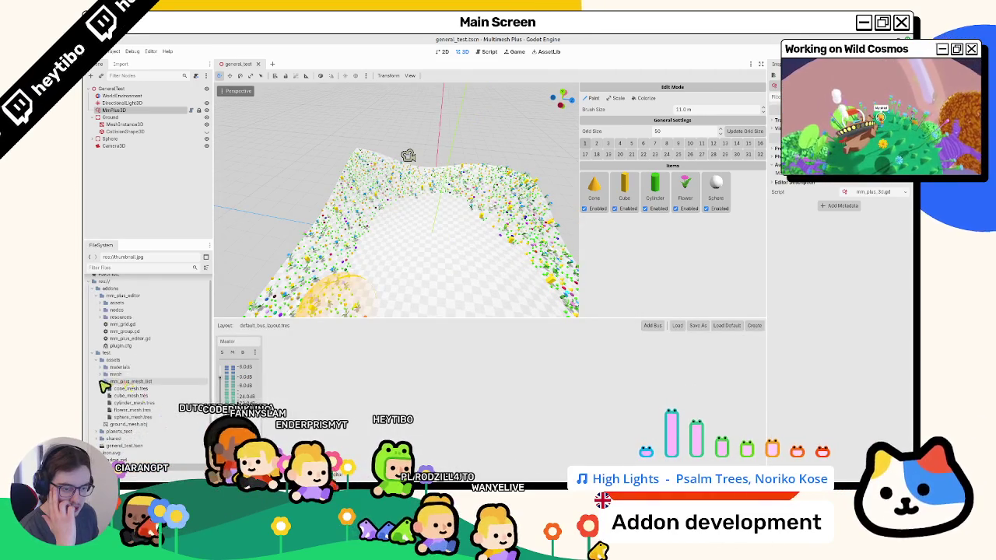
pyautogui.click(106, 383)
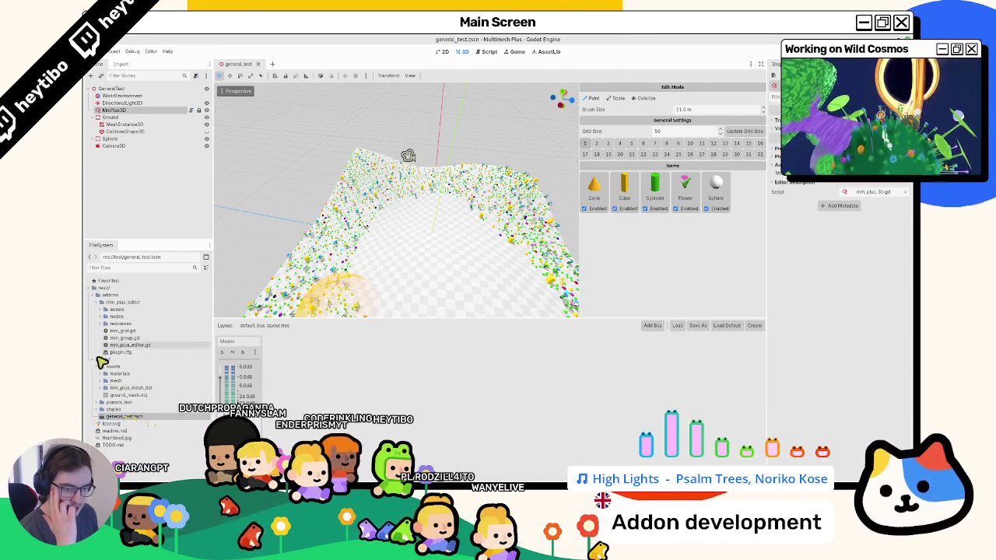
pyautogui.click(97, 367)
pyautogui.rightClick(124, 361)
pyautogui.moveTo(210, 368)
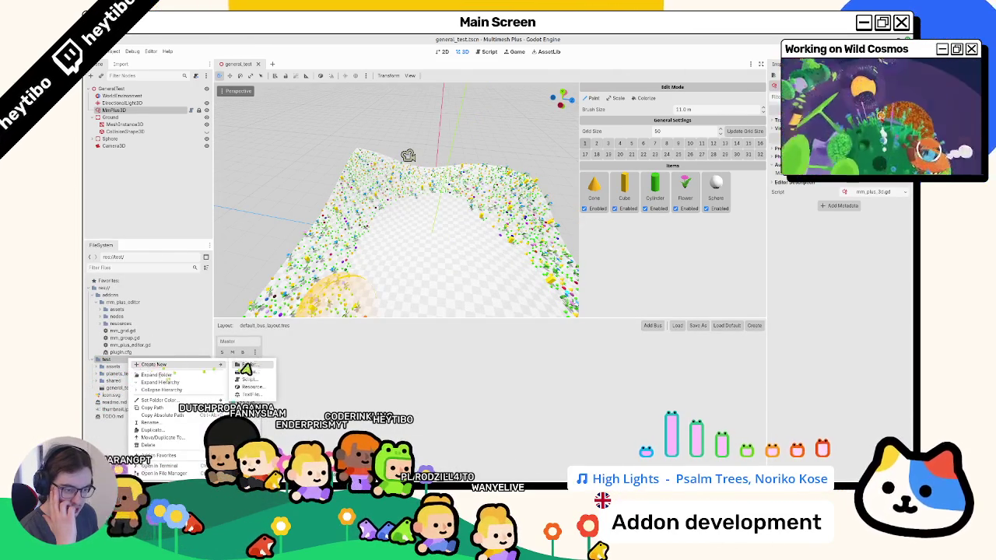
pyautogui.click(249, 368)
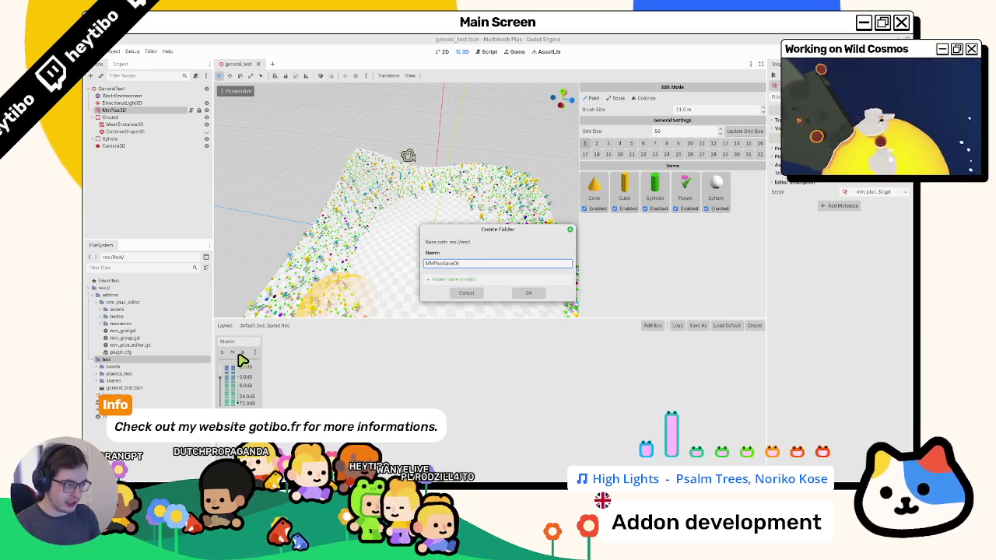
pyautogui.press('Return')
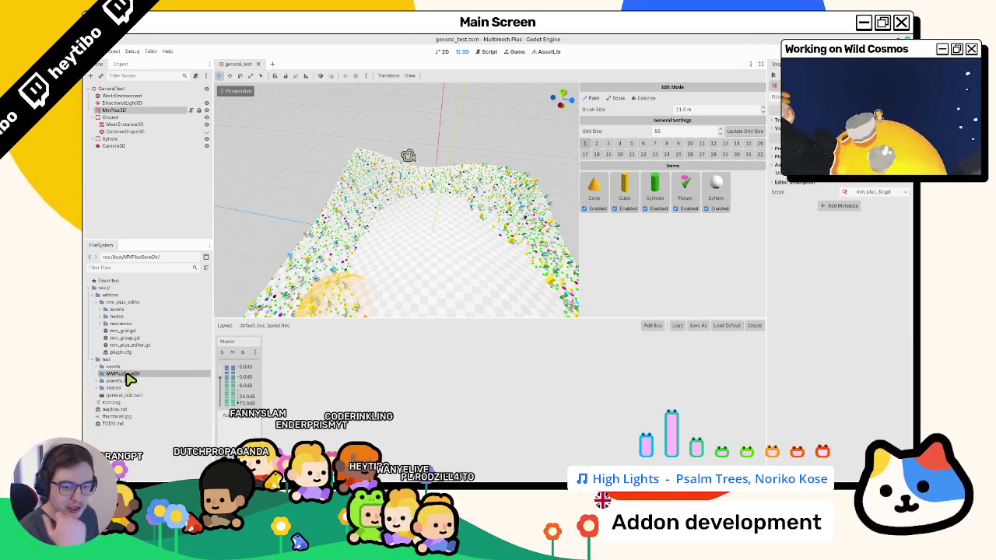
# Move MMPlusSaveDir to the res:// project root and select it
pyautogui.moveTo(131, 377); pyautogui.dragTo(105, 289)
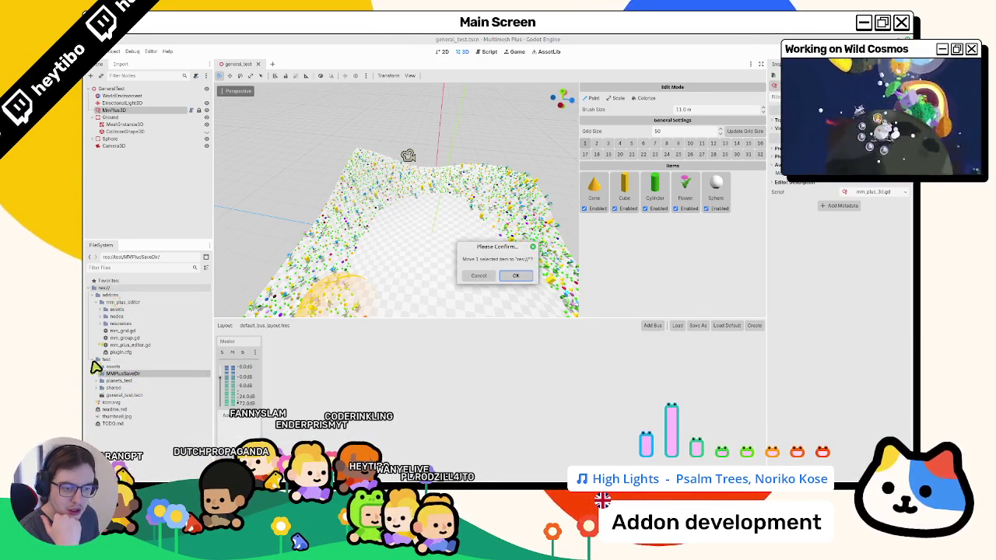
pyautogui.click(515, 276)
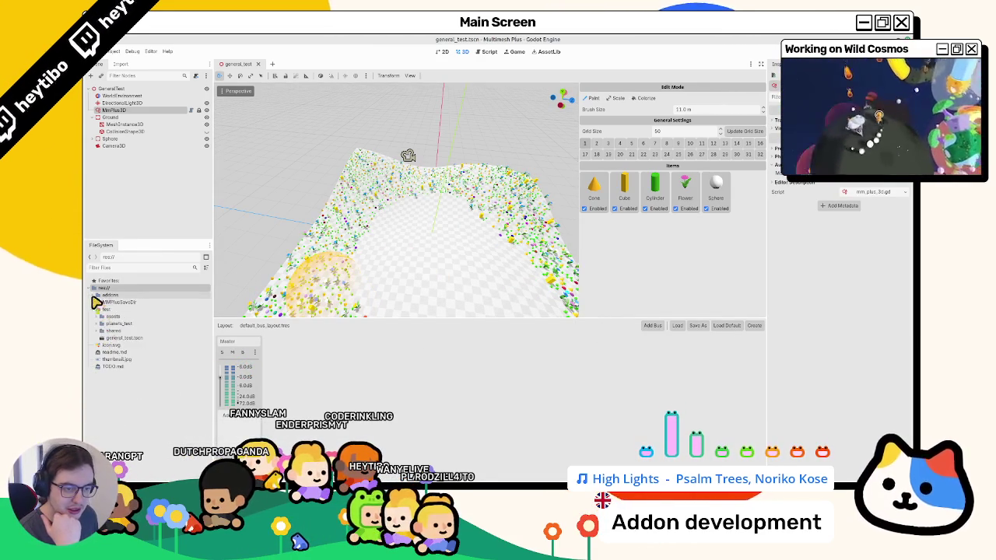
pyautogui.click(109, 302)
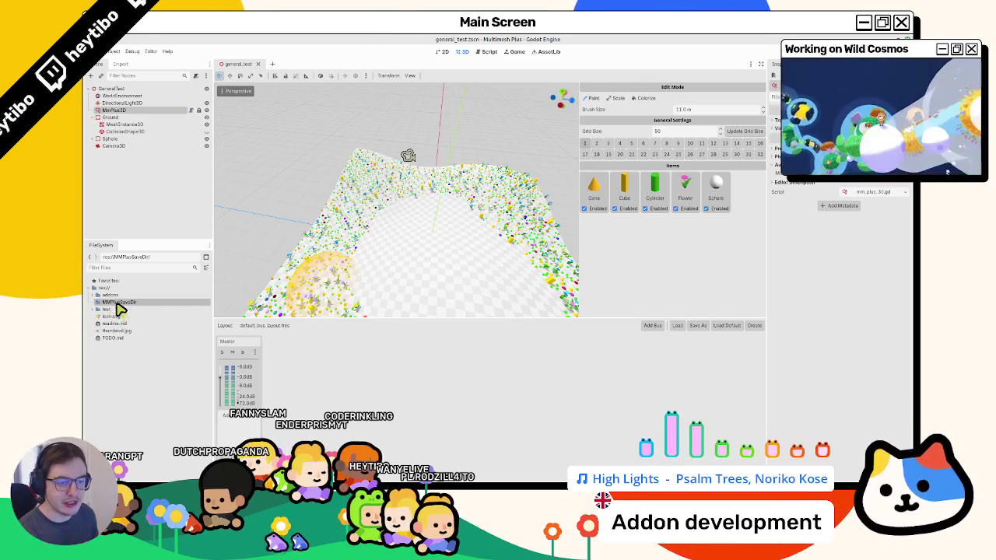
pyautogui.click(151, 102)
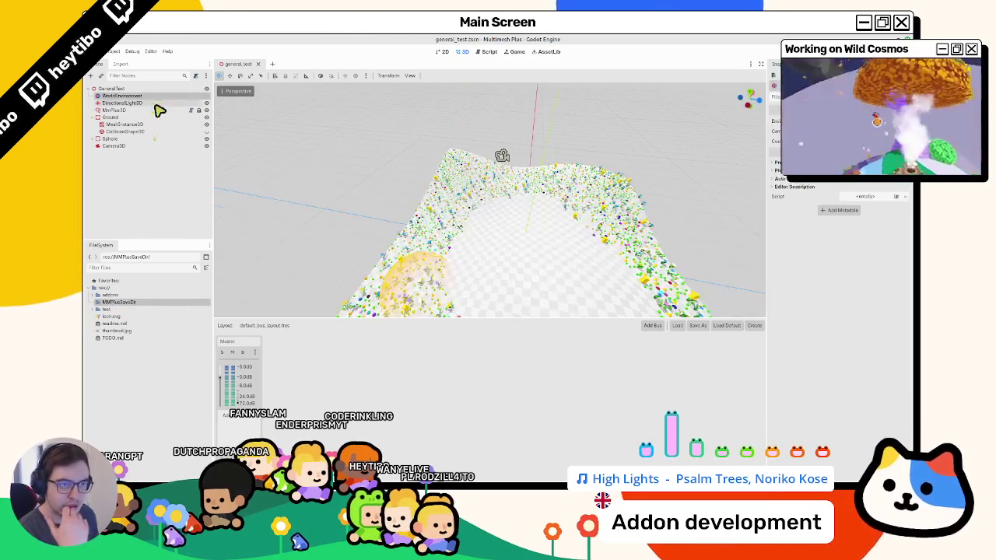
# Reselect MMPlus3D, browse the addons and test folders, then switch to the Blender sketch
pyautogui.click(156, 109)
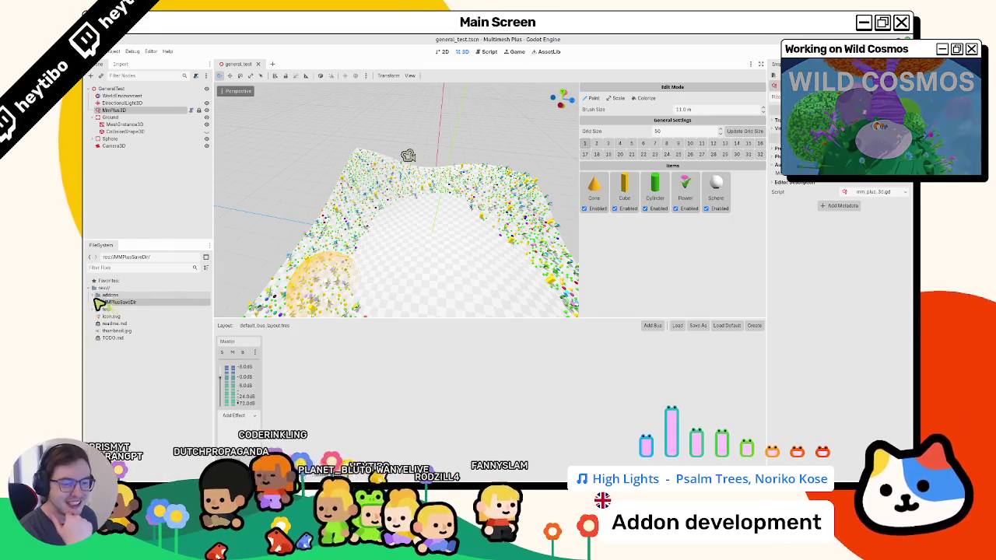
pyautogui.doubleClick(108, 295)
pyautogui.click(99, 302)
pyautogui.click(95, 295)
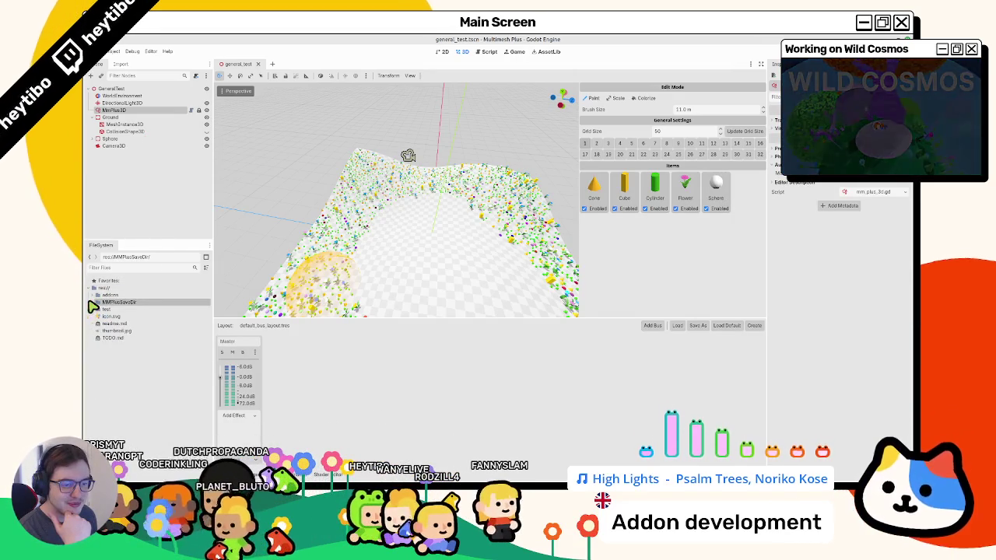
pyautogui.click(94, 302)
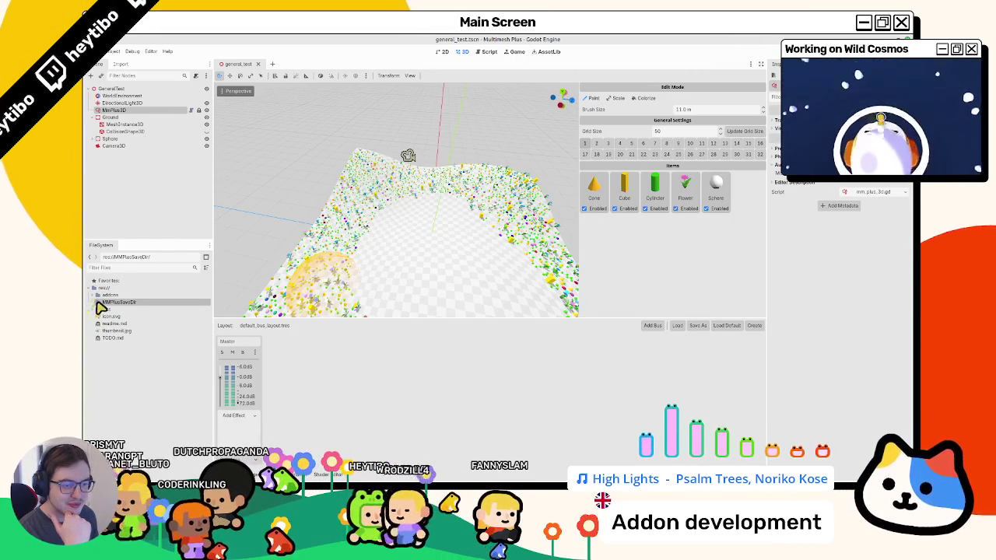
pyautogui.click(96, 309)
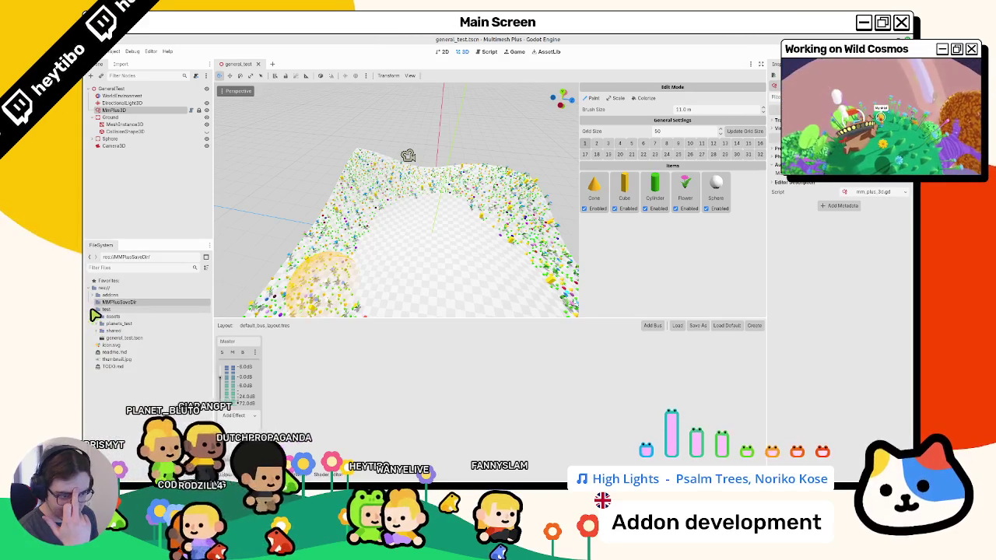
pyautogui.click(94, 311)
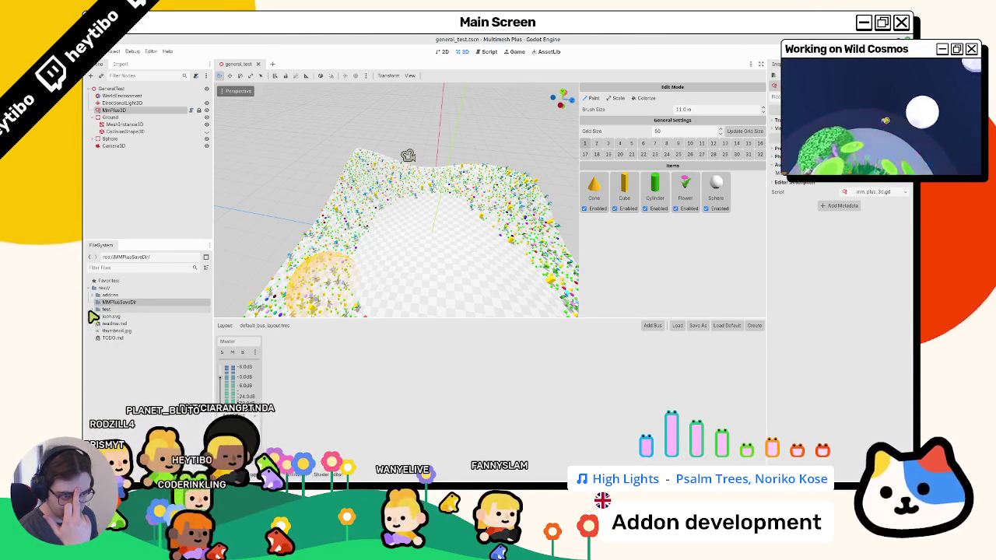
pyautogui.moveTo(574, 477)
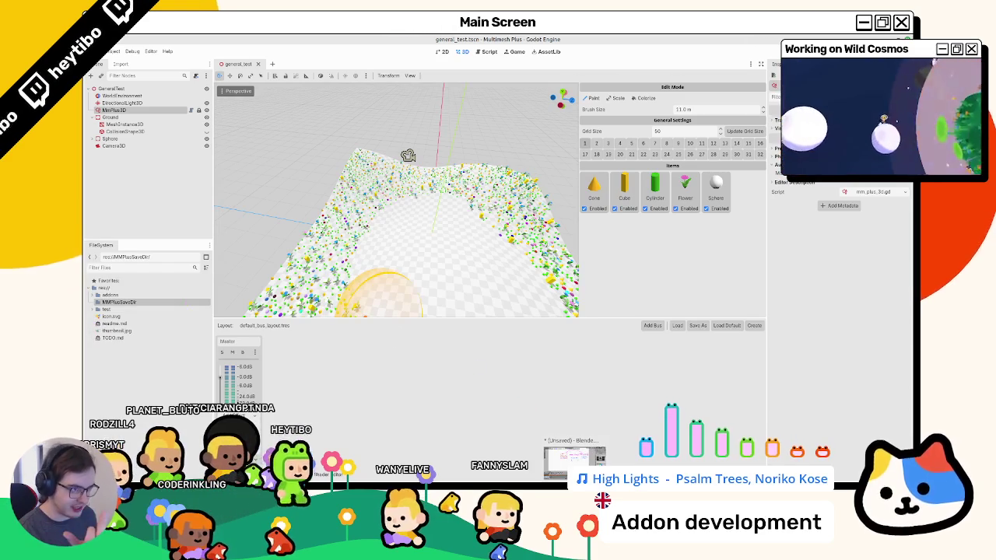
pyautogui.click(574, 459)
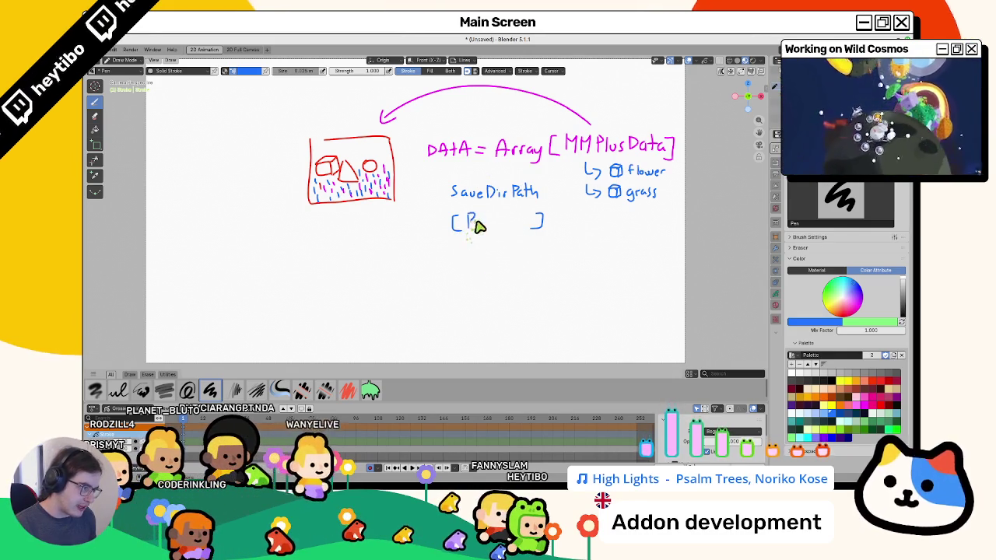
# Handwrite the entry PathRer1 inside the SaveDirPath brackets
pyautogui.moveTo(469, 218); pyautogui.dragTo(491, 227)
pyautogui.moveTo(494, 216); pyautogui.dragTo(499, 228)
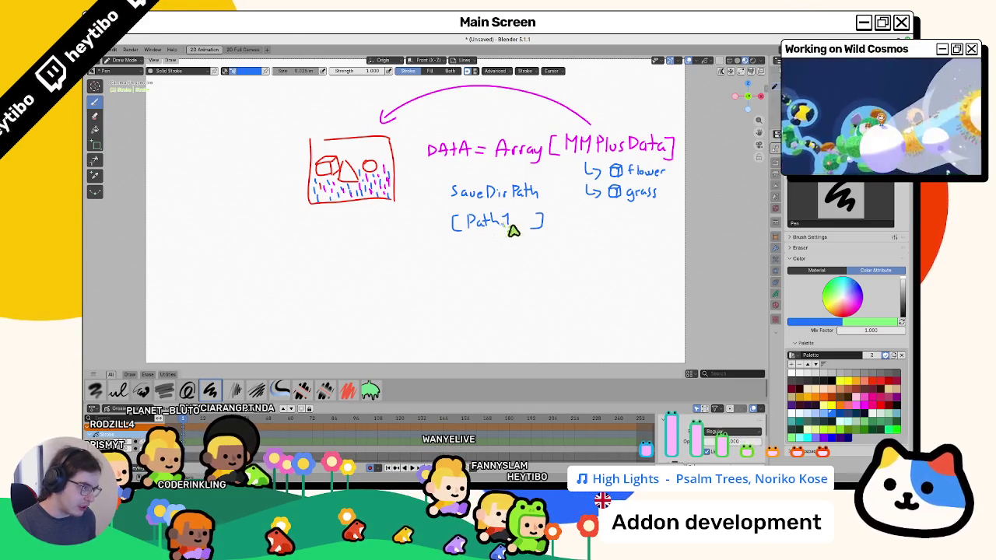
pyautogui.hotkey('ctrl', 'z')
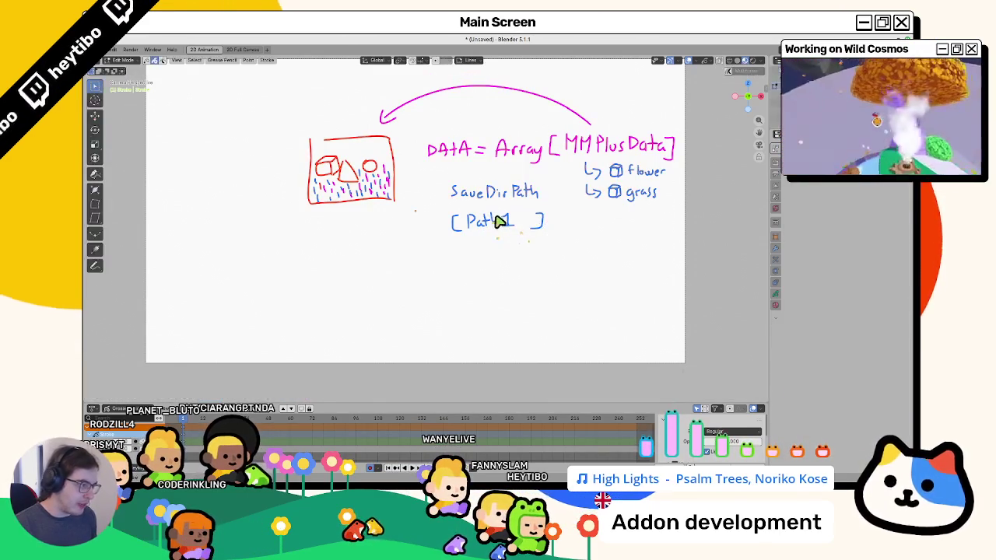
pyautogui.moveTo(503, 215); pyautogui.dragTo(526, 225)
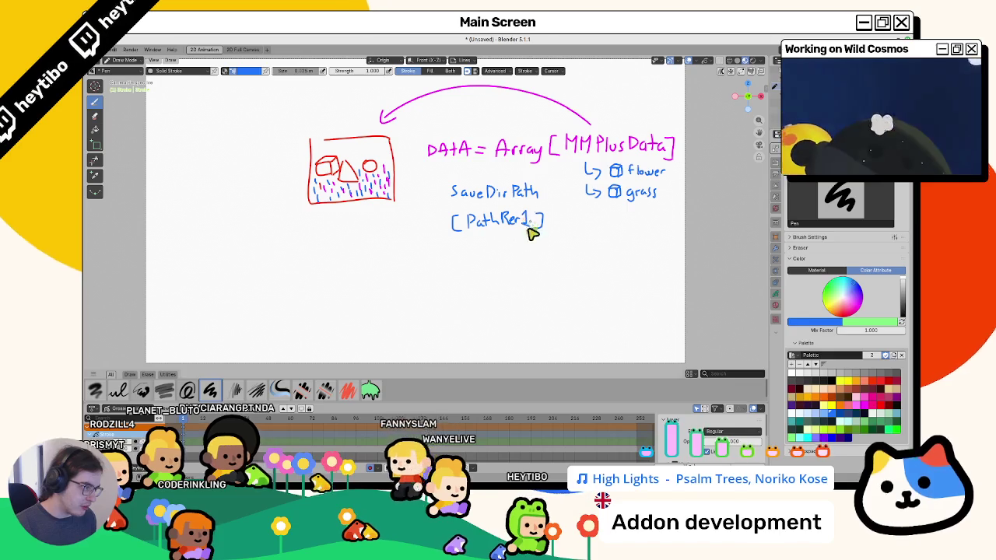
# Duplicate the PathRer1 entry twice below and delete the copied digit 1s
pyautogui.press('Tab')
pyautogui.hotkey('shift', 'd')
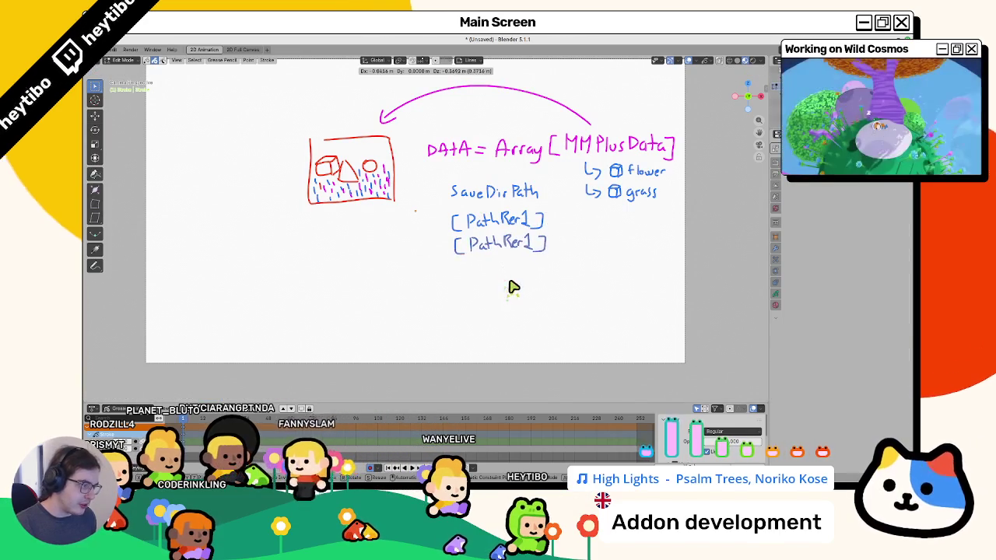
pyautogui.click(514, 285)
pyautogui.hotkey('shift', 'd')
pyautogui.click(513, 287)
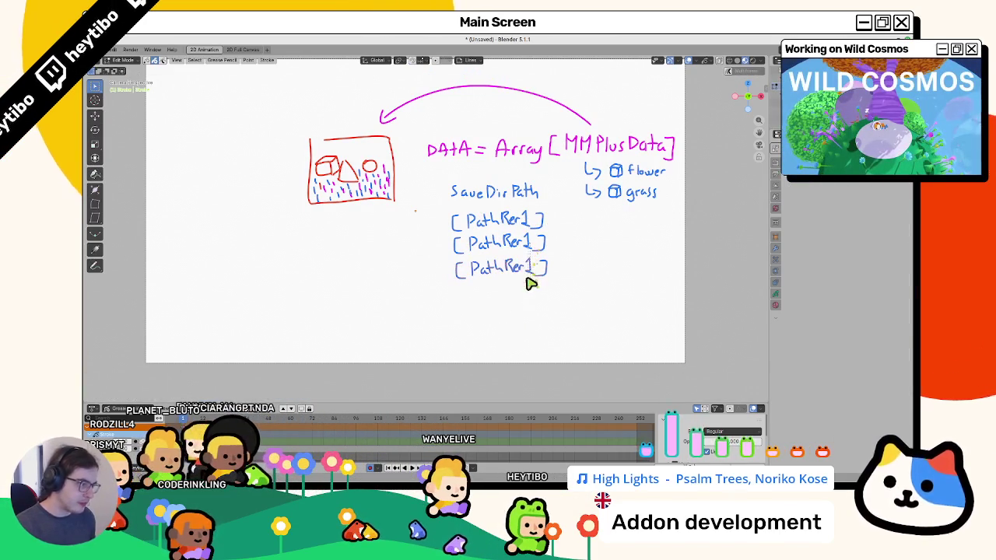
pyautogui.click(529, 267)
pyautogui.press('Delete')
pyautogui.click(531, 244)
pyautogui.press('Delete')
pyautogui.press('Tab')
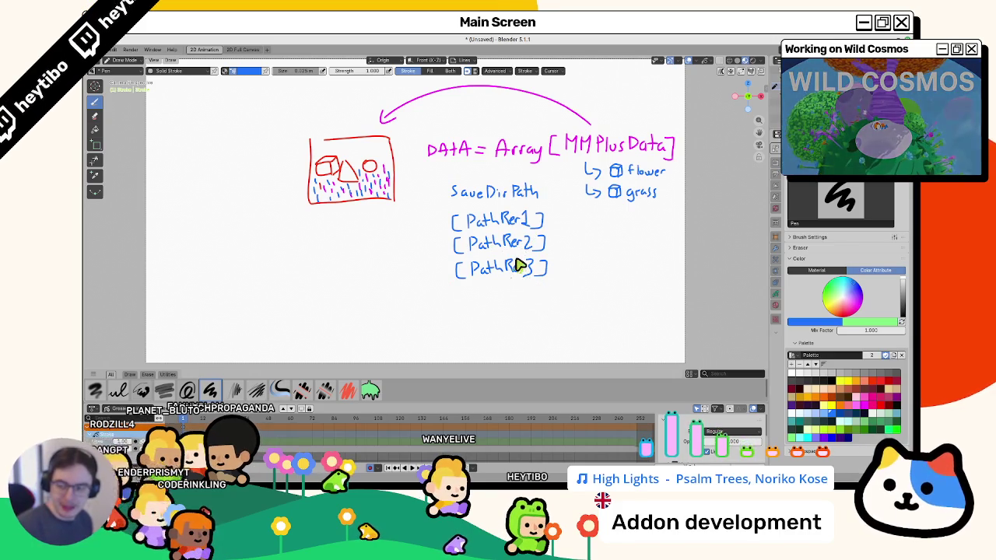
# Try connector lines and circles around SaveDirPath and the path list, undoing each
pyautogui.hotkey('ctrl', 'z')
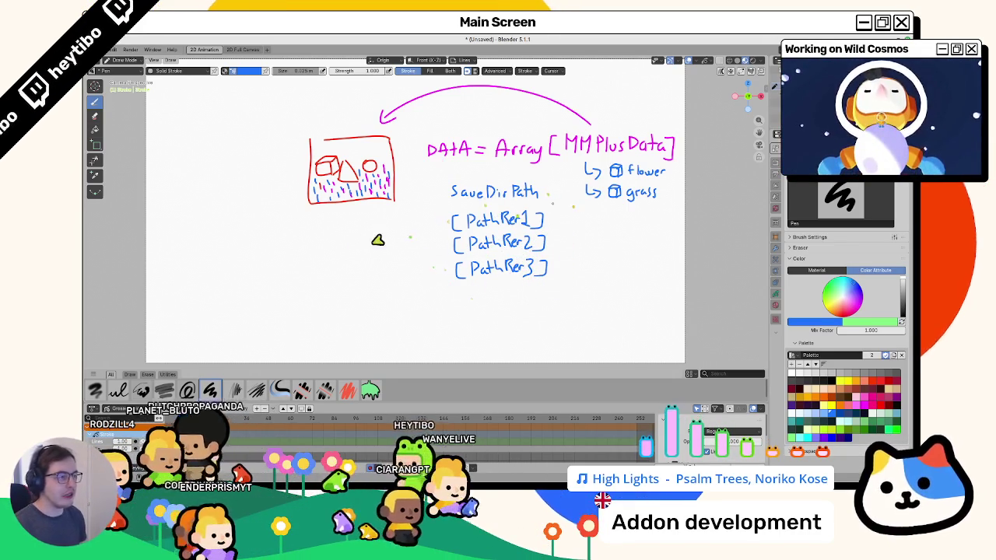
pyautogui.moveTo(462, 187); pyautogui.dragTo(656, 194)
pyautogui.hotkey('ctrl', 'z')
pyautogui.moveTo(496, 165)
pyautogui.mouseDown()
pyautogui.moveTo(650, 181)
pyautogui.moveTo(643, 191)
pyautogui.mouseUp()
pyautogui.hotkey('ctrl', 'z')
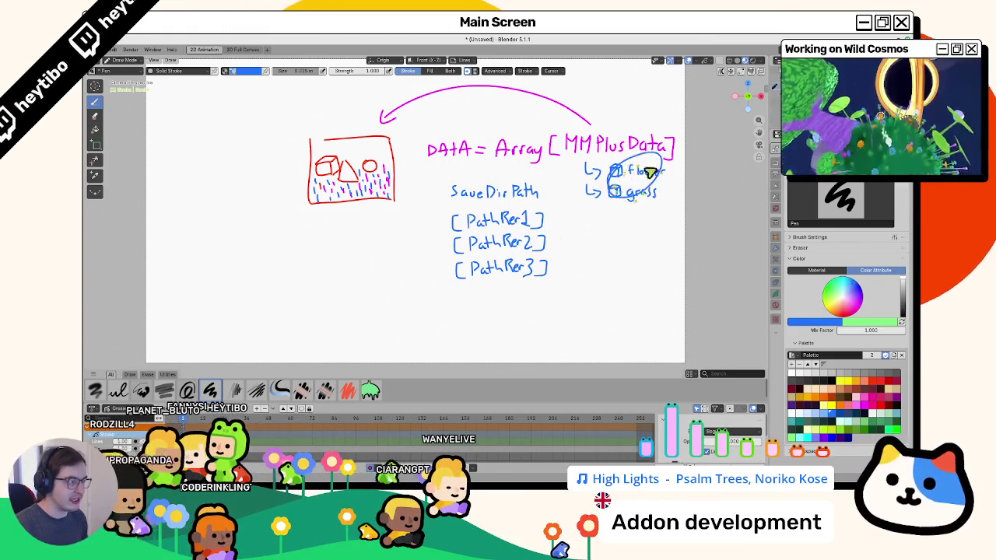
pyautogui.hotkey('ctrl', 'z')
pyautogui.moveTo(535, 173); pyautogui.dragTo(517, 174)
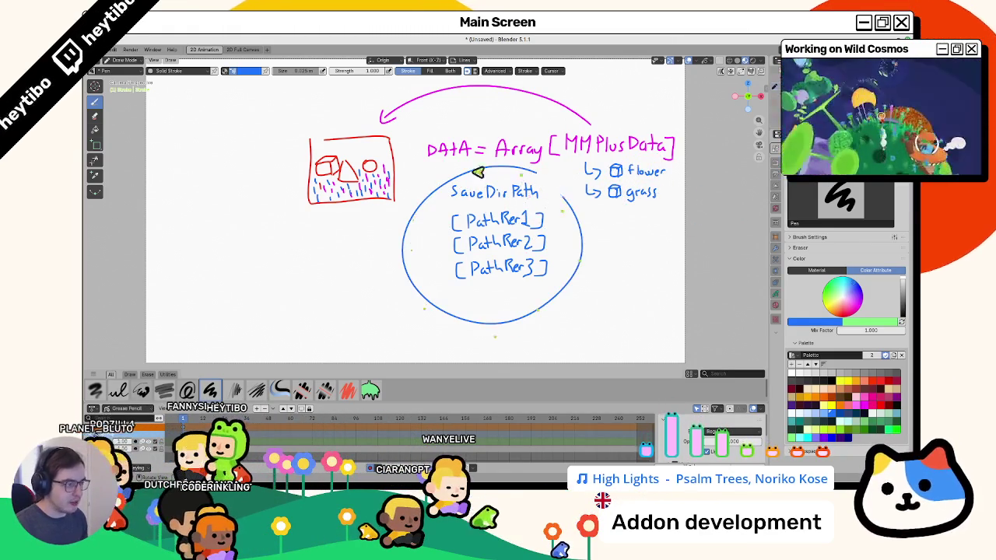
pyautogui.hotkey('ctrl', 'z')
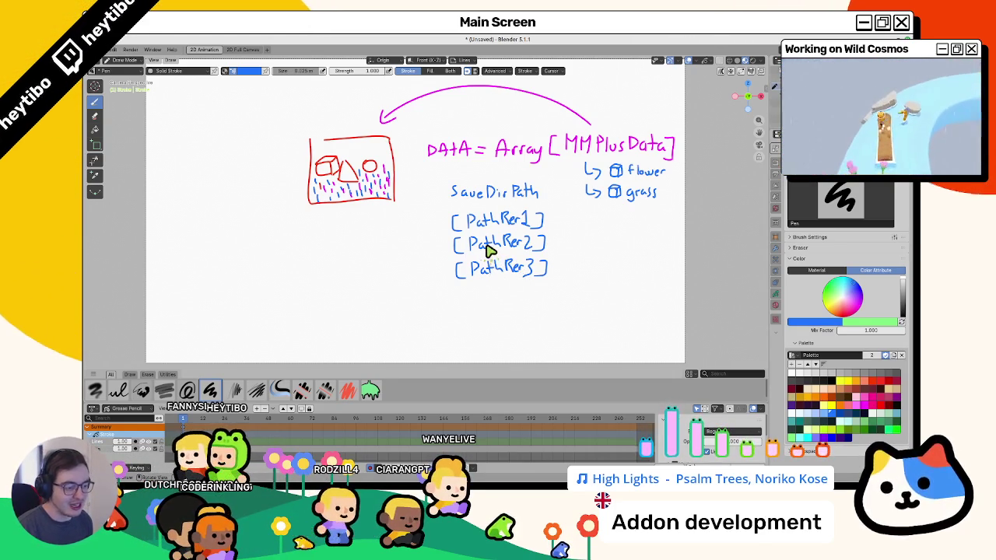
pyautogui.moveTo(496, 251)
pyautogui.mouseDown()
pyautogui.moveTo(548, 234)
pyautogui.moveTo(523, 255)
pyautogui.mouseUp()
pyautogui.hotkey('ctrl', 'z')
# Open and dismiss Blender's save browser without saving, then return to Godot
pyautogui.hotkey('ctrl', 's')
pyautogui.press('Escape')
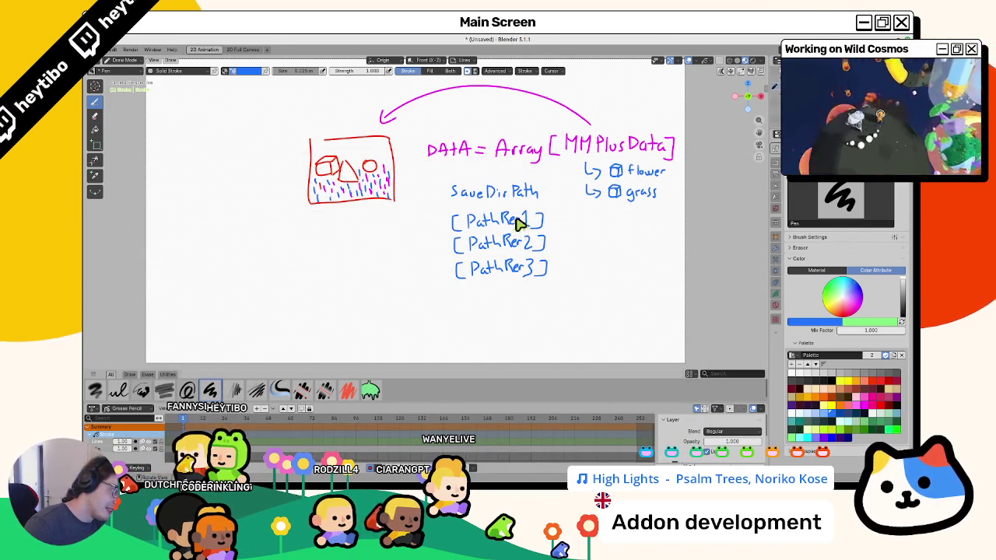
pyautogui.hotkey('ctrl', 's')
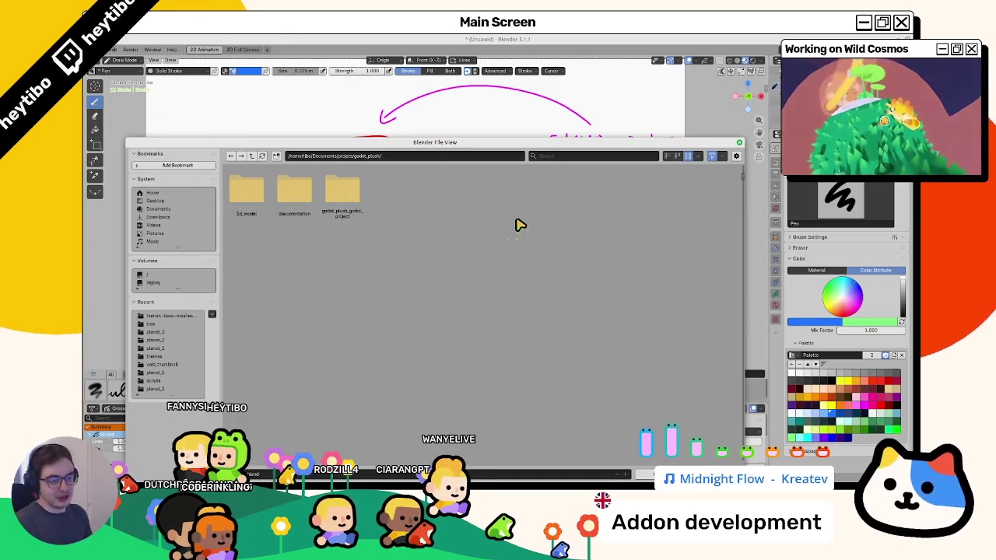
pyautogui.moveTo(195, 147)
pyautogui.mouseDown()
pyautogui.moveTo(153, 132)
pyautogui.moveTo(118, 49)
pyautogui.mouseUp()
pyautogui.press('Escape')
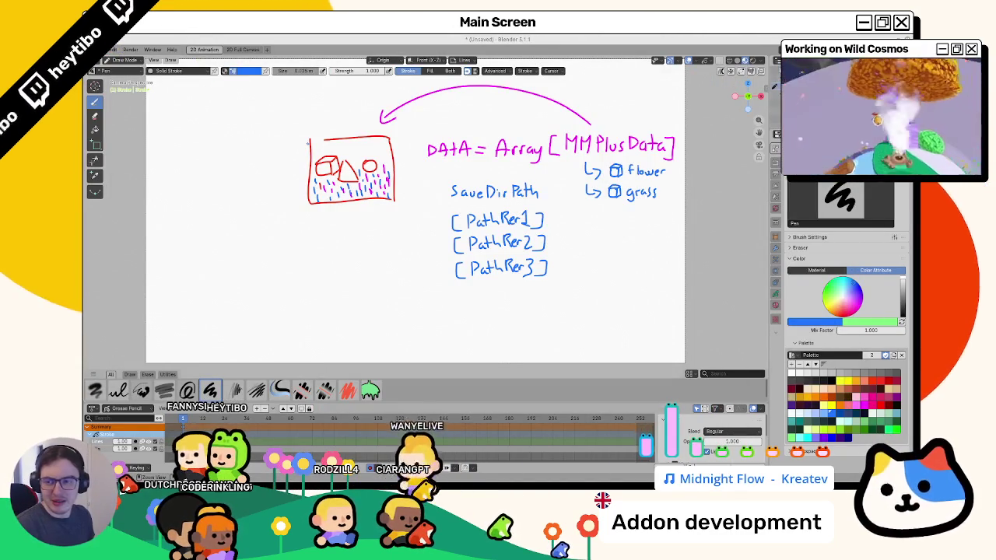
pyautogui.hotkey('ctrl', 's')
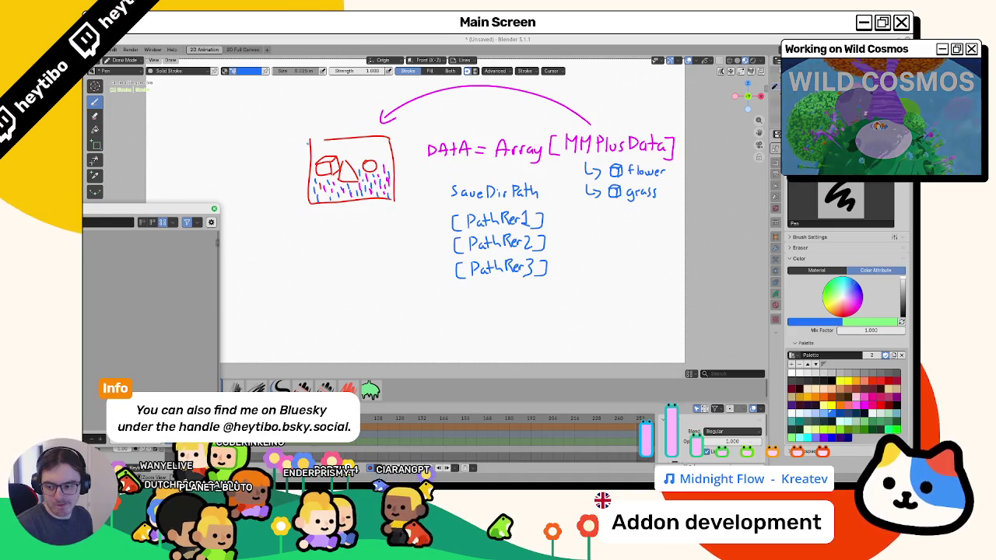
pyautogui.press('Escape')
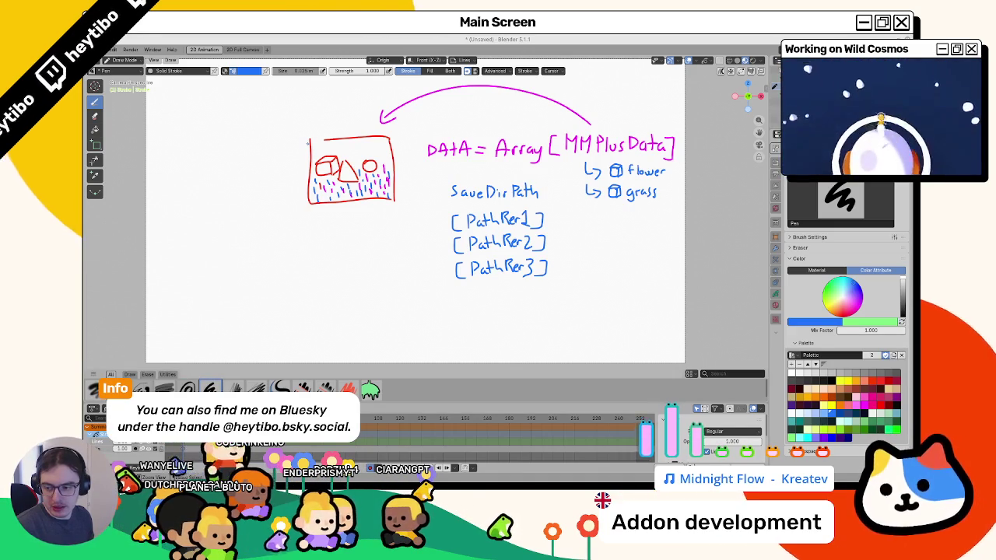
pyautogui.hotkey('alt', 'Tab')
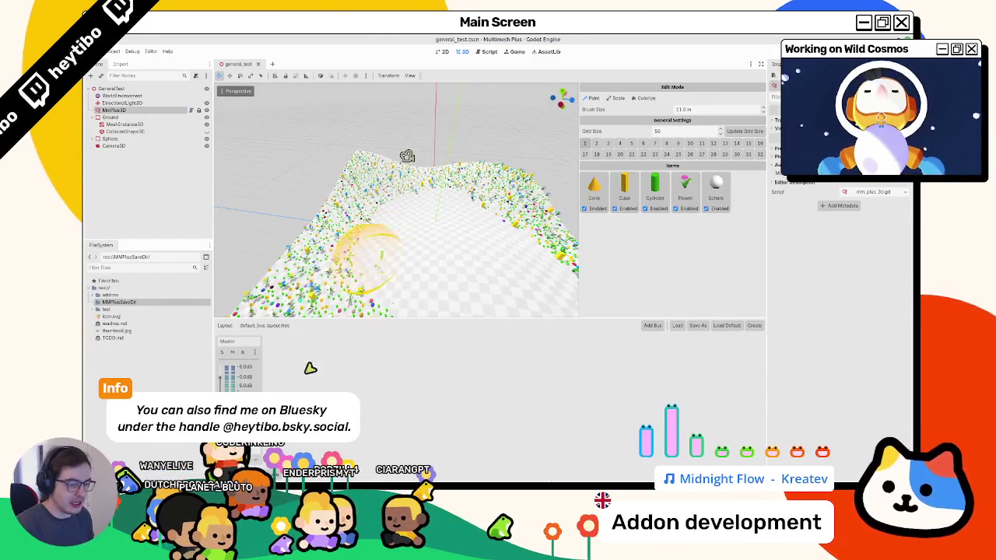
# Uncomment the editor pre-save notification lines in mm_plus_3d.gd and open mm_plus_editor.gd
pyautogui.click(191, 109)
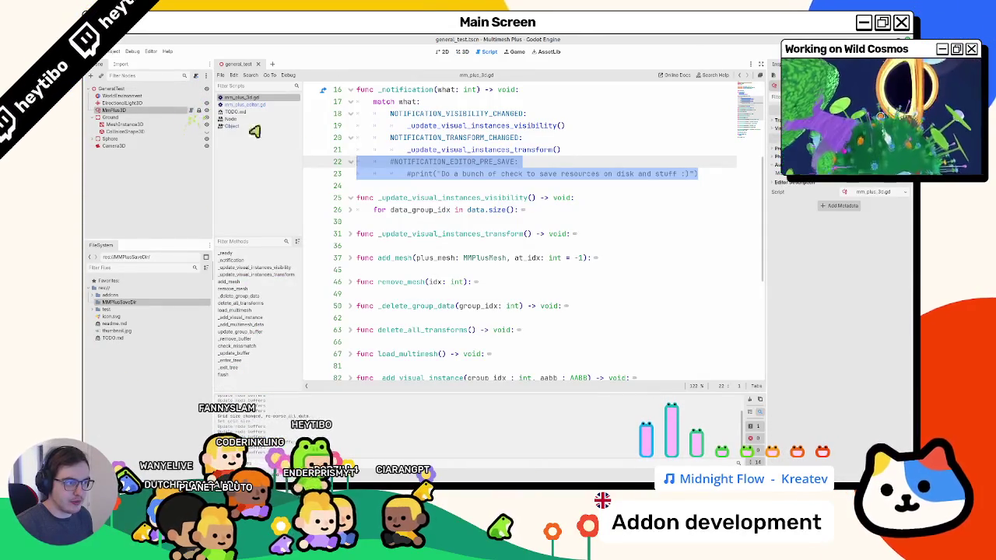
pyautogui.hotkey('ctrl', 'k')
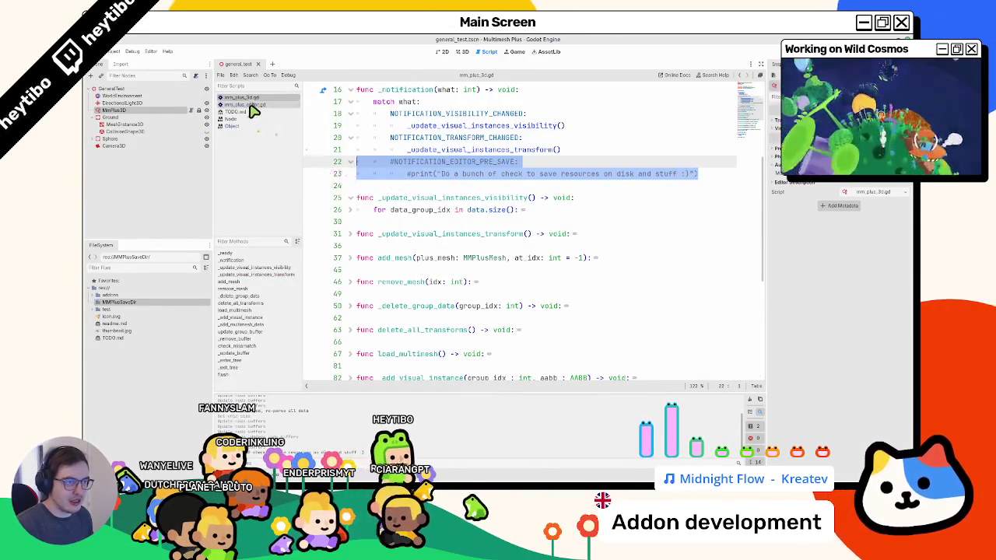
pyautogui.click(250, 104)
pyautogui.hotkey('shift', 'Down')
pyautogui.hotkey('shift', 'Down')
pyautogui.hotkey('shift', 'Down')
pyautogui.scroll(15, 405, 194)
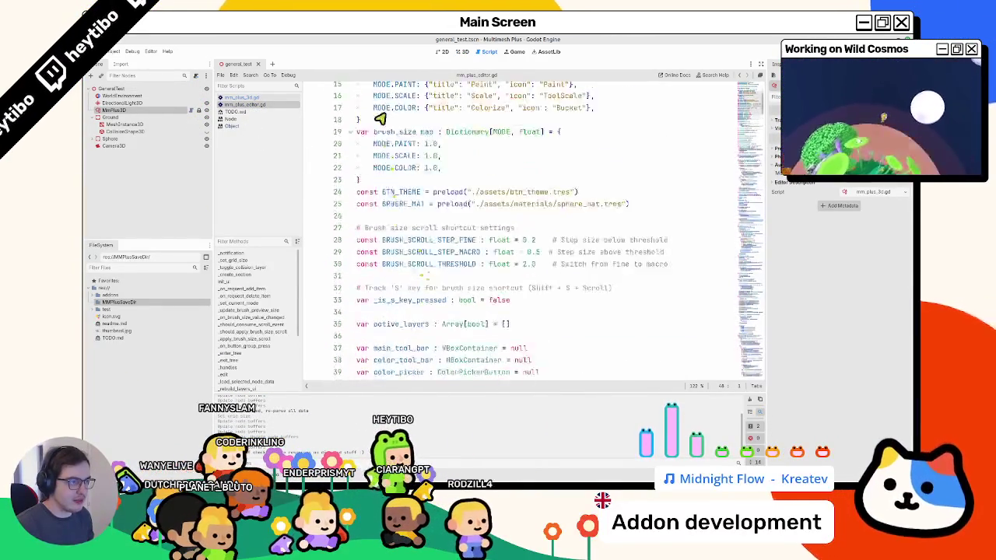
# Find the Note in the EditorPlugin help page, then return to mm_plus_editor.gd
pyautogui.keyDown('ctrl'); pyautogui.click(397, 102); pyautogui.keyUp('ctrl')
pyautogui.hotkey('ctrl', 'f')
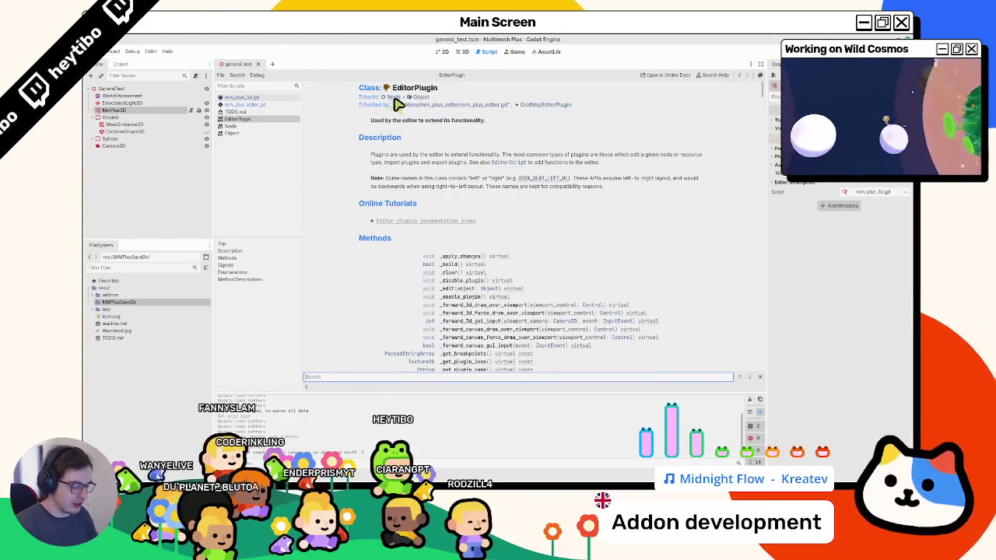
pyautogui.write('no')
pyautogui.press('Return')
pyautogui.press('Escape')
pyautogui.click(250, 104)
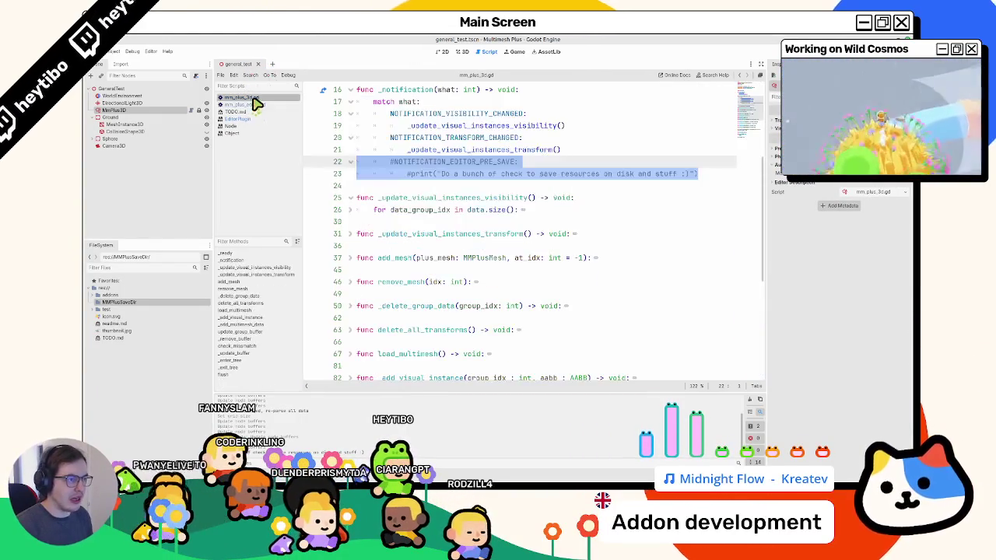
pyautogui.doubleClick(398, 102)
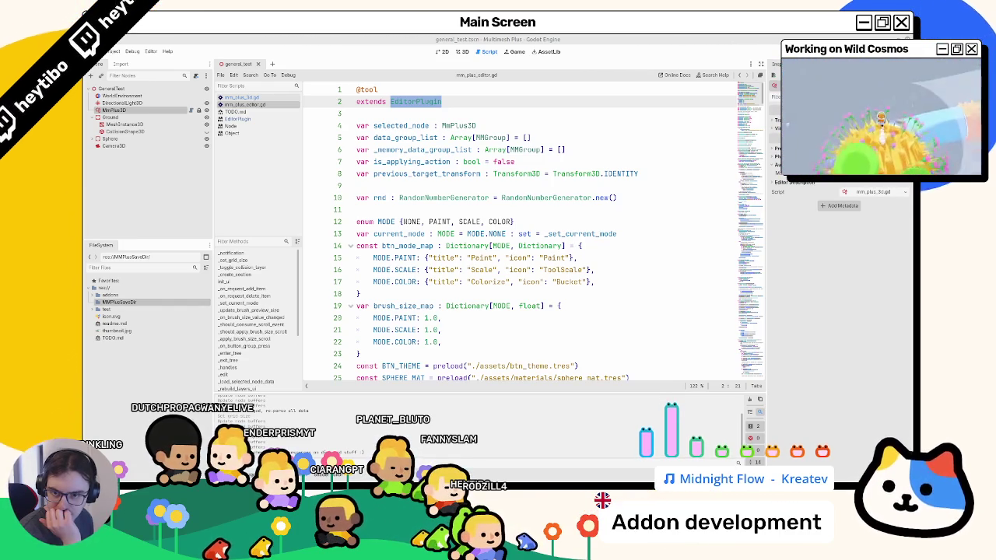
pyautogui.click(437, 126)
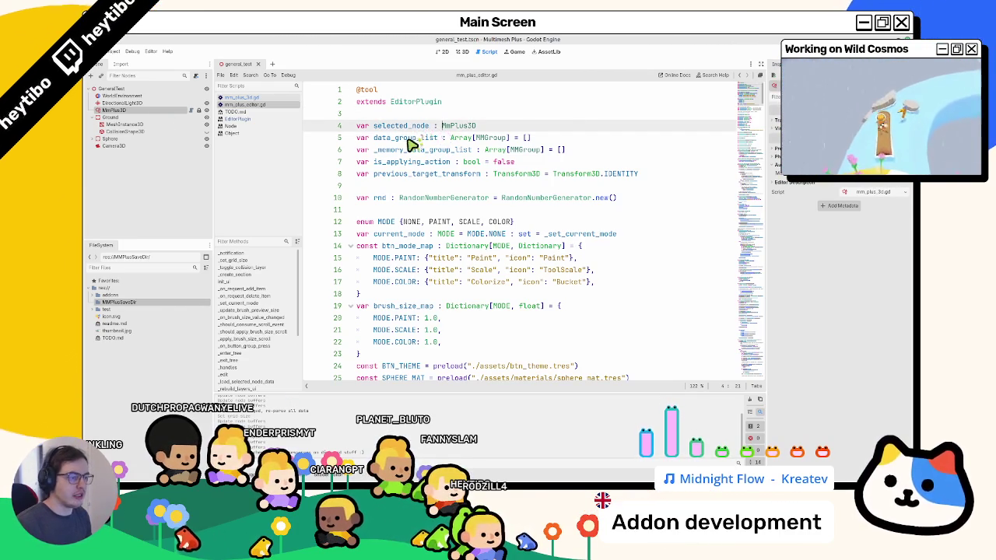
pyautogui.scroll(-12, 413, 145)
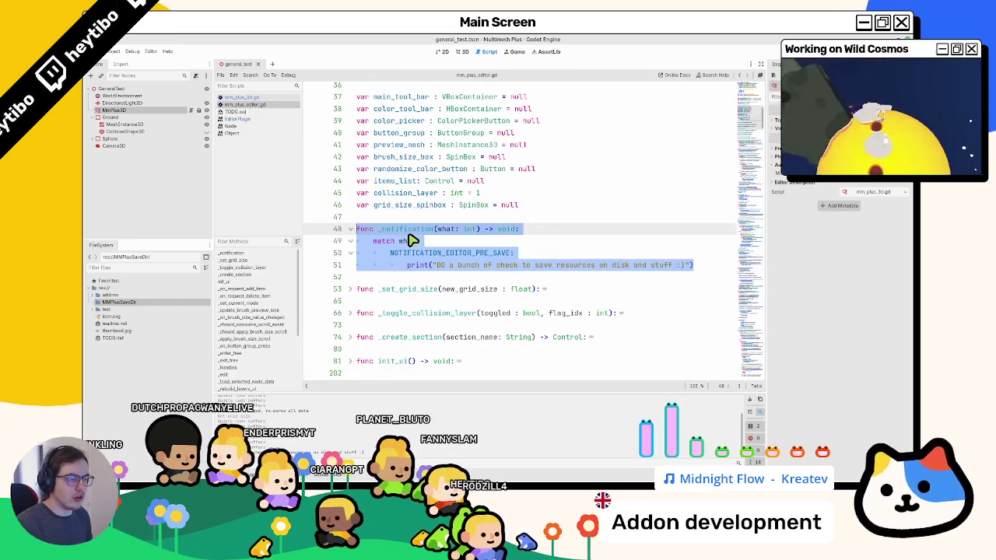
pyautogui.hotkey('ctrl', 'f')
pyautogui.write('tscn").instantiate()')
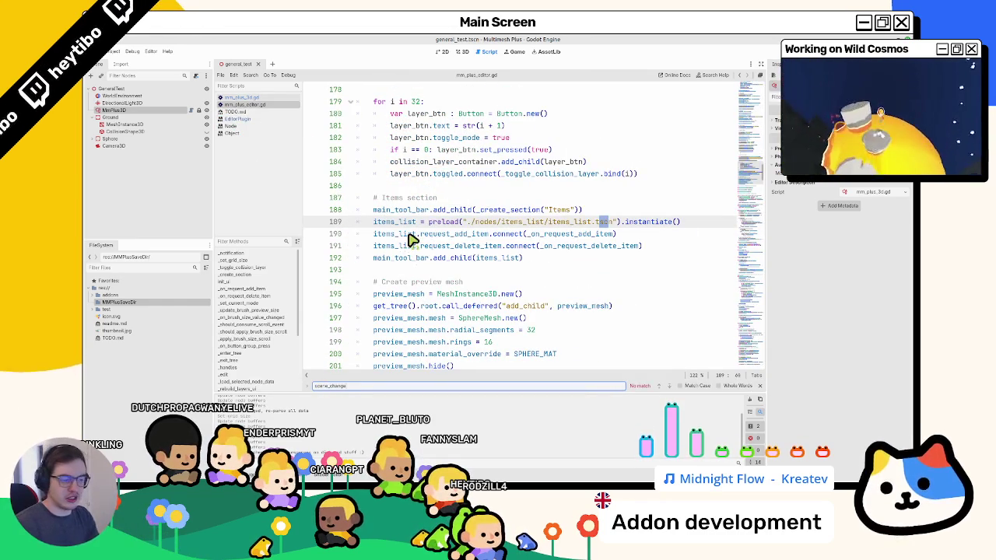
pyautogui.press('Escape')
pyautogui.scroll(15, 413, 240)
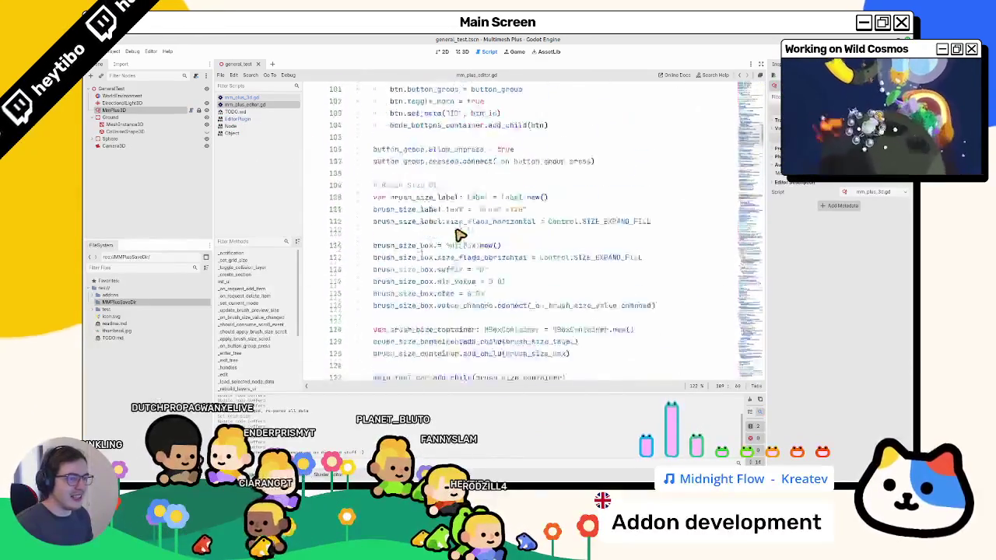
pyautogui.scroll(20, 459, 235)
pyautogui.hotkey('ctrl', 'End')
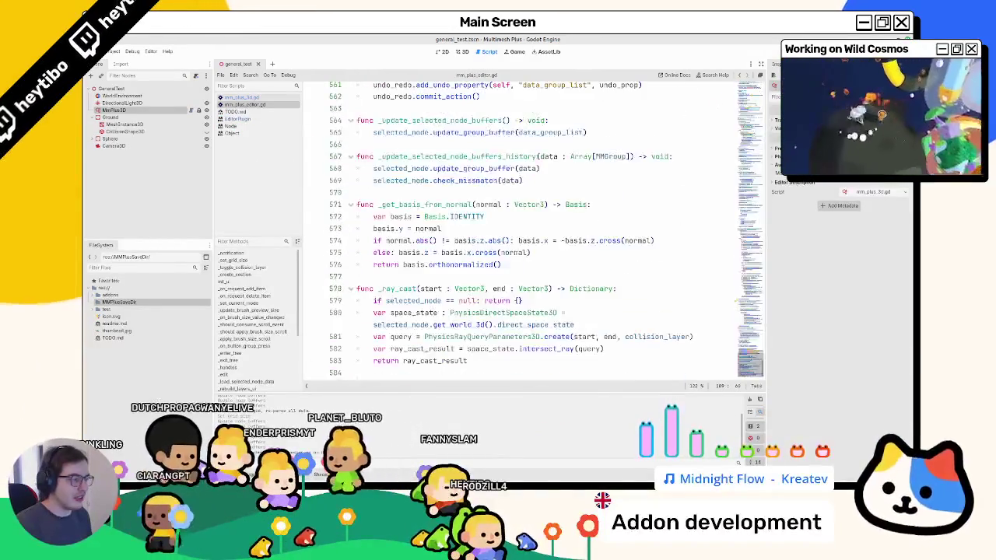
pyautogui.scroll(6, 438, 349)
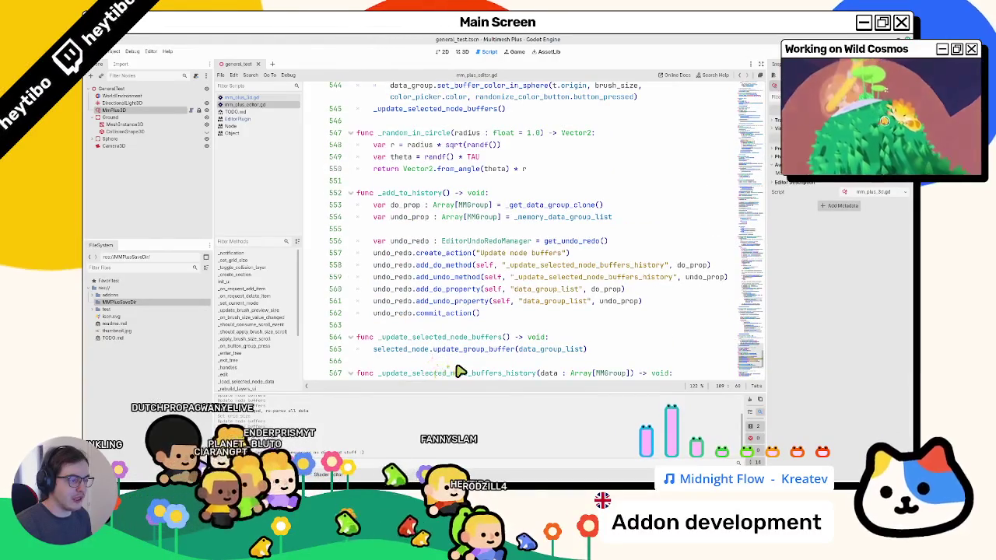
pyautogui.scroll(8, 459, 373)
pyautogui.doubleClick(456, 361)
pyautogui.scroll(-4, 458, 321)
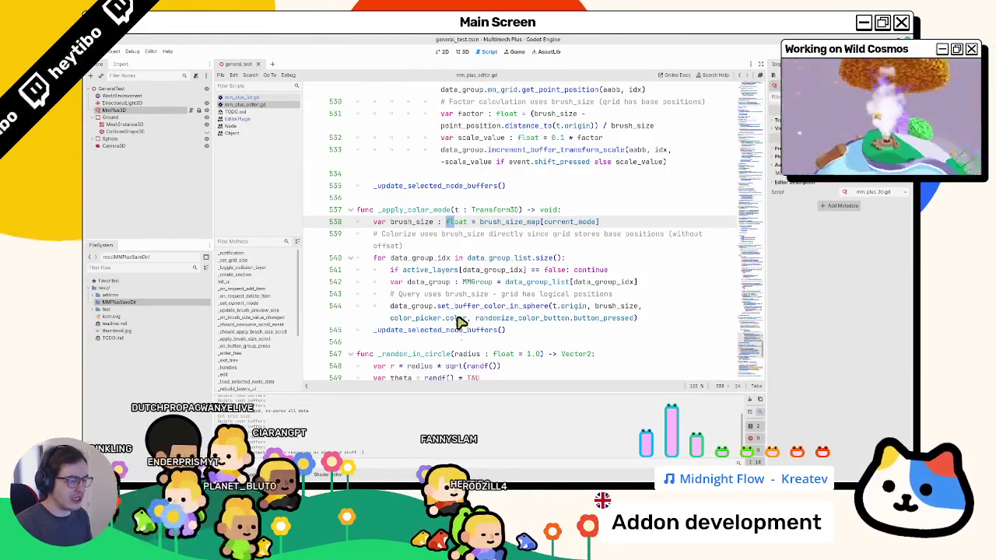
pyautogui.moveTo(747, 346); pyautogui.dragTo(690, 38)
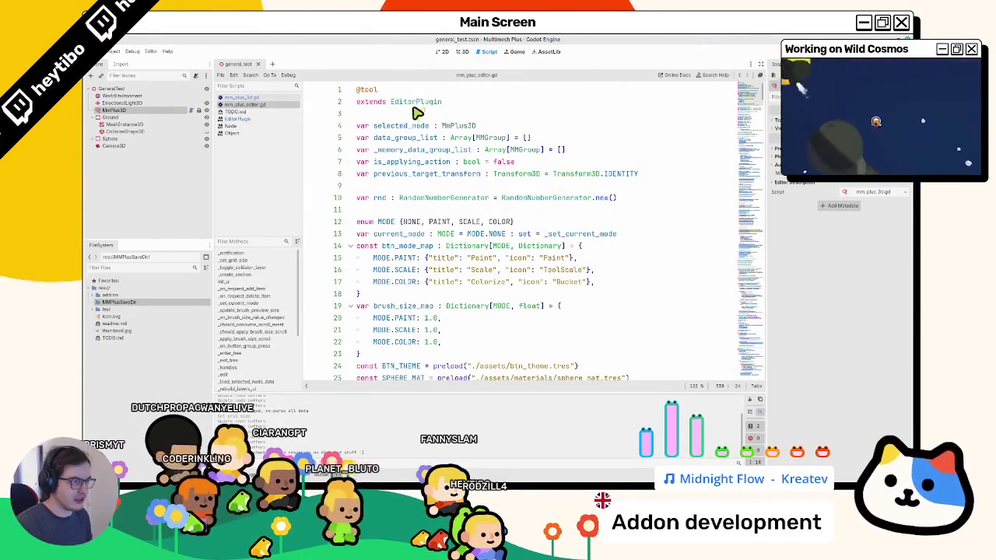
pyautogui.keyDown('ctrl'); pyautogui.click(415, 108); pyautogui.keyUp('ctrl')
# Scroll through the EditorPlugin reference and select the _get_unsaved_status method name
pyautogui.scroll(-10, 473, 186)
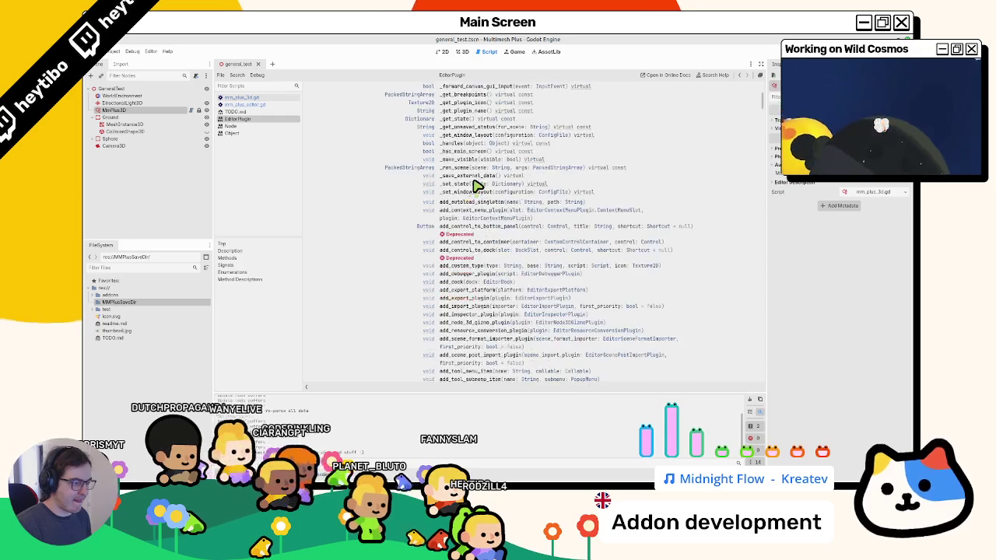
pyautogui.scroll(-3, 372, 231)
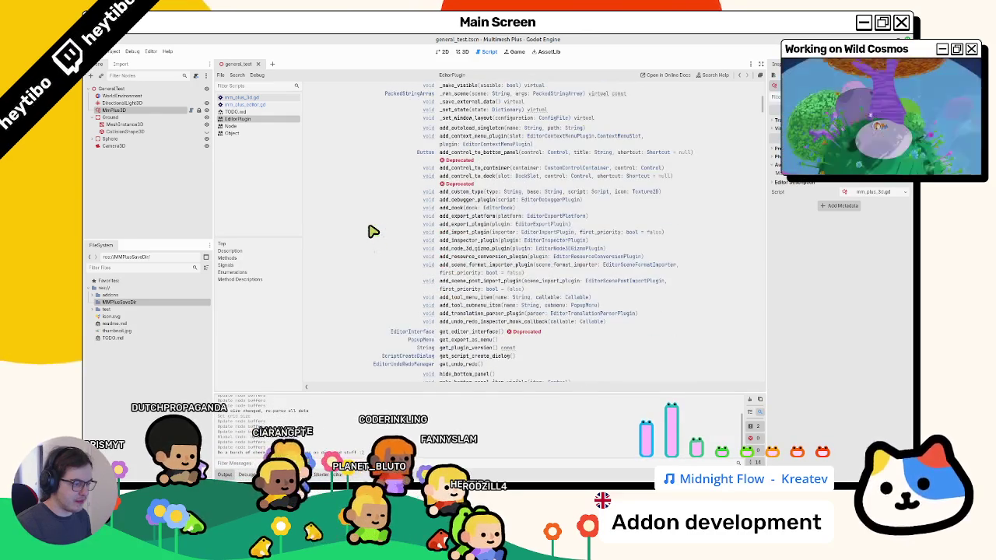
pyautogui.scroll(-10, 372, 231)
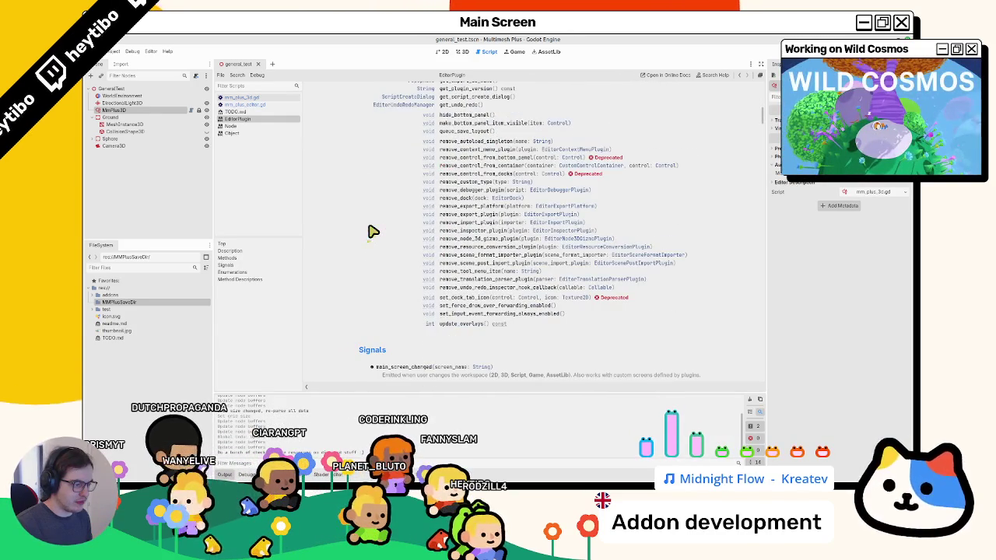
pyautogui.scroll(-15, 371, 231)
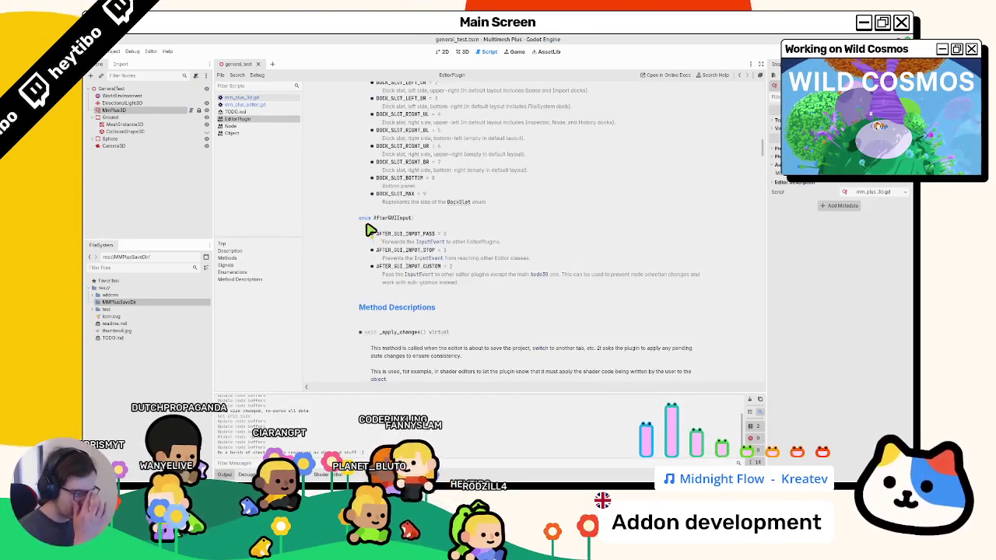
pyautogui.scroll(-15, 369, 229)
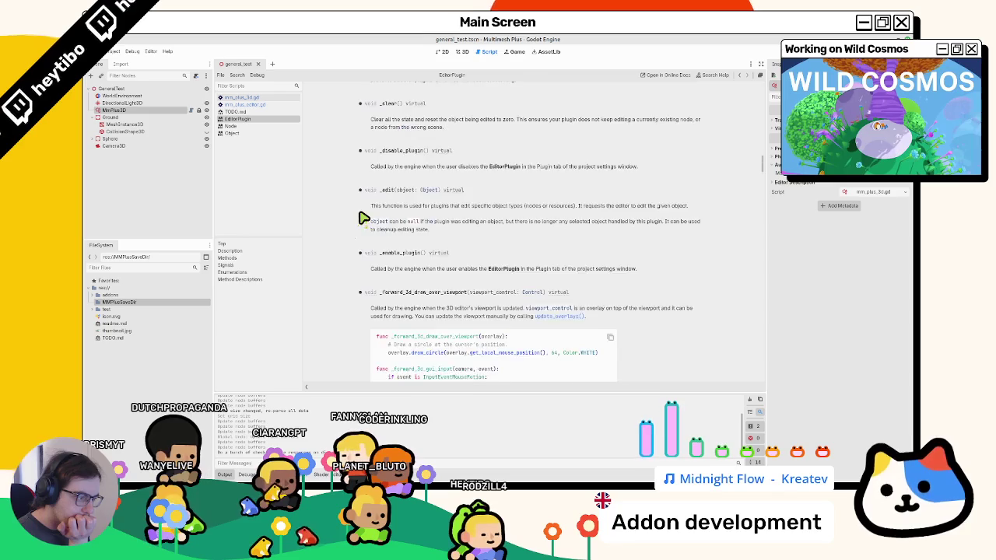
pyautogui.scroll(-10, 362, 218)
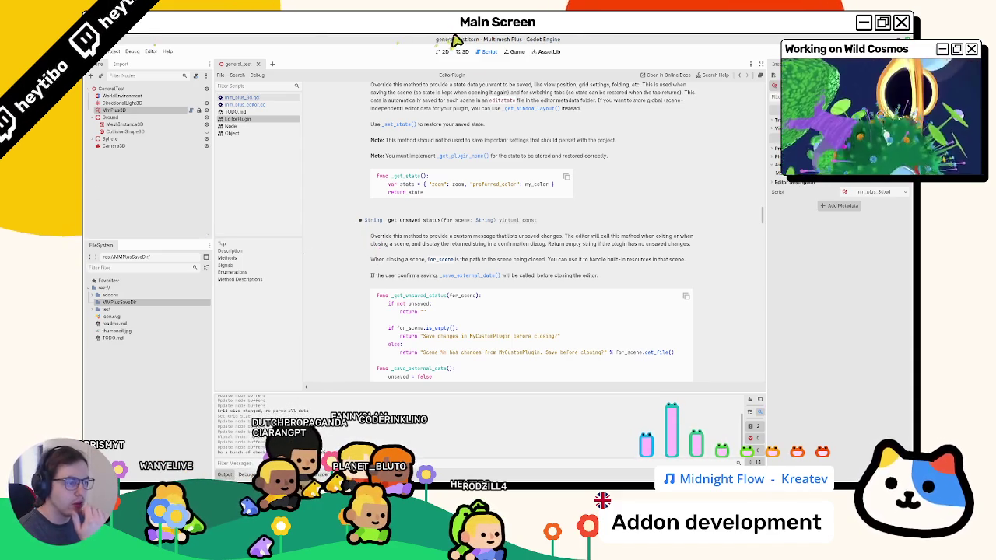
pyautogui.doubleClick(412, 221)
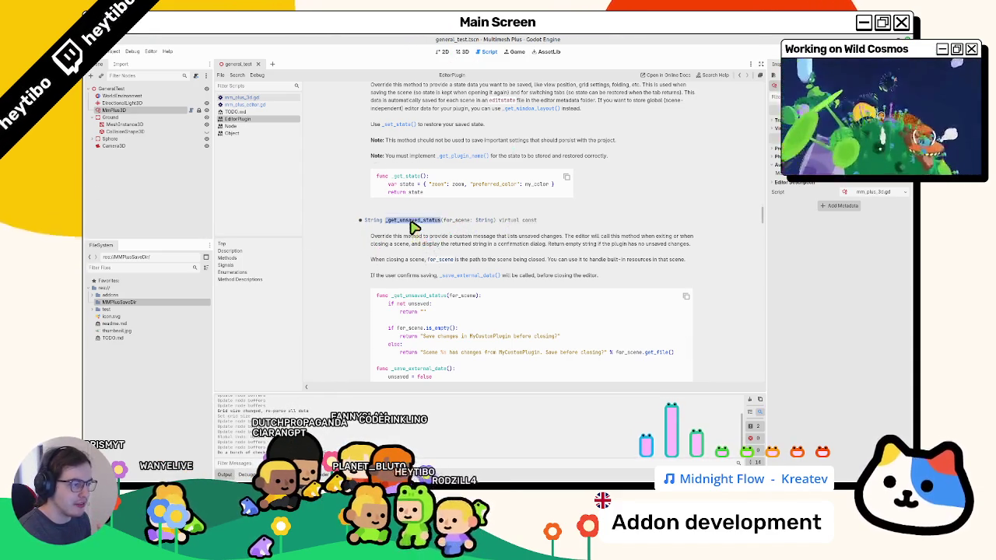
pyautogui.scroll(3, 415, 227)
pyautogui.scroll(-5, 414, 234)
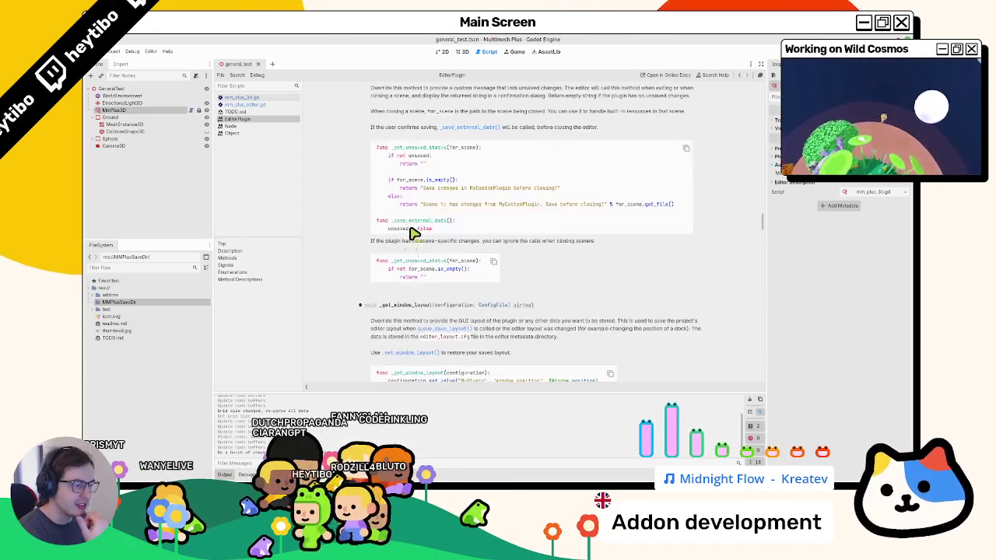
pyautogui.scroll(-4, 415, 234)
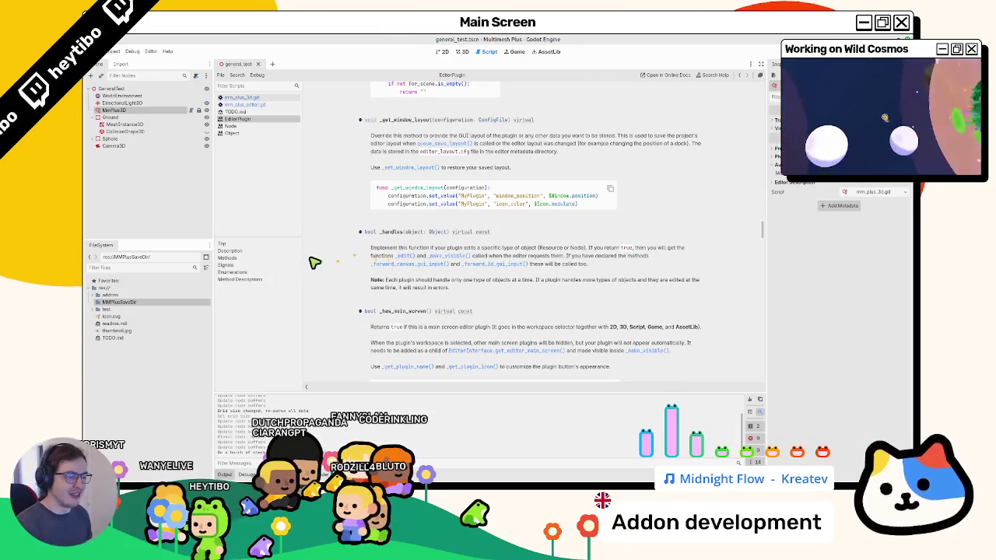
# Search the page for 'save' and read the _save_external_data description
pyautogui.hotkey('ctrl', 'f')
pyautogui.write('save')
pyautogui.press('Return')
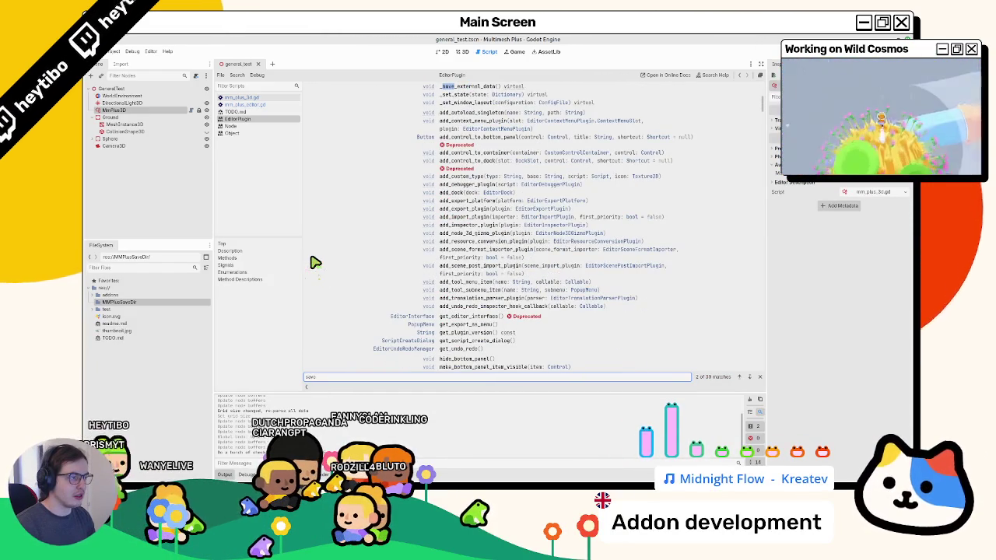
pyautogui.click(470, 89)
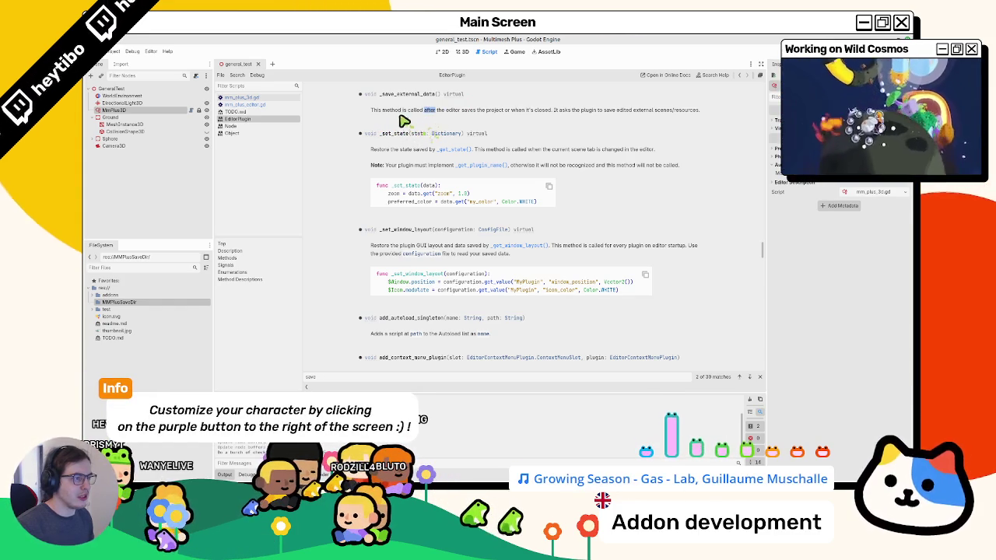
pyautogui.moveTo(425, 111); pyautogui.dragTo(492, 121)
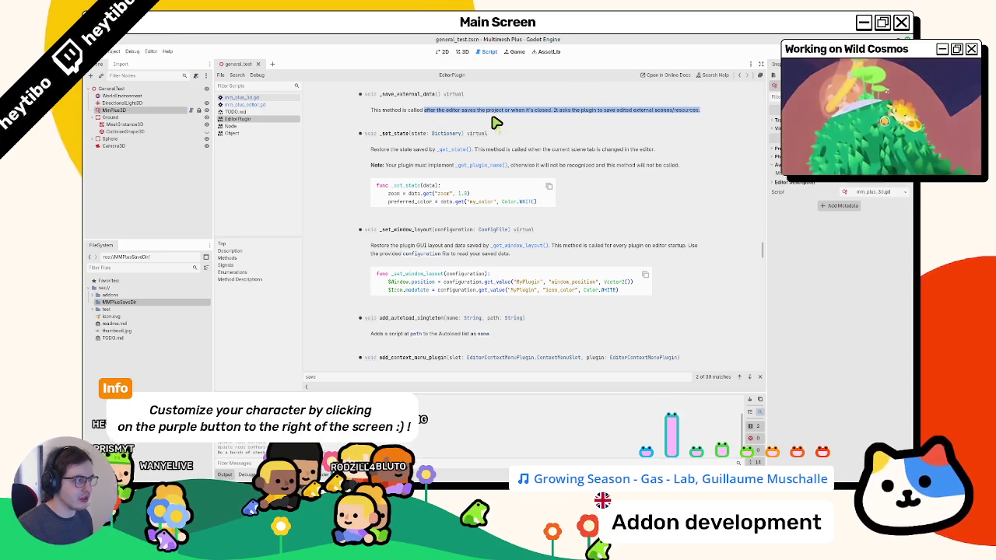
pyautogui.moveTo(494, 122)
pyautogui.mouseDown()
pyautogui.moveTo(596, 113)
pyautogui.moveTo(619, 122)
pyautogui.mouseUp()
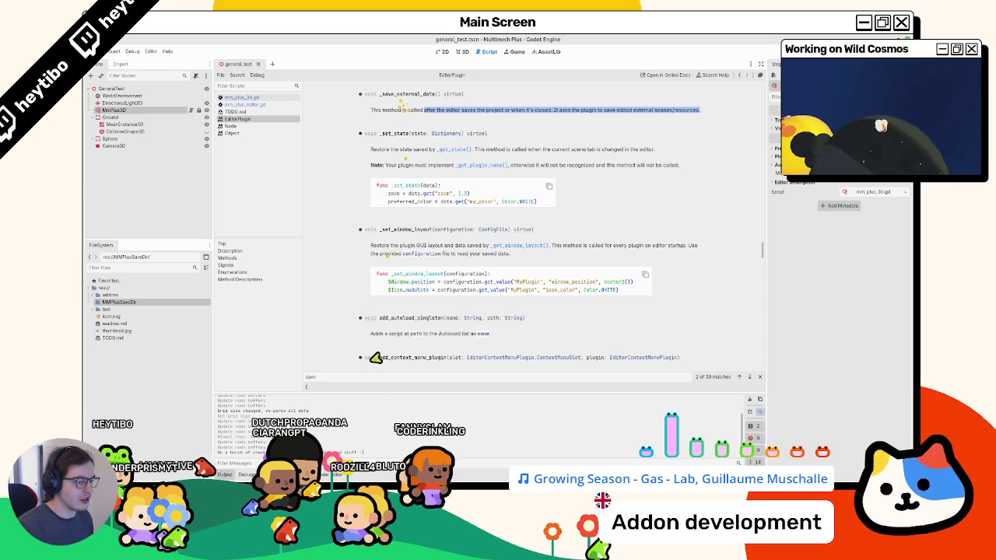
pyautogui.press('Return')
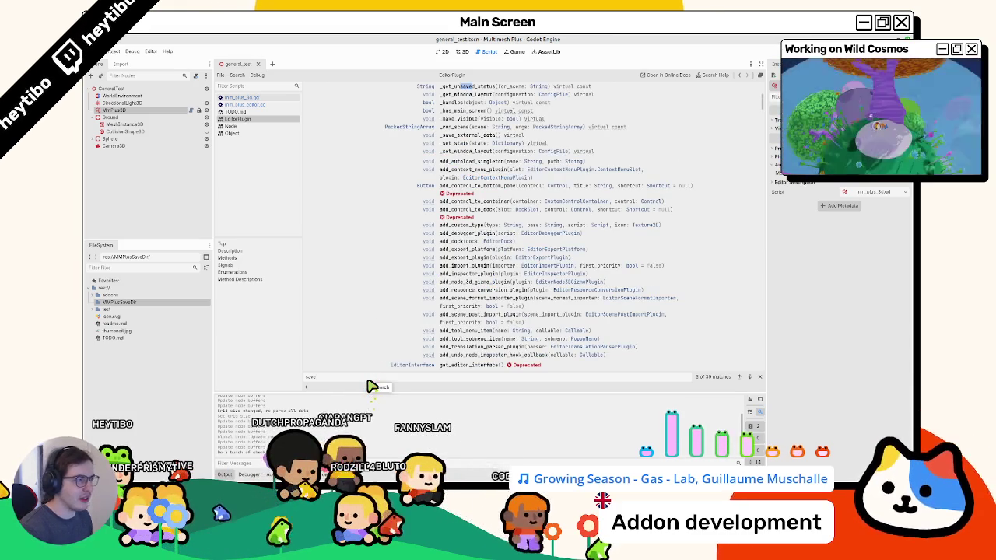
pyautogui.press('Return')
pyautogui.press('Return')
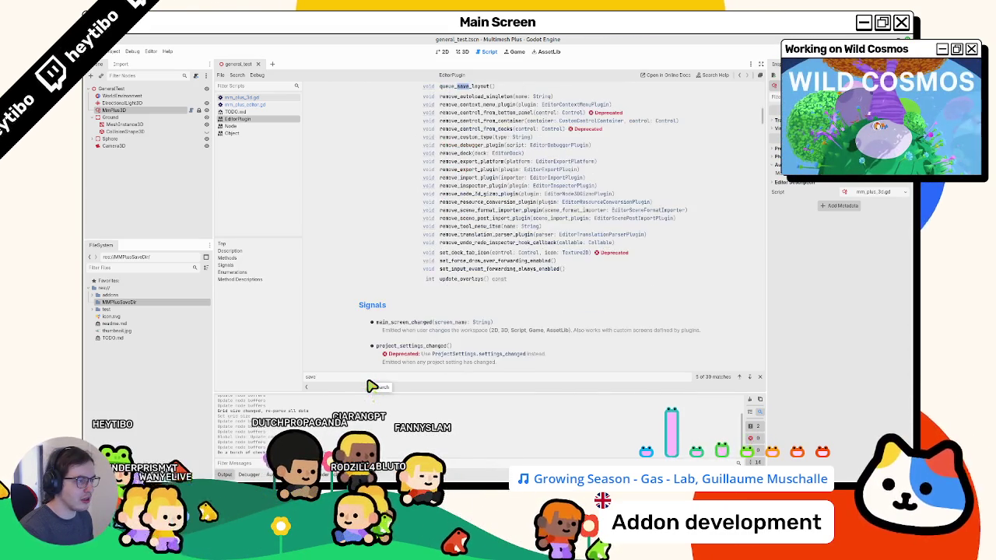
pyautogui.press('Return')
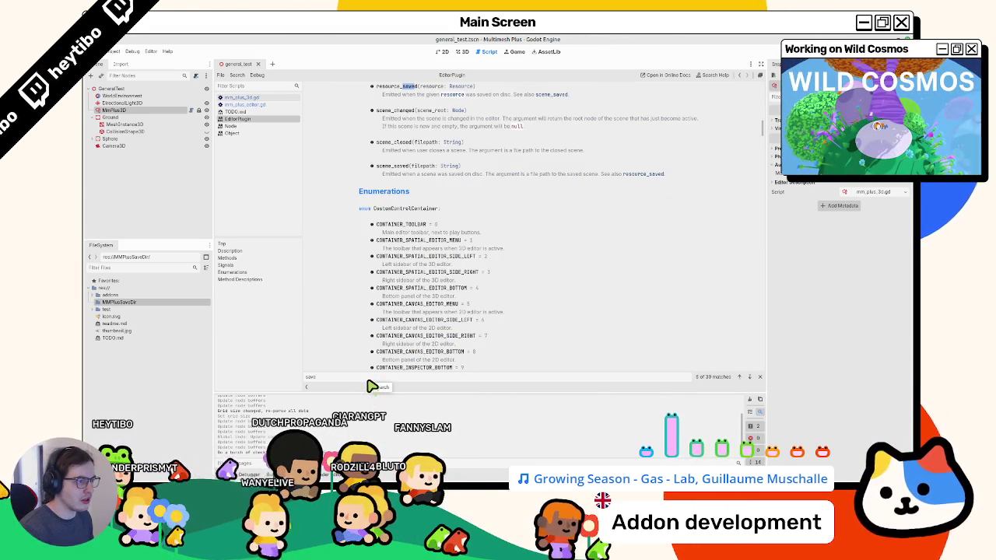
pyautogui.scroll(2, 377, 363)
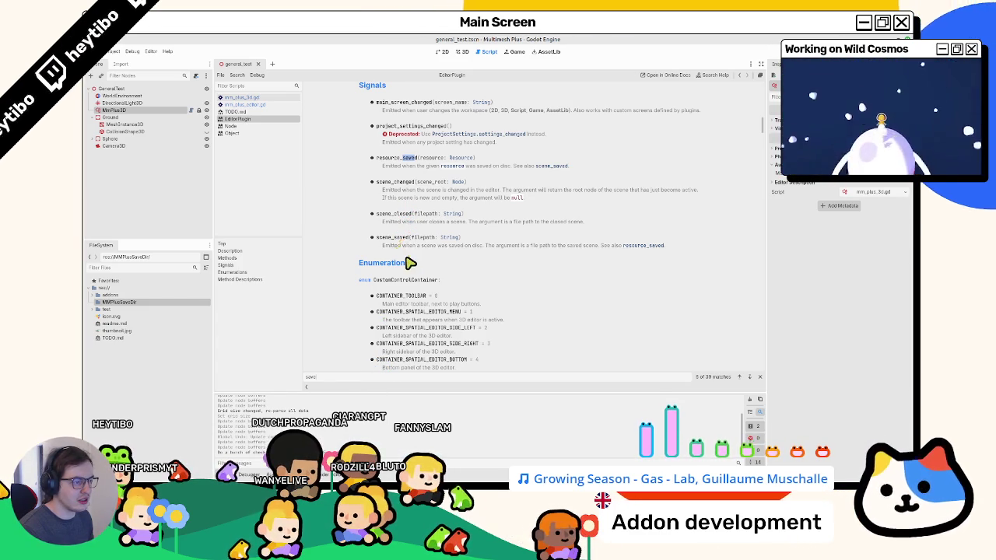
pyautogui.moveTo(445, 255); pyautogui.dragTo(456, 260)
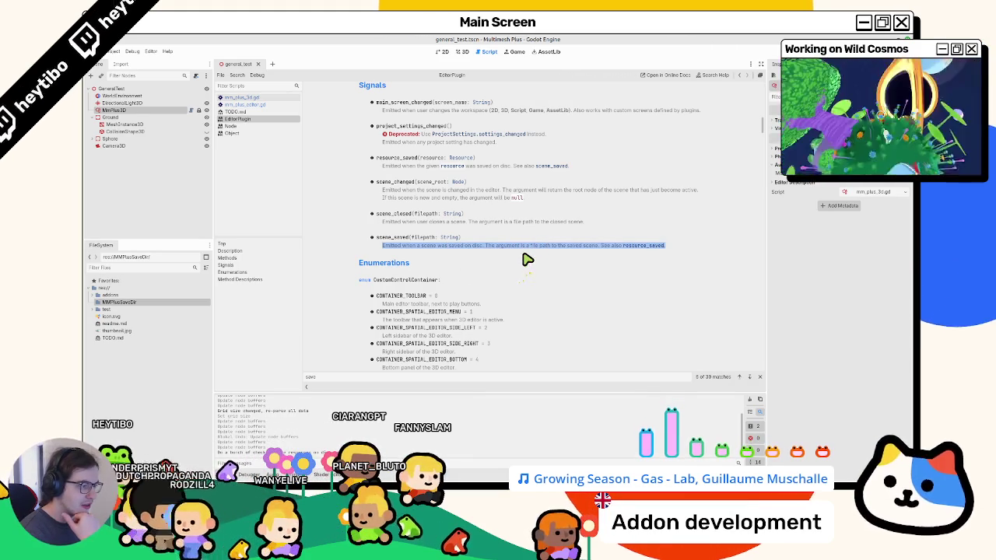
pyautogui.moveTo(528, 259); pyautogui.dragTo(565, 257)
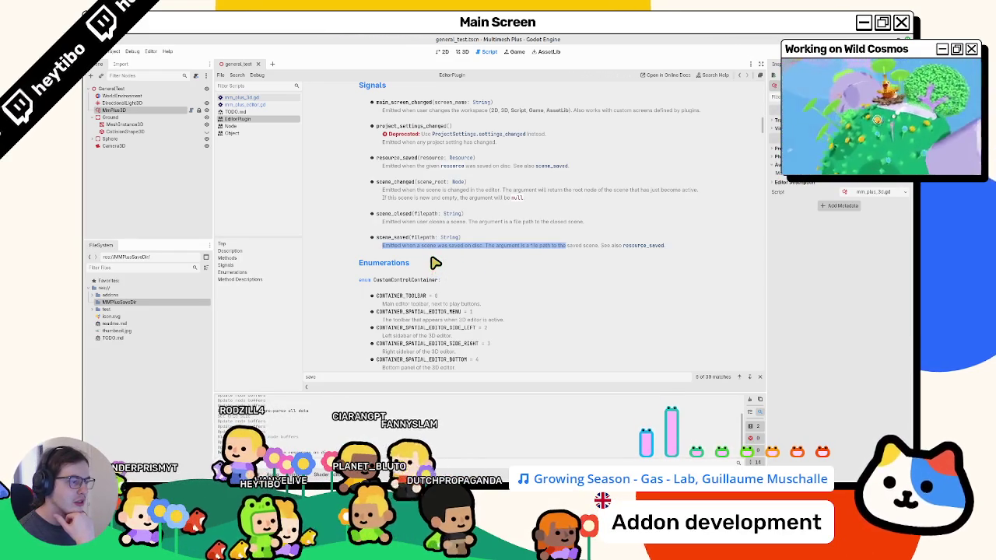
pyautogui.doubleClick(382, 238)
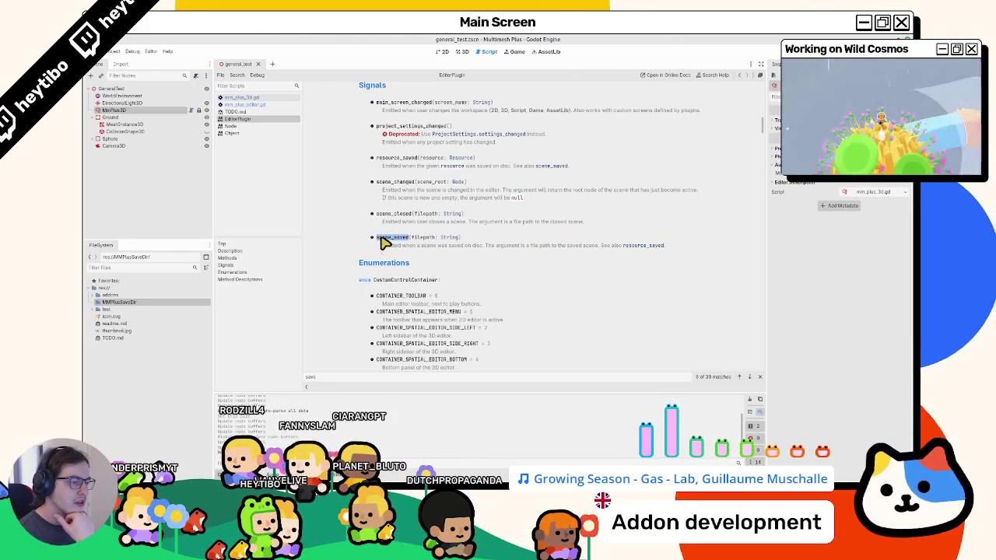
pyautogui.click(192, 110)
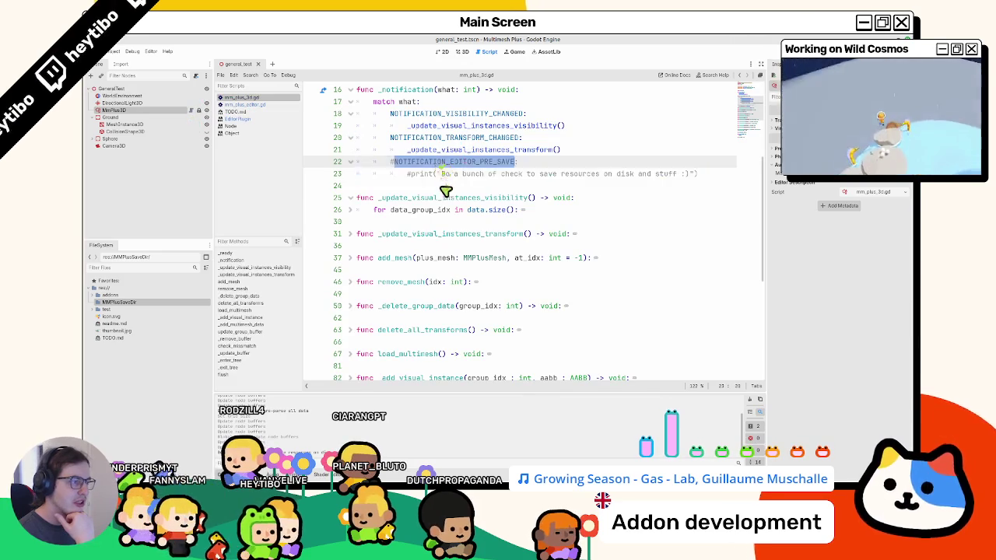
# Select the commented-out pre-save lines 22–23 in mm_plus_3d.gd, then switch to the Blender sketch
pyautogui.hotkey('ctrl', 'k')
pyautogui.hotkey('ctrl', 'k')
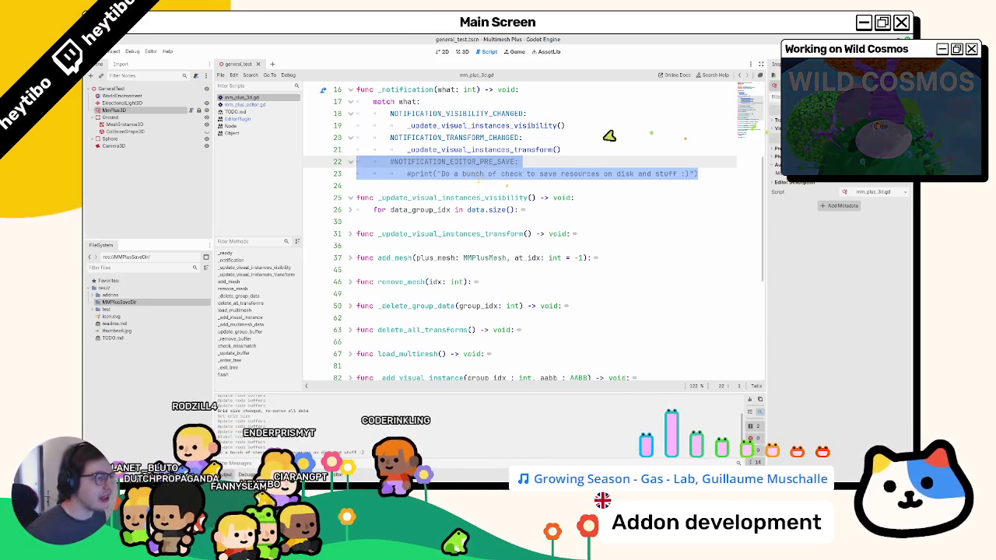
pyautogui.scroll(3, 649, 133)
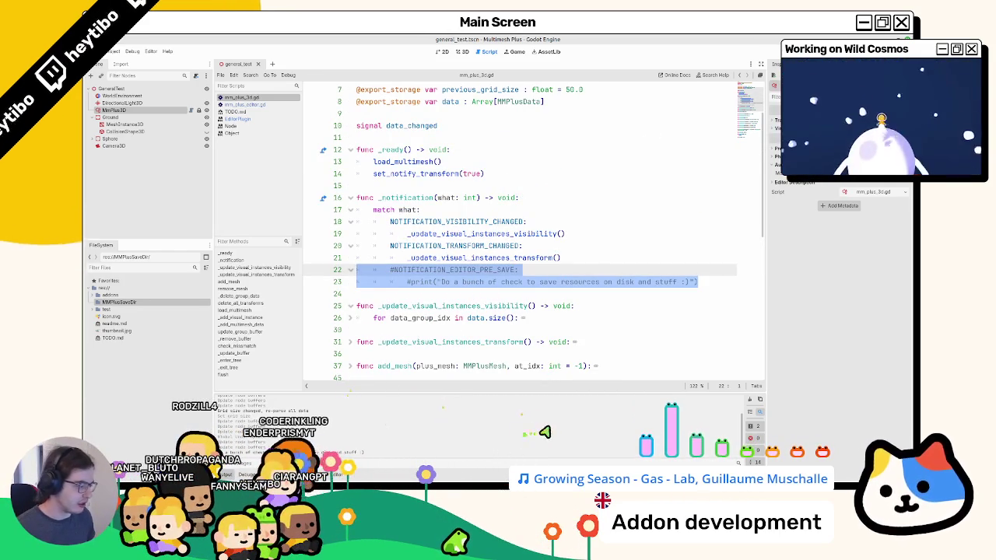
pyautogui.hotkey('alt', 'Tab')
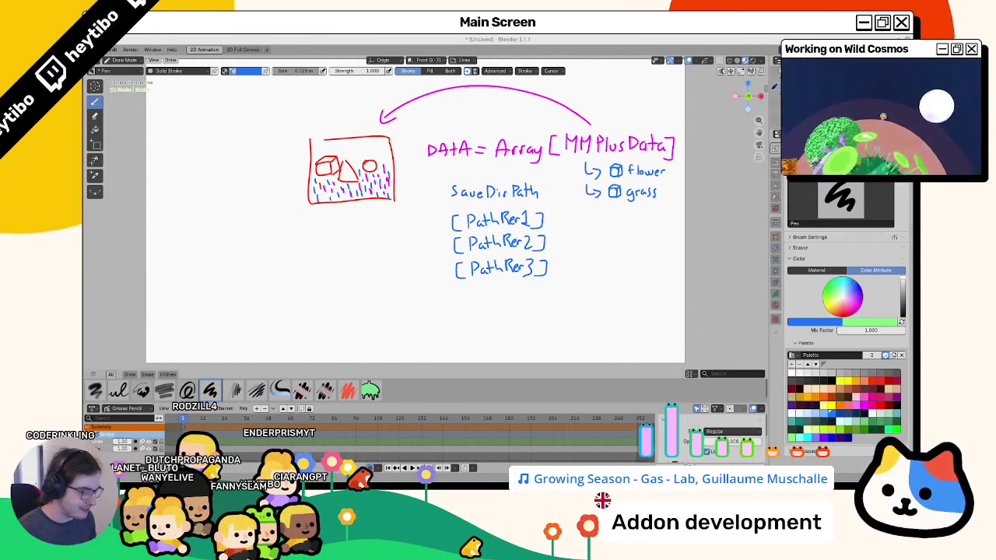
pyautogui.hotkey('alt', 'Tab')
pyautogui.scroll(2, 417, 179)
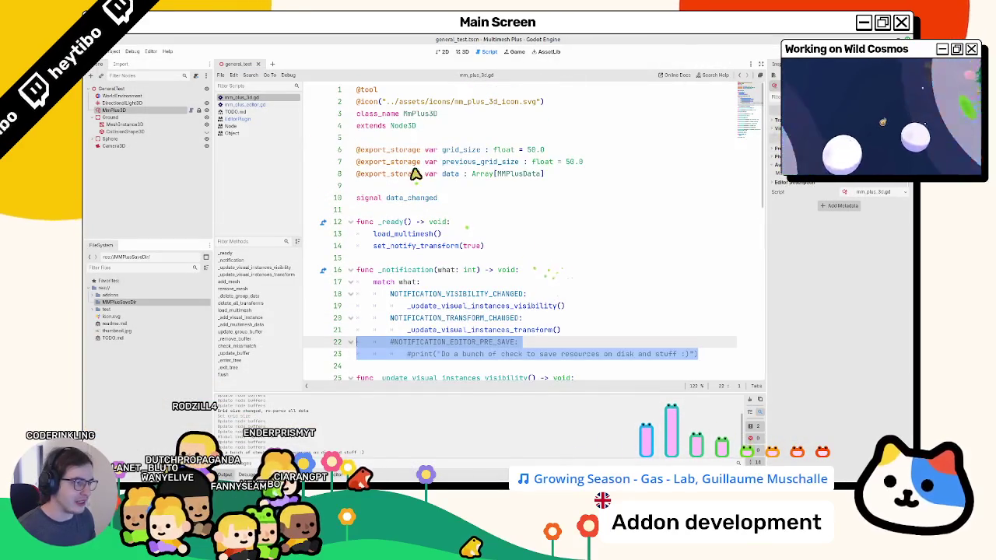
pyautogui.moveTo(443, 173); pyautogui.dragTo(558, 174)
pyautogui.click(527, 175)
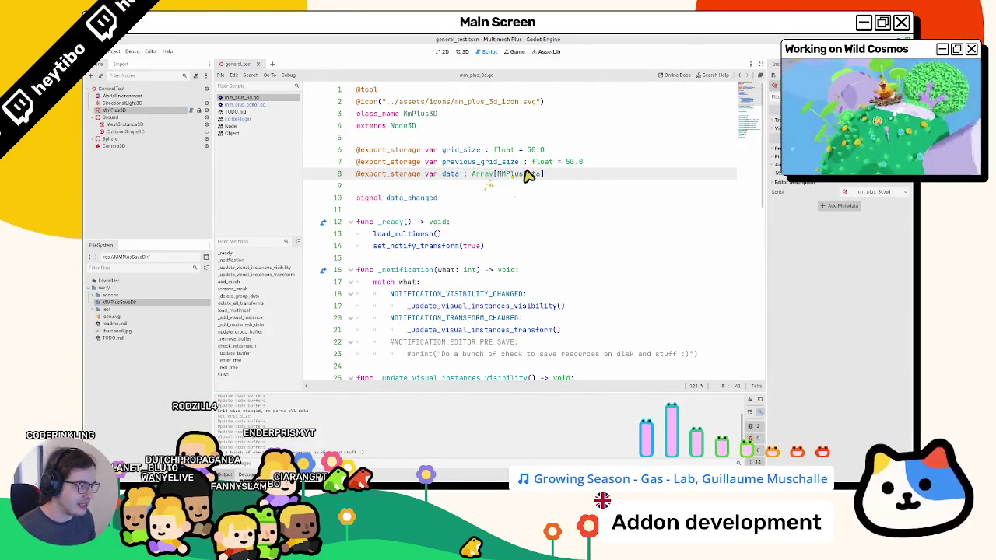
pyautogui.moveTo(501, 177); pyautogui.dragTo(489, 173)
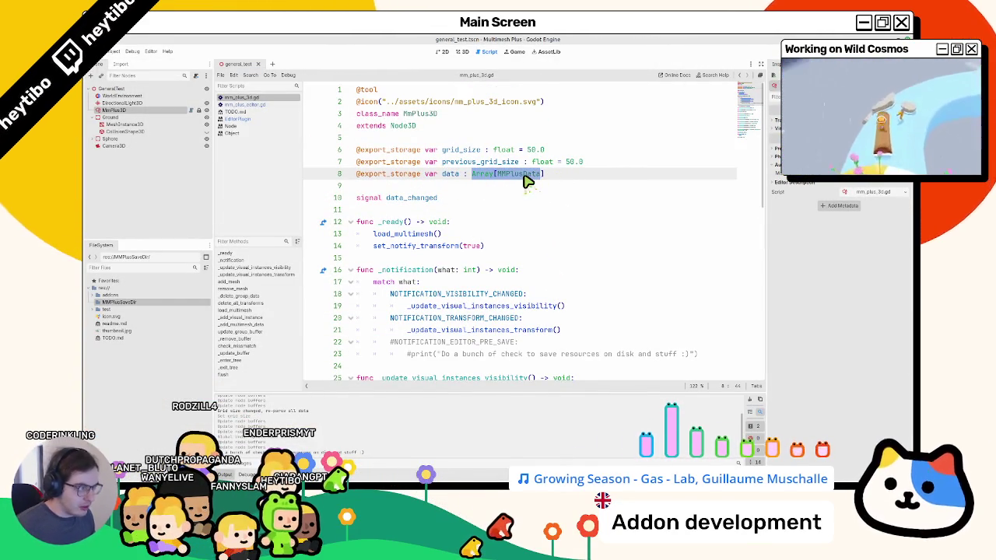
pyautogui.keyDown('ctrl'); pyautogui.click(526, 177); pyautogui.keyUp('ctrl')
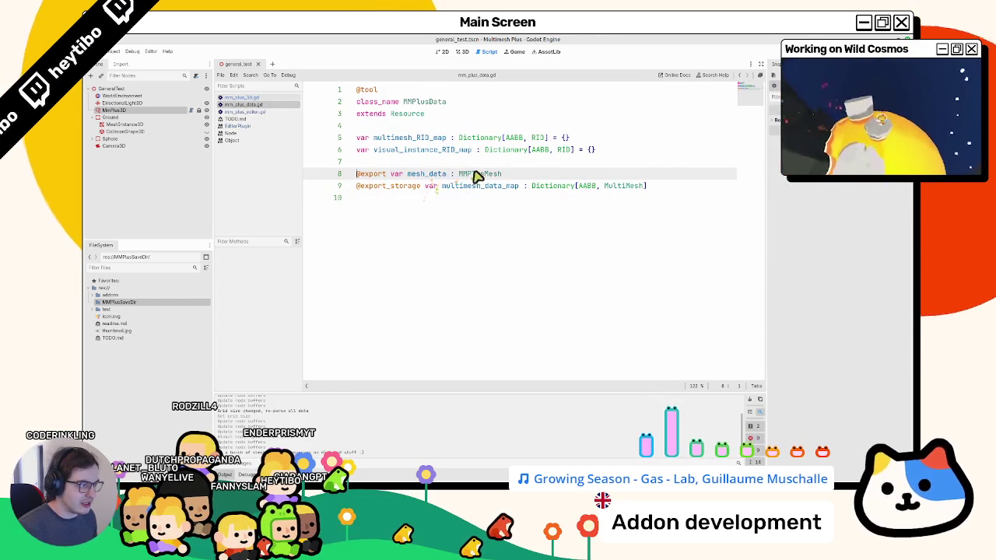
pyautogui.click(293, 98)
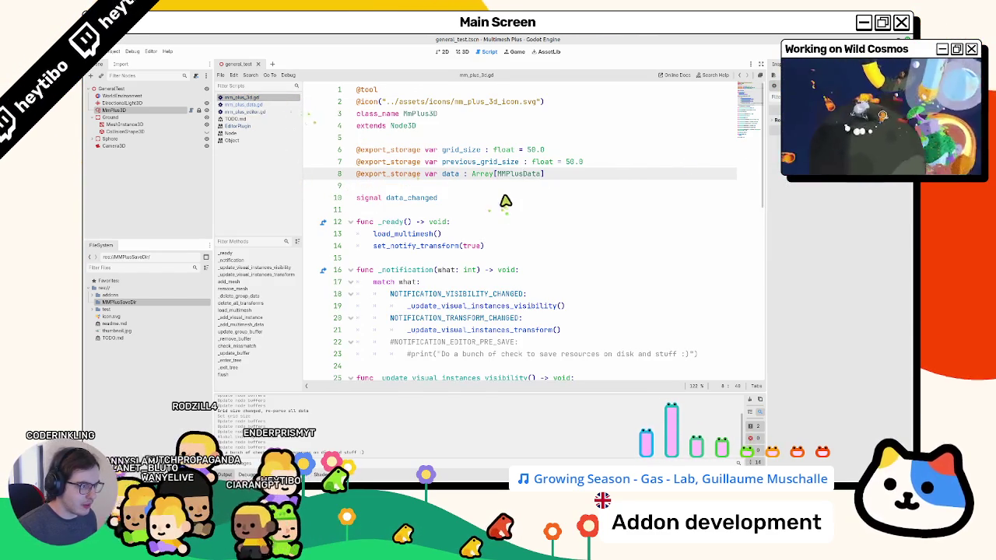
pyautogui.press('Down')
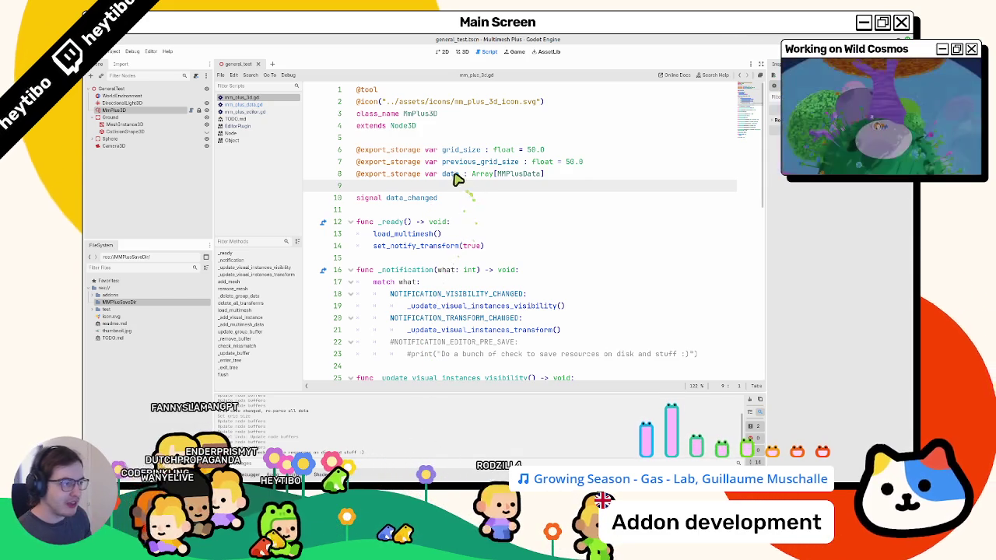
pyautogui.doubleClick(451, 174)
pyautogui.hotkey('alt', 'Tab')
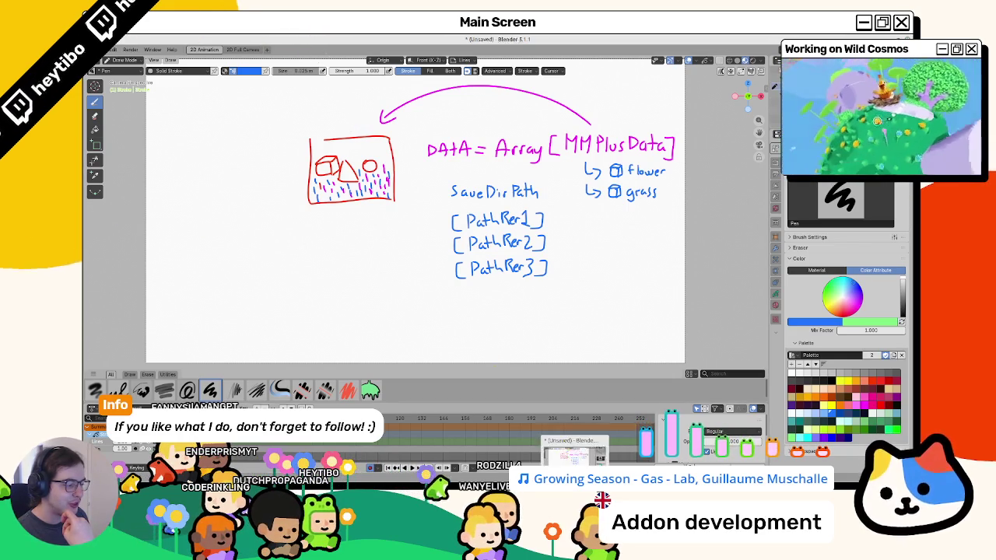
# Uncomment the editor pre-save notification lines 22–23 in mm_plus_3d.gd
pyautogui.hotkey('alt', 'Tab')
pyautogui.moveTo(394, 342)
pyautogui.mouseDown()
pyautogui.moveTo(477, 346)
pyautogui.moveTo(480, 356)
pyautogui.mouseUp()
pyautogui.hotkey('ctrl', 'k')
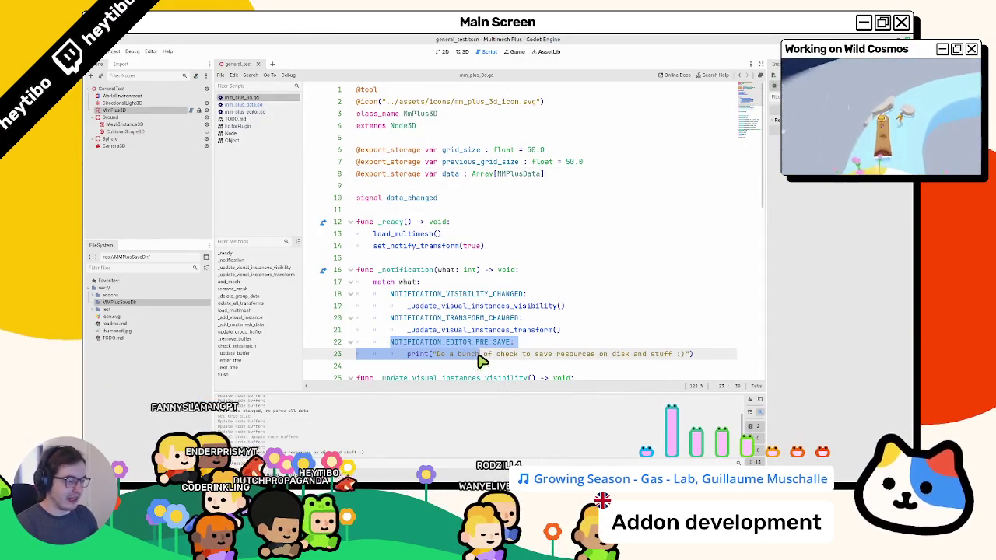
pyautogui.click(400, 176)
pyautogui.hotkey('ctrl', 'shift', 'd')
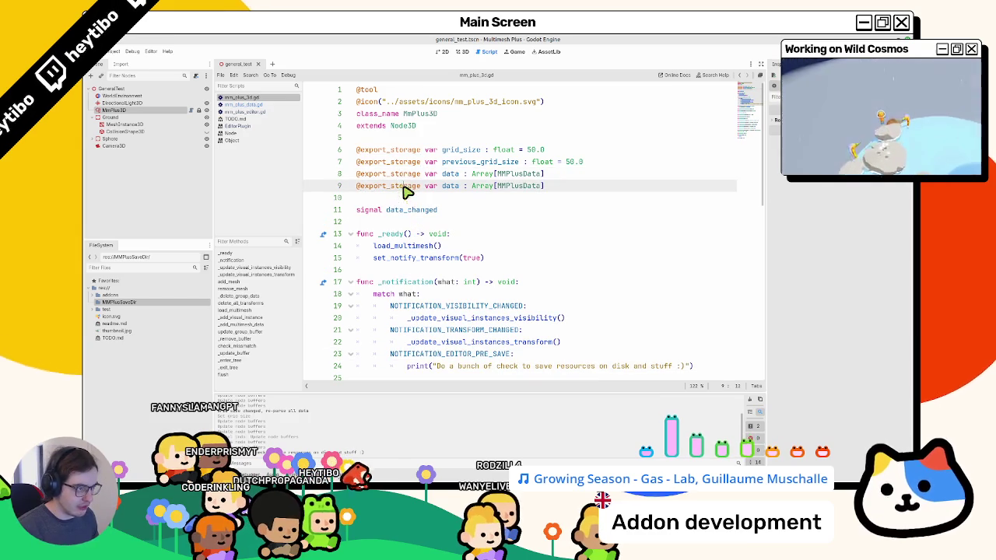
pyautogui.click(415, 187)
pyautogui.moveTo(420, 187); pyautogui.dragTo(390, 187)
pyautogui.press('BackSpace')
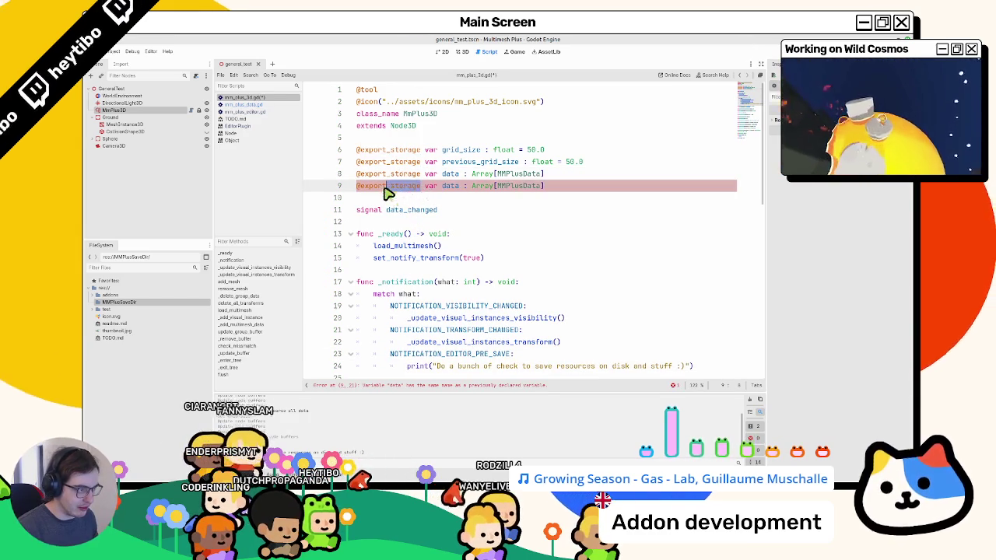
pyautogui.doubleClick(456, 186)
pyautogui.doubleClick(475, 186)
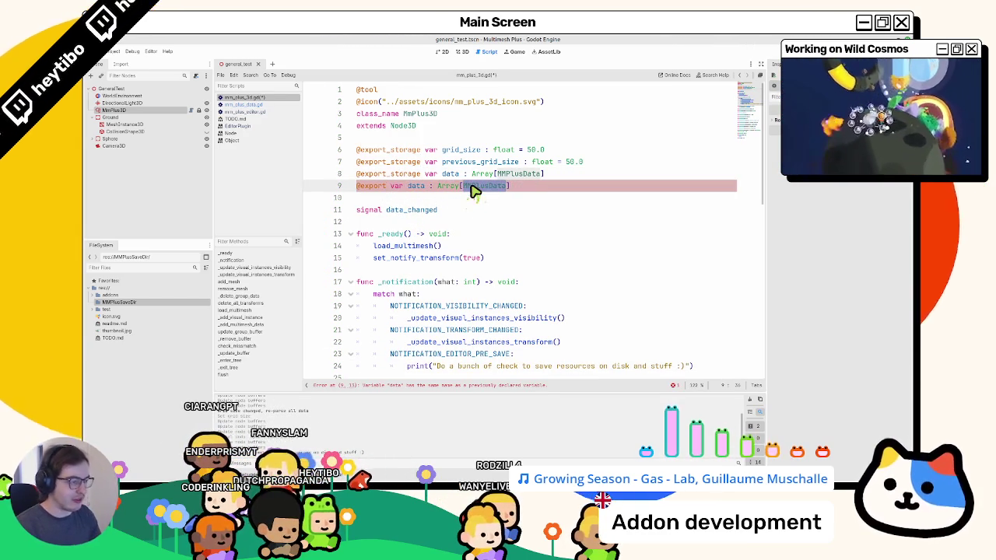
pyautogui.write('St')
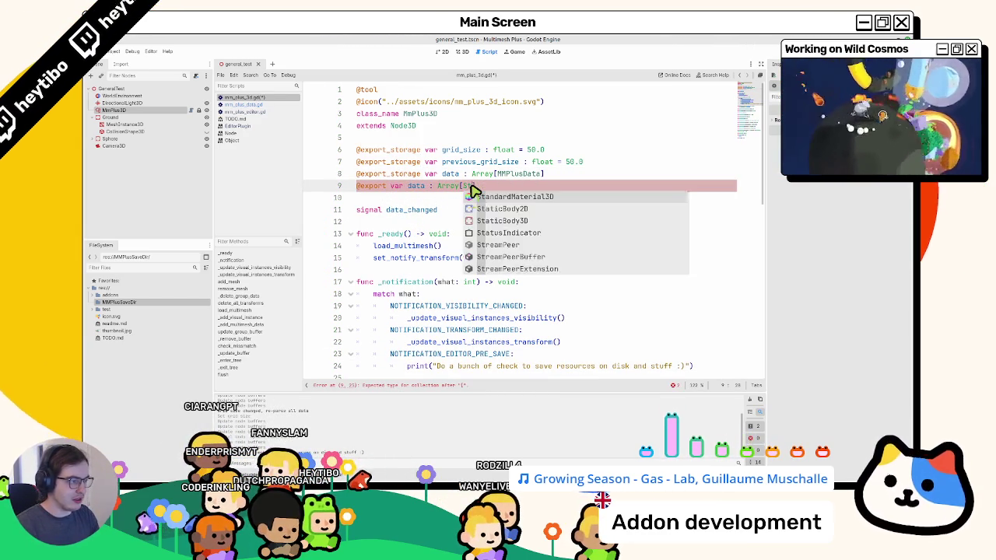
pyautogui.write('r]')
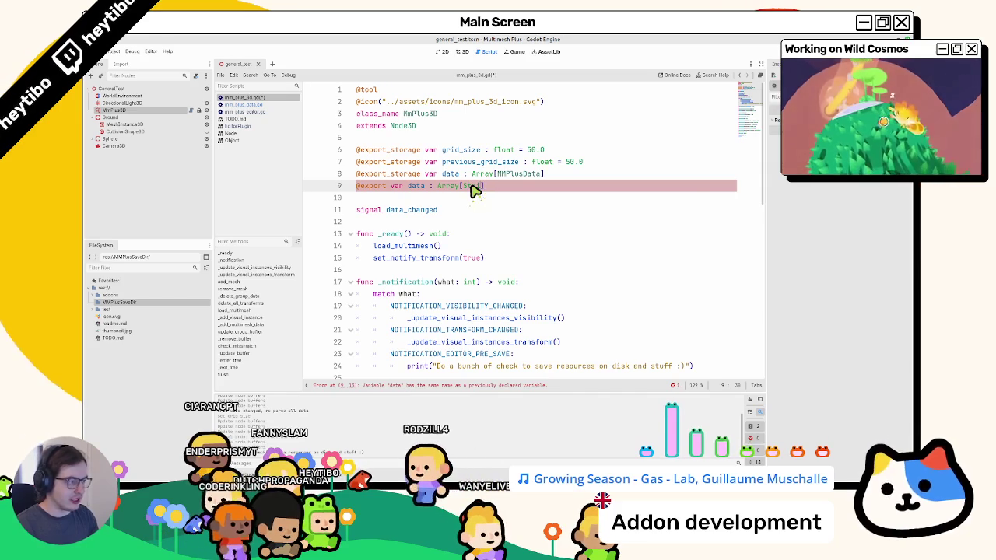
pyautogui.write('in')
pyautogui.press('Return')
pyautogui.hotkey('ctrl', 'Left')
pyautogui.hotkey('ctrl', 'Left')
pyautogui.hotkey('ctrl', 'Left')
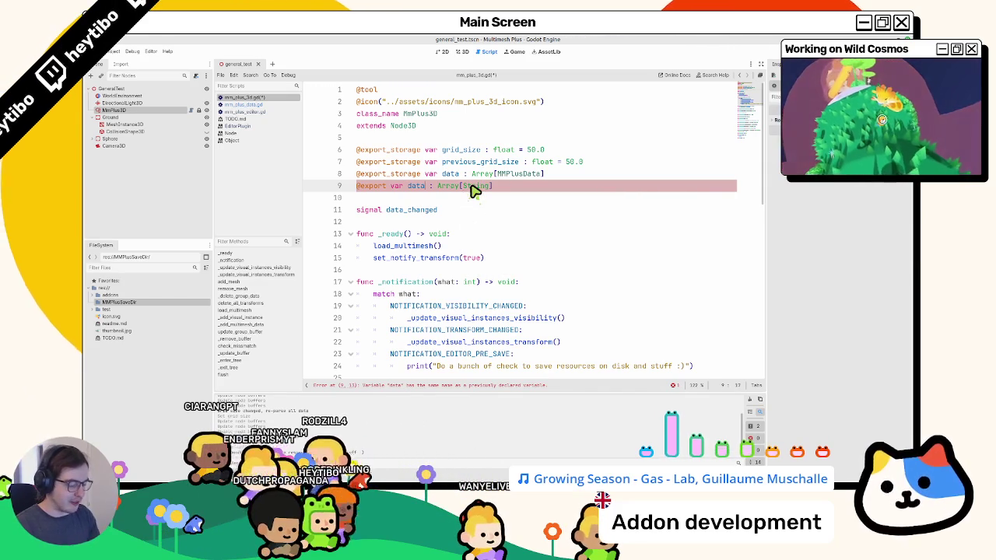
pyautogui.write('_path')
pyautogui.hotkey('ctrl', 's')
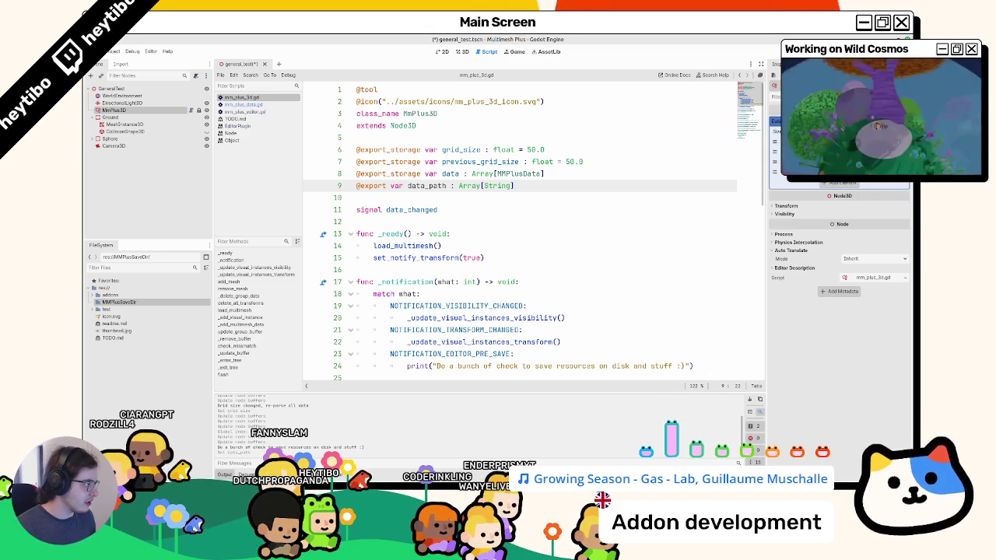
pyautogui.scroll(-1, 817, 124)
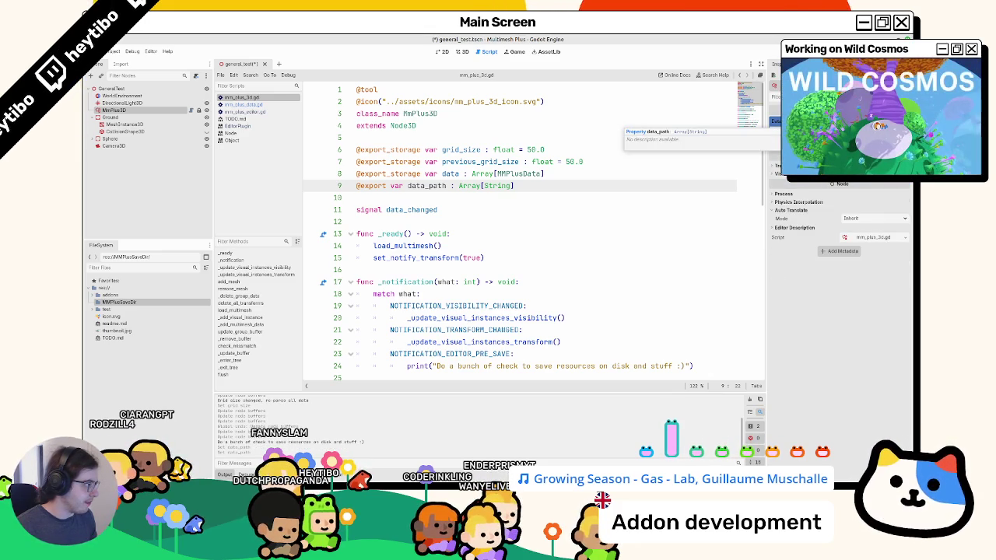